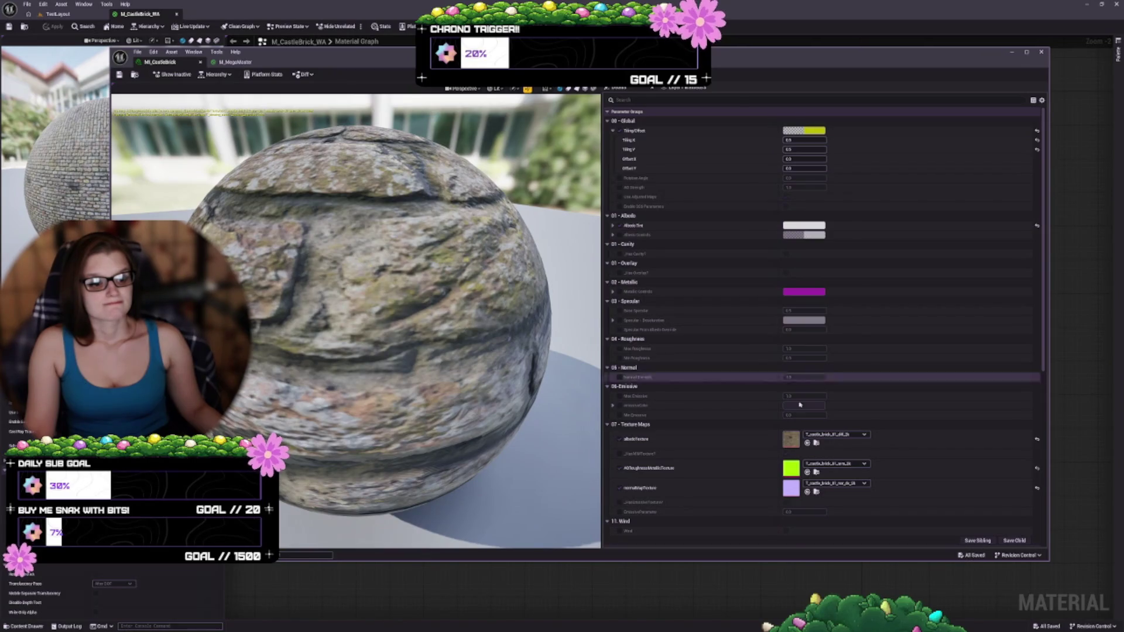
- Scroll down to the Parent entry and open the M_MegaMaster material graph
{"action": "scroll", "coordinate": [784, 388], "scroll_direction": "down", "scroll_amount": 2}
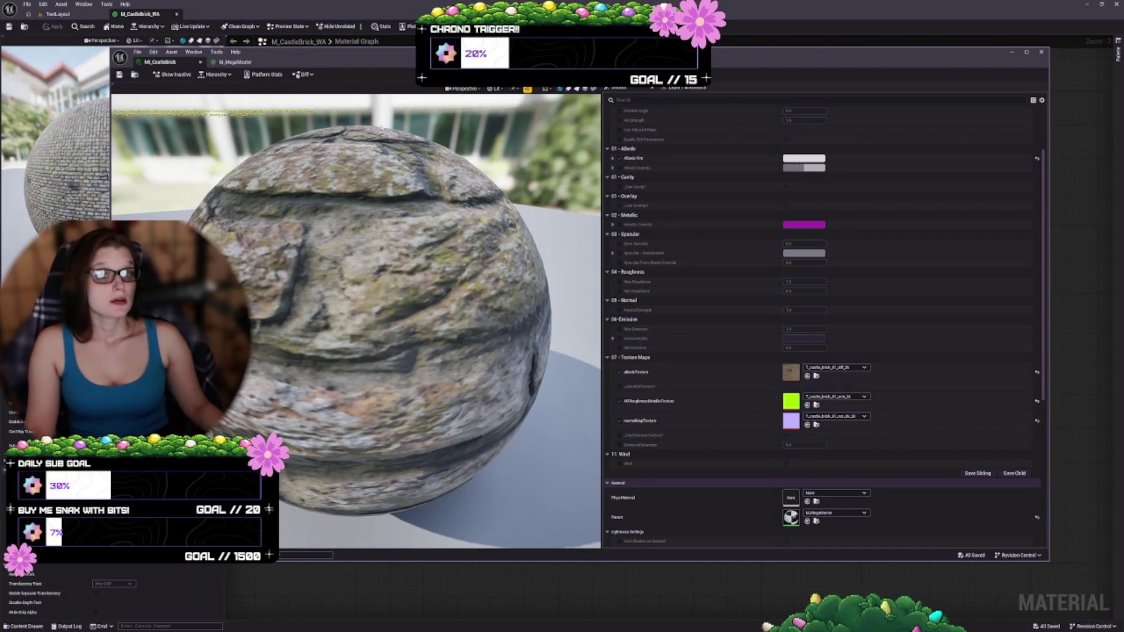
{"action": "left_click", "coordinate": [234, 62]}
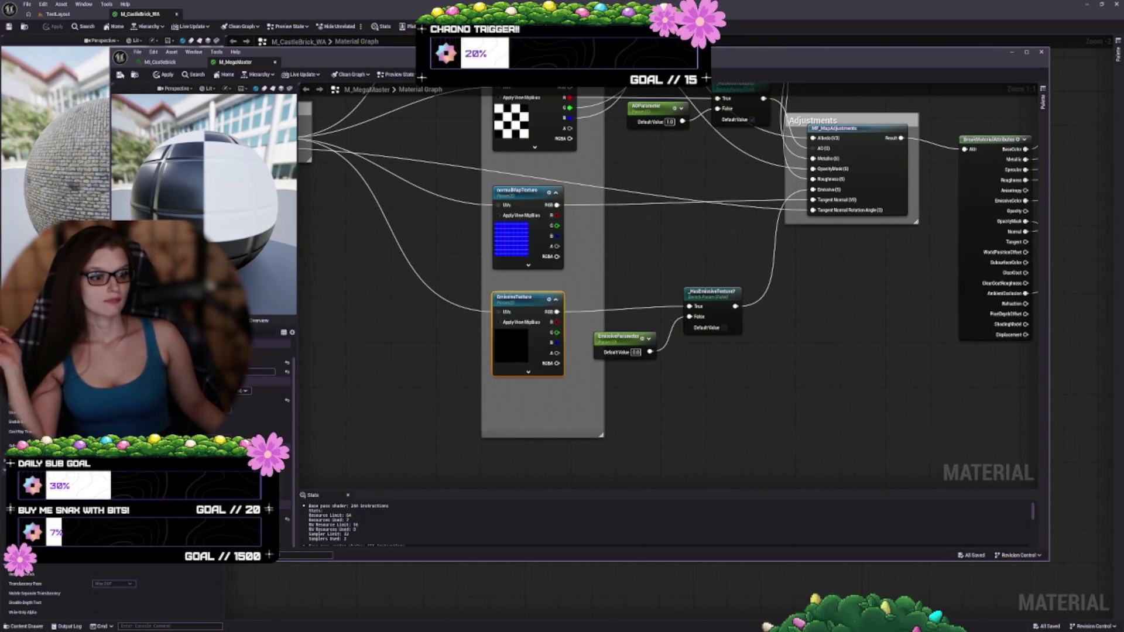
- Pan the M_MegaMaster graph to inspect the Textures group, then close the graph
{"action": "left_click_drag", "start_coordinate": [376, 262], "coordinate": [394, 294]}
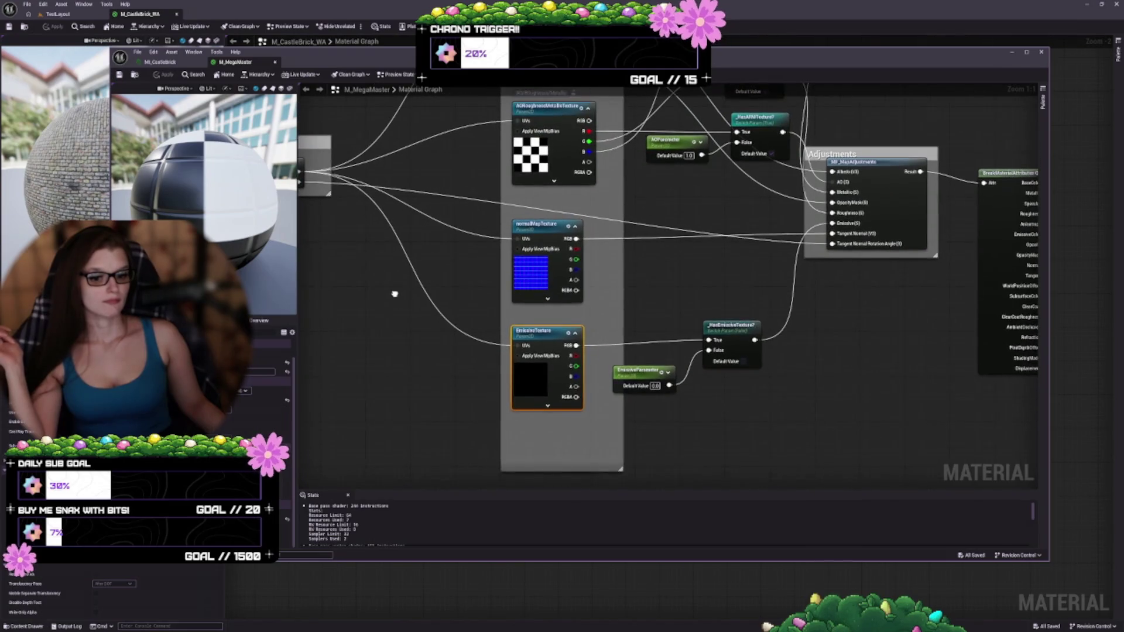
{"action": "left_click_drag", "start_coordinate": [512, 353], "coordinate": [621, 411]}
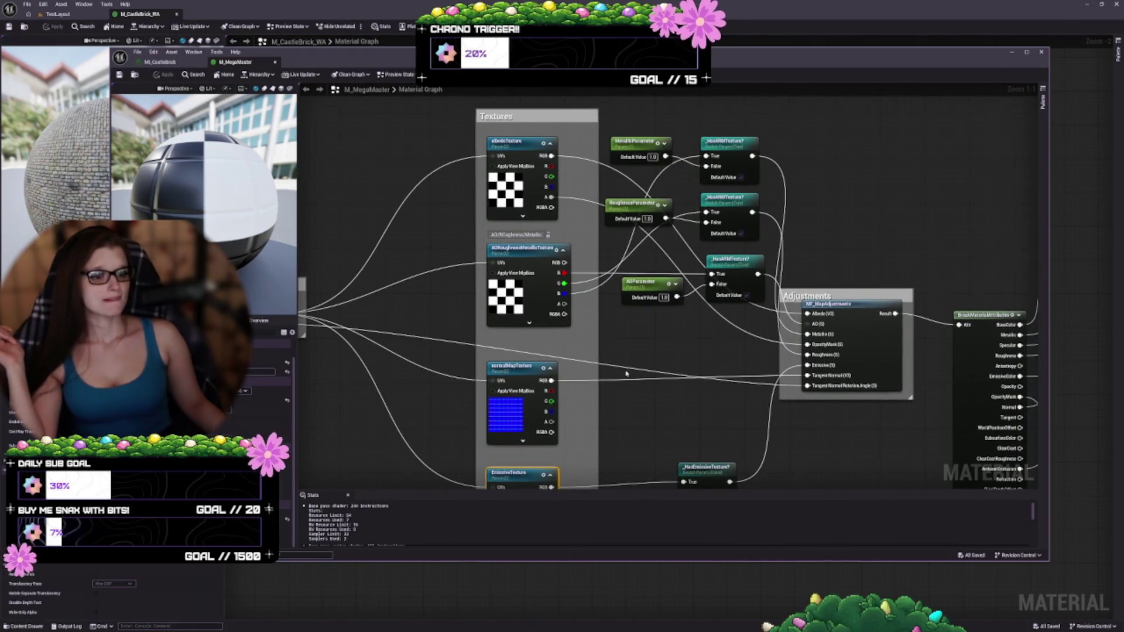
{"action": "scroll", "coordinate": [625, 370], "scroll_direction": "down", "scroll_amount": 5}
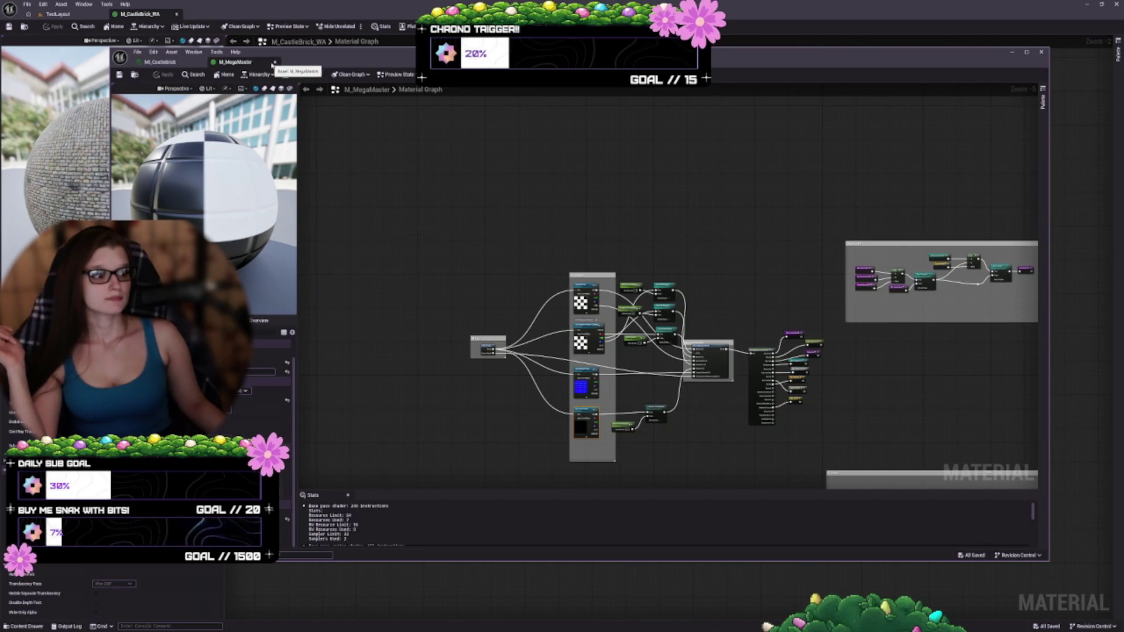
{"action": "left_click", "coordinate": [274, 62]}
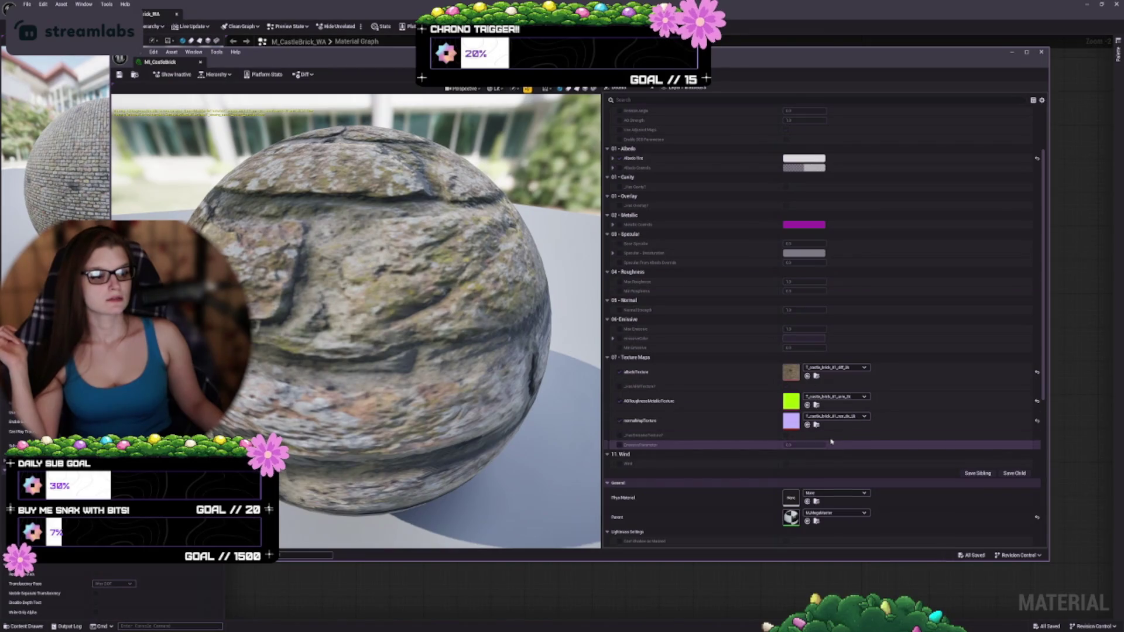
- Check the AORoughnessMetallicTexture options, shrink the instance window, and browse to the current ARM texture
{"action": "left_click", "coordinate": [832, 397]}
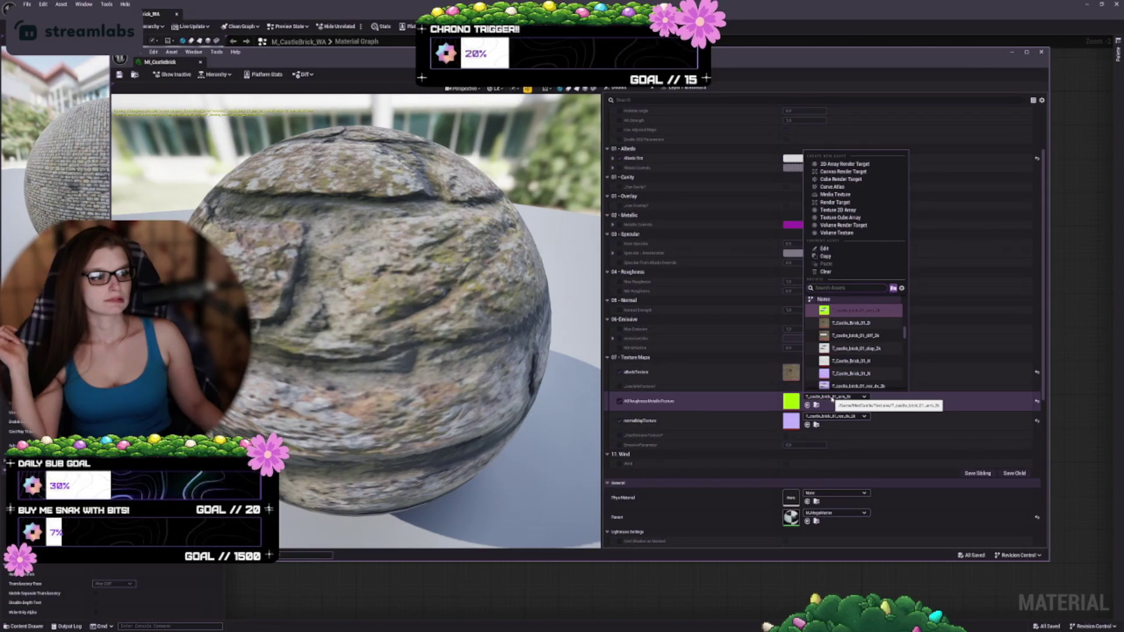
{"action": "left_click", "coordinate": [832, 399]}
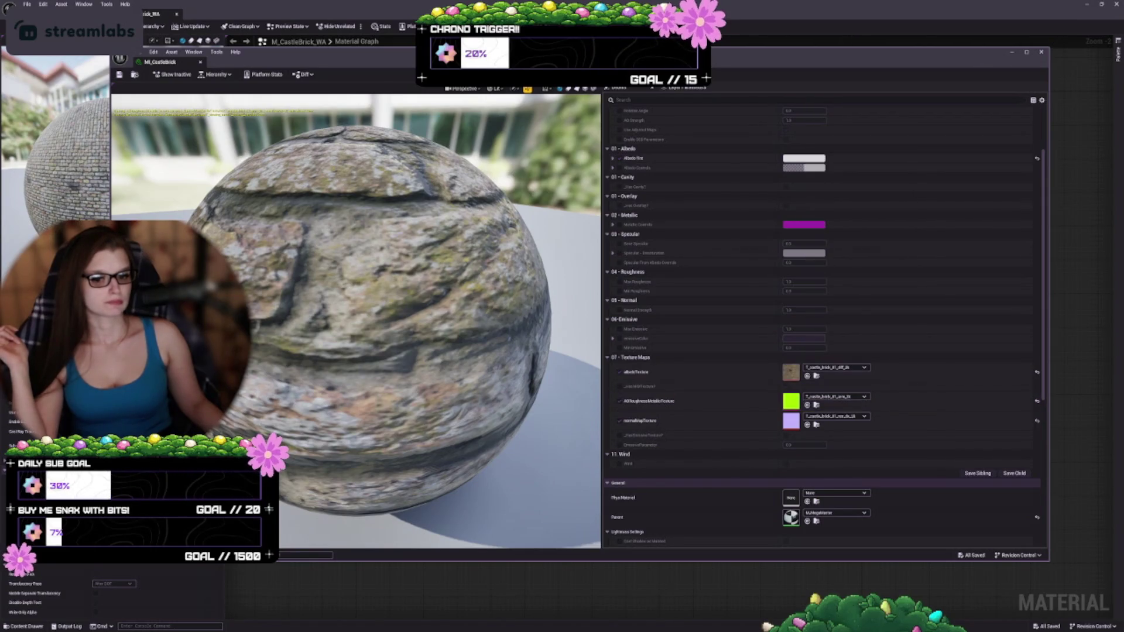
{"action": "left_click_drag", "start_coordinate": [111, 561], "coordinate": [313, 544]}
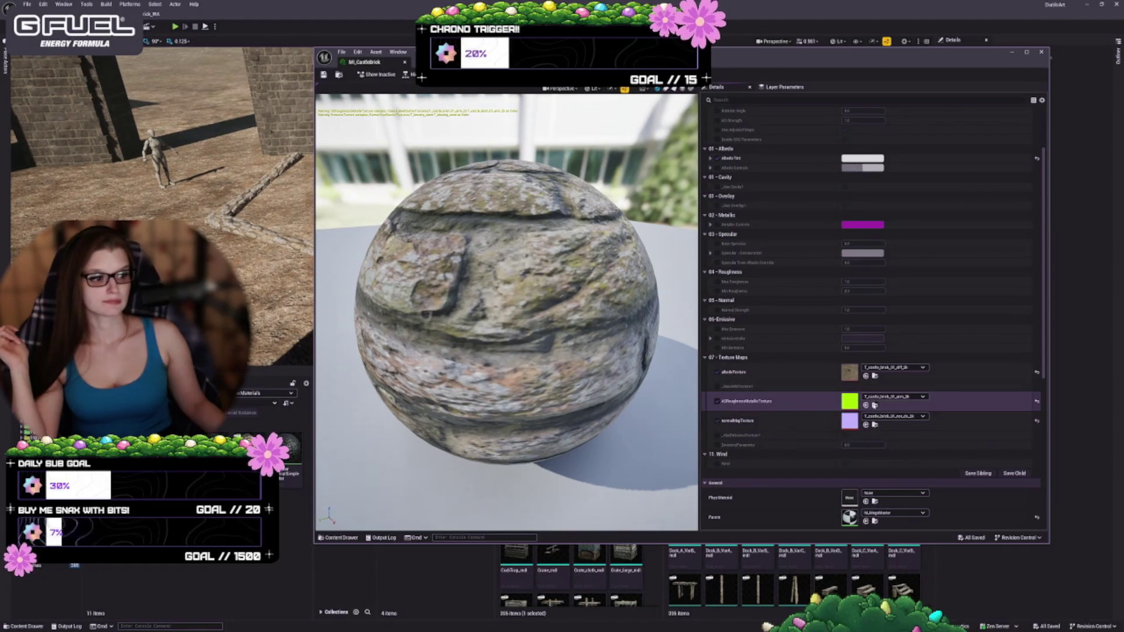
{"action": "left_click", "coordinate": [874, 405]}
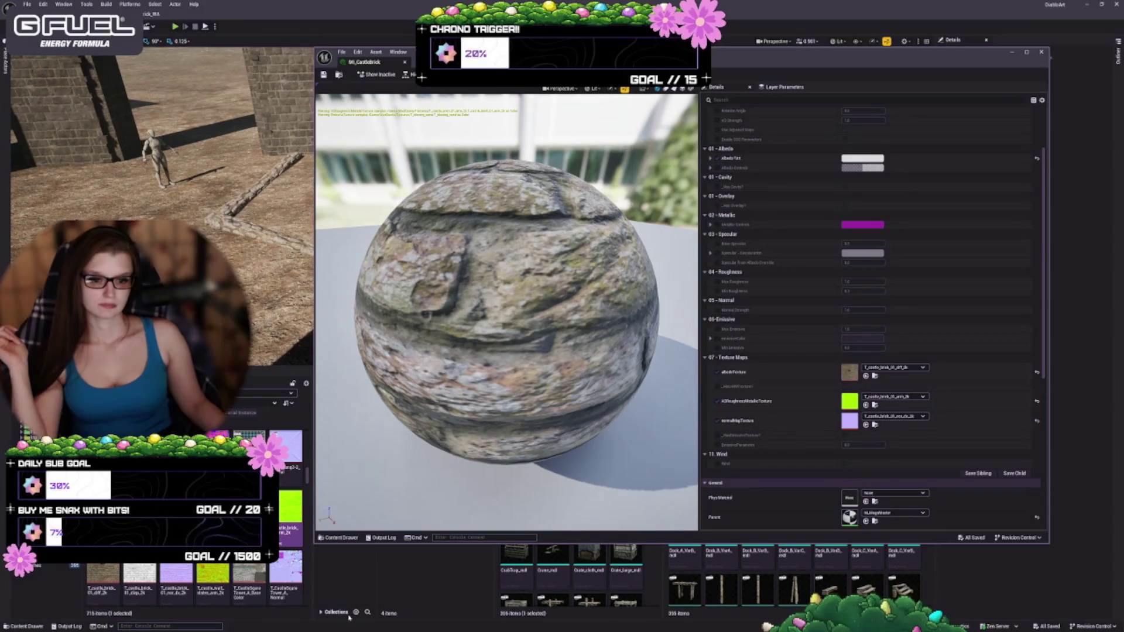
- Open the green brick ARM texture and enable its sRGB setting
{"action": "double_click", "coordinate": [290, 506]}
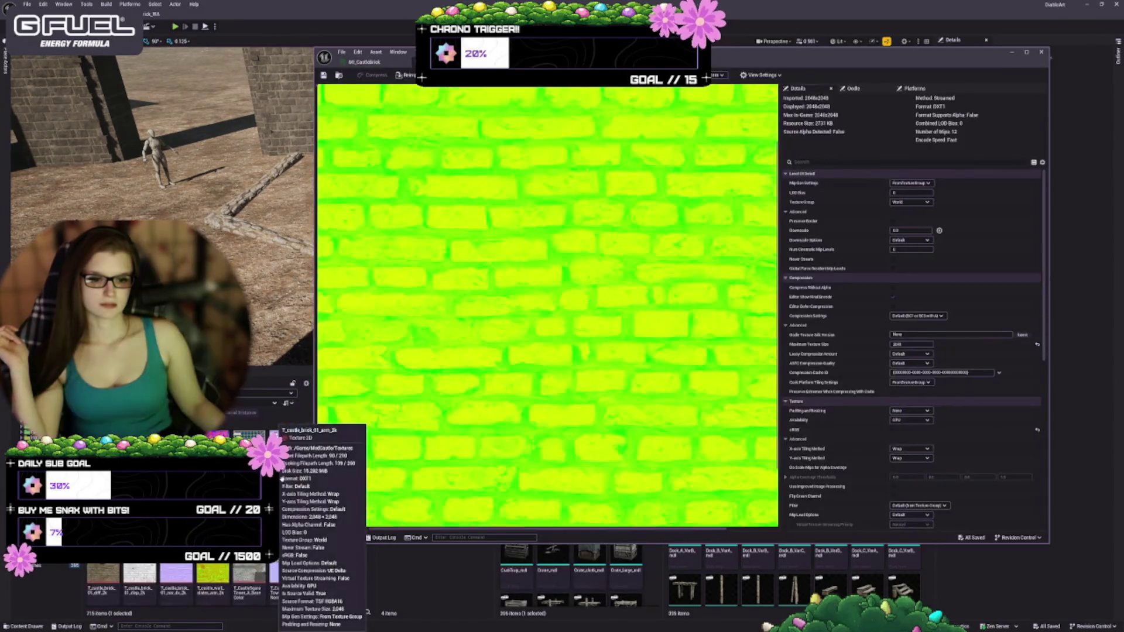
{"action": "scroll", "coordinate": [649, 301], "scroll_direction": "down", "scroll_amount": 3}
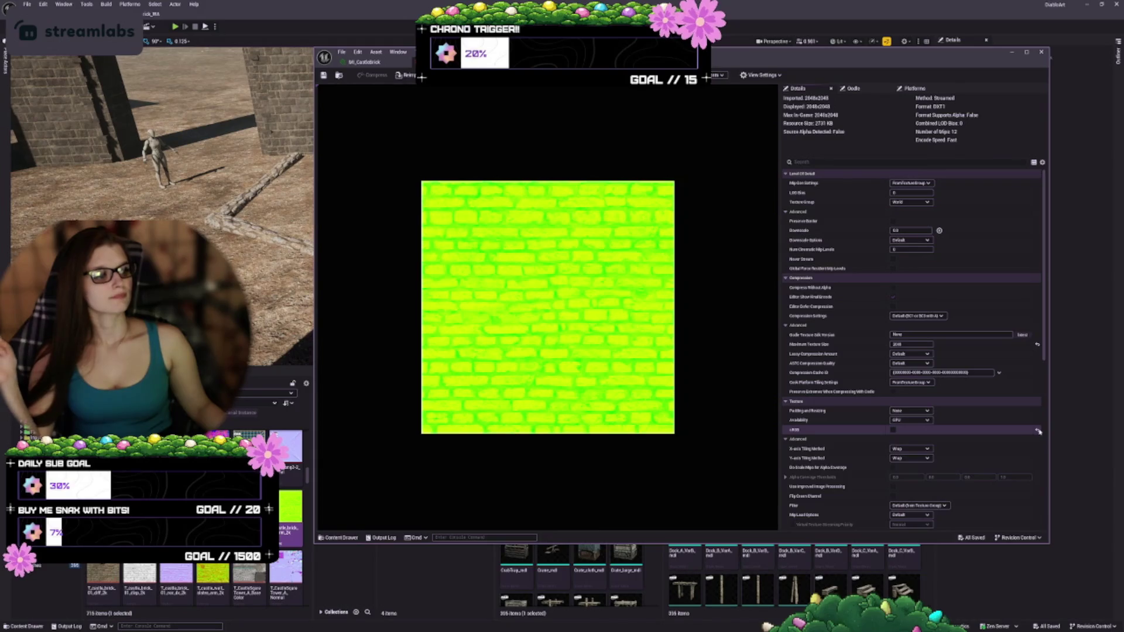
{"action": "left_click", "coordinate": [1037, 430]}
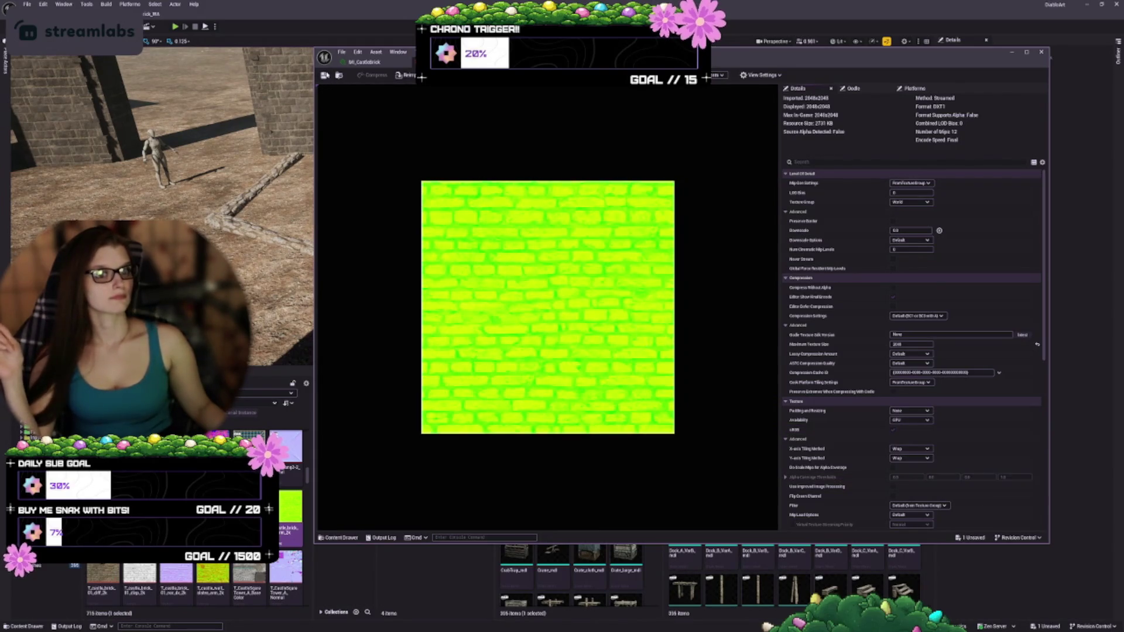
- Compare the MI_CastleBrick preview with the texture settings, ending on MI_CastleBrick
{"action": "left_click", "coordinate": [365, 62]}
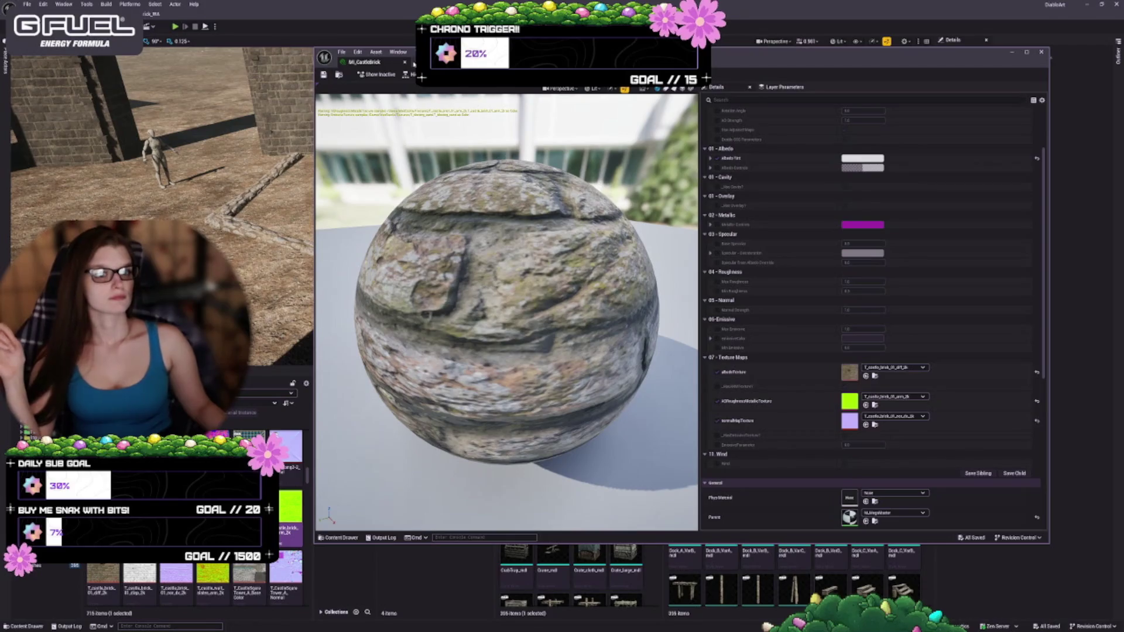
{"action": "left_click", "coordinate": [414, 63]}
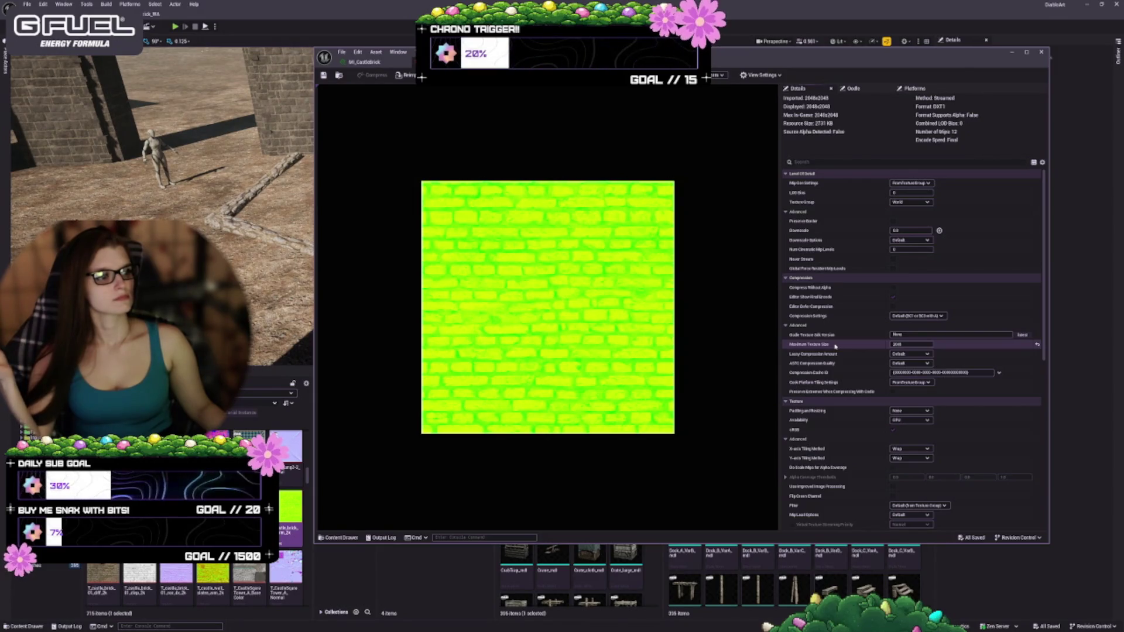
{"action": "scroll", "coordinate": [848, 350], "scroll_direction": "down", "scroll_amount": 3}
{"action": "scroll", "coordinate": [858, 351], "scroll_direction": "down", "scroll_amount": 10}
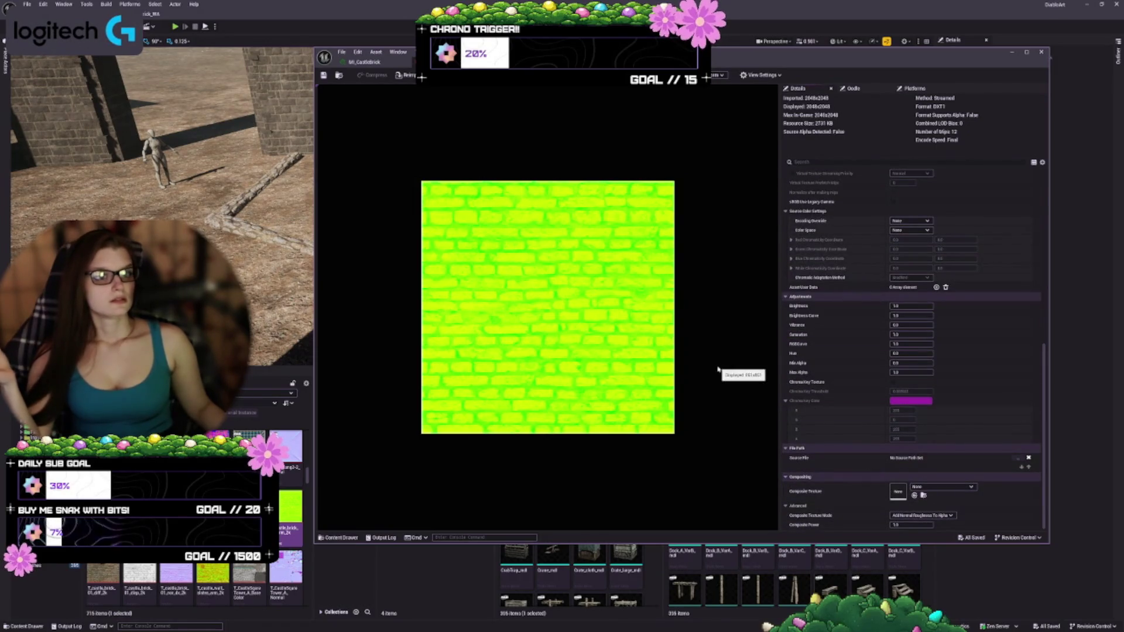
{"action": "left_click", "coordinate": [364, 62]}
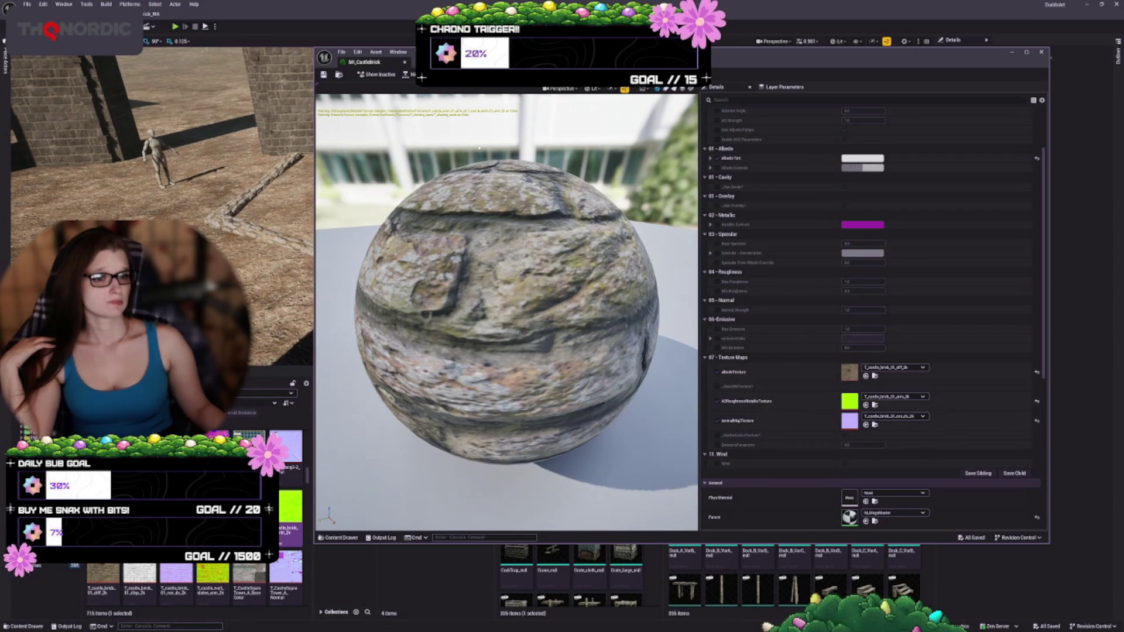
- Scroll up through the Content Browser textures and open T_blowing_sand in the Texture Editor
{"action": "scroll", "coordinate": [194, 585], "scroll_direction": "up", "scroll_amount": 10}
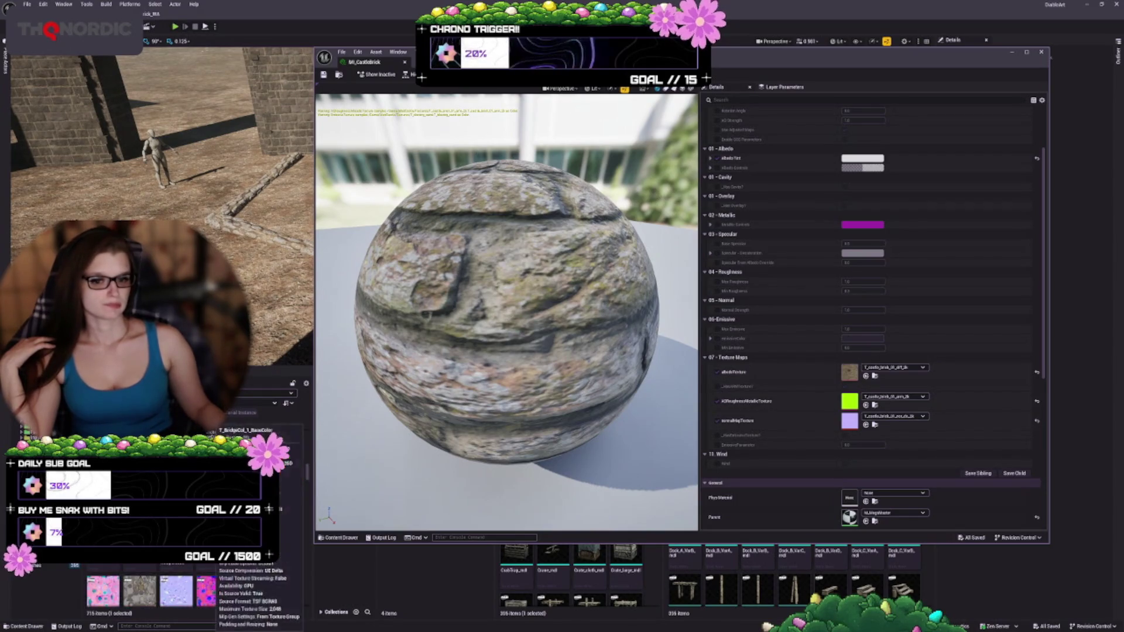
{"action": "scroll", "coordinate": [242, 562], "scroll_direction": "up", "scroll_amount": 8}
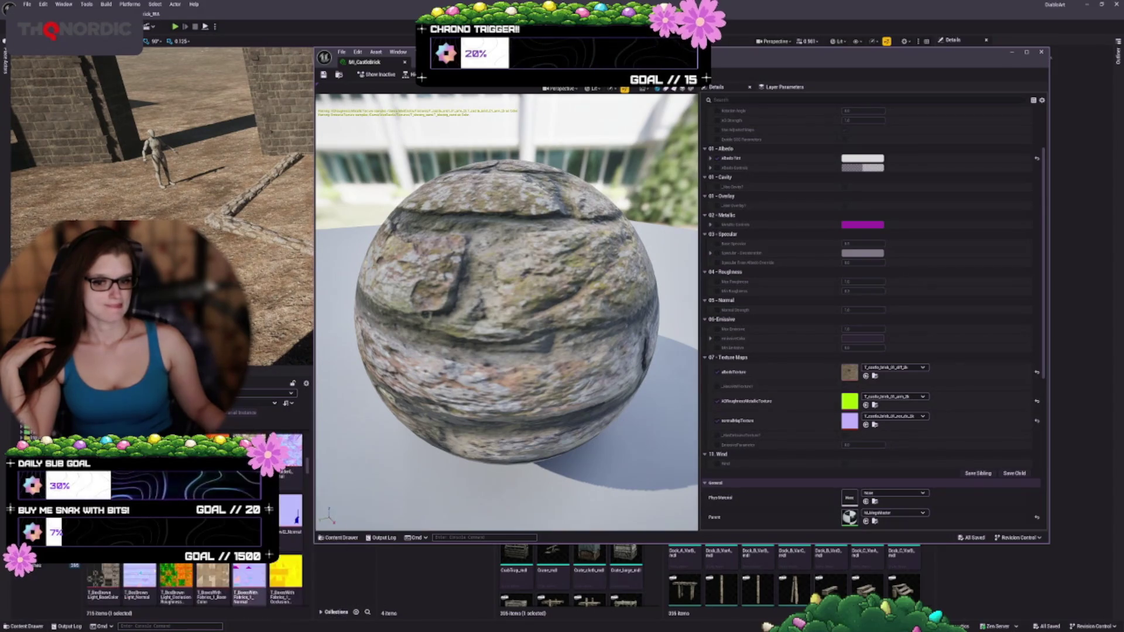
{"action": "scroll", "coordinate": [243, 580], "scroll_direction": "up", "scroll_amount": 1}
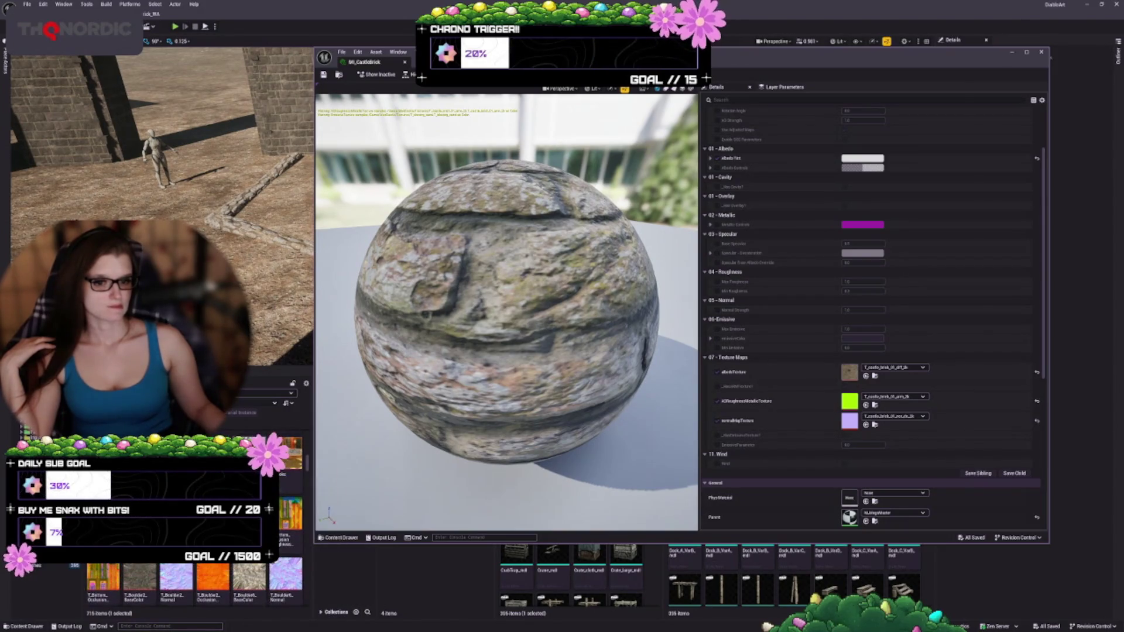
{"action": "double_click", "coordinate": [252, 571]}
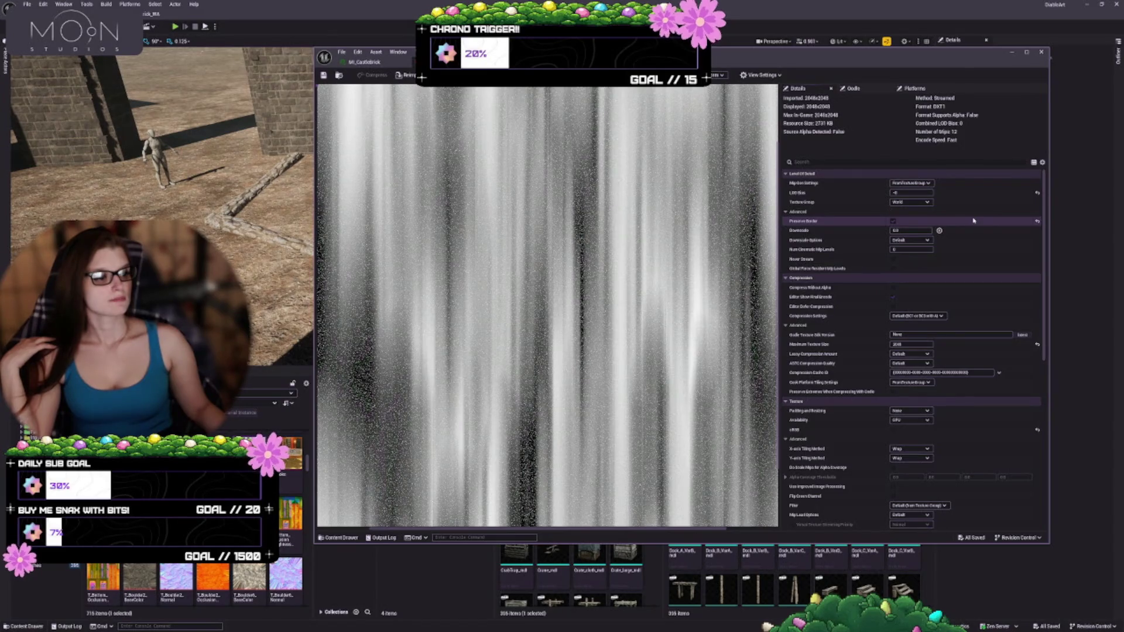
- Turn off Preserve Border on T_blowing_sand, save the texture, and return to MI_CastleBrick
{"action": "scroll", "coordinate": [860, 328], "scroll_direction": "down", "scroll_amount": 8}
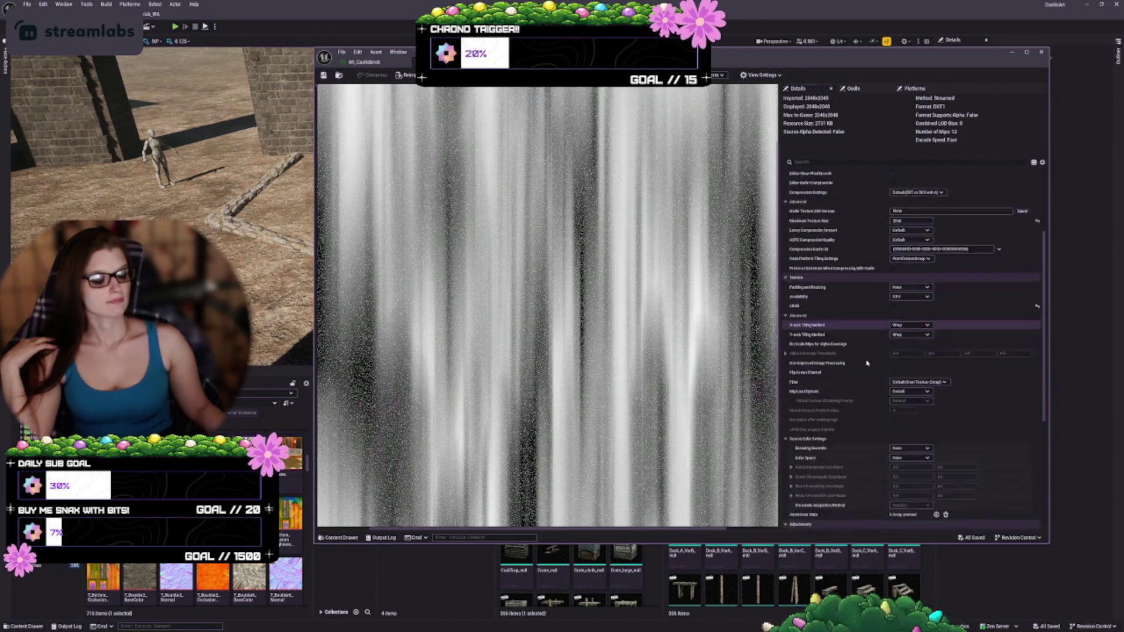
{"action": "scroll", "coordinate": [860, 335], "scroll_direction": "down", "scroll_amount": 5}
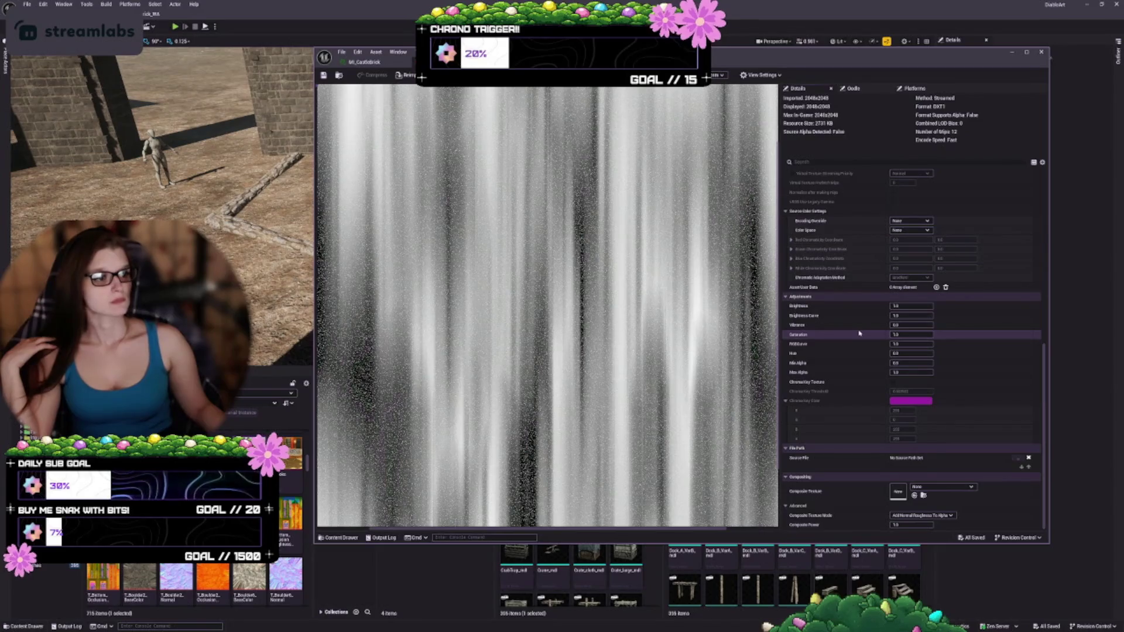
{"action": "scroll", "coordinate": [860, 339], "scroll_direction": "up", "scroll_amount": 5}
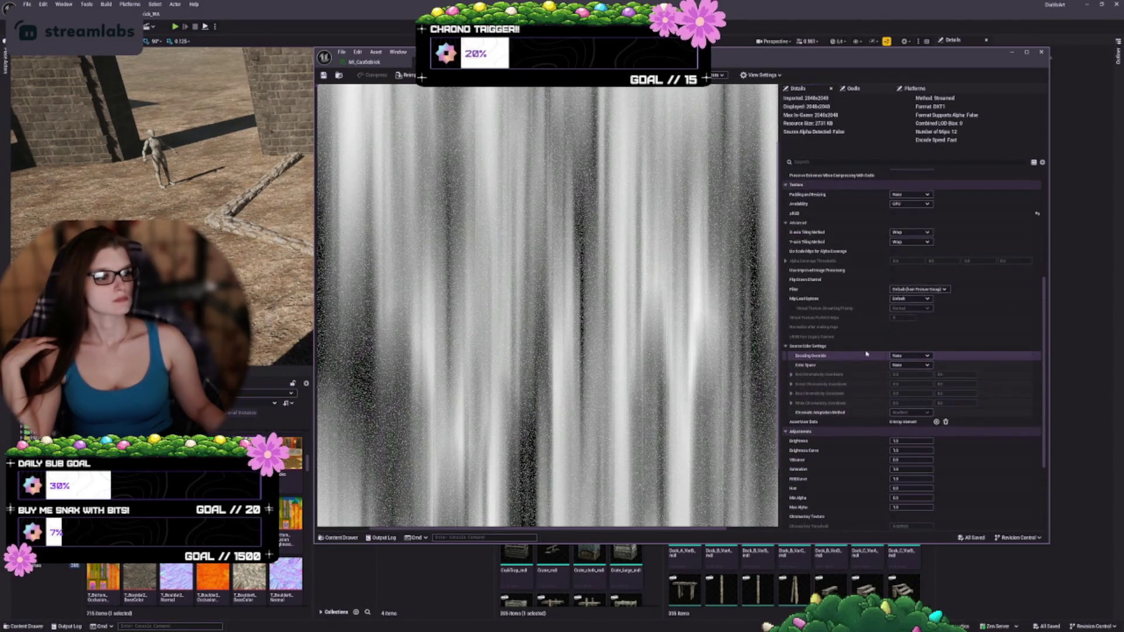
{"action": "scroll", "coordinate": [866, 354], "scroll_direction": "up", "scroll_amount": 2}
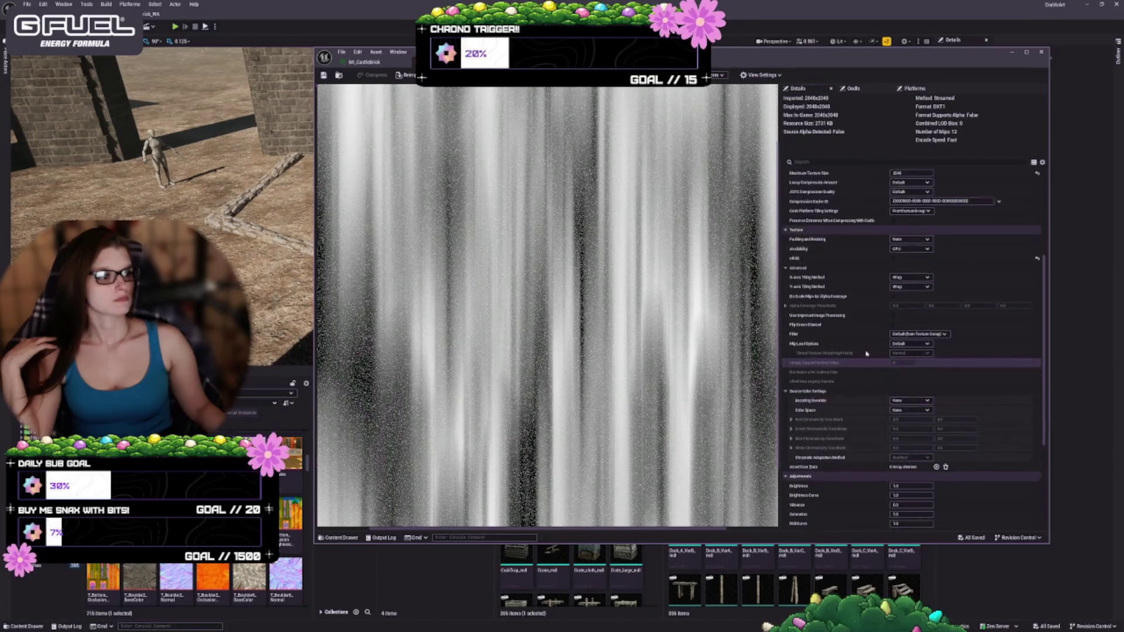
{"action": "scroll", "coordinate": [866, 354], "scroll_direction": "up", "scroll_amount": 2}
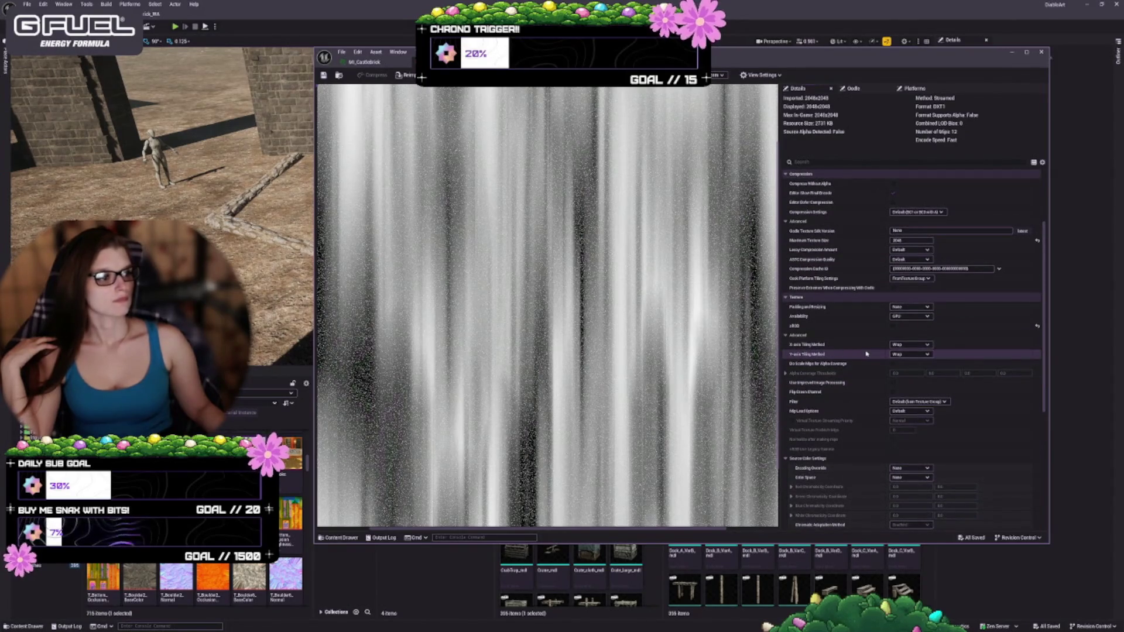
{"action": "scroll", "coordinate": [866, 354], "scroll_direction": "up", "scroll_amount": 2}
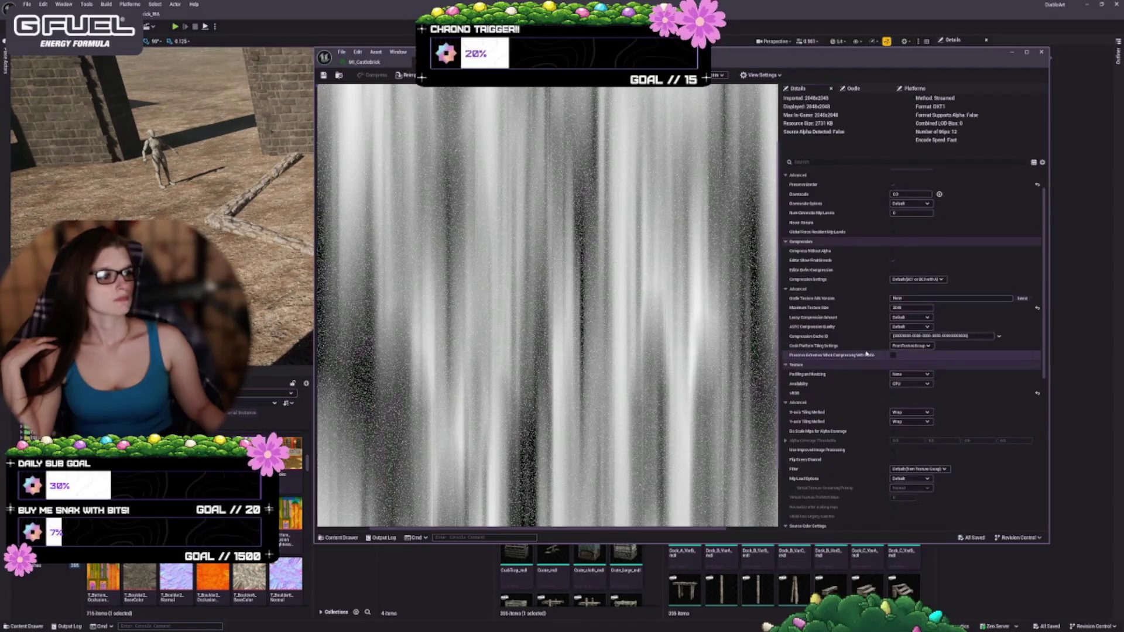
{"action": "scroll", "coordinate": [866, 354], "scroll_direction": "up", "scroll_amount": 1}
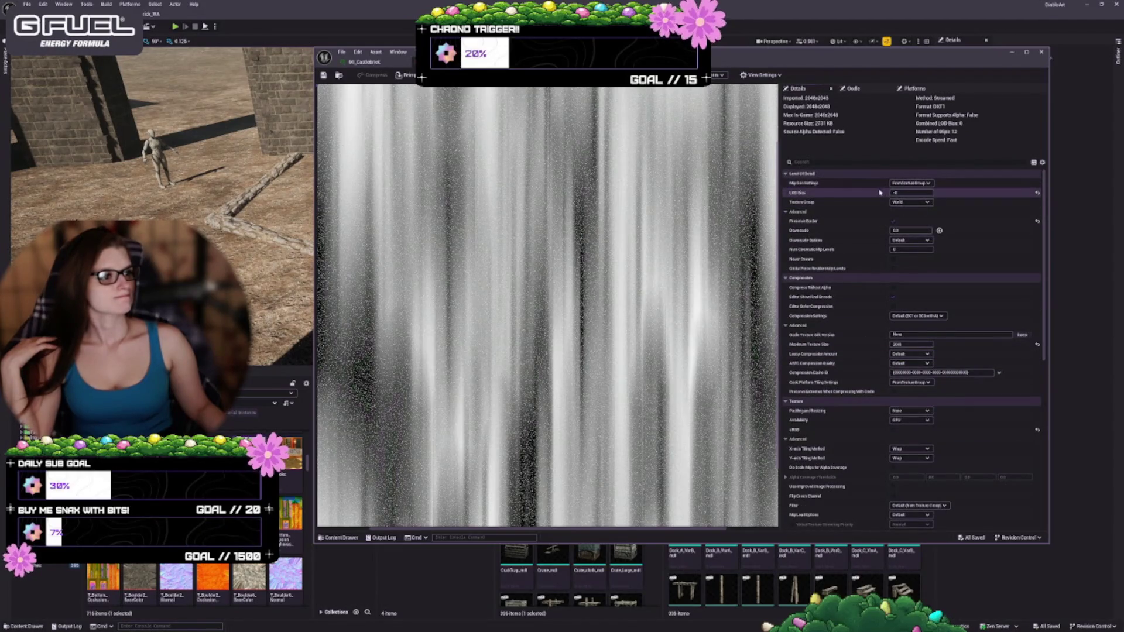
{"action": "mouse_move", "coordinate": [800, 194]}
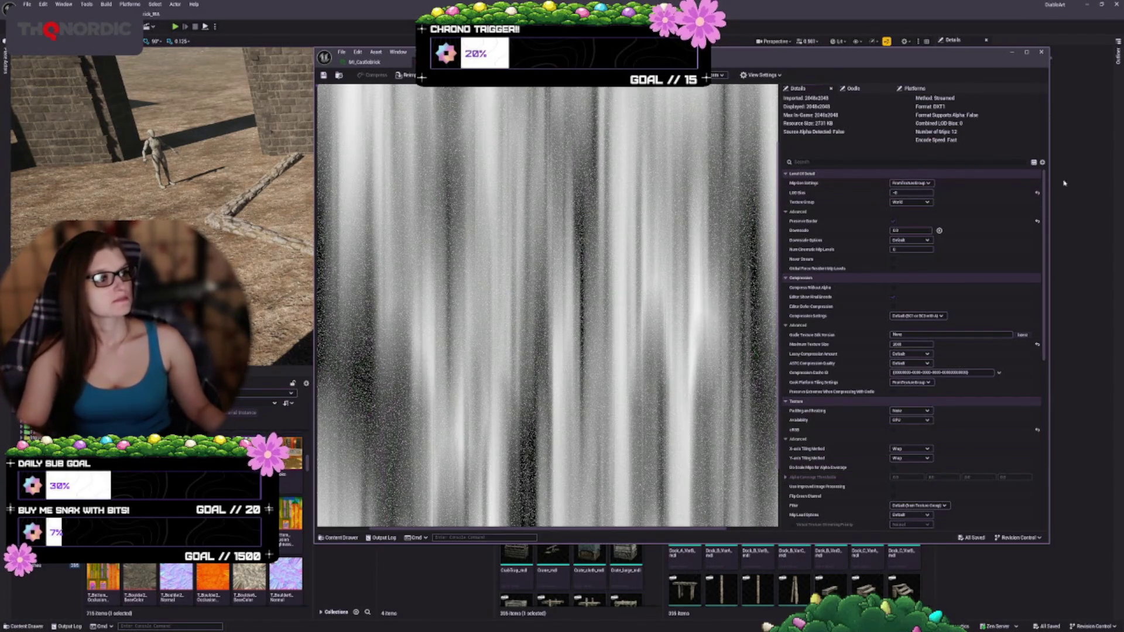
{"action": "left_click", "coordinate": [1036, 221]}
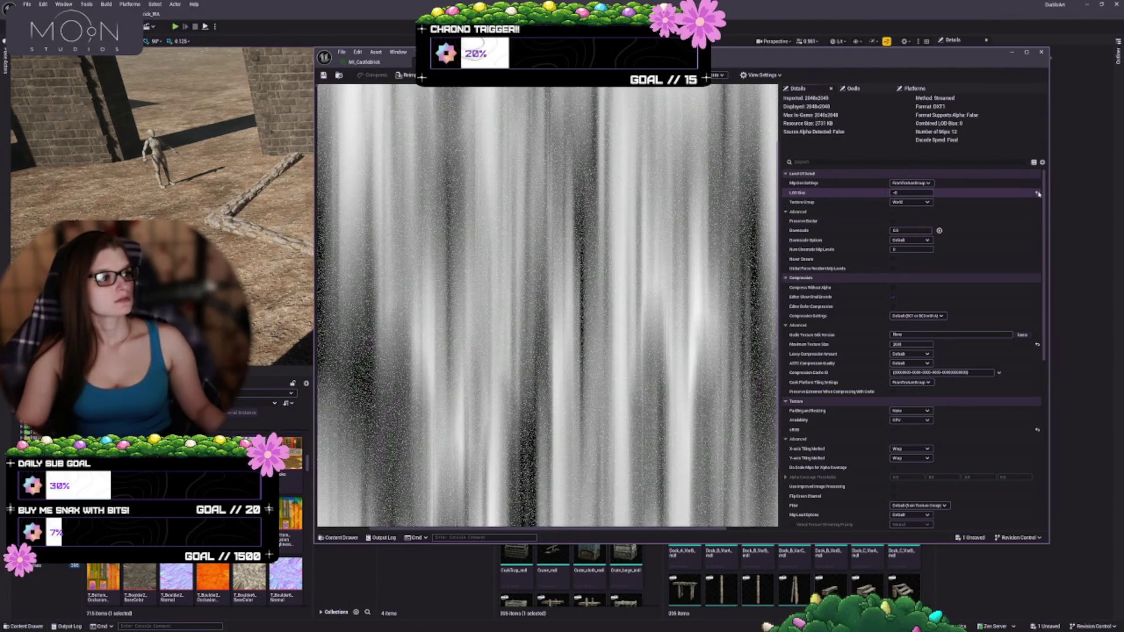
{"action": "key", "text": "ctrl+s"}
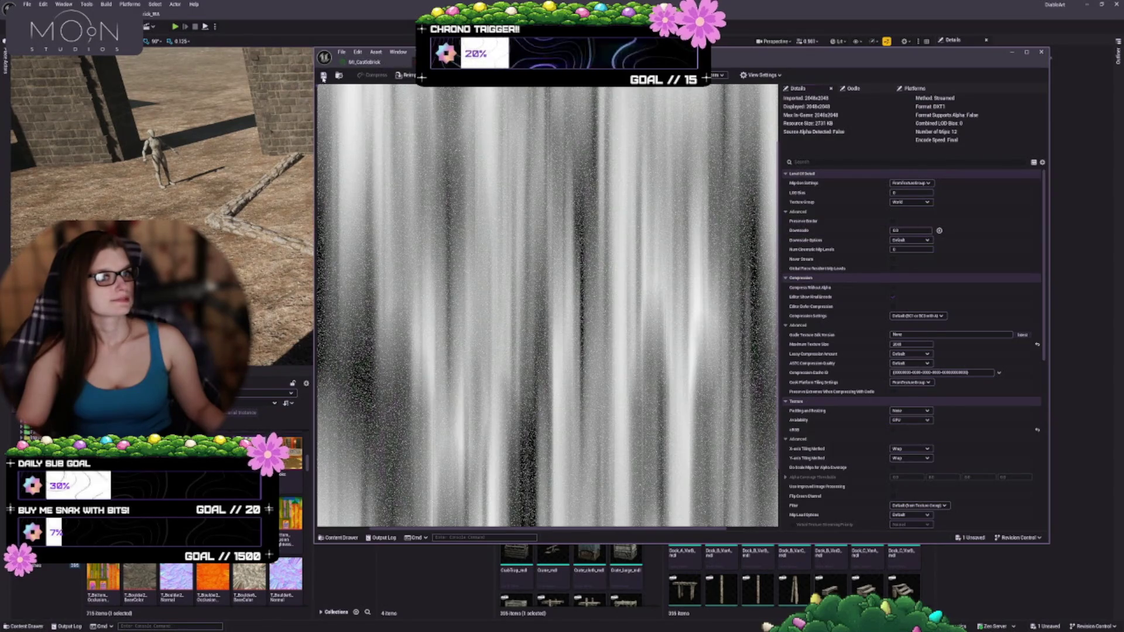
{"action": "left_click", "coordinate": [364, 62]}
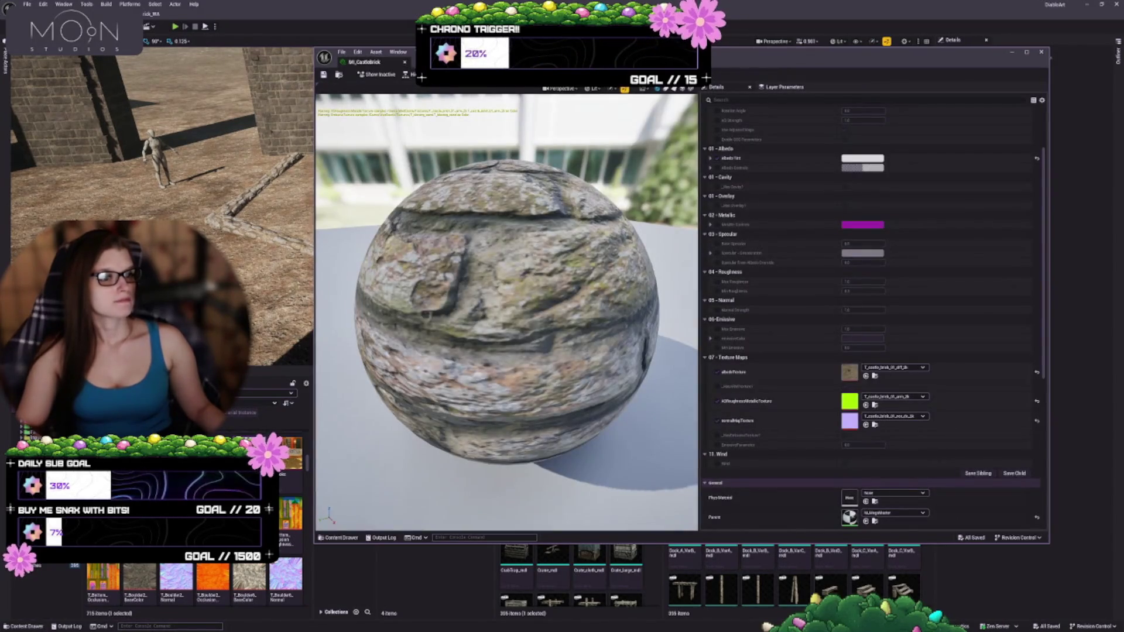
{"action": "left_click", "coordinate": [445, 62]}
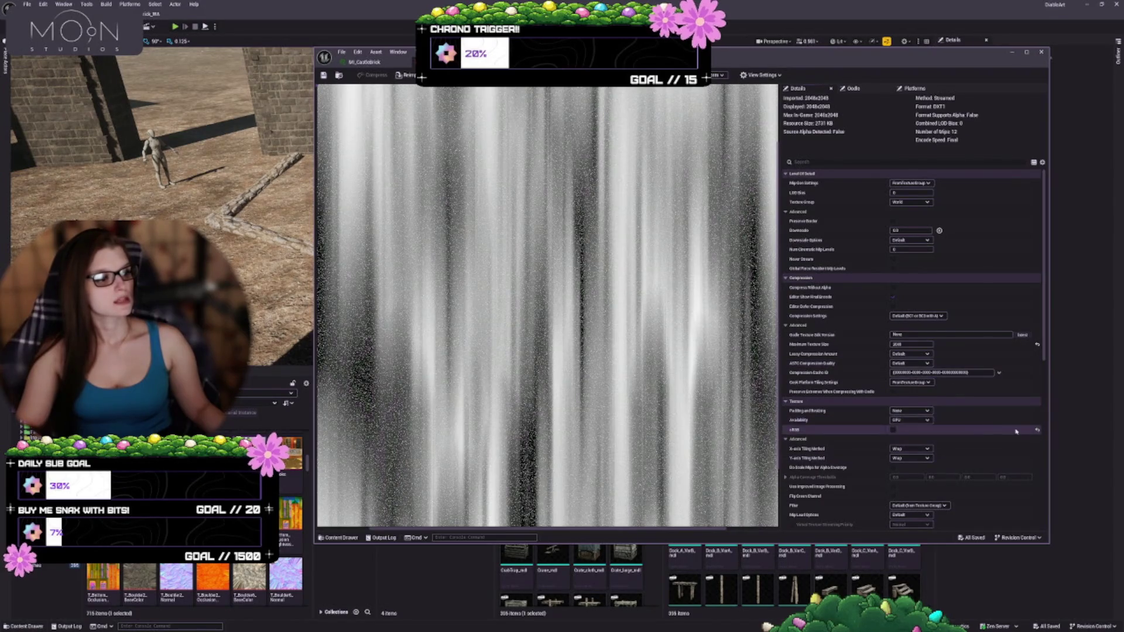
{"action": "left_click", "coordinate": [1037, 431]}
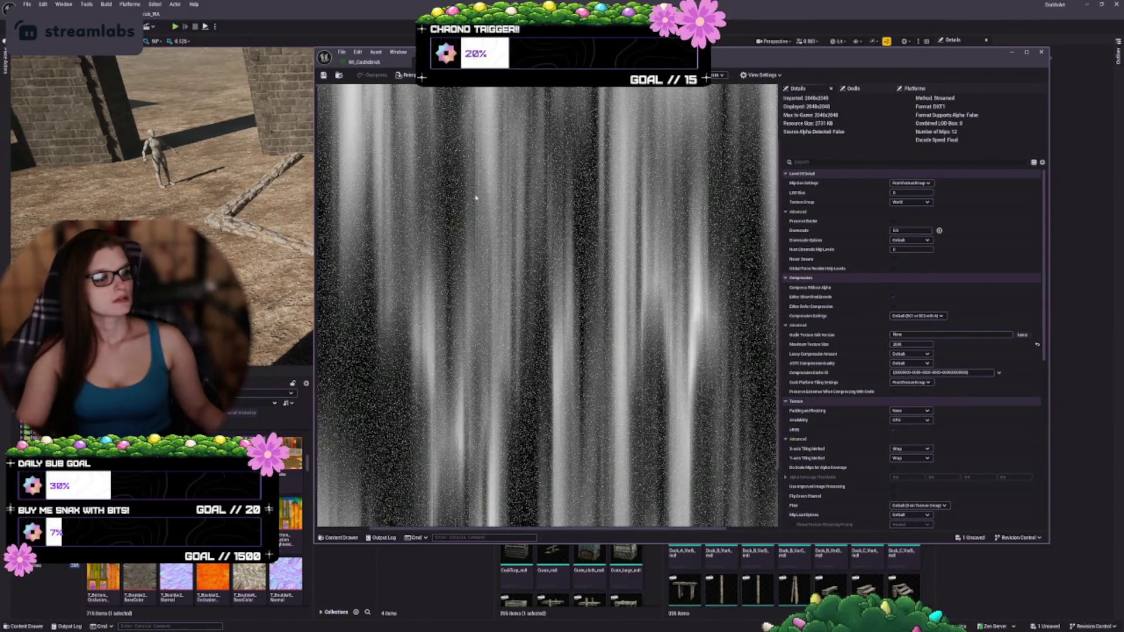
{"action": "key", "text": "ctrl+s"}
{"action": "left_click", "coordinate": [364, 61]}
{"action": "left_click", "coordinate": [444, 61]}
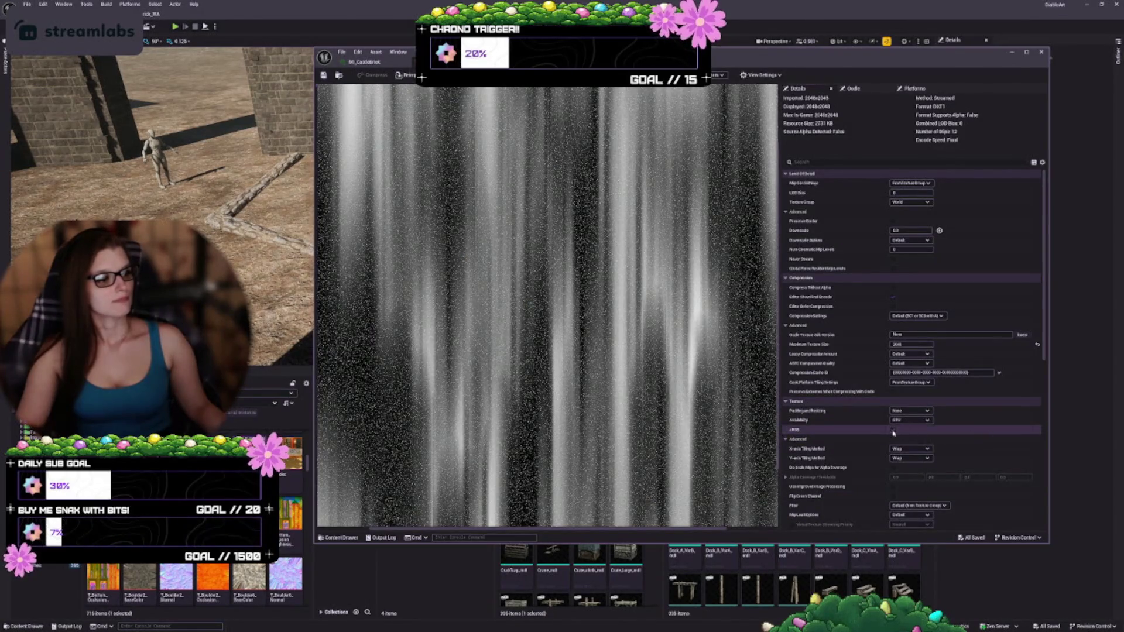
{"action": "left_click", "coordinate": [892, 429]}
{"action": "left_click", "coordinate": [324, 77]}
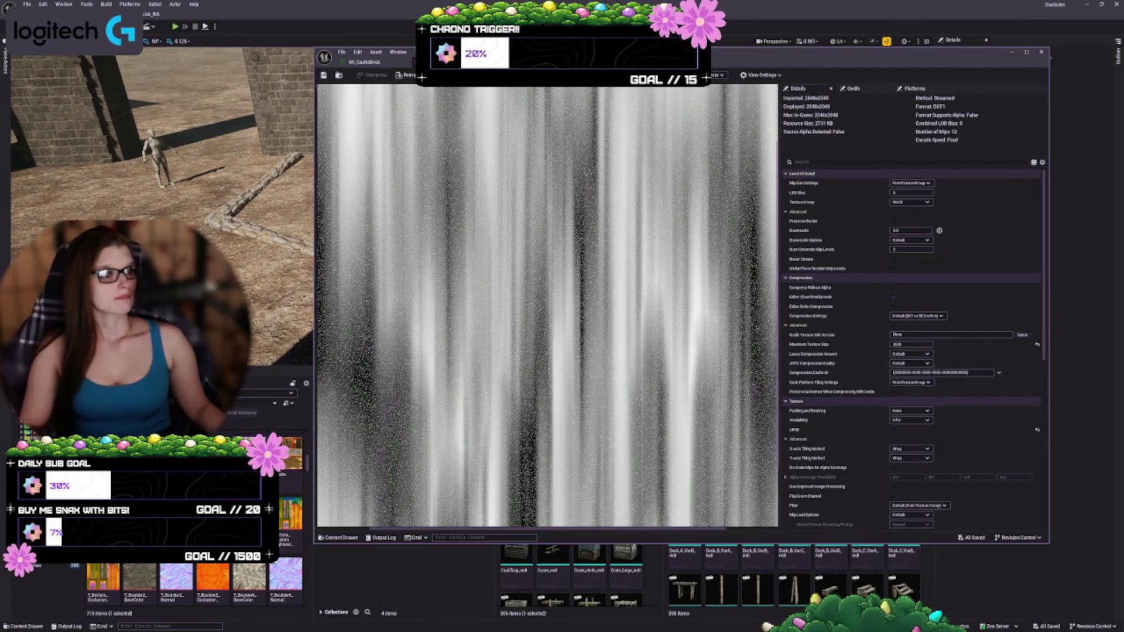
{"action": "left_click", "coordinate": [364, 61]}
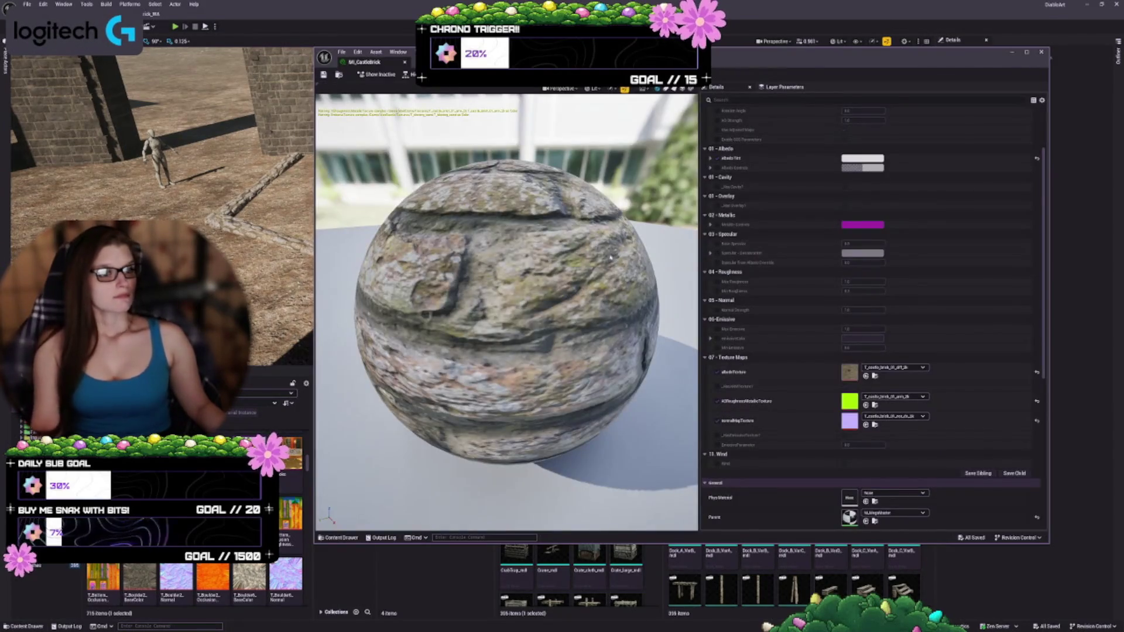
- Override and enable Wind and Wind Sway, then switch Wind off and save MI_CastleBrick
{"action": "scroll", "coordinate": [506, 310], "scroll_direction": "up", "scroll_amount": 5}
{"action": "scroll", "coordinate": [528, 288], "scroll_direction": "down", "scroll_amount": 5}
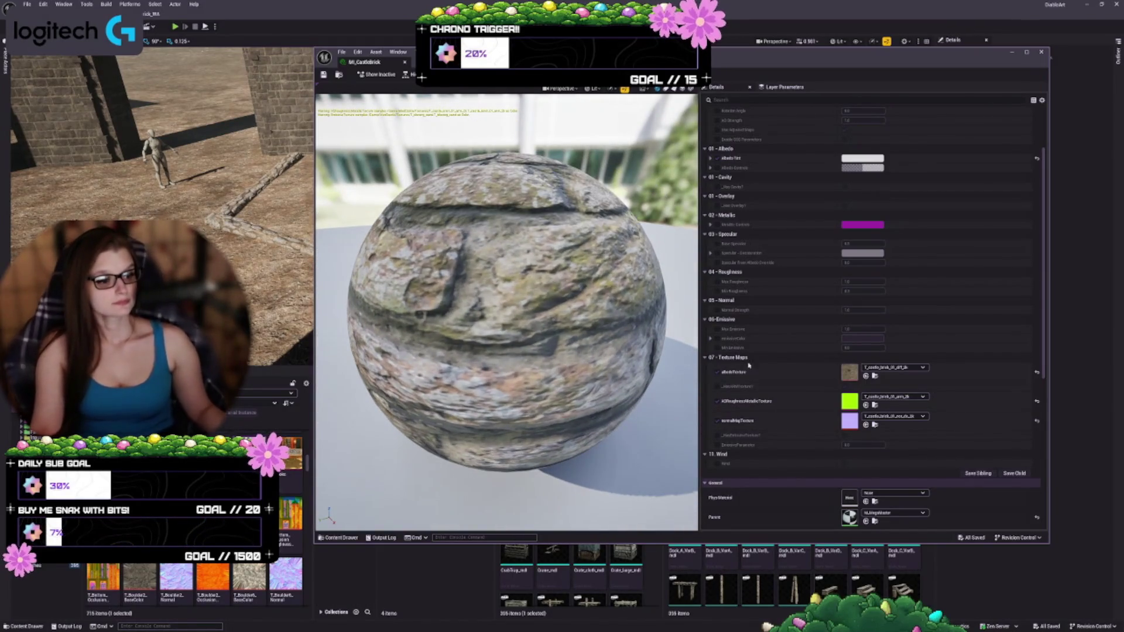
{"action": "left_click", "coordinate": [717, 464]}
{"action": "scroll", "coordinate": [868, 418], "scroll_direction": "down", "scroll_amount": 2}
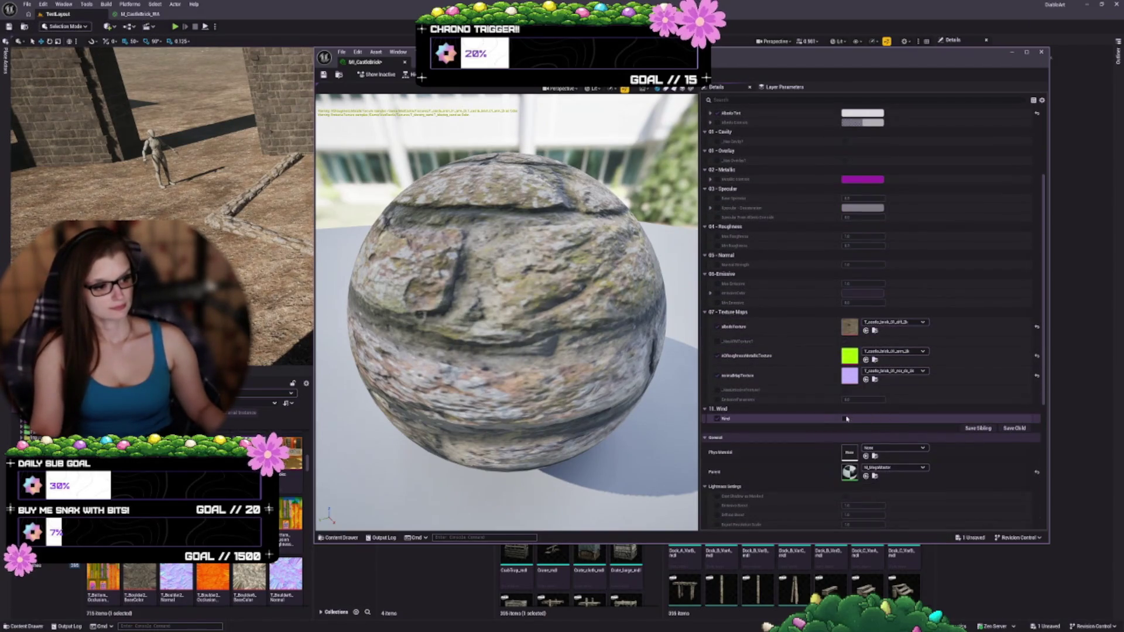
{"action": "left_click", "coordinate": [845, 418]}
{"action": "scroll", "coordinate": [770, 398], "scroll_direction": "down", "scroll_amount": 2}
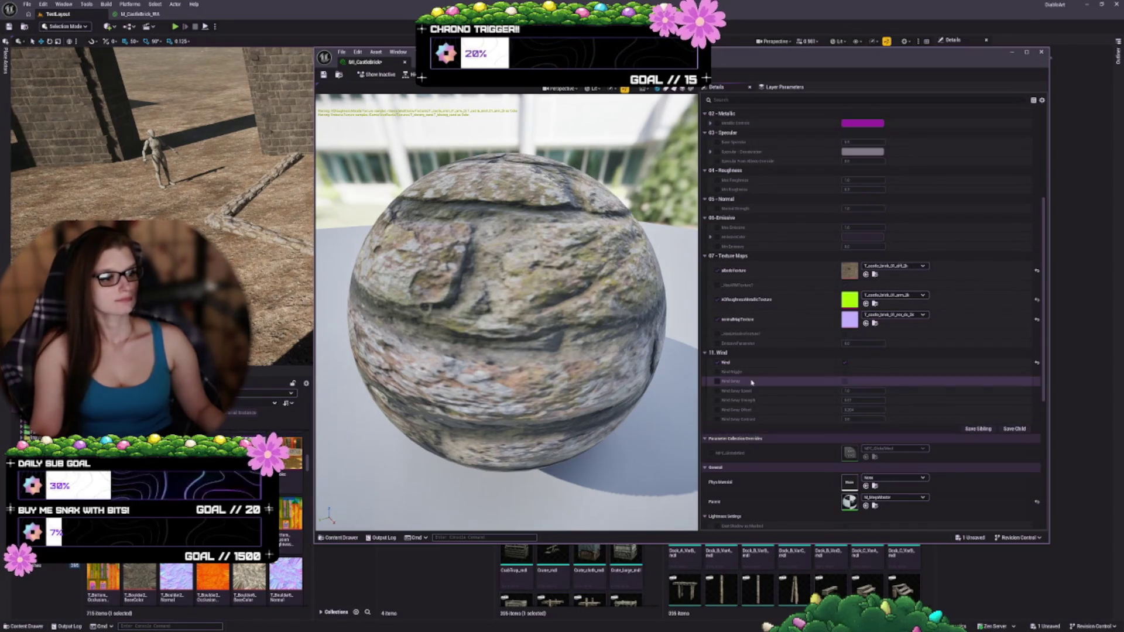
{"action": "left_click", "coordinate": [844, 381]}
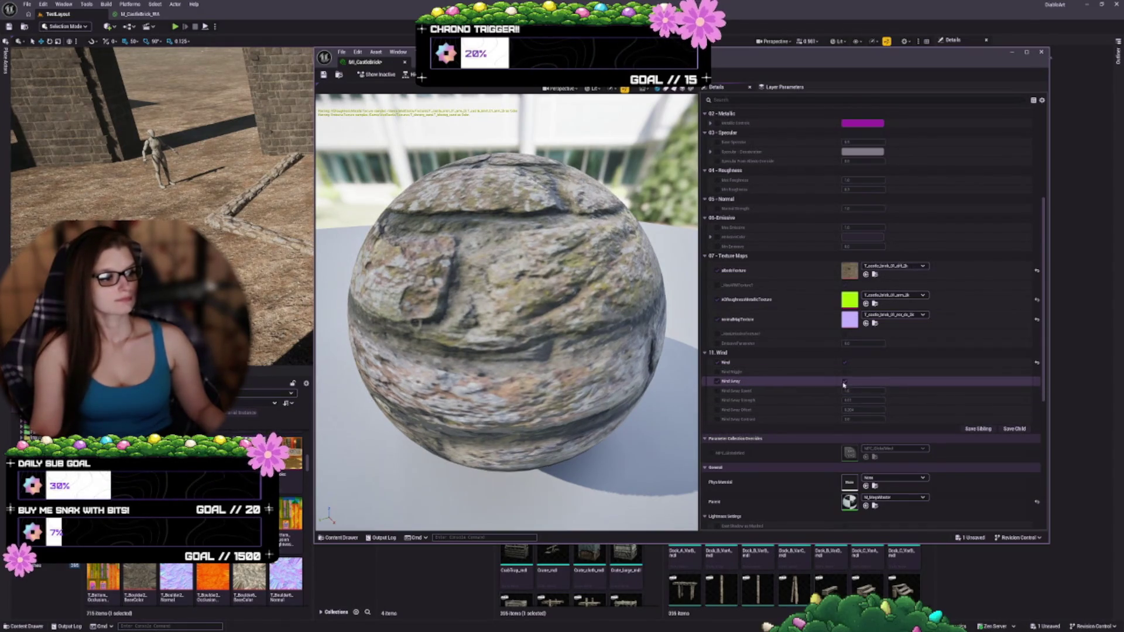
{"action": "left_click", "coordinate": [845, 381]}
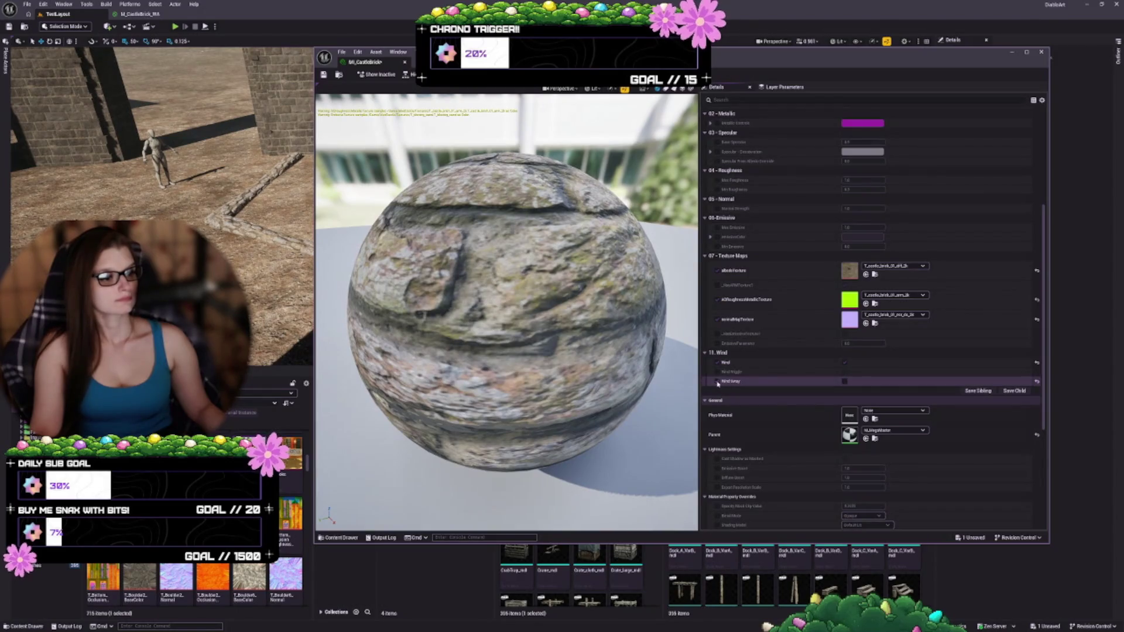
{"action": "left_click", "coordinate": [717, 381]}
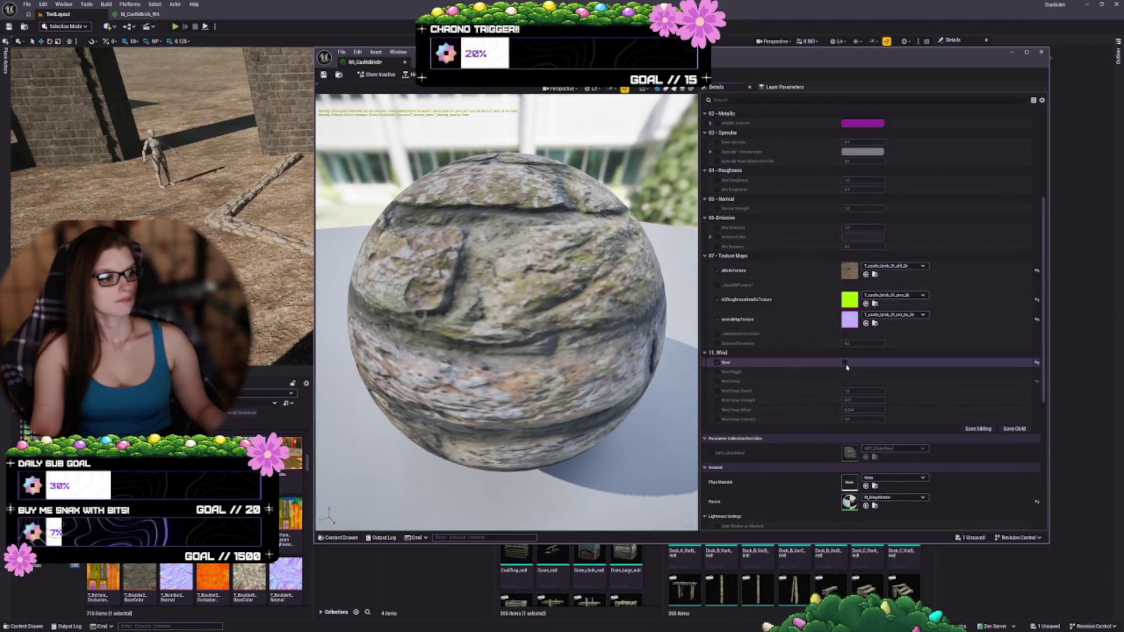
{"action": "left_click", "coordinate": [845, 363]}
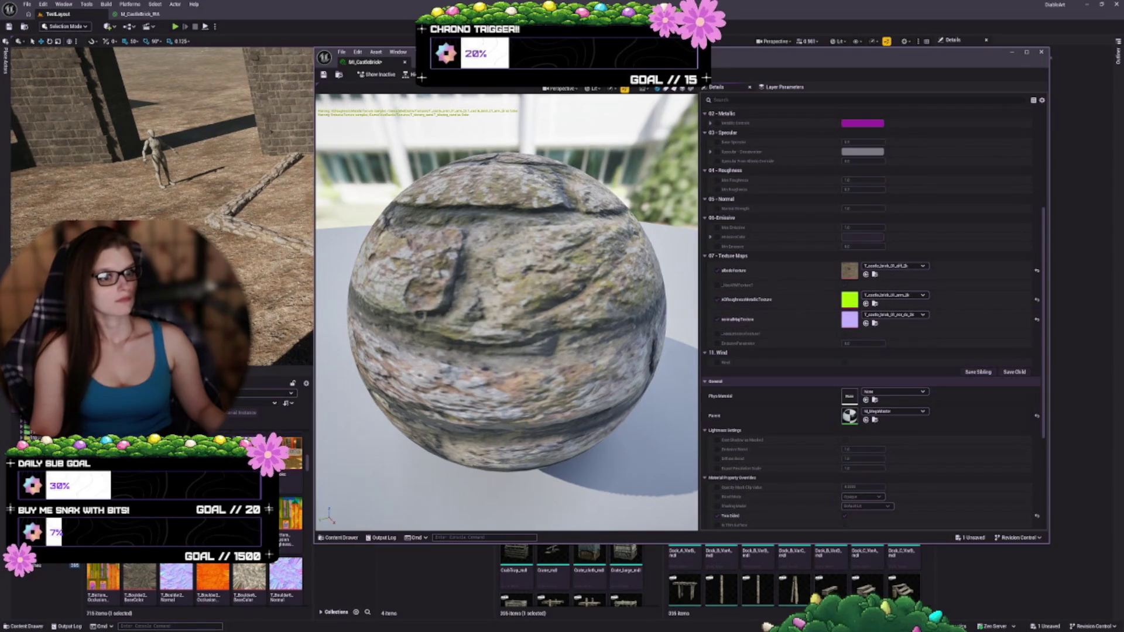
{"action": "left_click", "coordinate": [323, 76]}
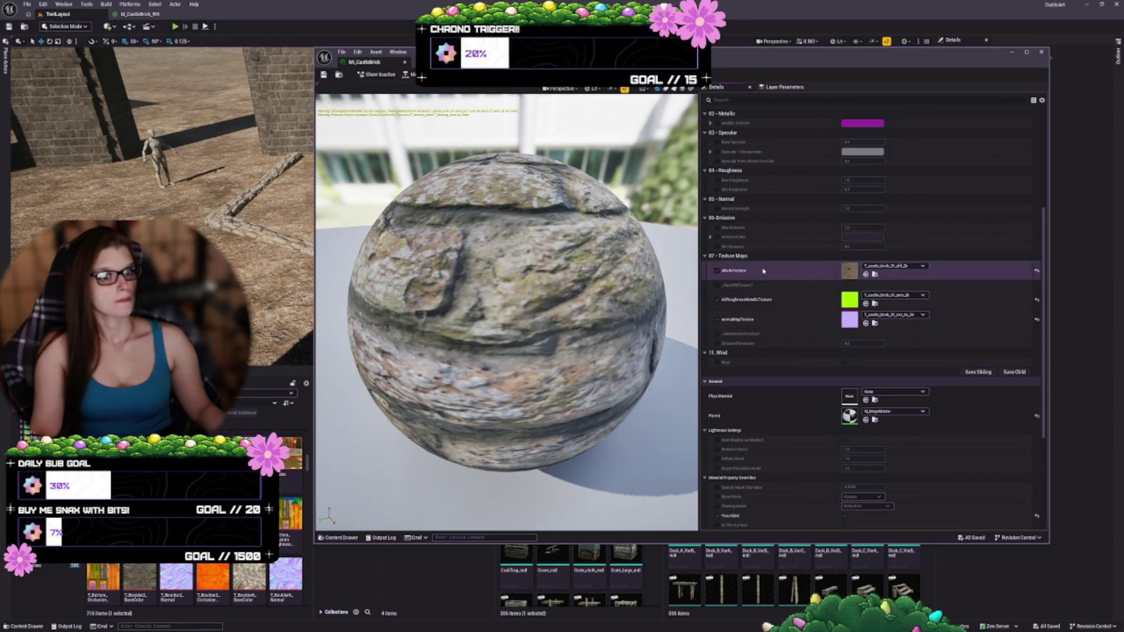
- Re-enable Wind and Wind Sway, switch Wind off again, and save the instance
{"action": "left_click", "coordinate": [717, 363]}
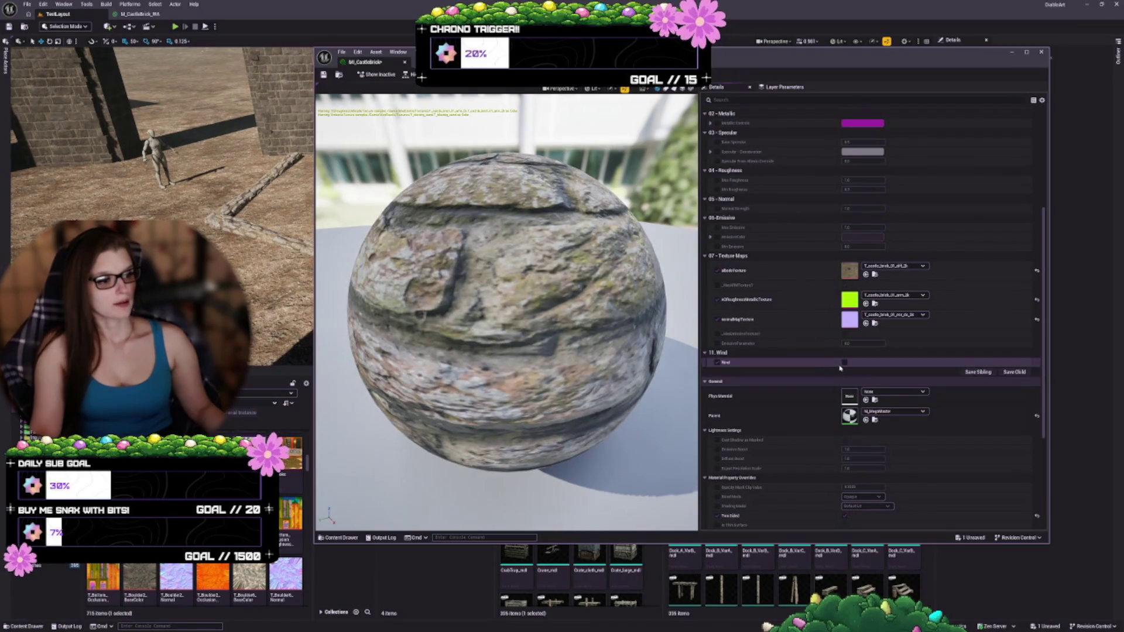
{"action": "left_click", "coordinate": [845, 363]}
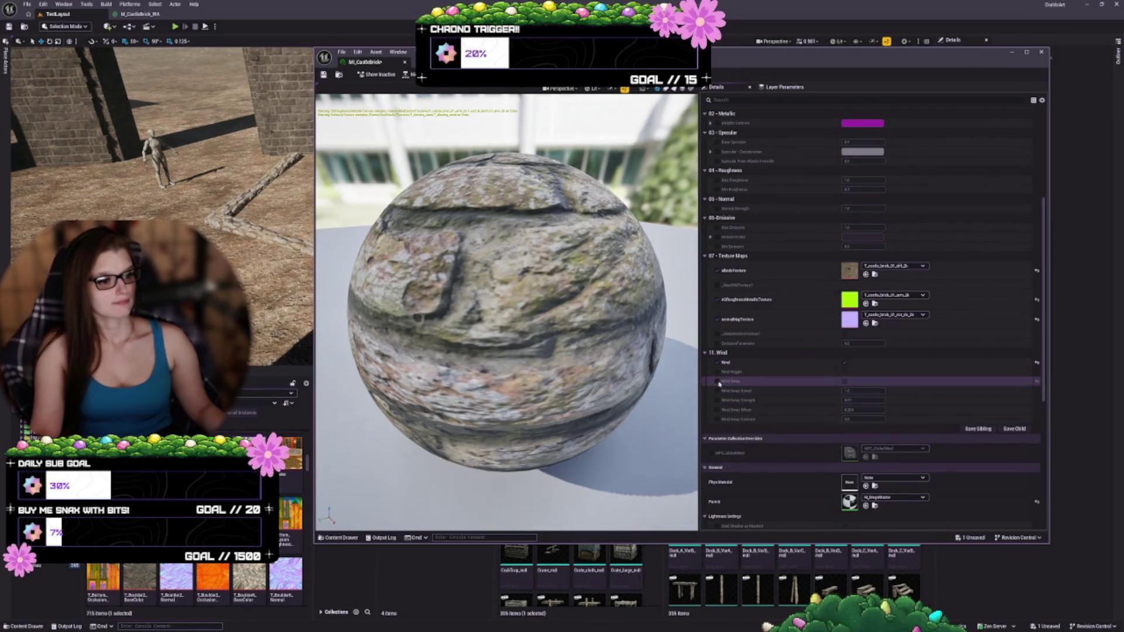
{"action": "left_click", "coordinate": [845, 381]}
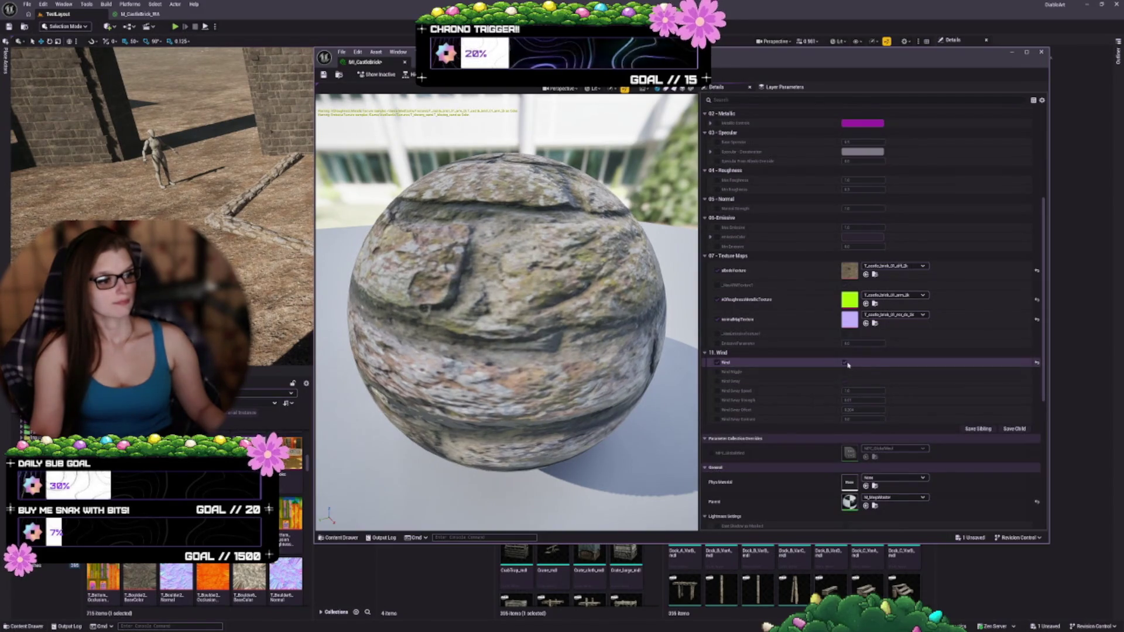
{"action": "left_click", "coordinate": [844, 363]}
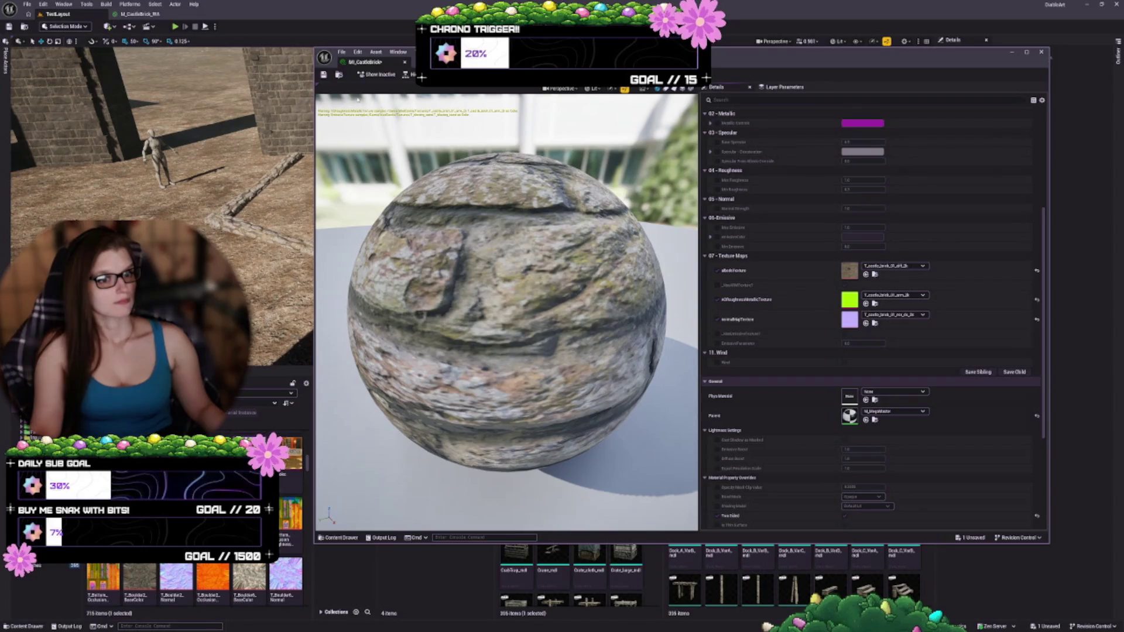
{"action": "left_click", "coordinate": [324, 75]}
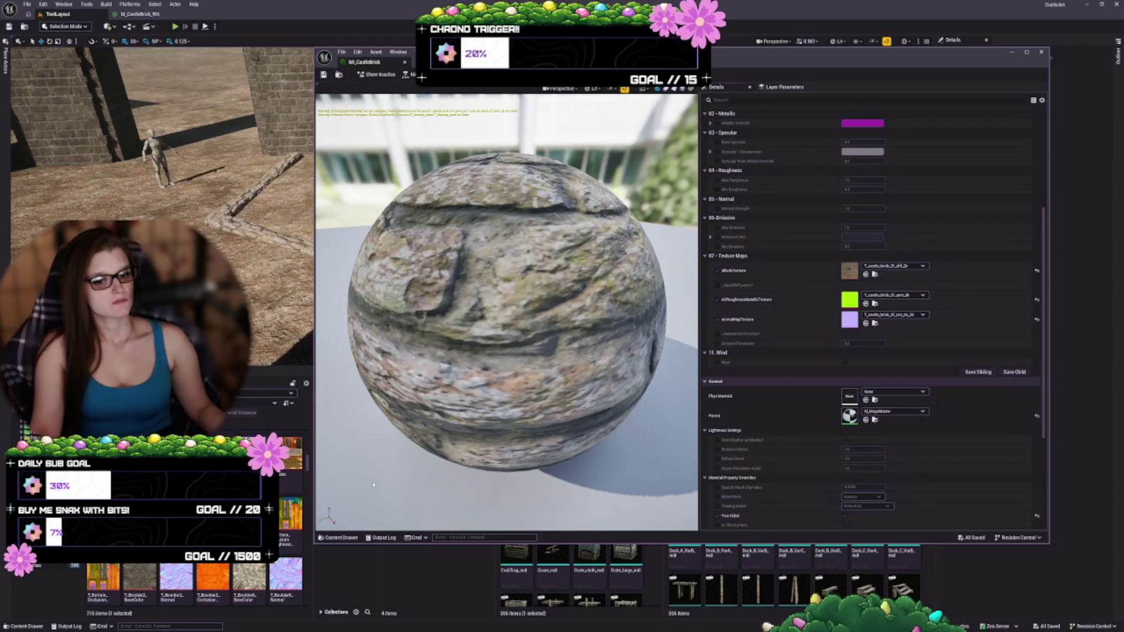
{"action": "left_click", "coordinate": [337, 537]}
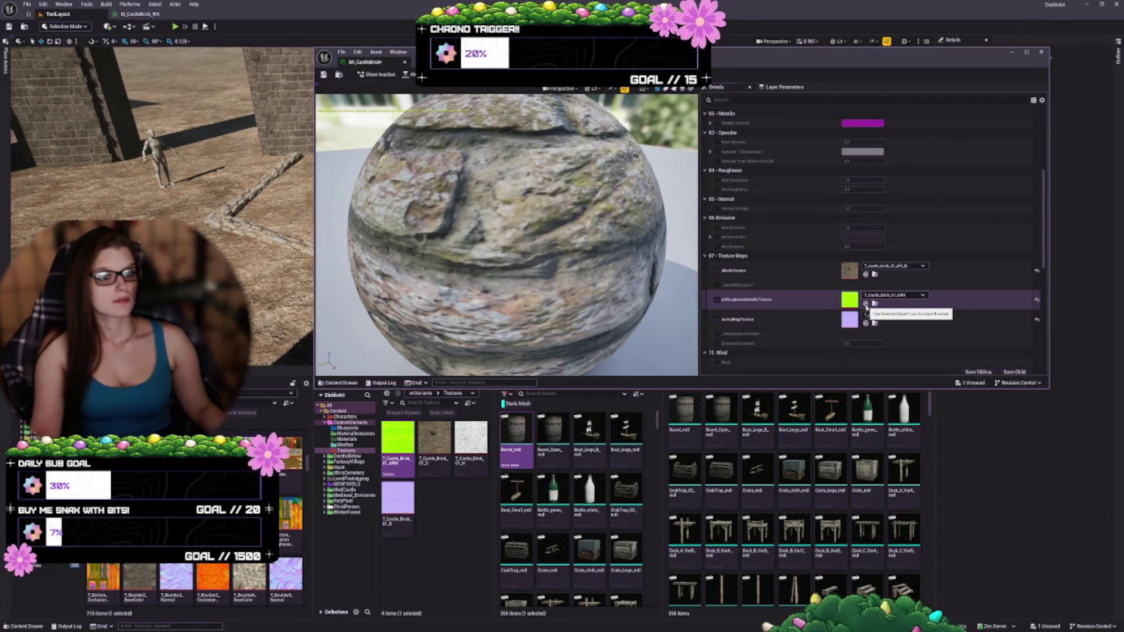
- Assign T_Castle_Brick_01_ARM as the AO/Roughness/Metallic texture, then view a texture's context actions
{"action": "left_click", "coordinate": [866, 304]}
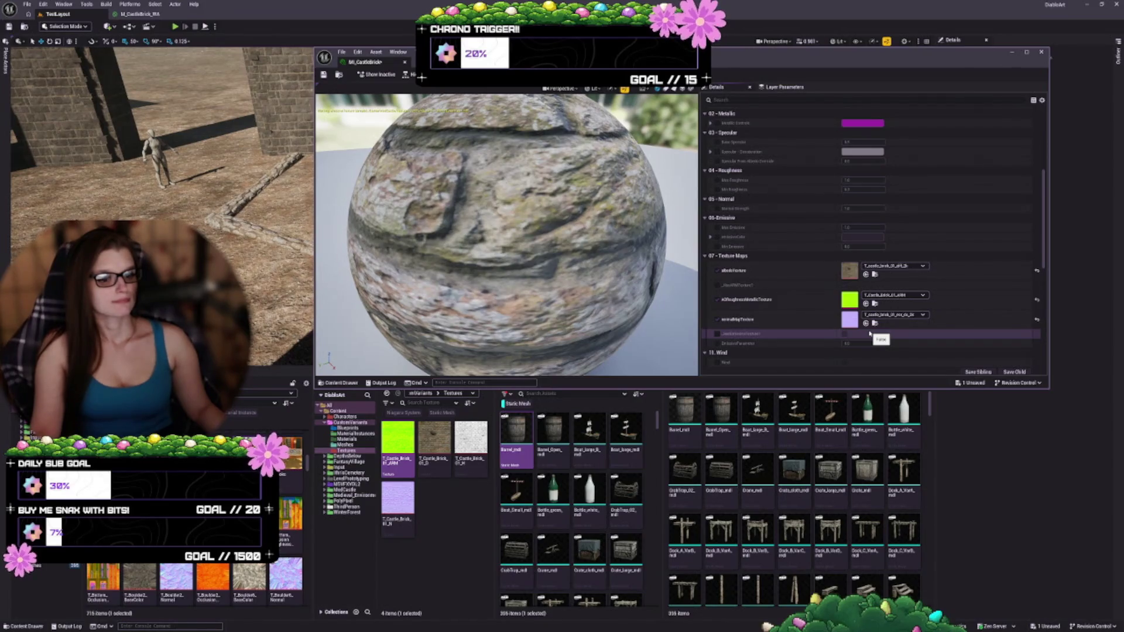
{"action": "scroll", "coordinate": [193, 580], "scroll_direction": "down", "scroll_amount": 2}
{"action": "scroll", "coordinate": [193, 580], "scroll_direction": "down", "scroll_amount": 3}
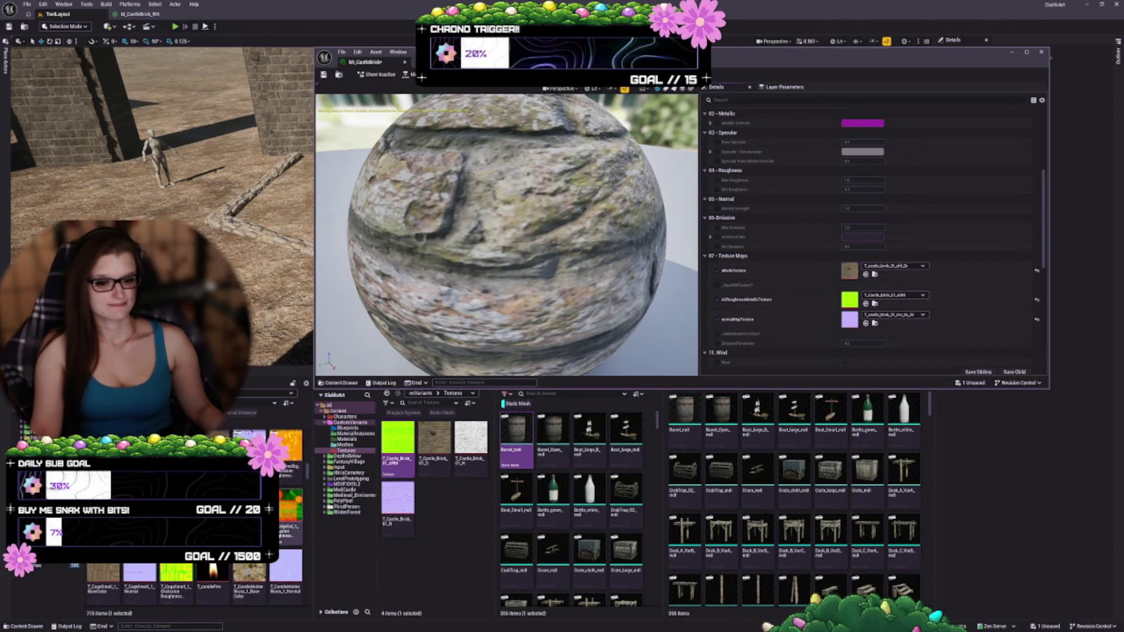
{"action": "scroll", "coordinate": [193, 580], "scroll_direction": "down", "scroll_amount": 3}
{"action": "scroll", "coordinate": [193, 580], "scroll_direction": "down", "scroll_amount": 3}
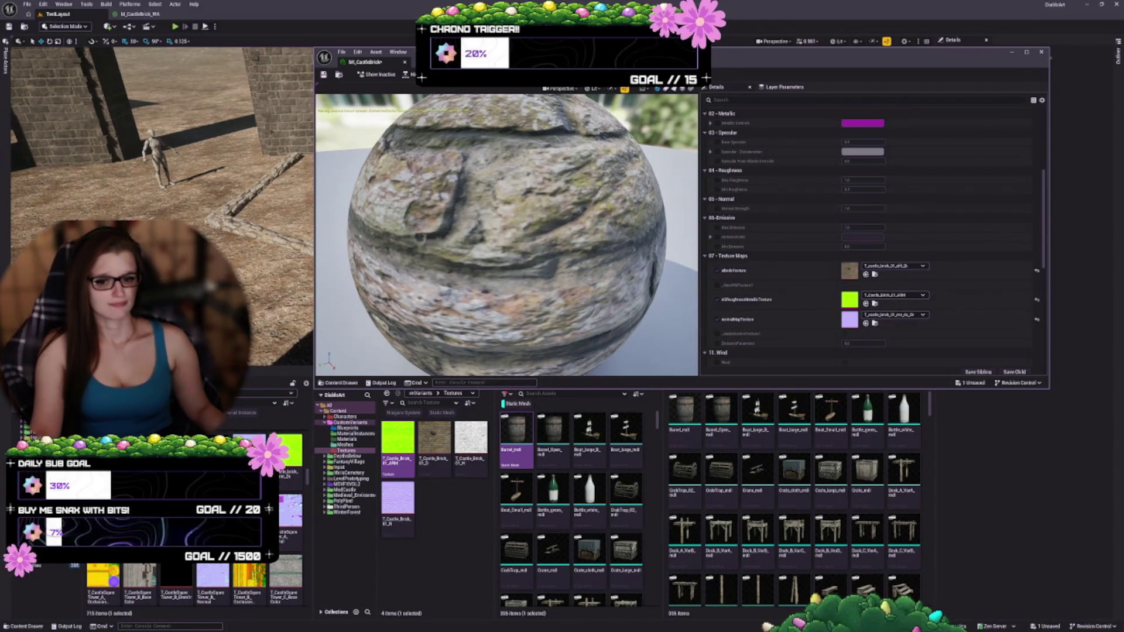
{"action": "right_click", "coordinate": [108, 580]}
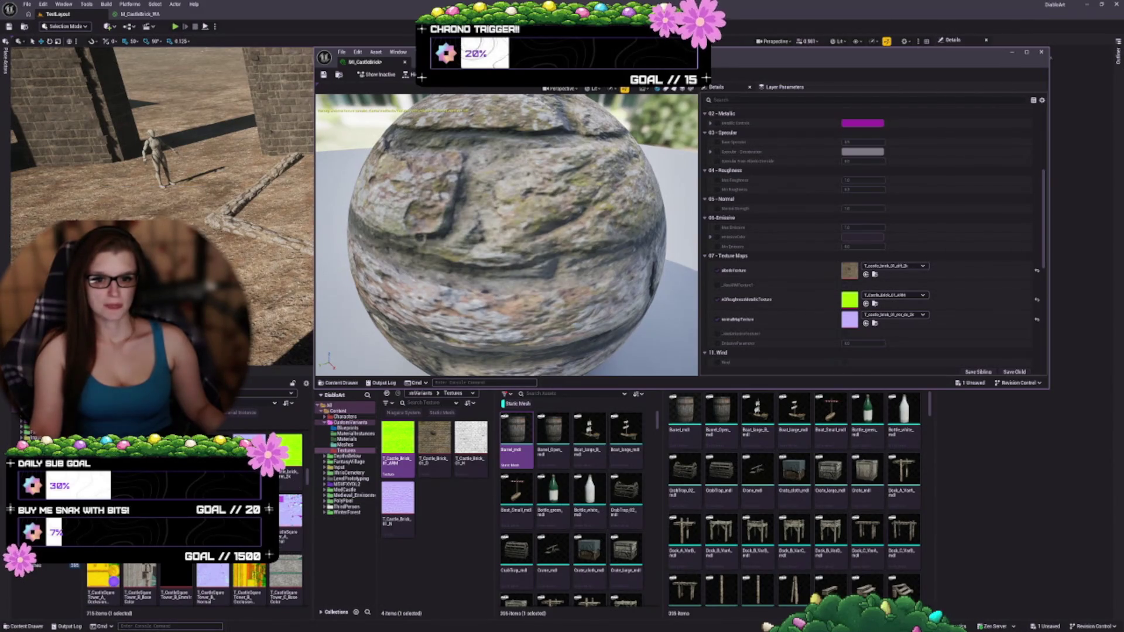
{"action": "right_click", "coordinate": [140, 582]}
- Reopen the texture's context actions and dismiss them with Escape
{"action": "right_click", "coordinate": [141, 583]}
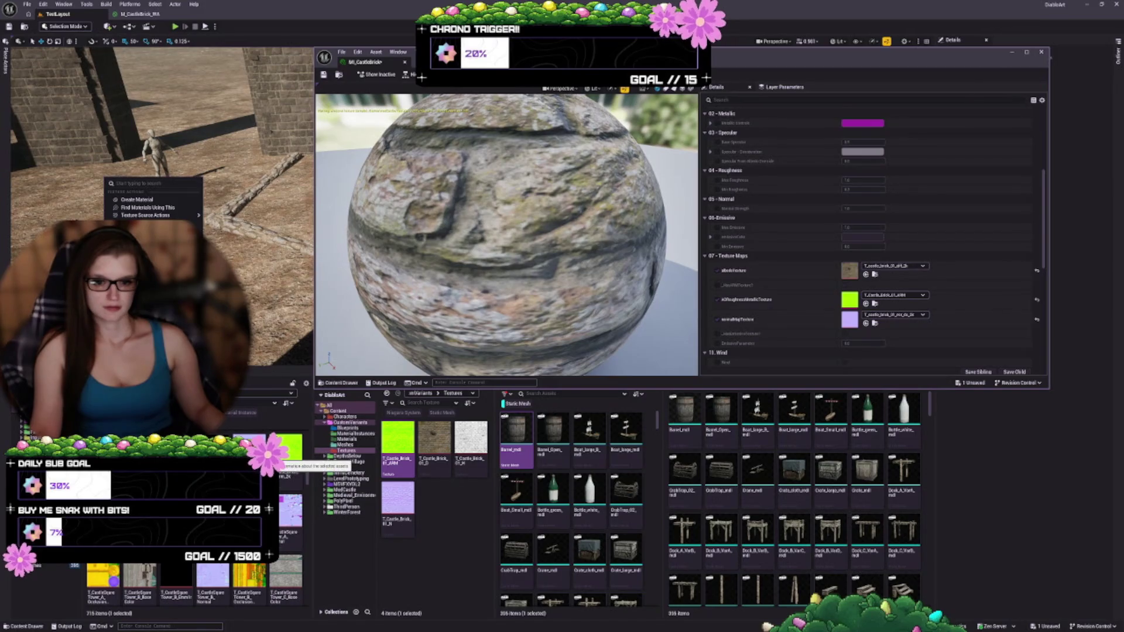
{"action": "mouse_move", "coordinate": [193, 592]}
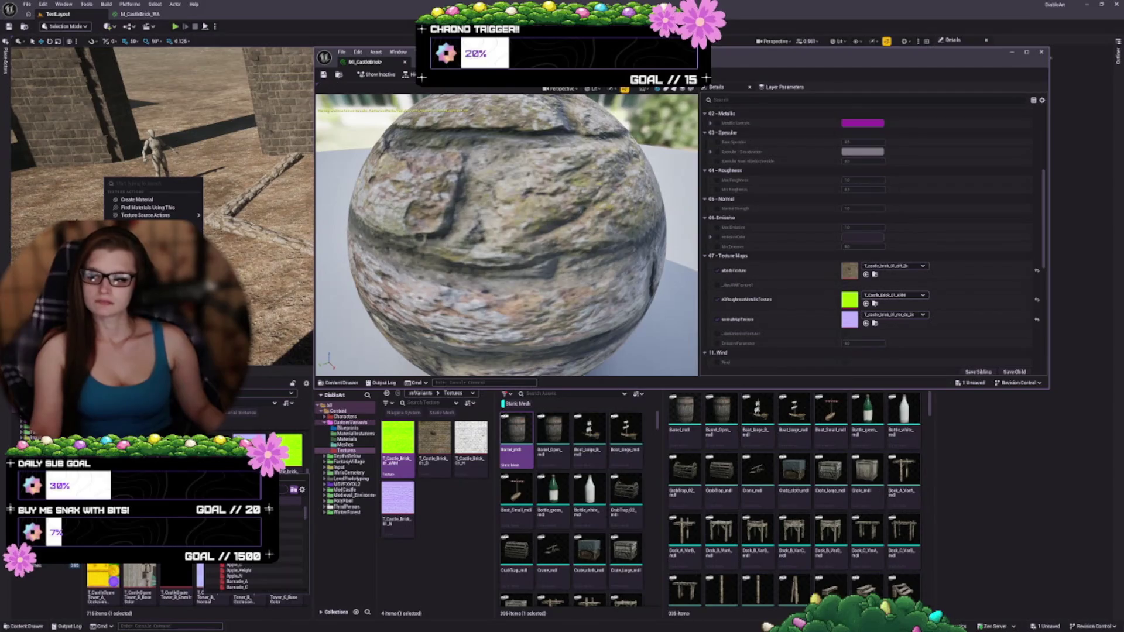
{"action": "key", "text": "Escape"}
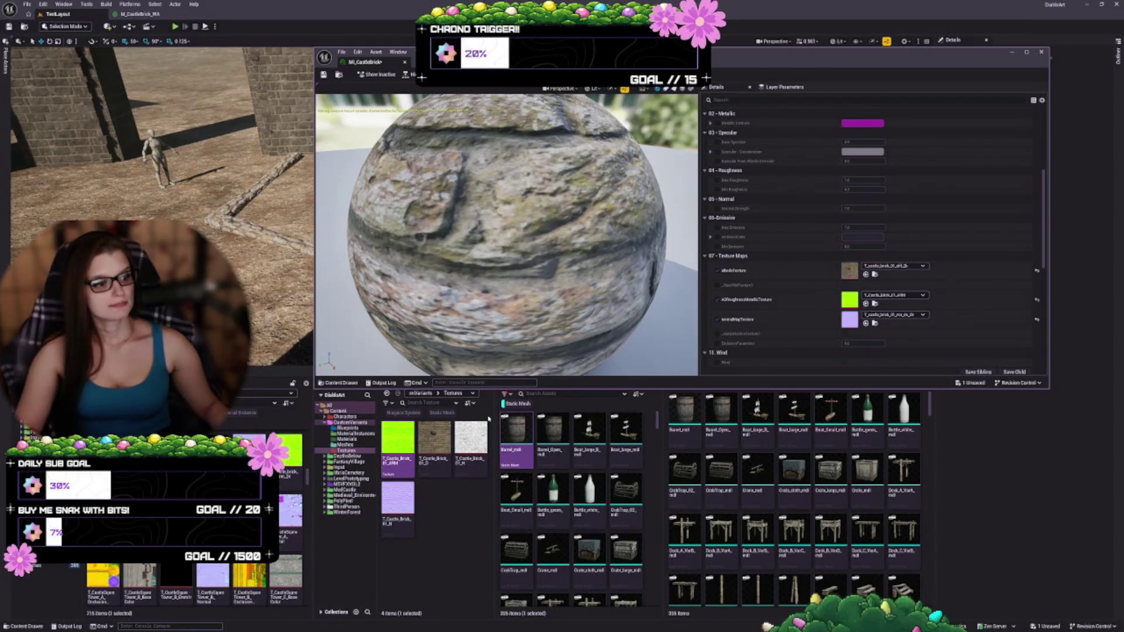
- Select T_Castle_Brick_01_D, then deselect it while reviewing the stone-sphere preview
{"action": "left_click", "coordinate": [434, 445]}
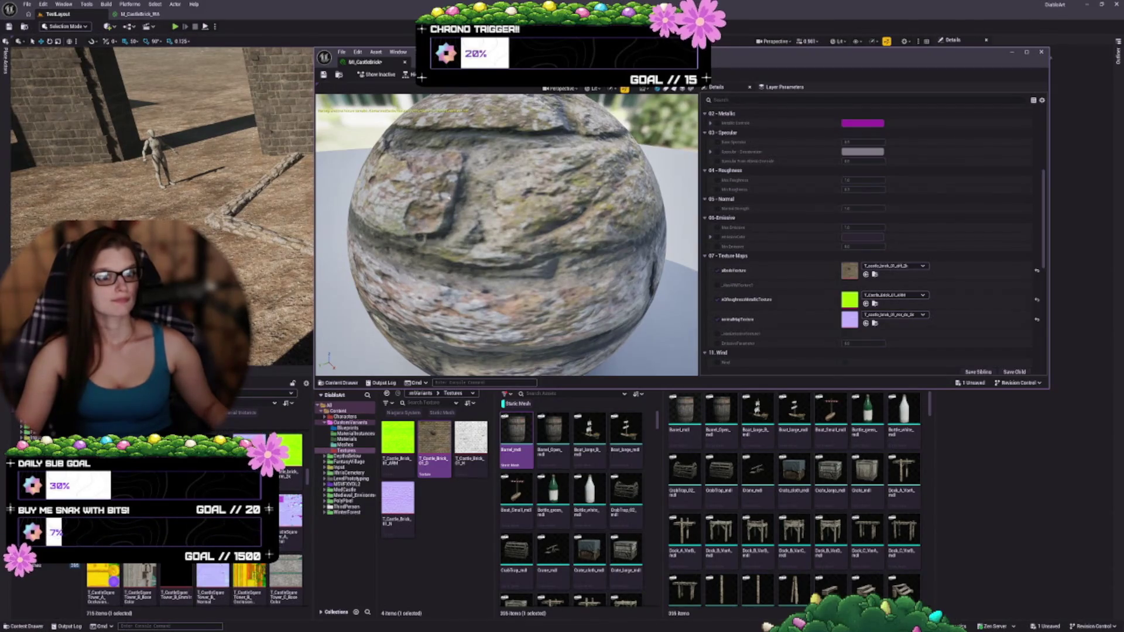
{"action": "scroll", "coordinate": [507, 234], "scroll_direction": "up", "scroll_amount": 5}
{"action": "scroll", "coordinate": [418, 201], "scroll_direction": "down", "scroll_amount": 5}
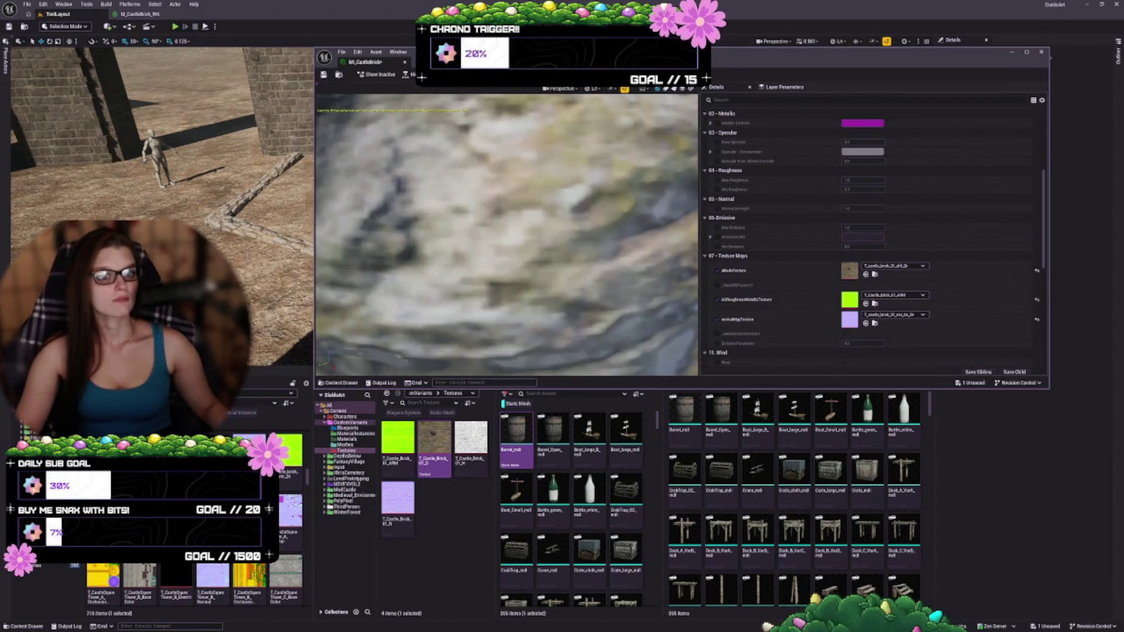
{"action": "left_click", "coordinate": [458, 499]}
{"action": "scroll", "coordinate": [193, 580], "scroll_direction": "down", "scroll_amount": 2}
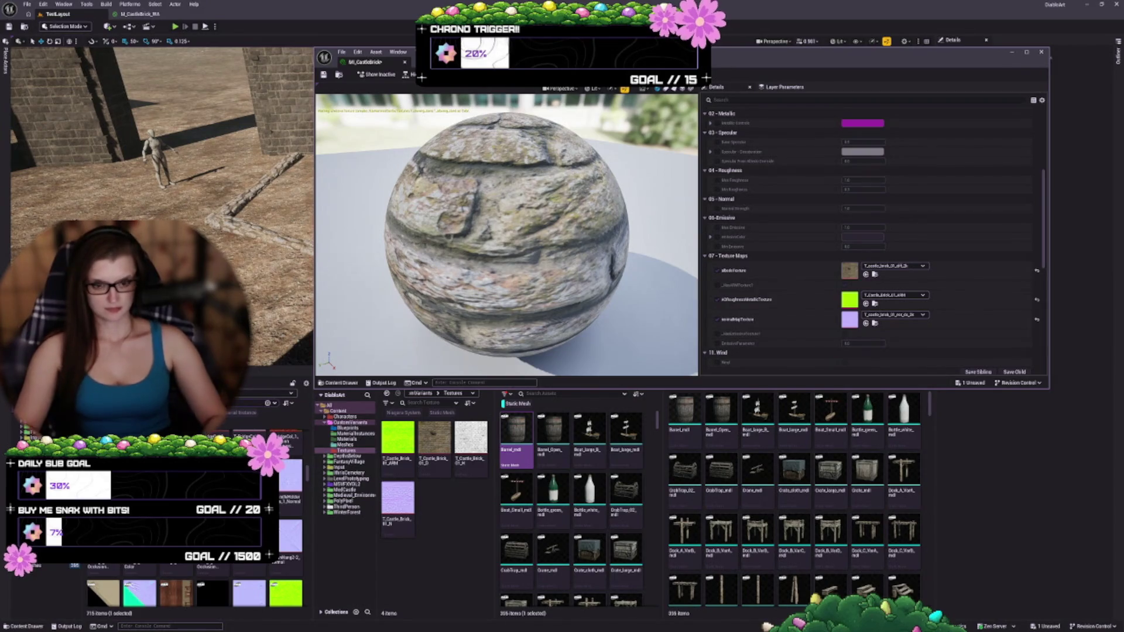
- Paste a copy of T_blowing_sand into the castle-brick Textures folder and save it
{"action": "left_click", "coordinate": [108, 419]}
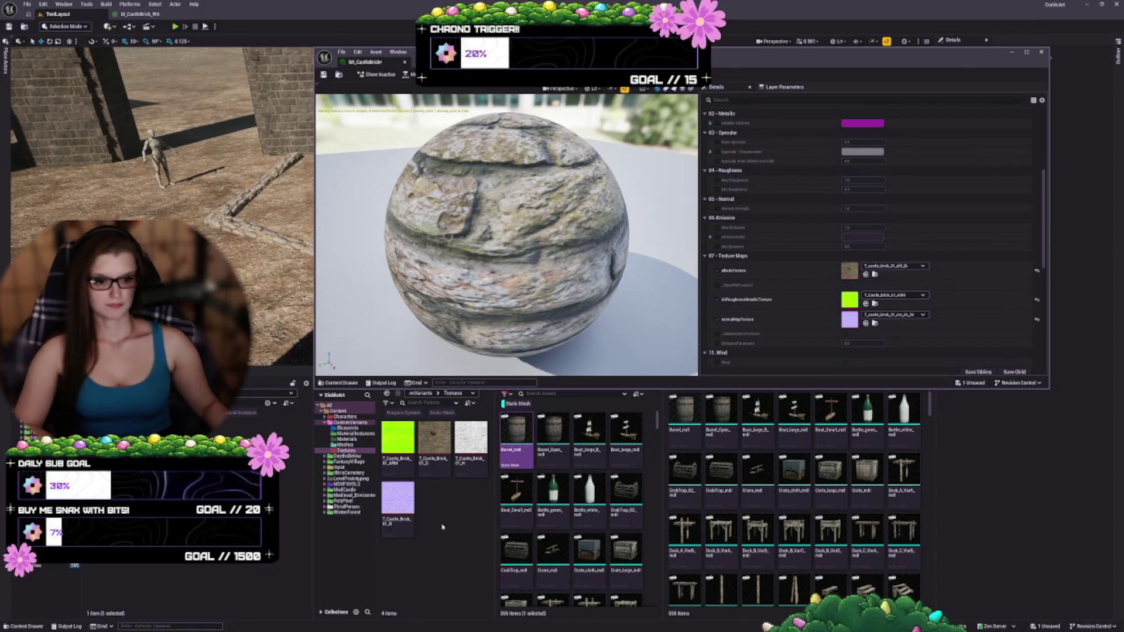
{"action": "key", "text": "ctrl+v"}
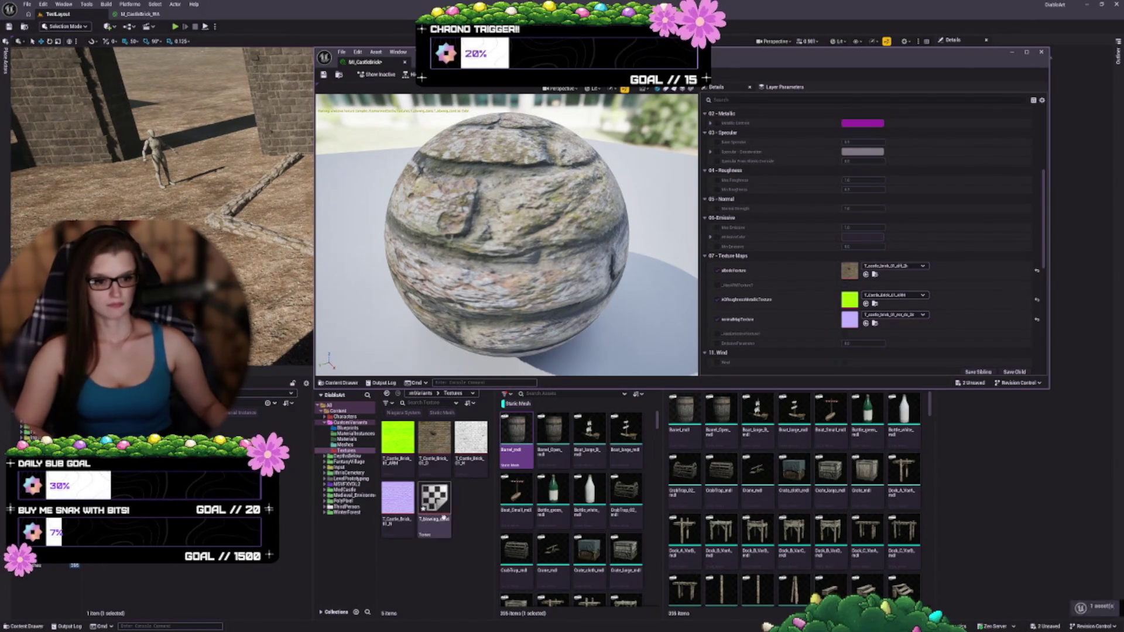
{"action": "key", "text": "ctrl+s"}
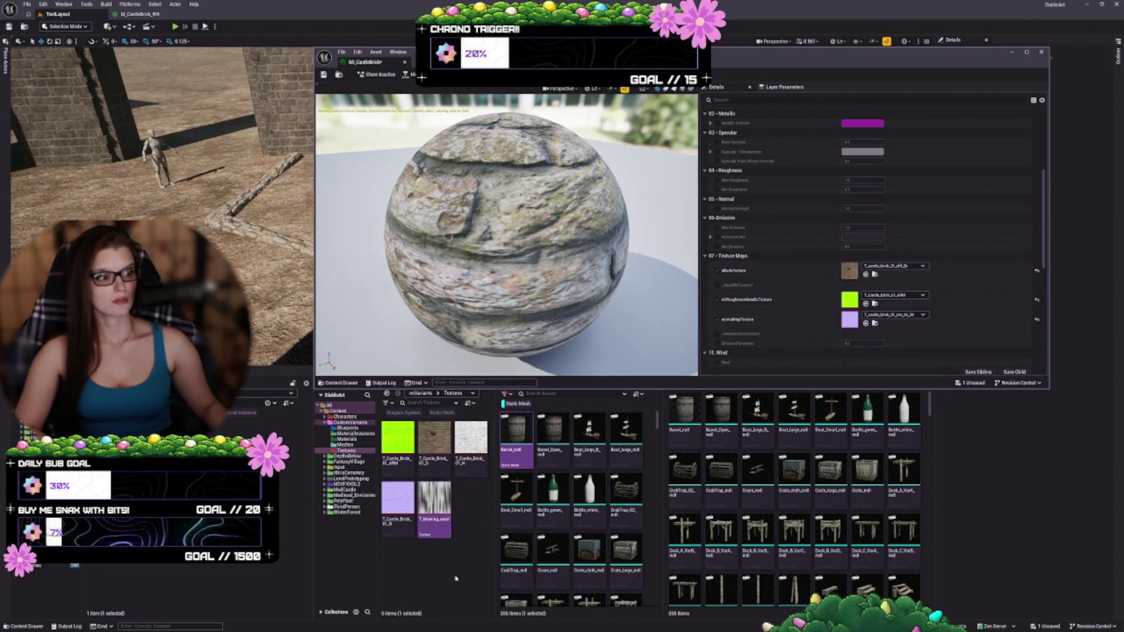
- Toggle Use Adjusted Maps off and back on, then save all changes
{"action": "scroll", "coordinate": [757, 282], "scroll_direction": "down", "scroll_amount": 2}
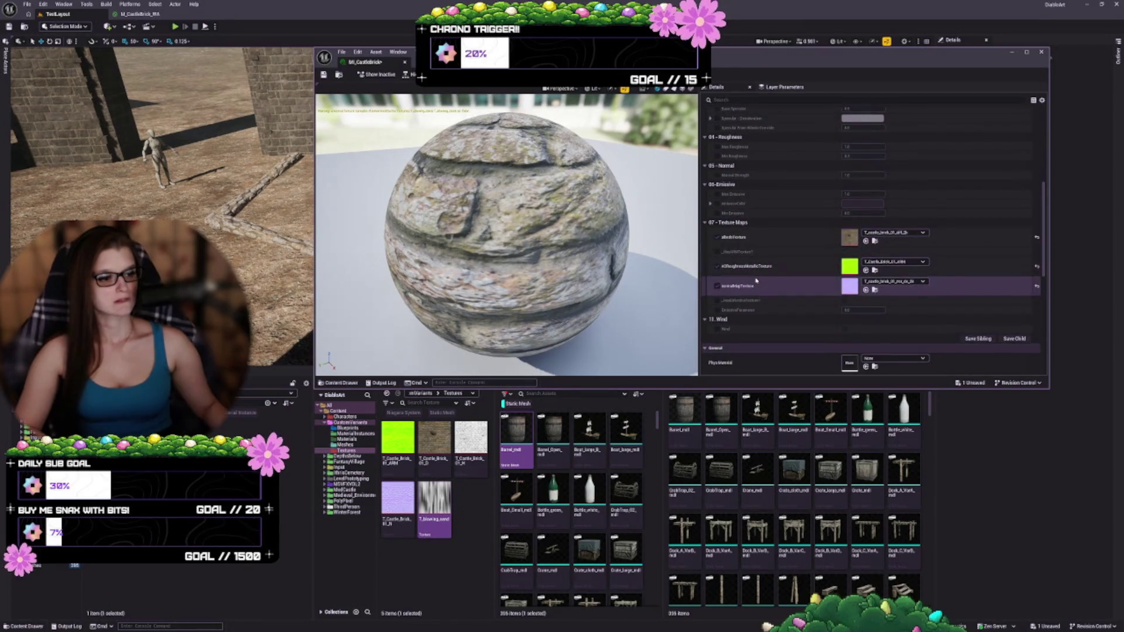
{"action": "left_click", "coordinate": [718, 329]}
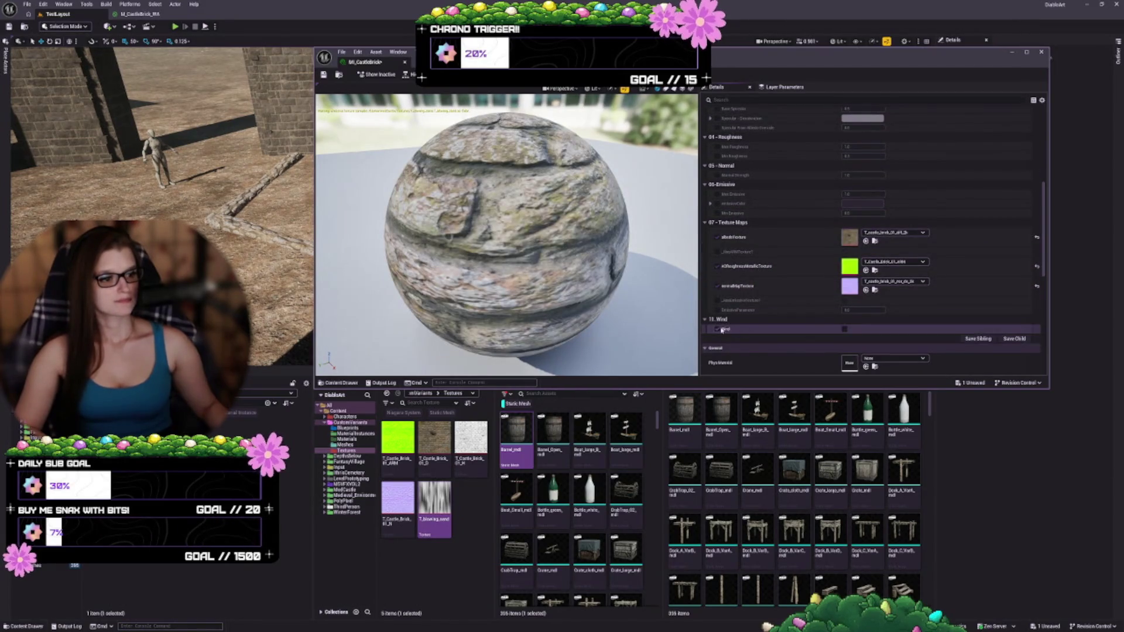
{"action": "scroll", "coordinate": [731, 313], "scroll_direction": "up", "scroll_amount": 8}
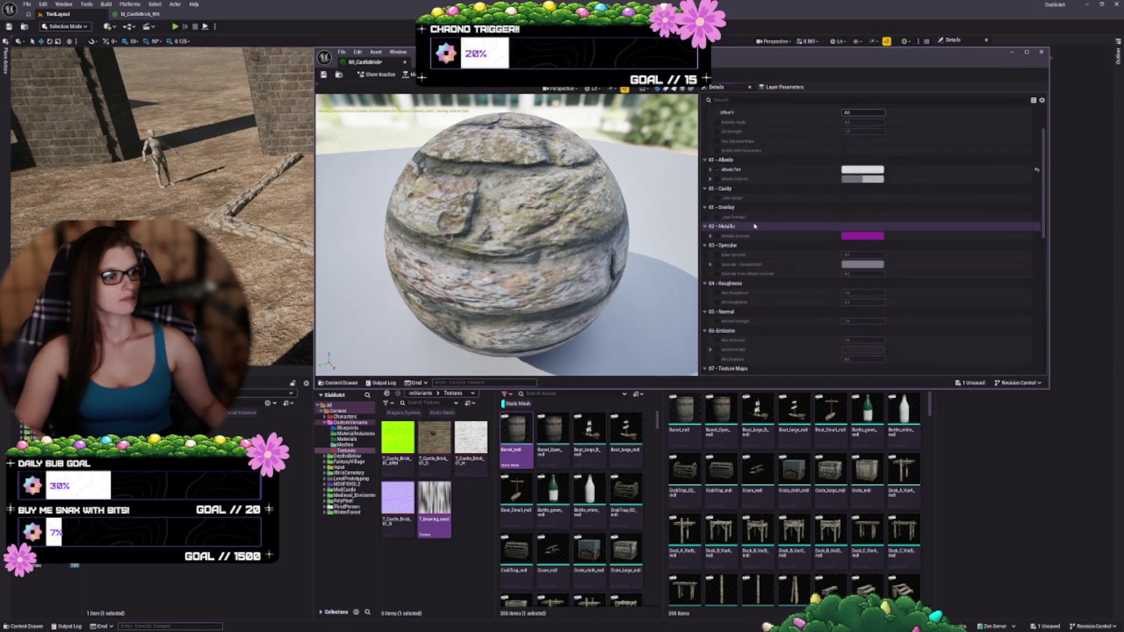
{"action": "scroll", "coordinate": [766, 249], "scroll_direction": "up", "scroll_amount": 3}
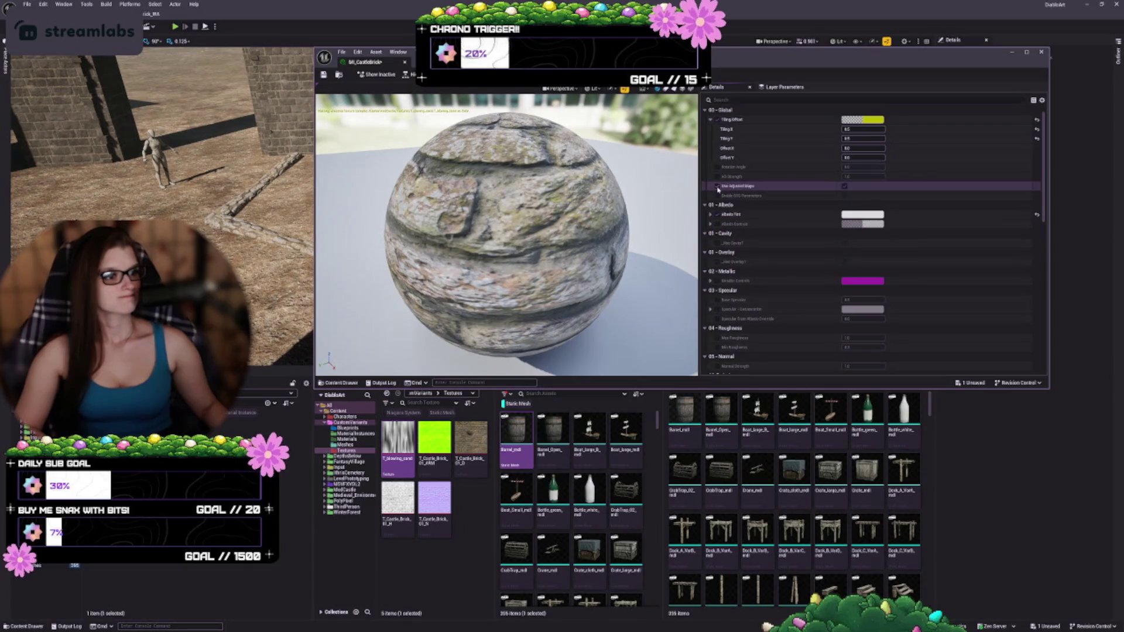
{"action": "left_click", "coordinate": [844, 186]}
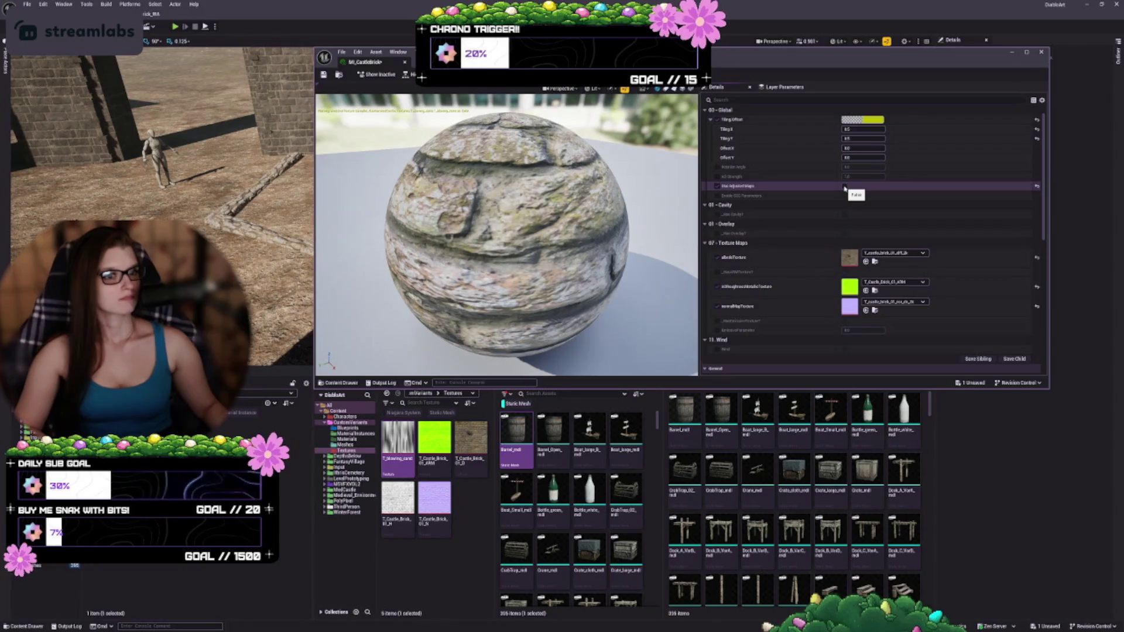
{"action": "left_click", "coordinate": [844, 186]}
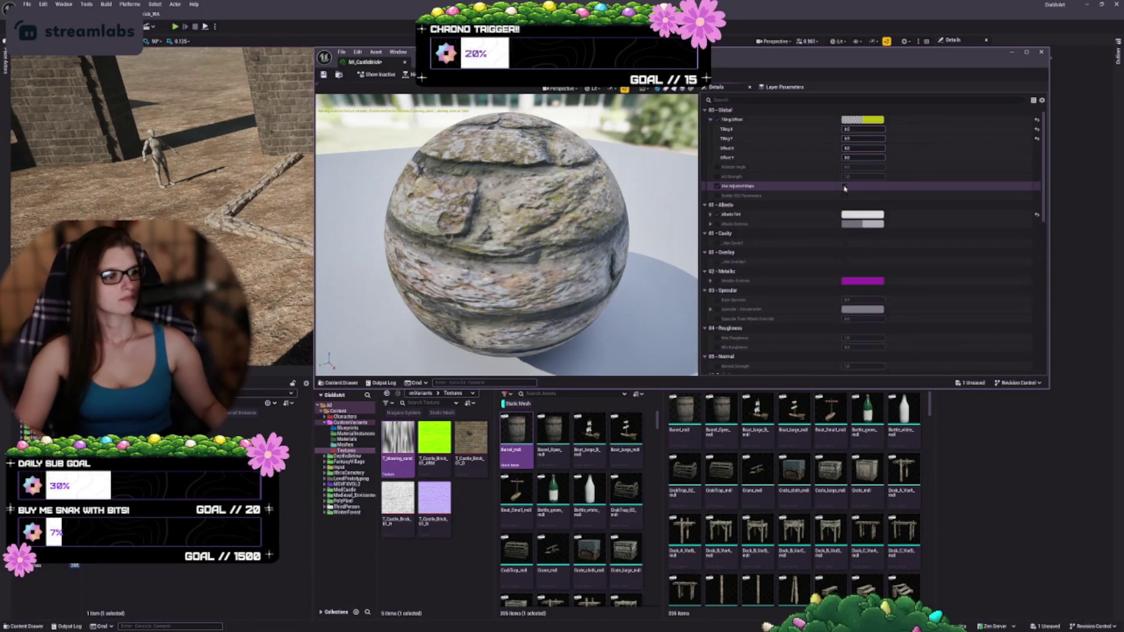
{"action": "left_click", "coordinate": [323, 76]}
- Select the T_blowing_sand copy and delete it, raising the referenced-assets warning
{"action": "left_click", "coordinate": [449, 443]}
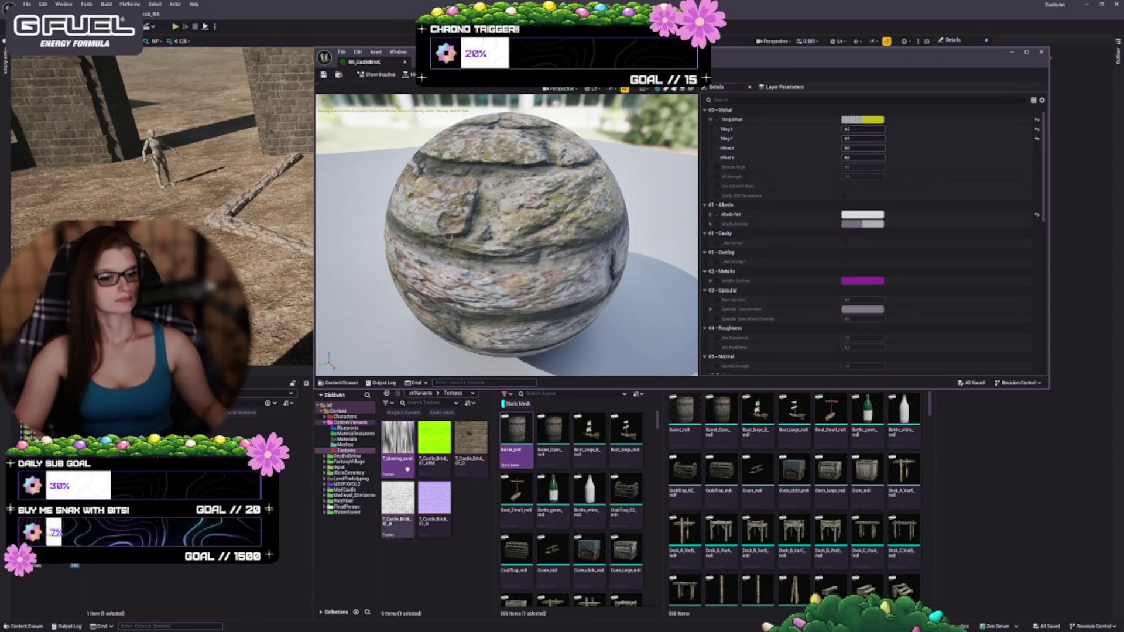
{"action": "left_click", "coordinate": [398, 441]}
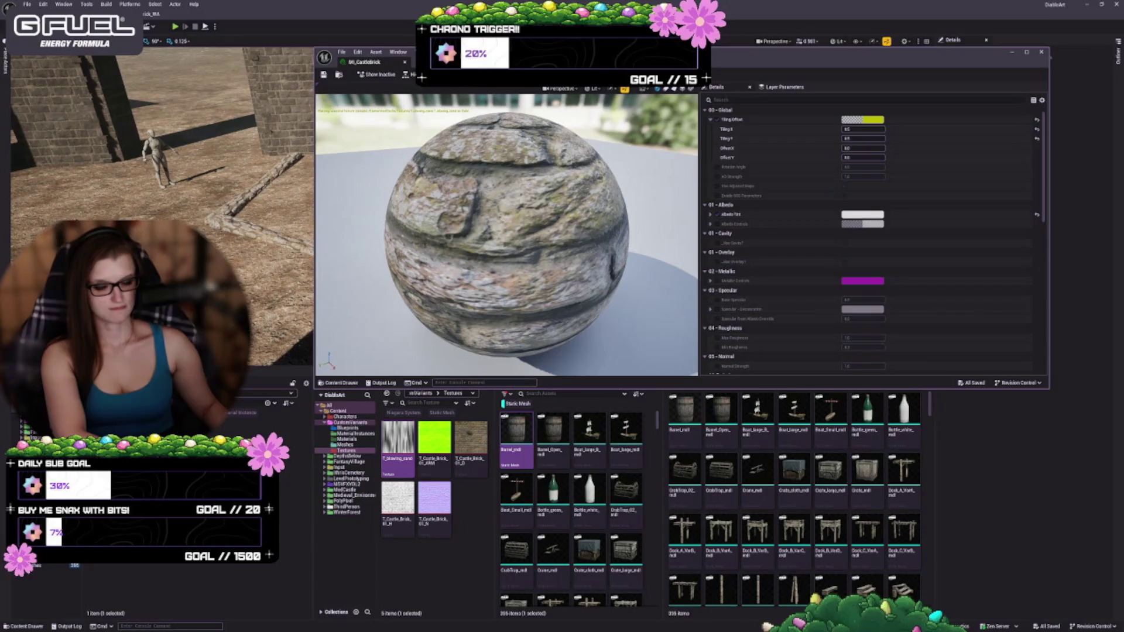
{"action": "key", "text": "Delete"}
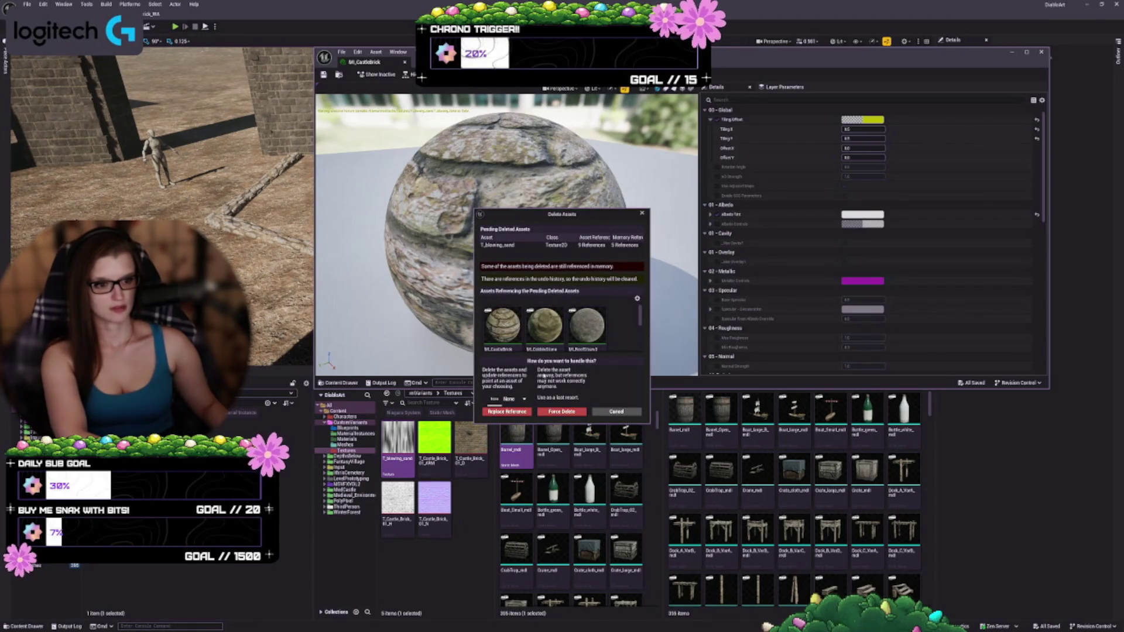
- Delete the T_blowing_sand duplicate, replacing its references with the original blowing sand texture
{"action": "left_click", "coordinate": [503, 400]}
{"action": "left_click", "coordinate": [501, 403]}
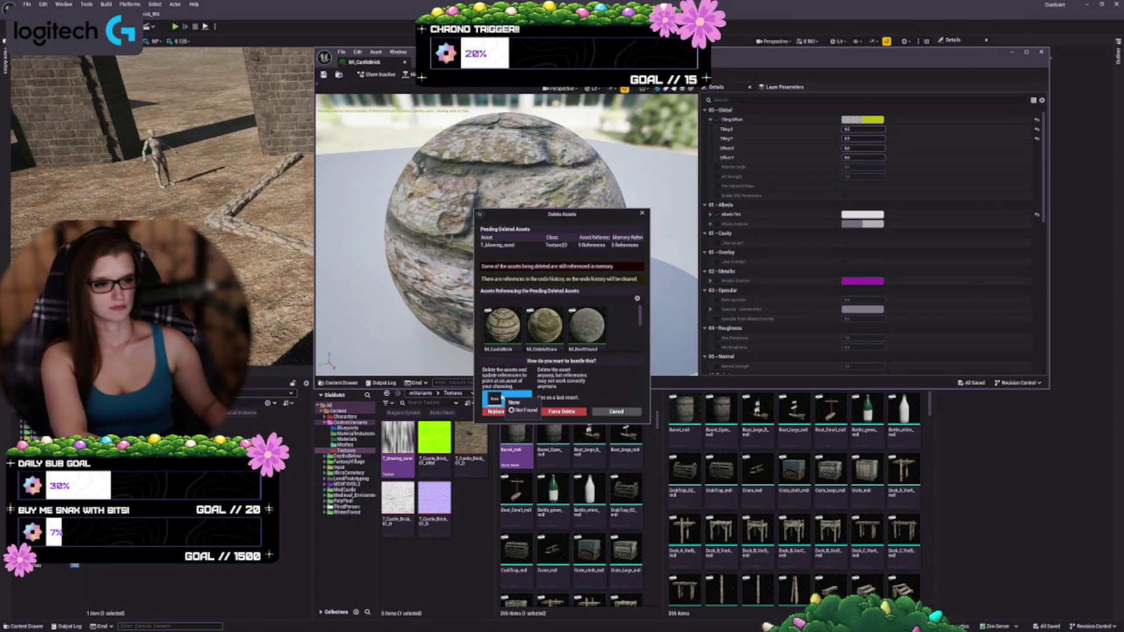
{"action": "scroll", "coordinate": [634, 319], "scroll_direction": "down", "scroll_amount": 2}
{"action": "scroll", "coordinate": [634, 319], "scroll_direction": "down", "scroll_amount": 2}
{"action": "left_click", "coordinate": [507, 399]}
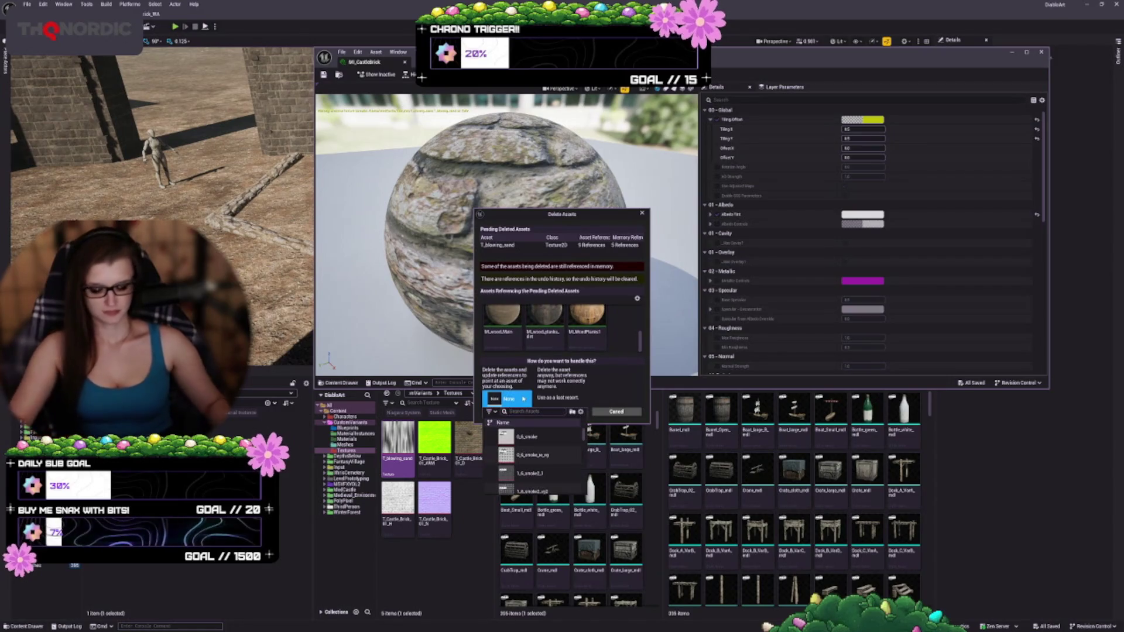
{"action": "type", "text": "Stoneblowing"}
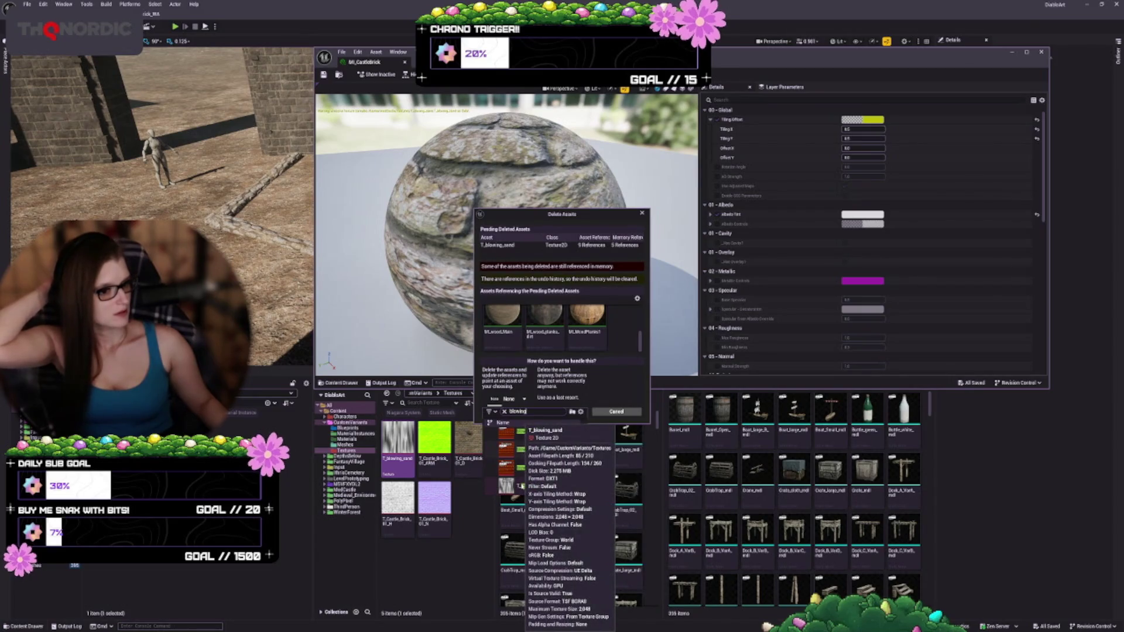
{"action": "left_click", "coordinate": [519, 487]}
{"action": "left_click", "coordinate": [506, 411]}
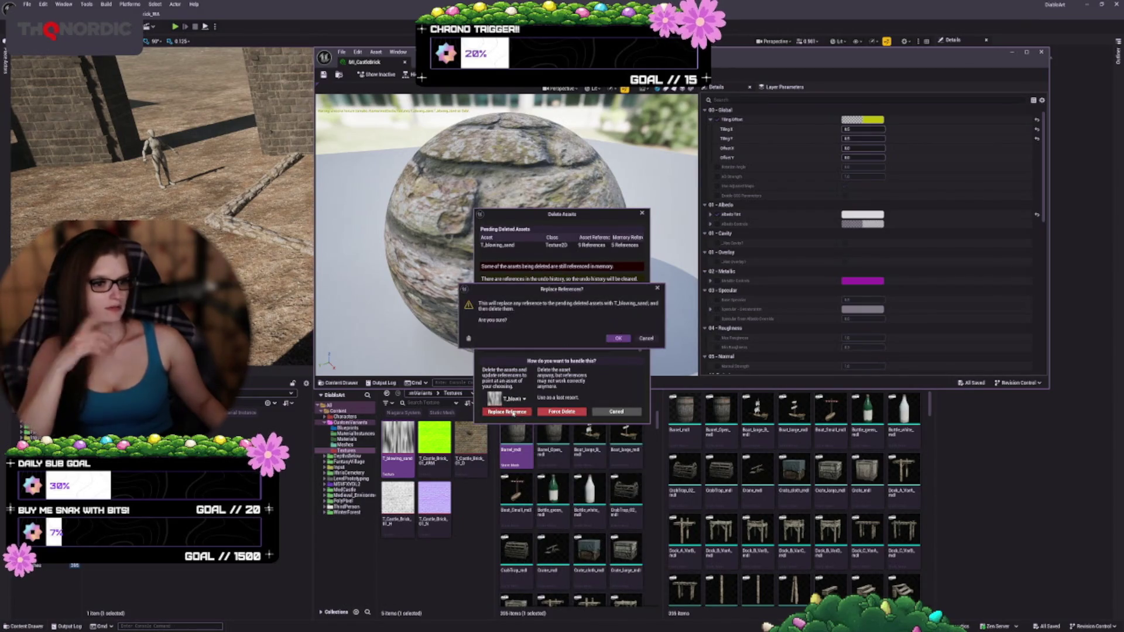
{"action": "left_click", "coordinate": [617, 338]}
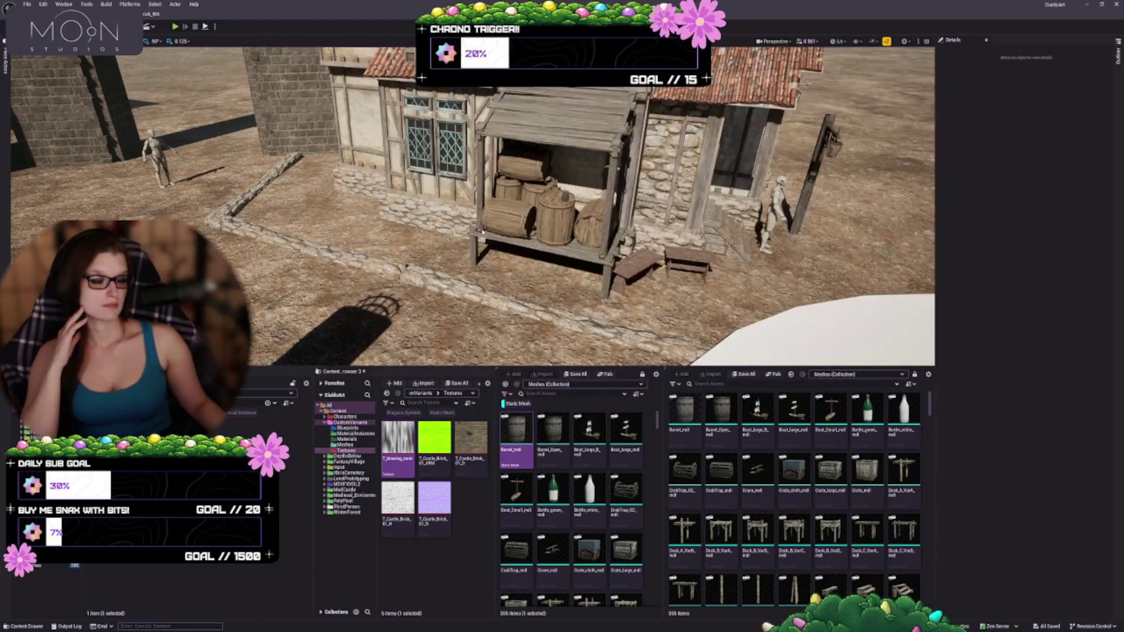
- Discard the unsaved changes and scroll down through the materials in the content browser
{"action": "left_click", "coordinate": [601, 383]}
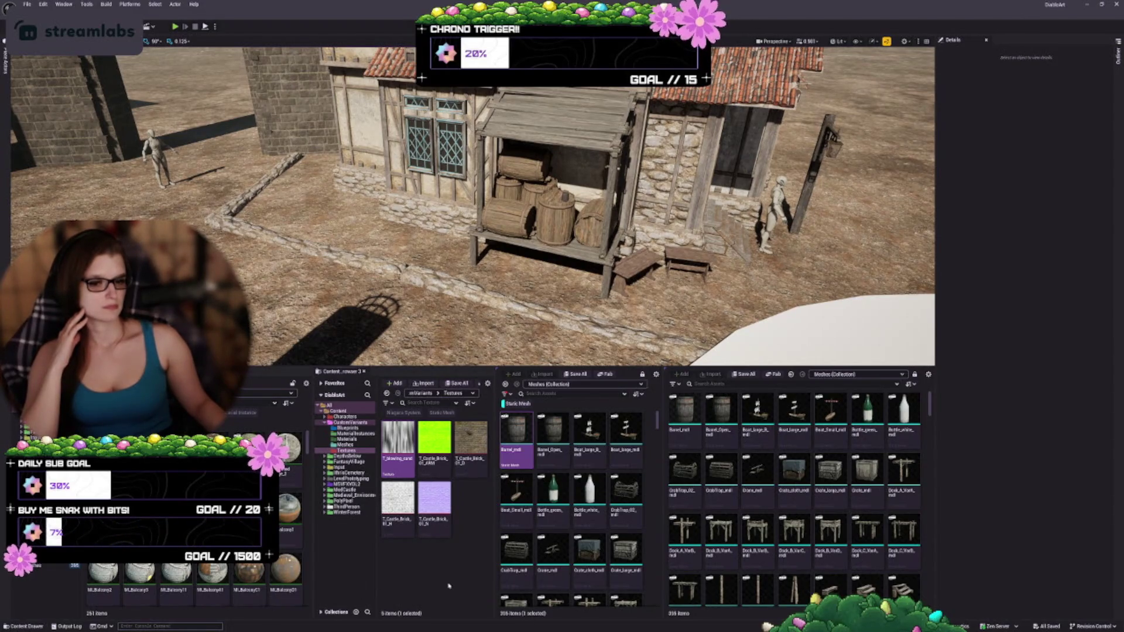
{"action": "scroll", "coordinate": [193, 579], "scroll_direction": "down", "scroll_amount": 5}
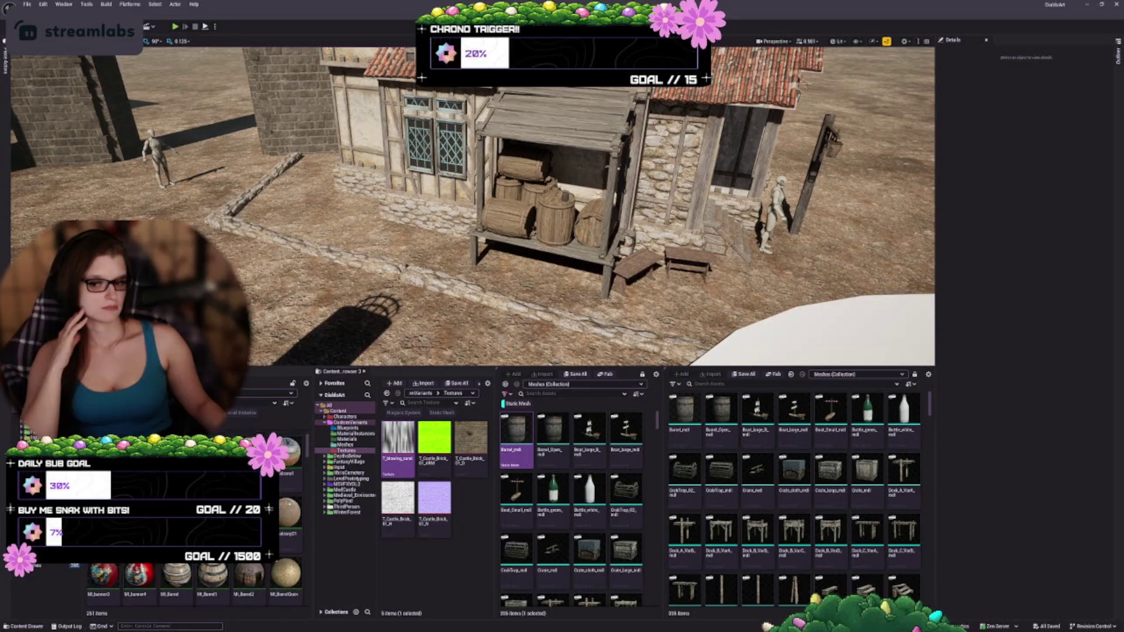
{"action": "scroll", "coordinate": [193, 579], "scroll_direction": "down", "scroll_amount": 5}
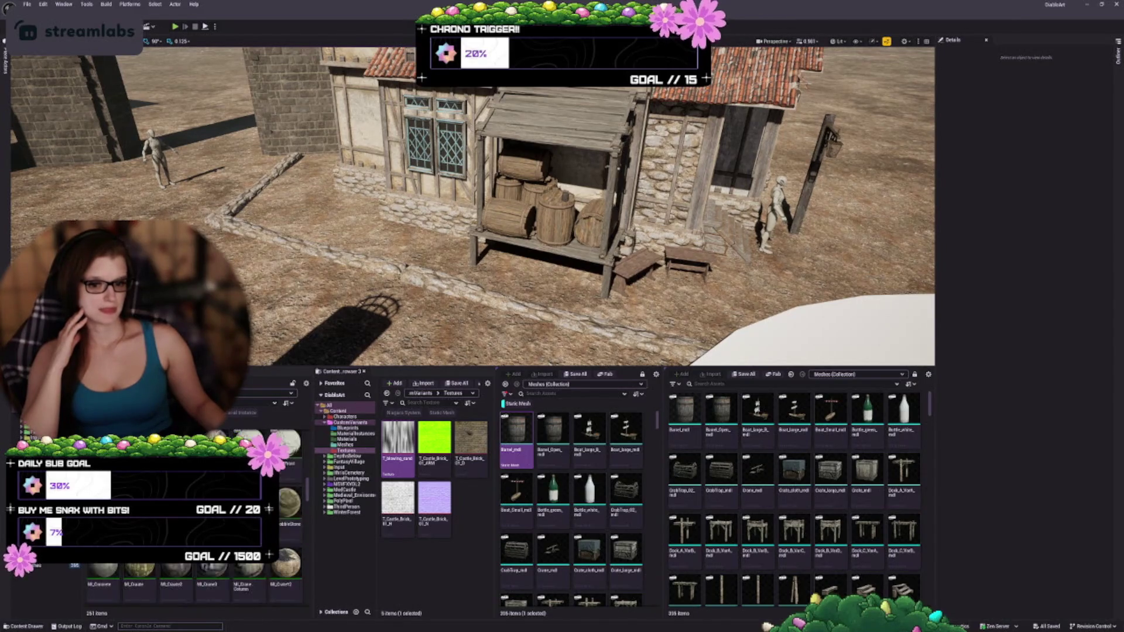
{"action": "scroll", "coordinate": [193, 580], "scroll_direction": "down", "scroll_amount": 5}
{"action": "scroll", "coordinate": [193, 579], "scroll_direction": "down", "scroll_amount": 5}
{"action": "left_click", "coordinate": [175, 594]}
{"action": "double_click", "coordinate": [176, 594]}
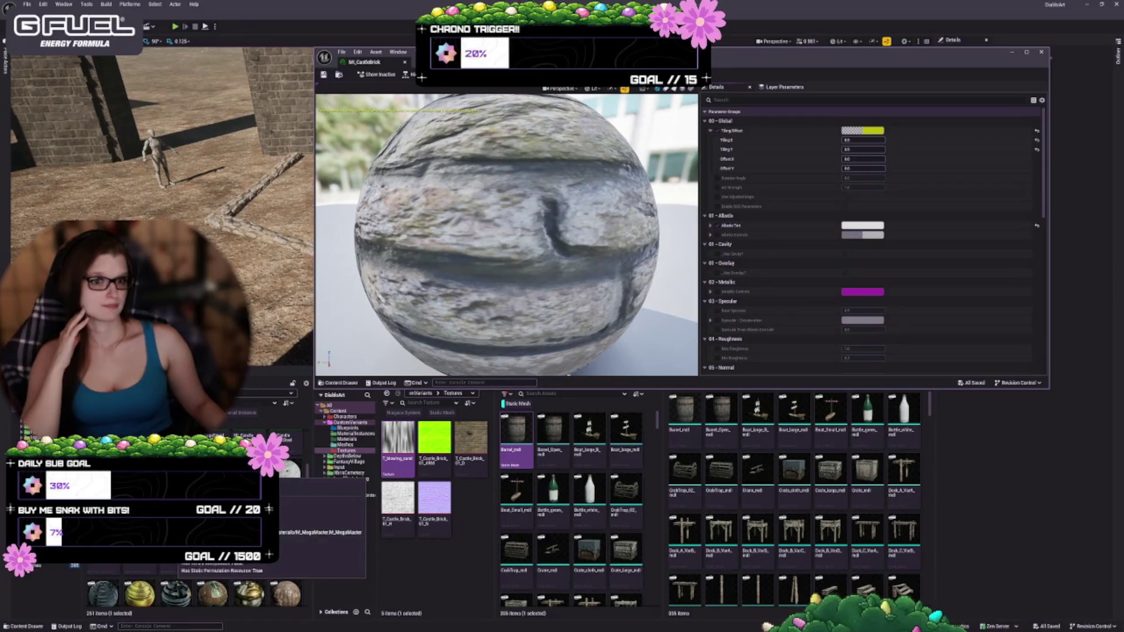
{"action": "mouse_move", "coordinate": [506, 247]}
{"action": "left_mouse_down"}
{"action": "mouse_move", "coordinate": [515, 252]}
{"action": "mouse_move", "coordinate": [509, 234]}
{"action": "mouse_move", "coordinate": [497, 275]}
{"action": "mouse_move", "coordinate": [497, 246]}
{"action": "left_mouse_up"}
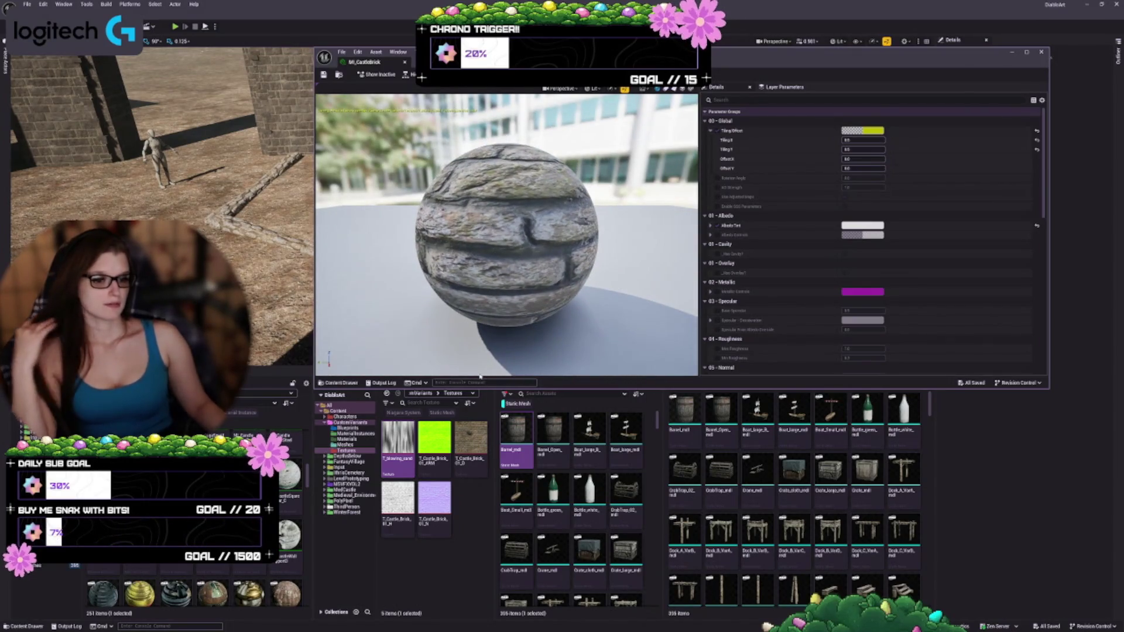
{"action": "mouse_move", "coordinate": [410, 420]}
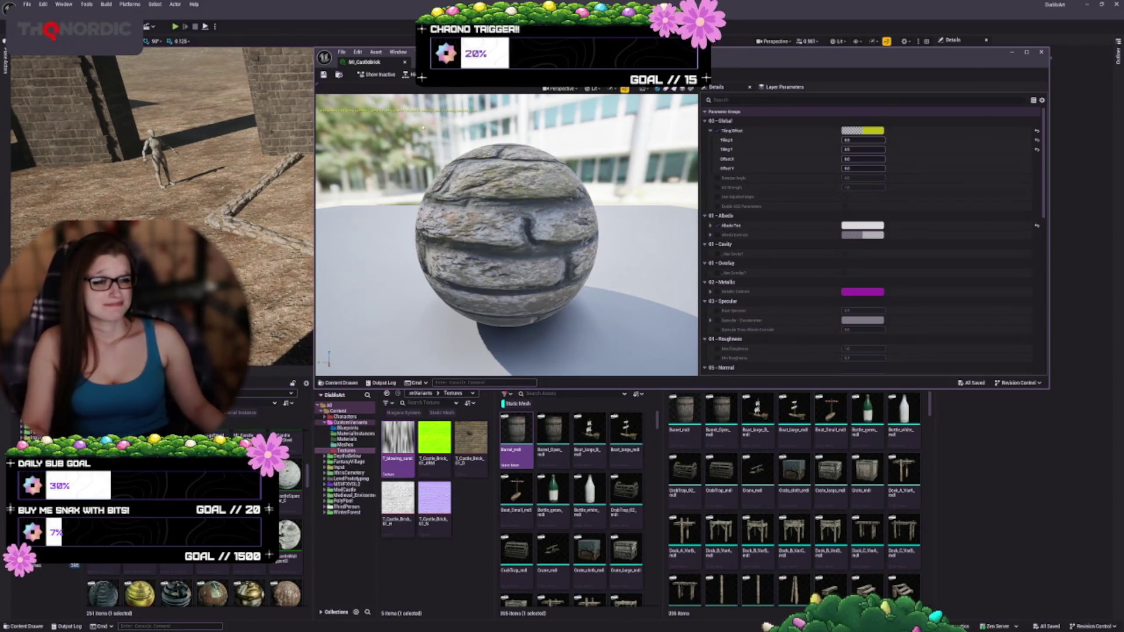
{"action": "left_click", "coordinate": [405, 62]}
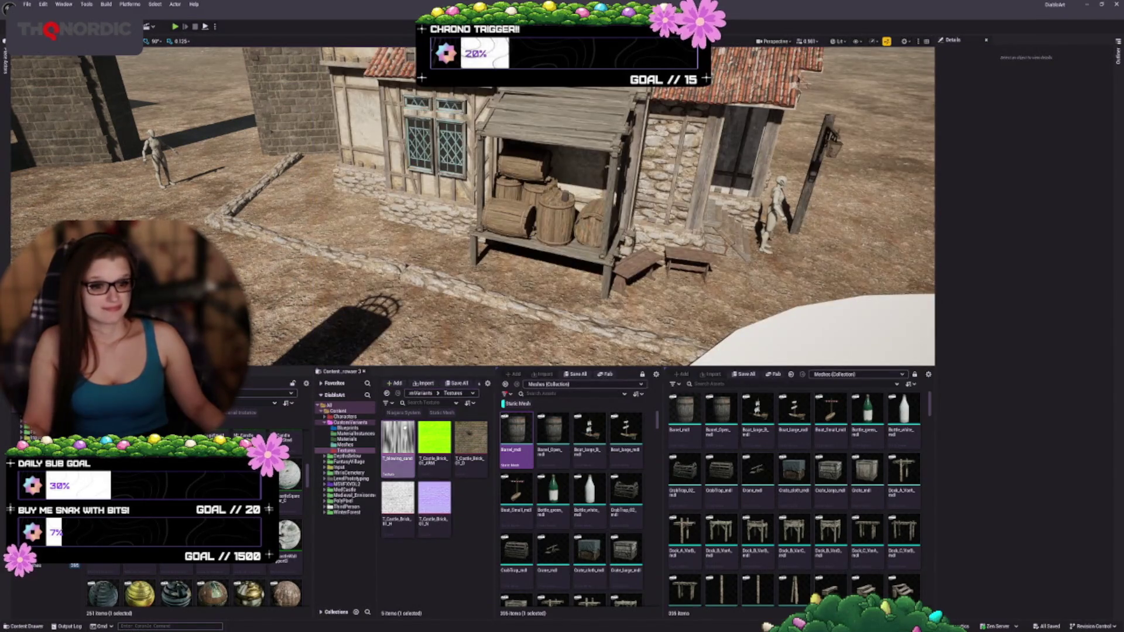
- Open the Reference Viewer for T_blowing_sand, widen it, and expand its redirector's referencers
{"action": "right_click", "coordinate": [407, 426]}
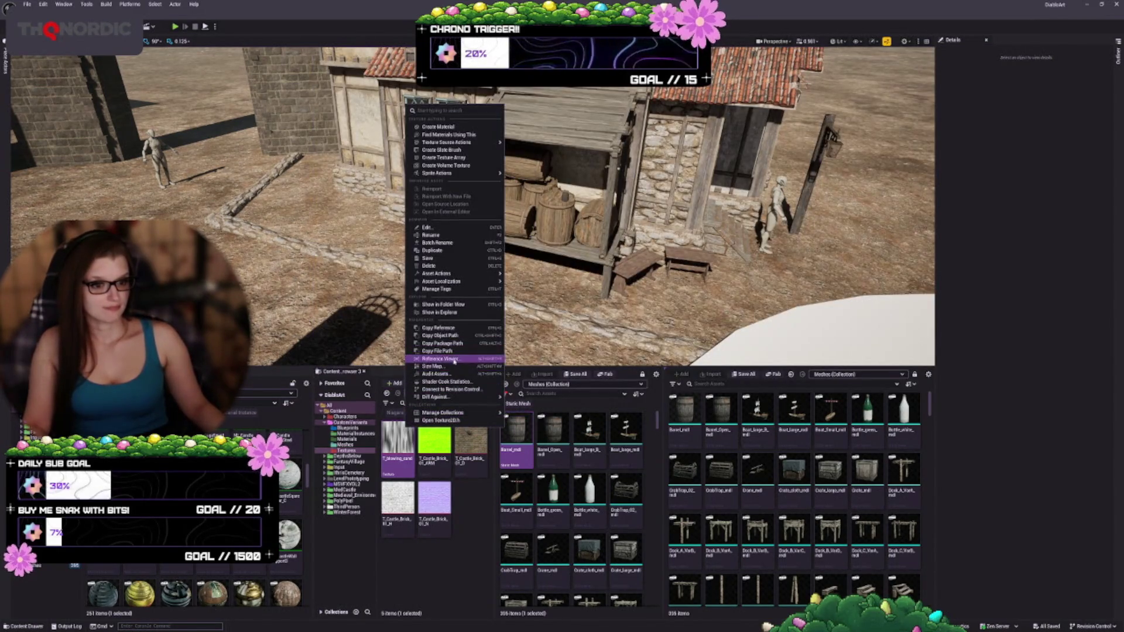
{"action": "left_click", "coordinate": [440, 358]}
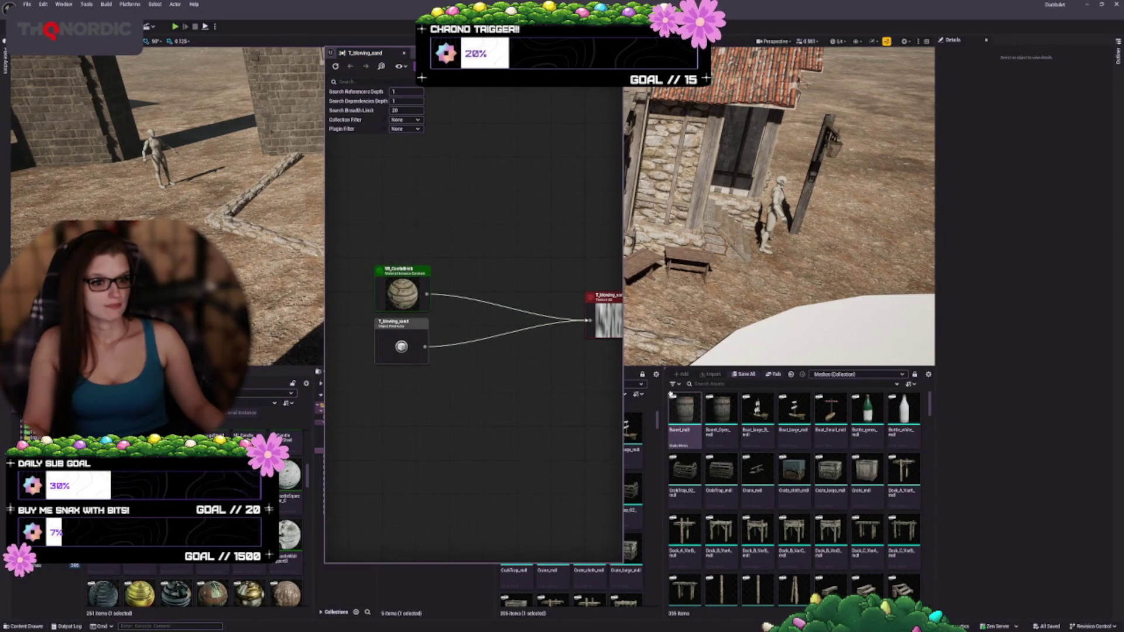
{"action": "left_click_drag", "start_coordinate": [623, 374], "coordinate": [862, 375]}
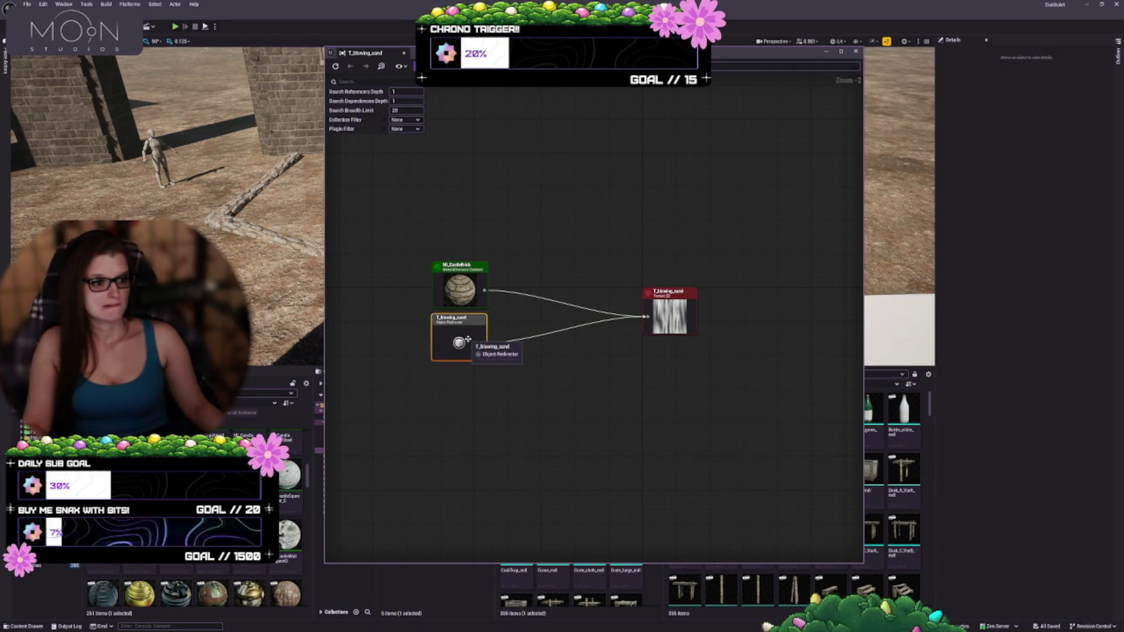
{"action": "left_click", "coordinate": [664, 332]}
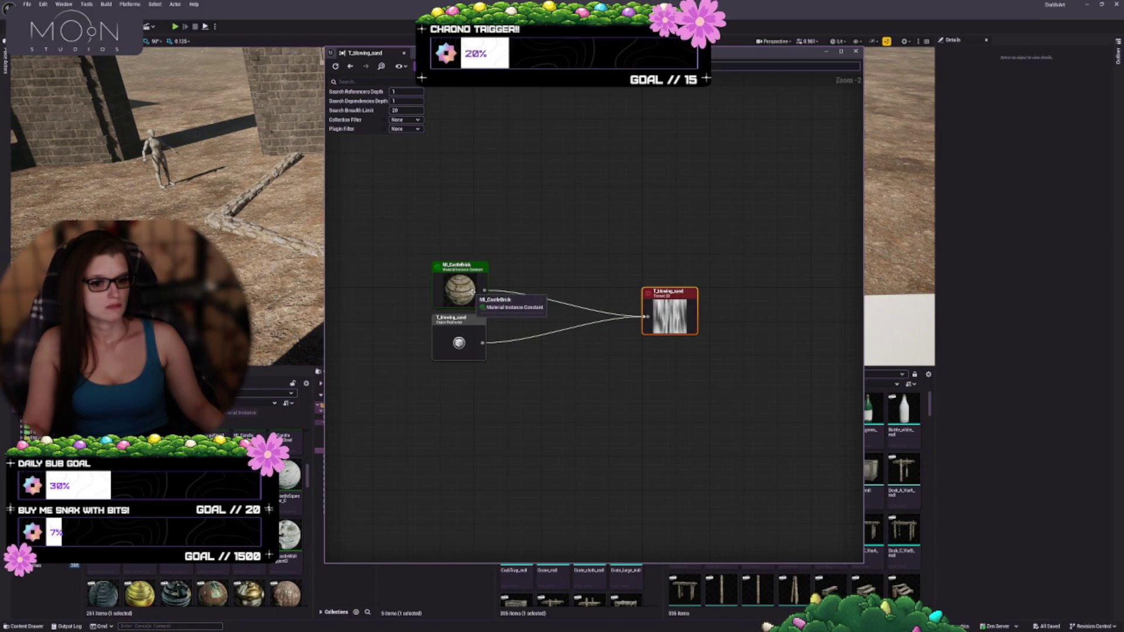
{"action": "mouse_move", "coordinate": [222, 472]}
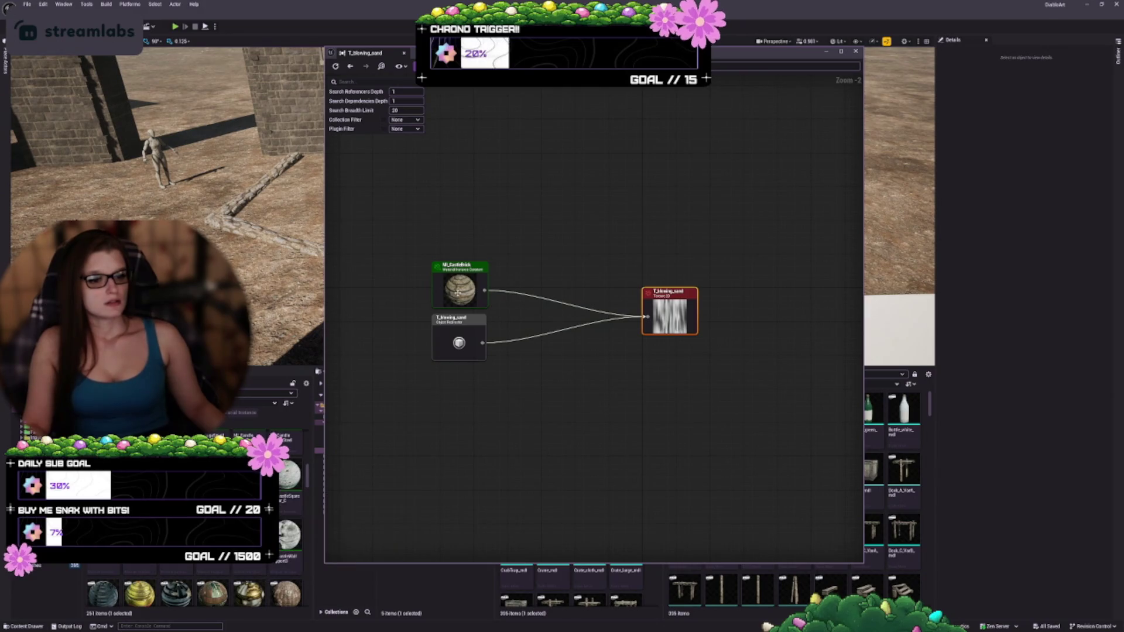
{"action": "double_click", "coordinate": [458, 342]}
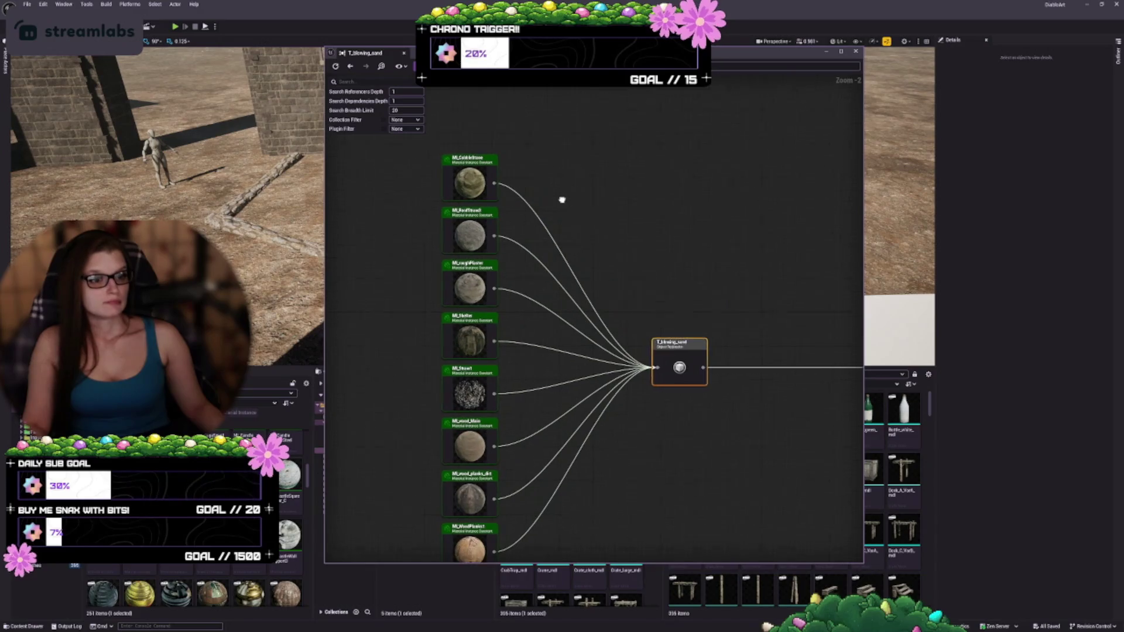
- Inspect the texture dependencies of MI_CobbleStone and MI_RoofStraw3 in the Reference Viewer
{"action": "left_click_drag", "start_coordinate": [467, 190], "coordinate": [462, 185]}
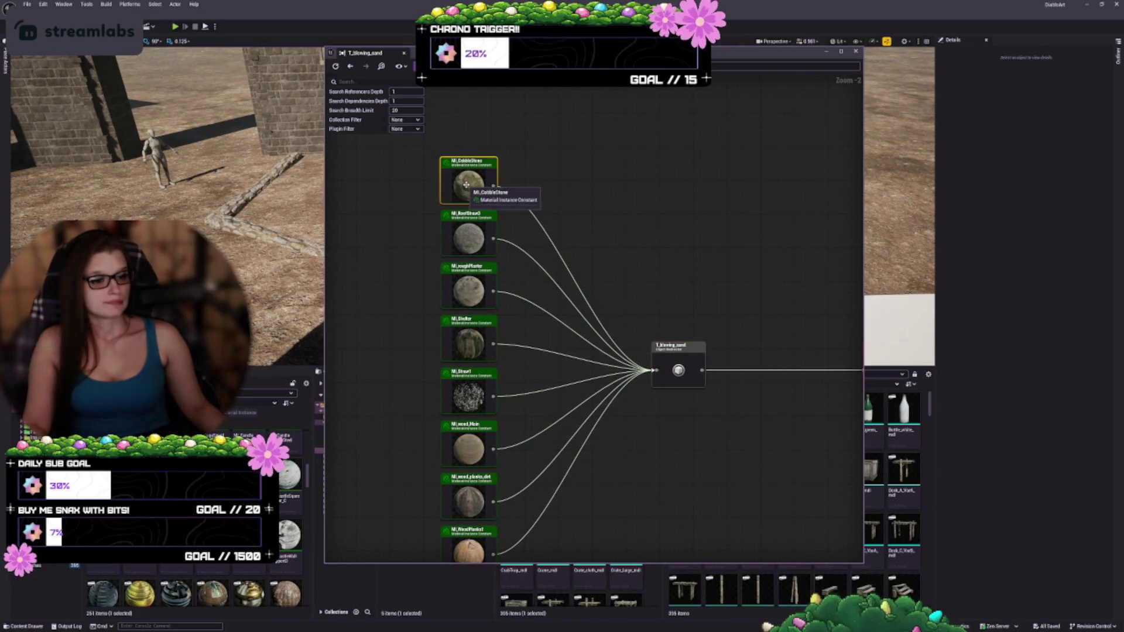
{"action": "mouse_move", "coordinate": [532, 328]}
{"action": "left_mouse_down"}
{"action": "mouse_move", "coordinate": [546, 334]}
{"action": "mouse_move", "coordinate": [549, 236]}
{"action": "mouse_move", "coordinate": [547, 316]}
{"action": "left_mouse_up"}
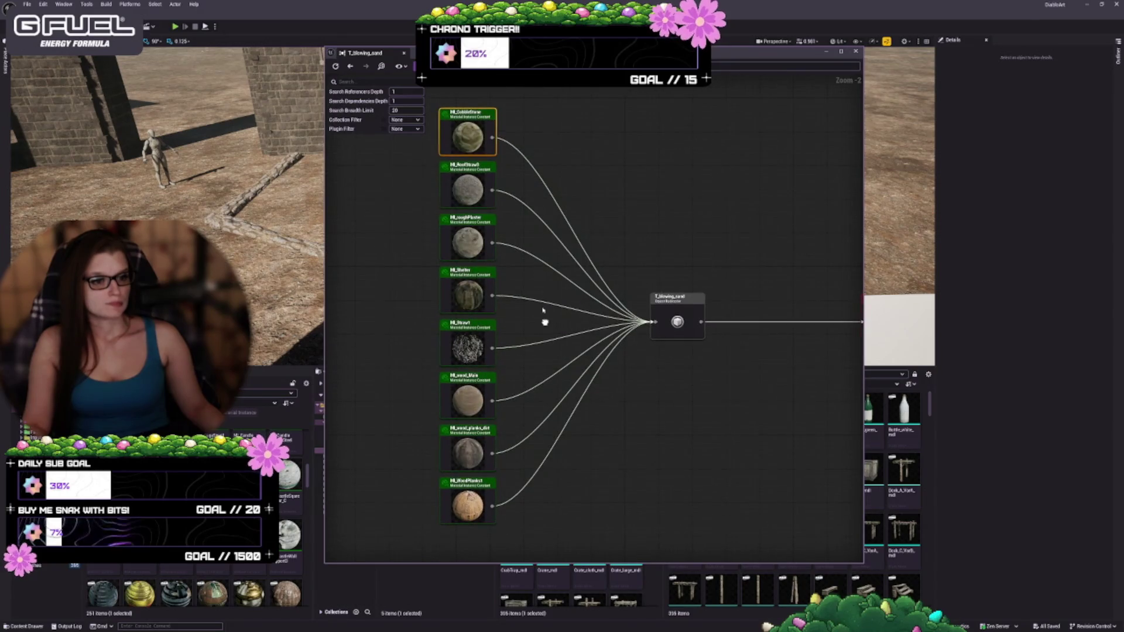
{"action": "double_click", "coordinate": [461, 137]}
{"action": "mouse_move", "coordinate": [512, 198]}
{"action": "left_mouse_down"}
{"action": "mouse_move", "coordinate": [520, 293]}
{"action": "mouse_move", "coordinate": [501, 394]}
{"action": "mouse_move", "coordinate": [716, 361]}
{"action": "mouse_move", "coordinate": [476, 381]}
{"action": "left_mouse_up"}
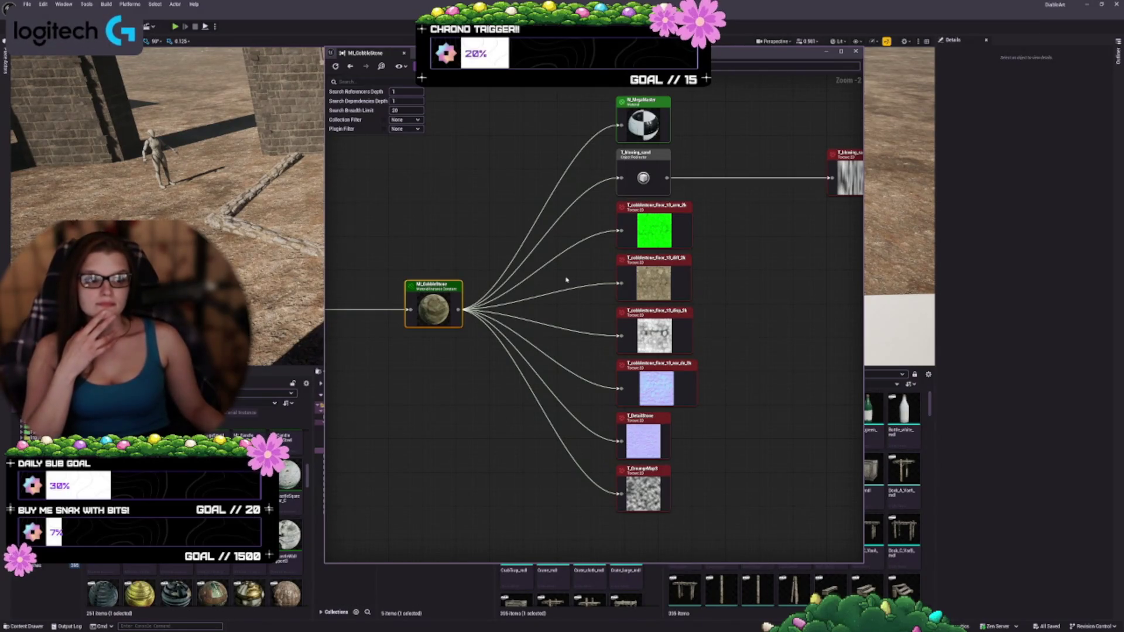
{"action": "mouse_move", "coordinate": [754, 351]}
{"action": "left_mouse_down"}
{"action": "mouse_move", "coordinate": [566, 354]}
{"action": "mouse_move", "coordinate": [644, 359]}
{"action": "mouse_move", "coordinate": [702, 382]}
{"action": "left_mouse_up"}
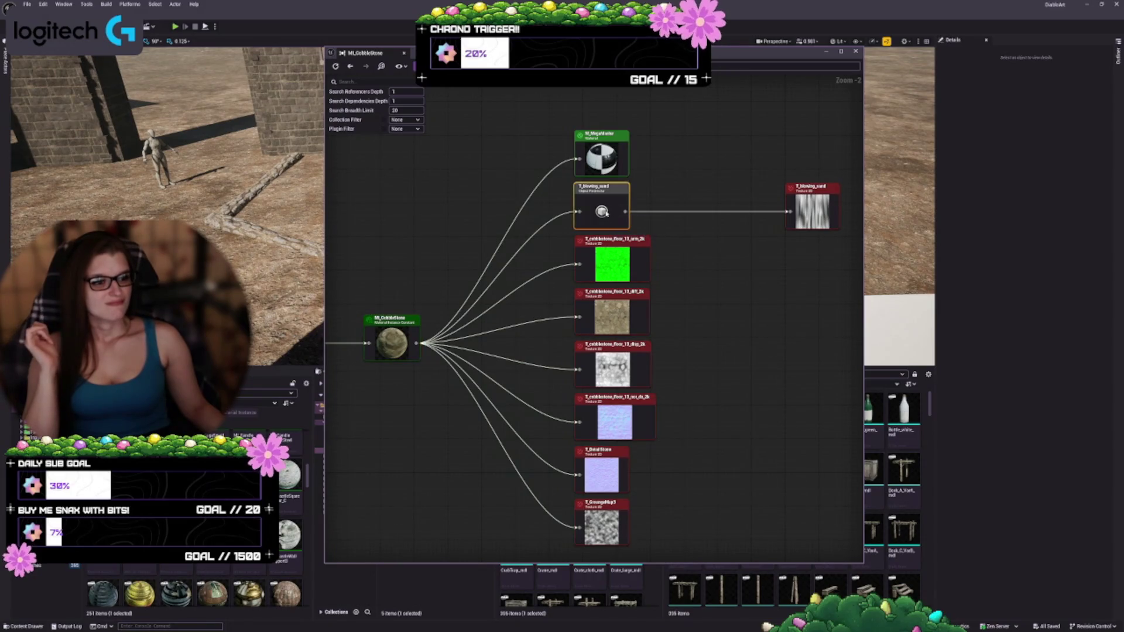
{"action": "double_click", "coordinate": [606, 213]}
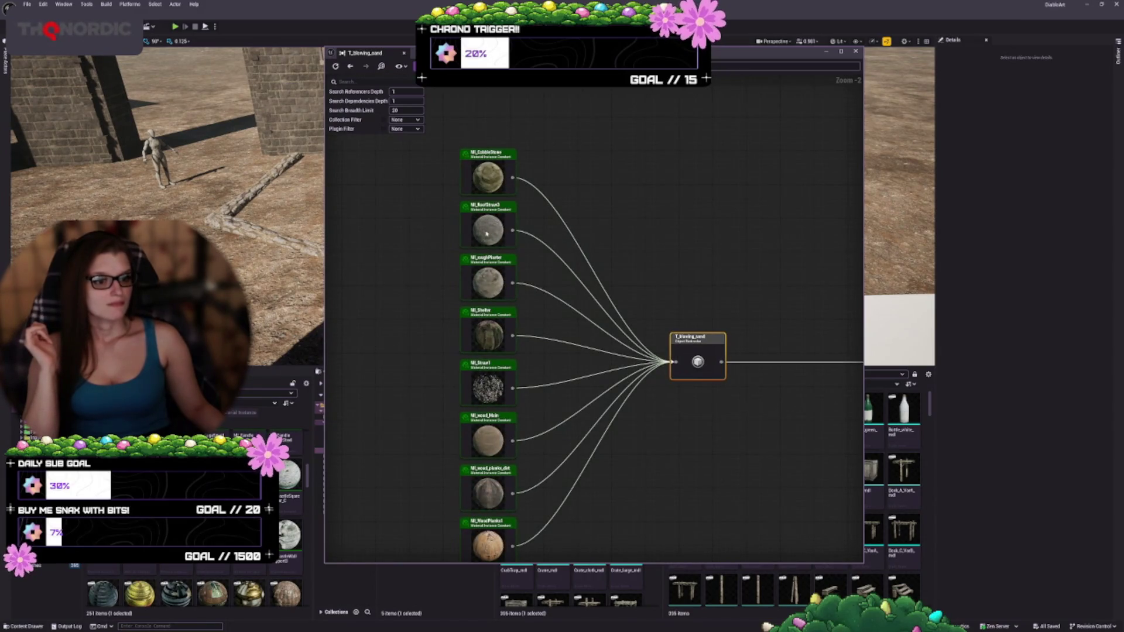
{"action": "double_click", "coordinate": [484, 232]}
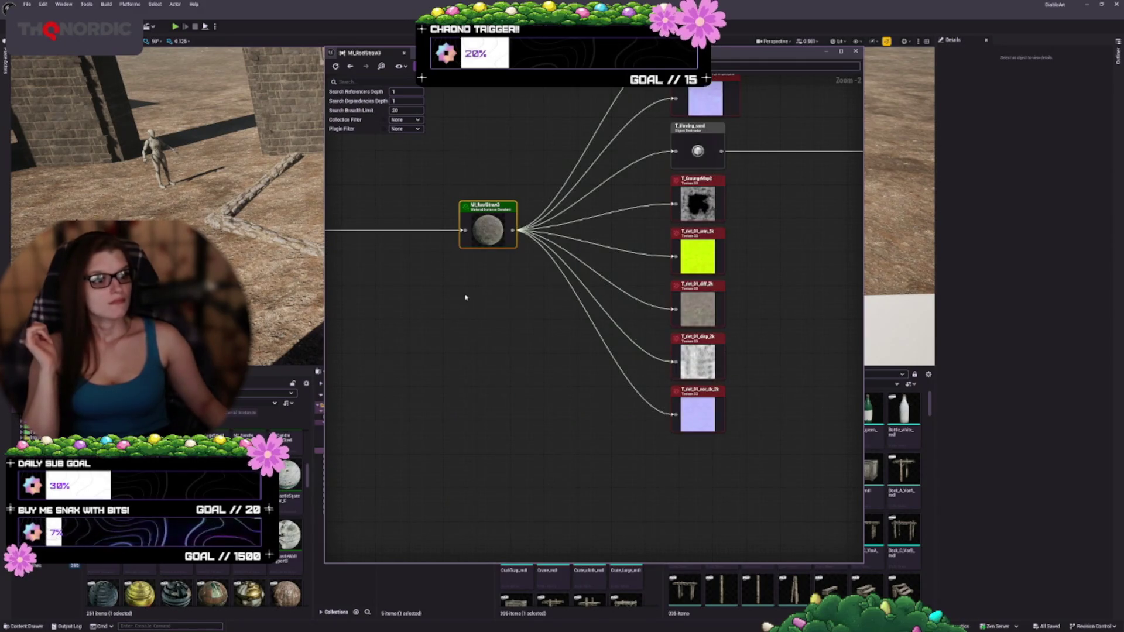
{"action": "mouse_move", "coordinate": [491, 444]}
{"action": "left_mouse_down"}
{"action": "mouse_move", "coordinate": [701, 385]}
{"action": "mouse_move", "coordinate": [411, 367]}
{"action": "left_mouse_up"}
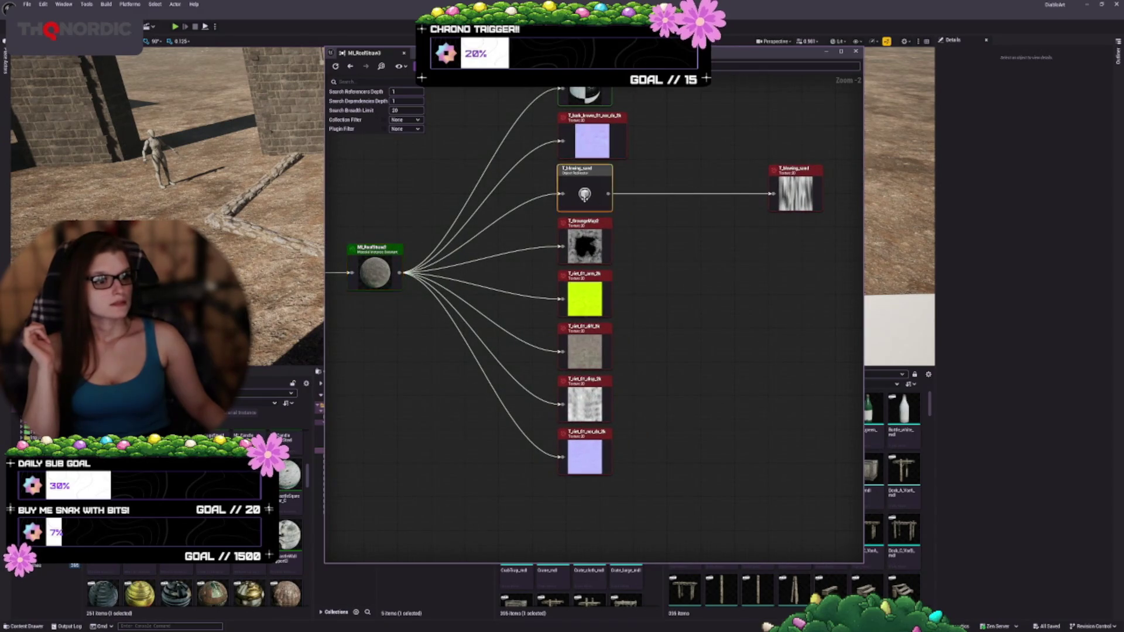
{"action": "double_click", "coordinate": [584, 193]}
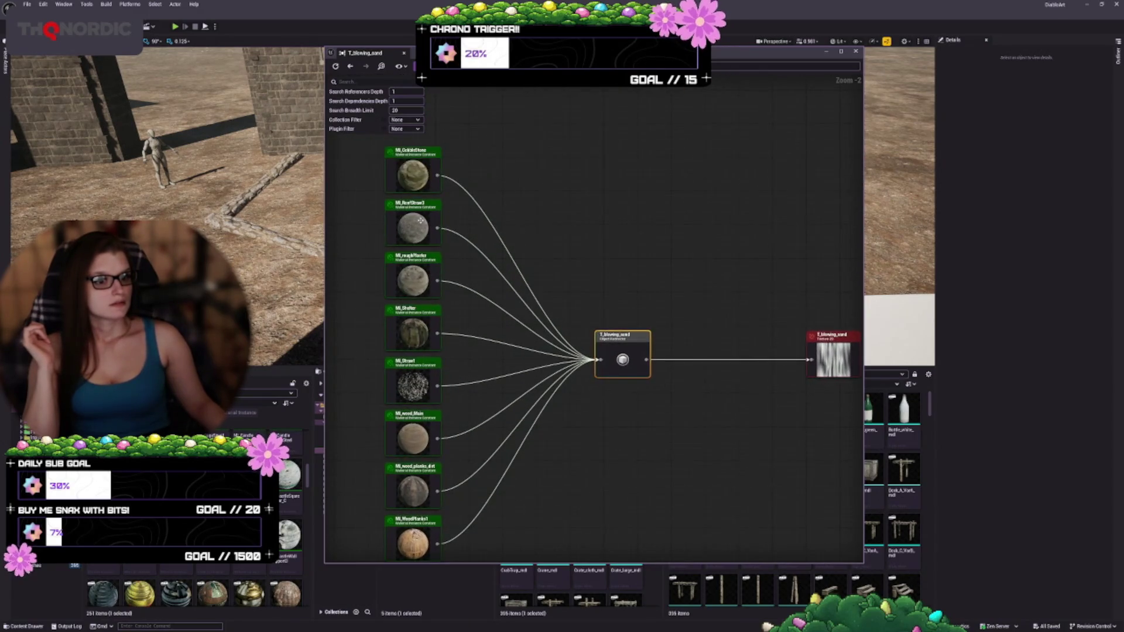
- Check dependencies of MI_roughPlaster, MI_Shelter, MI_Straw1, MI_wood_Main and MI_wood_planks_dirt, then close the viewer
{"action": "double_click", "coordinate": [419, 284]}
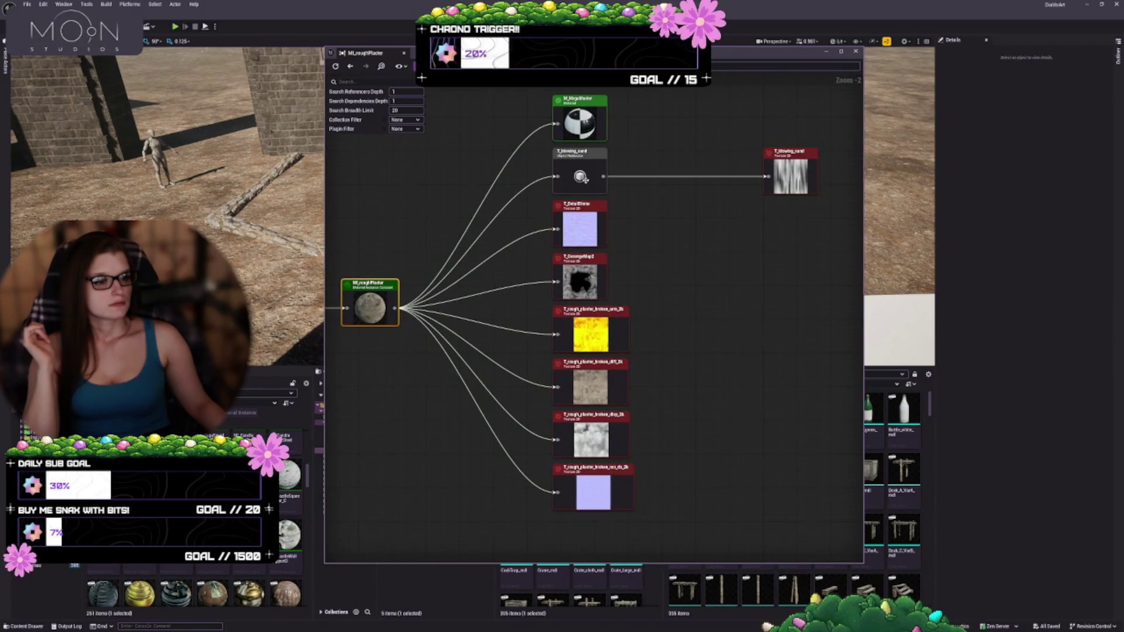
{"action": "double_click", "coordinate": [580, 176]}
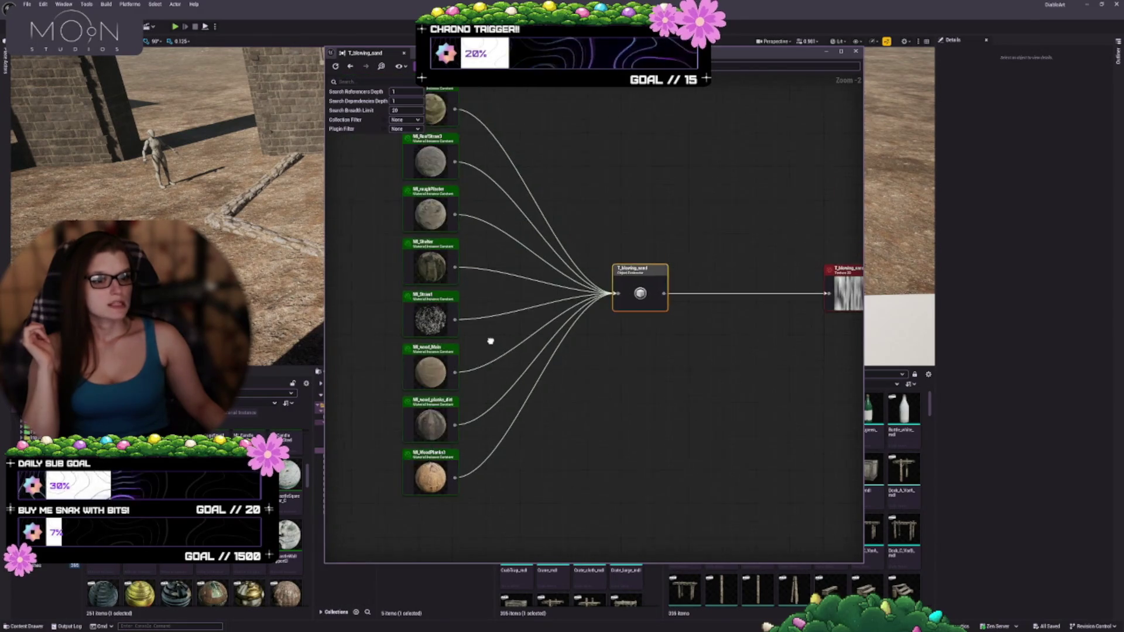
{"action": "double_click", "coordinate": [432, 280]}
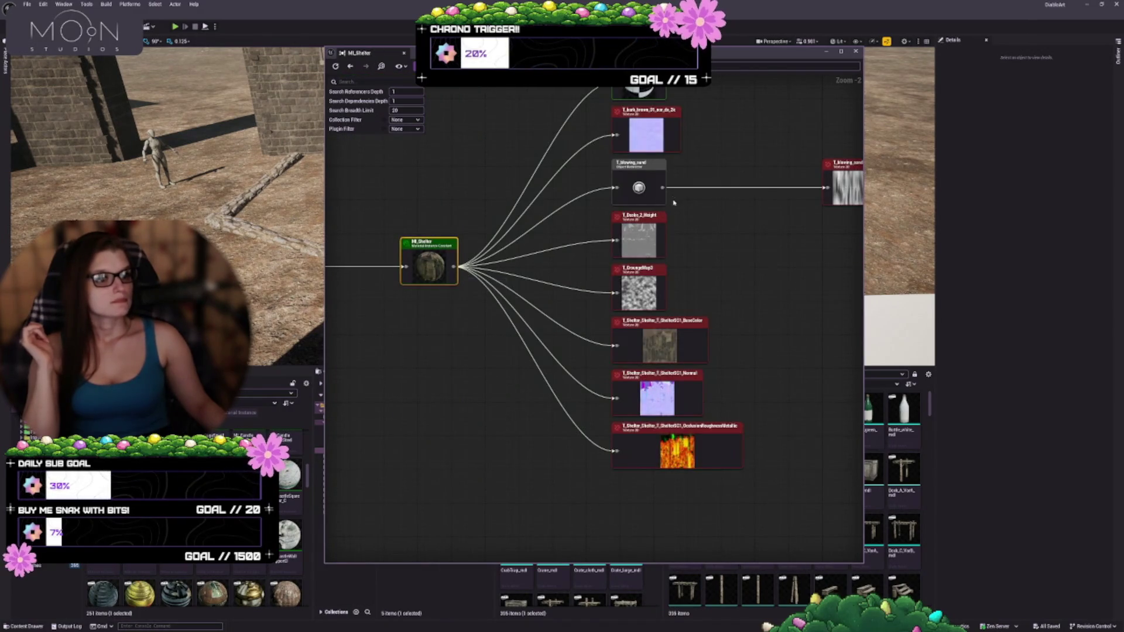
{"action": "double_click", "coordinate": [627, 265]}
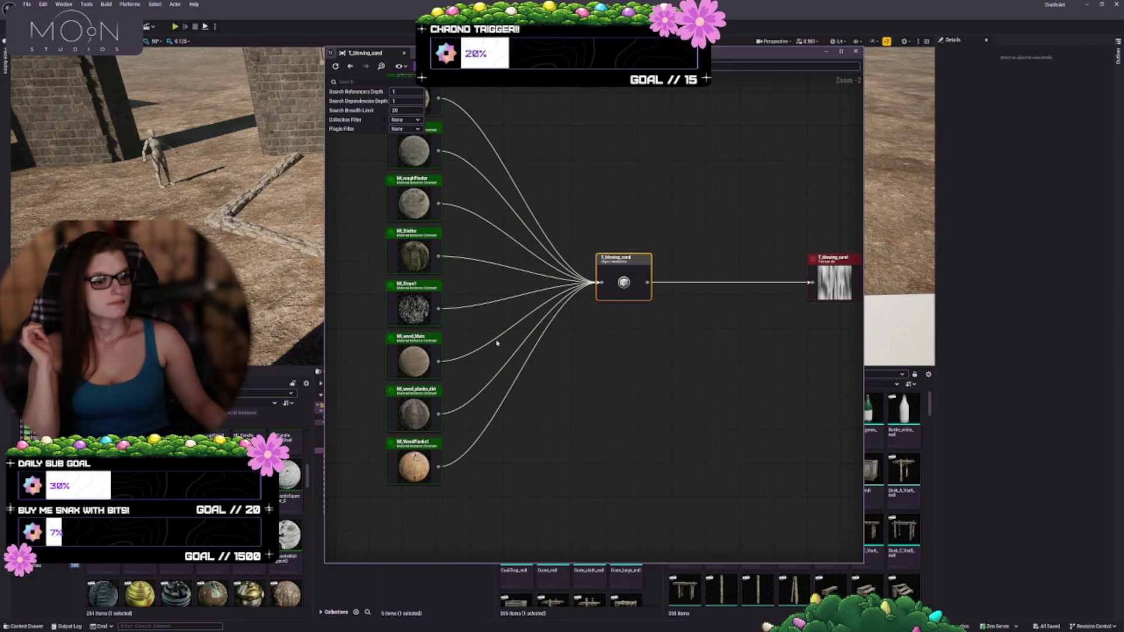
{"action": "double_click", "coordinate": [424, 314]}
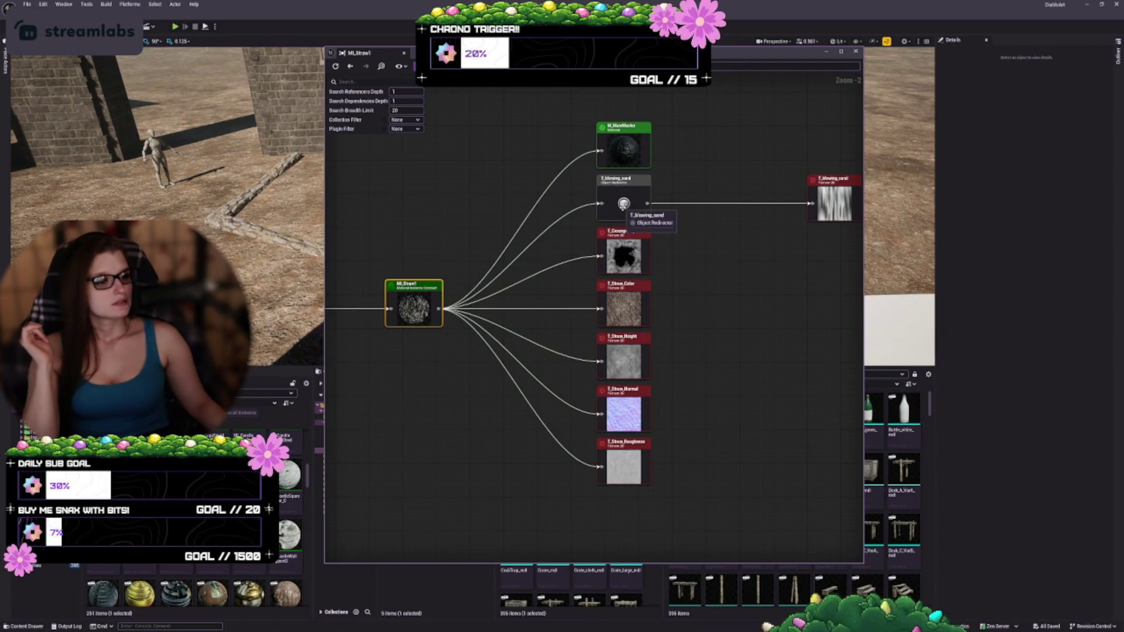
{"action": "double_click", "coordinate": [623, 204]}
{"action": "double_click", "coordinate": [414, 278]}
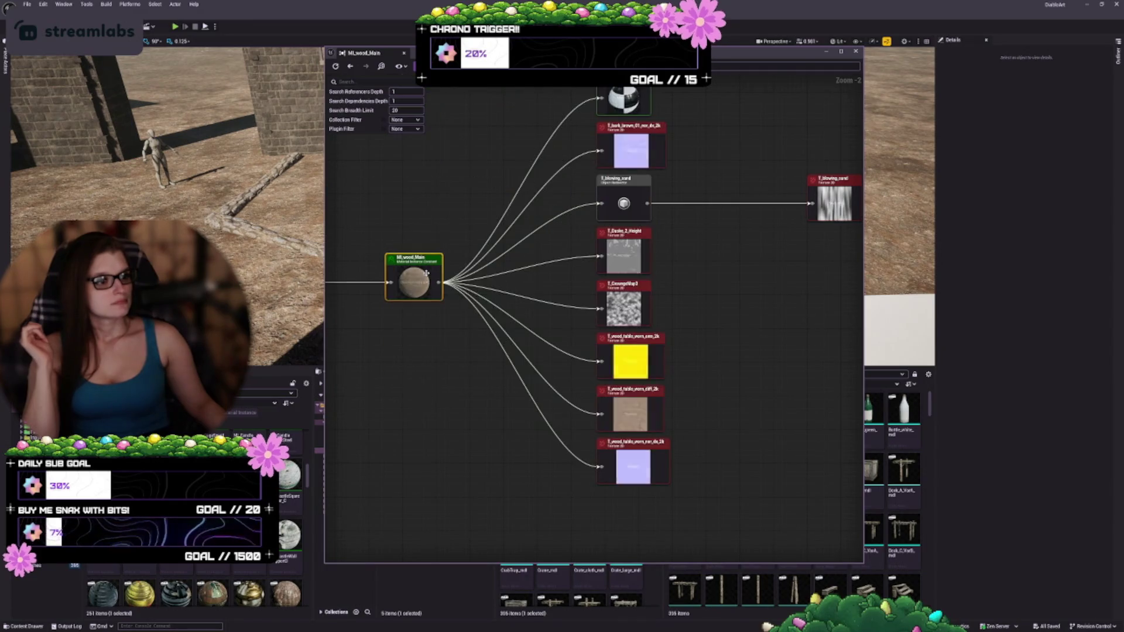
{"action": "left_click", "coordinate": [693, 223]}
{"action": "double_click", "coordinate": [697, 226]}
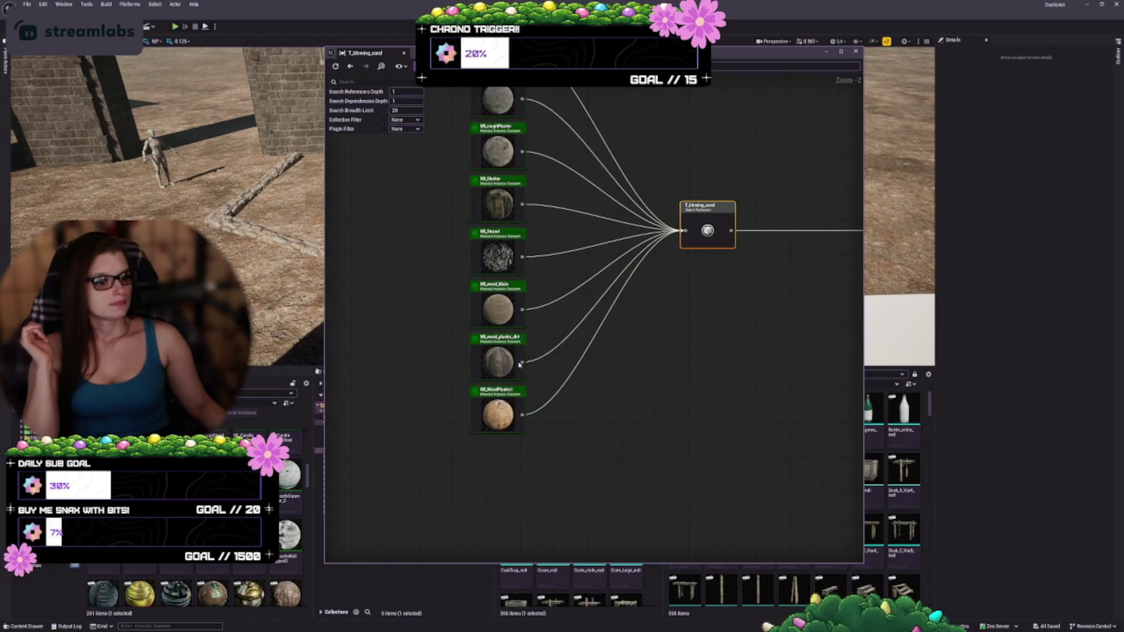
{"action": "double_click", "coordinate": [512, 362]}
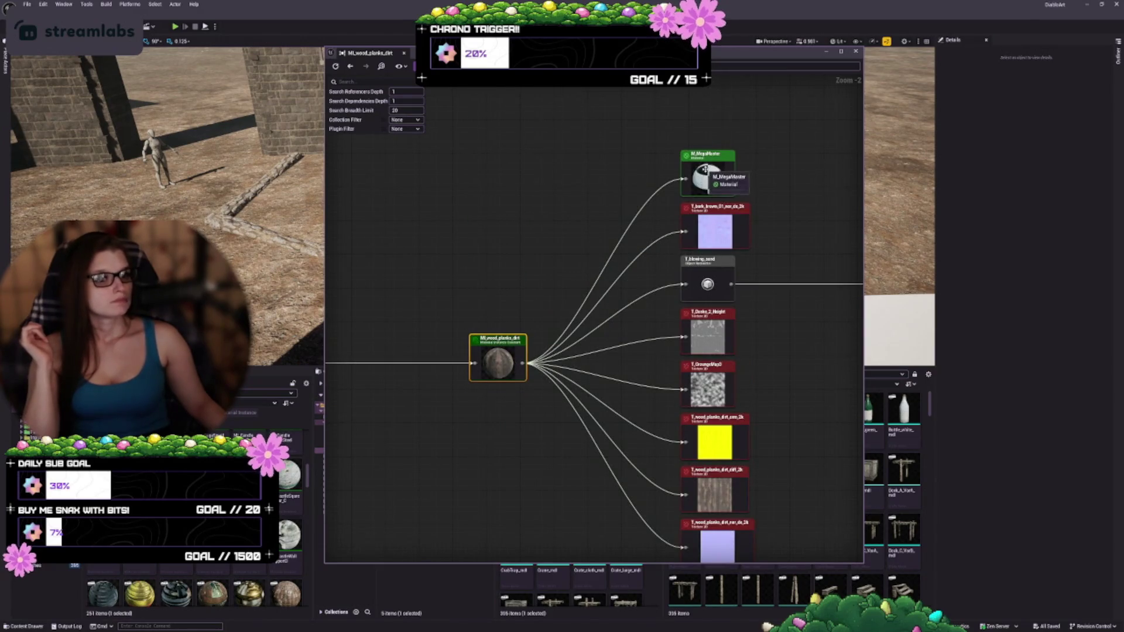
{"action": "left_click", "coordinate": [403, 52]}
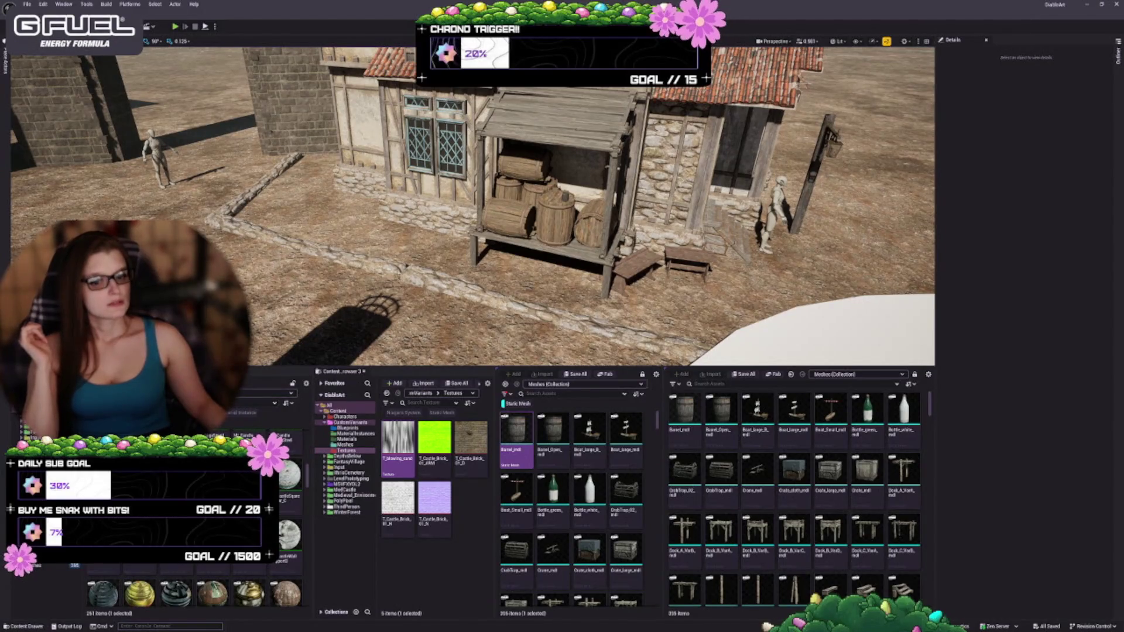
- Enlarge the M_MegaMaster editor window and pan left to its input nodes, selecting MF_Wind2
{"action": "scroll", "coordinate": [193, 556], "scroll_direction": "down", "scroll_amount": 3}
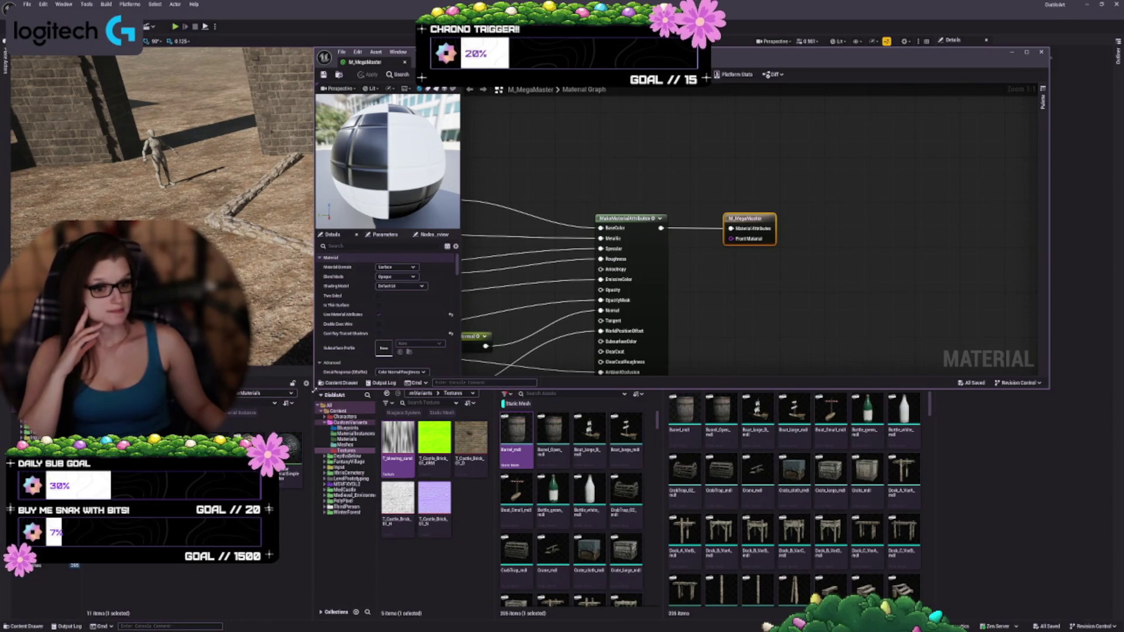
{"action": "mouse_move", "coordinate": [314, 386]}
{"action": "left_mouse_down"}
{"action": "mouse_move", "coordinate": [211, 459]}
{"action": "mouse_move", "coordinate": [76, 522]}
{"action": "left_mouse_up"}
{"action": "left_click_drag", "start_coordinate": [593, 387], "coordinate": [819, 363]}
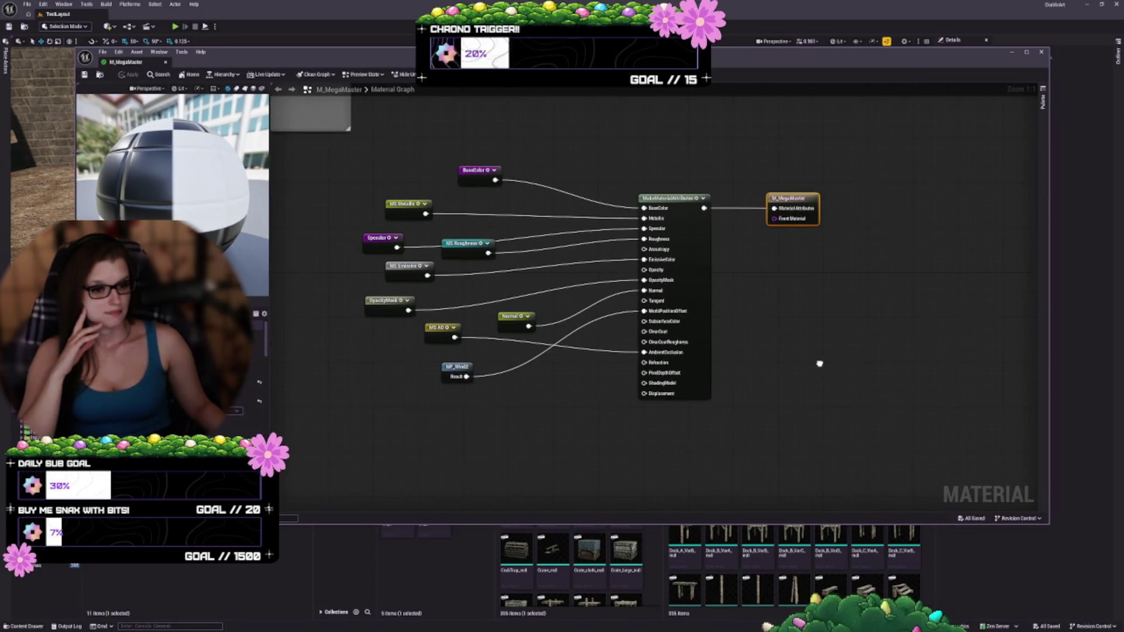
{"action": "left_click", "coordinate": [449, 369]}
- Open MF_Wind2 and pan through its Wind Wiggle, Wind Gusts, global strength and Wind Sway groups
{"action": "double_click", "coordinate": [449, 369]}
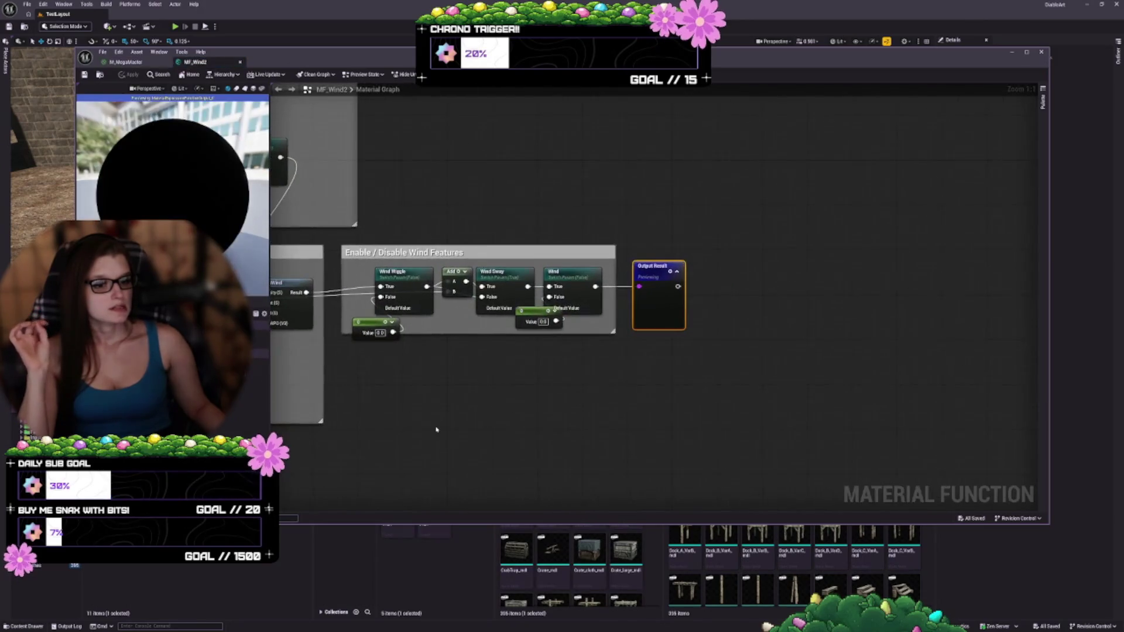
{"action": "left_click_drag", "start_coordinate": [432, 430], "coordinate": [654, 408]}
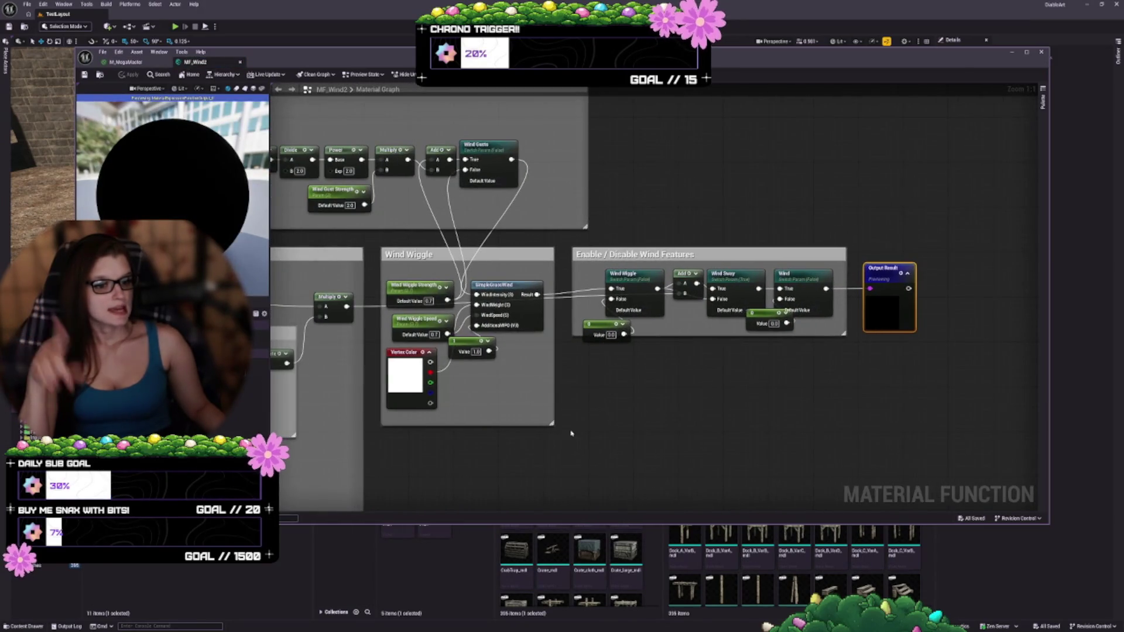
{"action": "mouse_move", "coordinate": [519, 413]}
{"action": "left_mouse_down"}
{"action": "mouse_move", "coordinate": [592, 459]}
{"action": "mouse_move", "coordinate": [745, 421]}
{"action": "mouse_move", "coordinate": [872, 463]}
{"action": "mouse_move", "coordinate": [954, 346]}
{"action": "mouse_move", "coordinate": [979, 344]}
{"action": "left_mouse_up"}
{"action": "mouse_move", "coordinate": [626, 429]}
{"action": "left_mouse_down"}
{"action": "mouse_move", "coordinate": [788, 366]}
{"action": "mouse_move", "coordinate": [1023, 302]}
{"action": "left_mouse_up"}
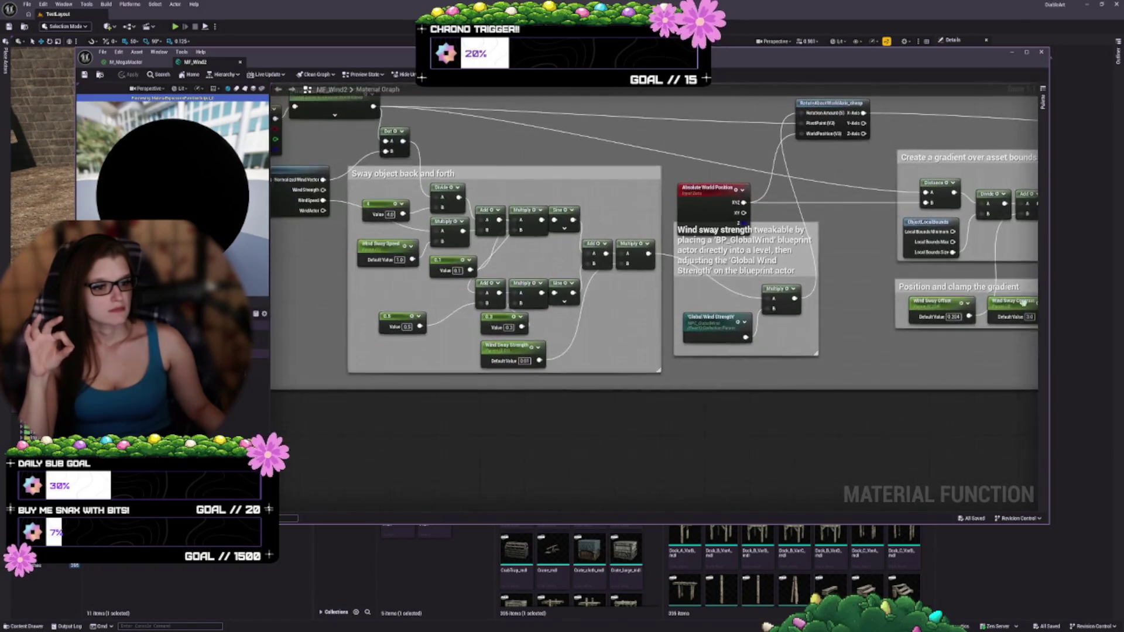
{"action": "mouse_move", "coordinate": [576, 436]}
{"action": "left_mouse_down"}
{"action": "mouse_move", "coordinate": [661, 467]}
{"action": "mouse_move", "coordinate": [715, 507]}
{"action": "mouse_move", "coordinate": [799, 477]}
{"action": "mouse_move", "coordinate": [778, 391]}
{"action": "mouse_move", "coordinate": [818, 429]}
{"action": "left_mouse_up"}
{"action": "scroll", "coordinate": [818, 429], "scroll_direction": "down", "scroll_amount": 2}
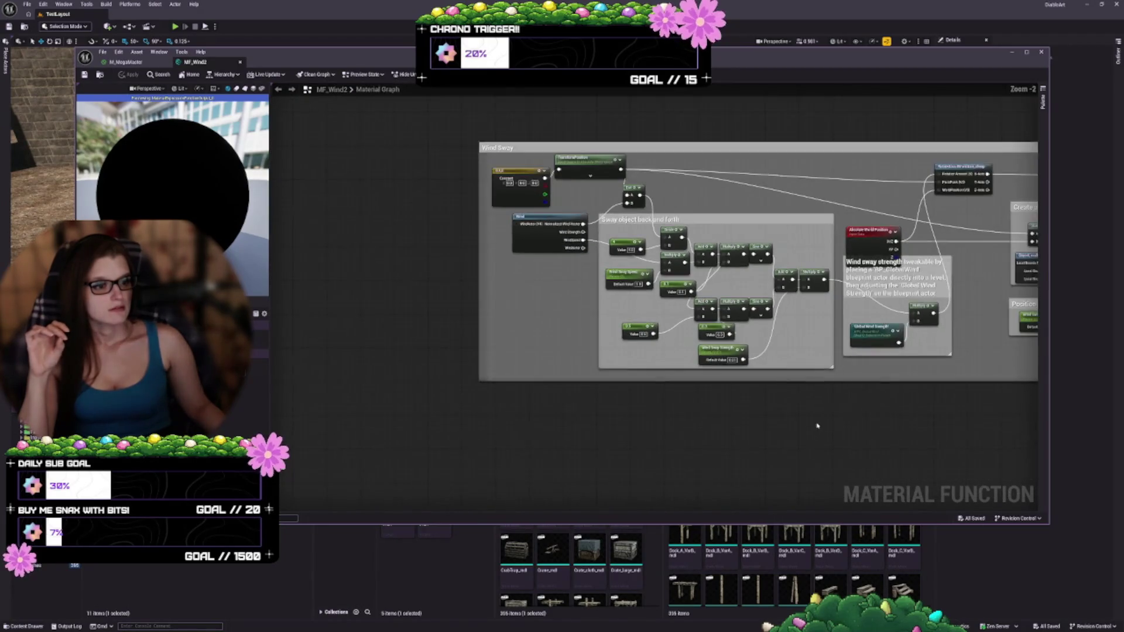
{"action": "scroll", "coordinate": [700, 291], "scroll_direction": "down", "scroll_amount": 10}
{"action": "left_click_drag", "start_coordinate": [870, 309], "coordinate": [677, 384]}
{"action": "scroll", "coordinate": [577, 371], "scroll_direction": "up", "scroll_amount": 12}
{"action": "mouse_move", "coordinate": [572, 404]}
{"action": "left_mouse_down"}
{"action": "mouse_move", "coordinate": [647, 454]}
{"action": "mouse_move", "coordinate": [644, 442]}
{"action": "left_mouse_up"}
- Open the nested Wind function graph to view its outputs
{"action": "left_click_drag", "start_coordinate": [343, 343], "coordinate": [415, 370]}
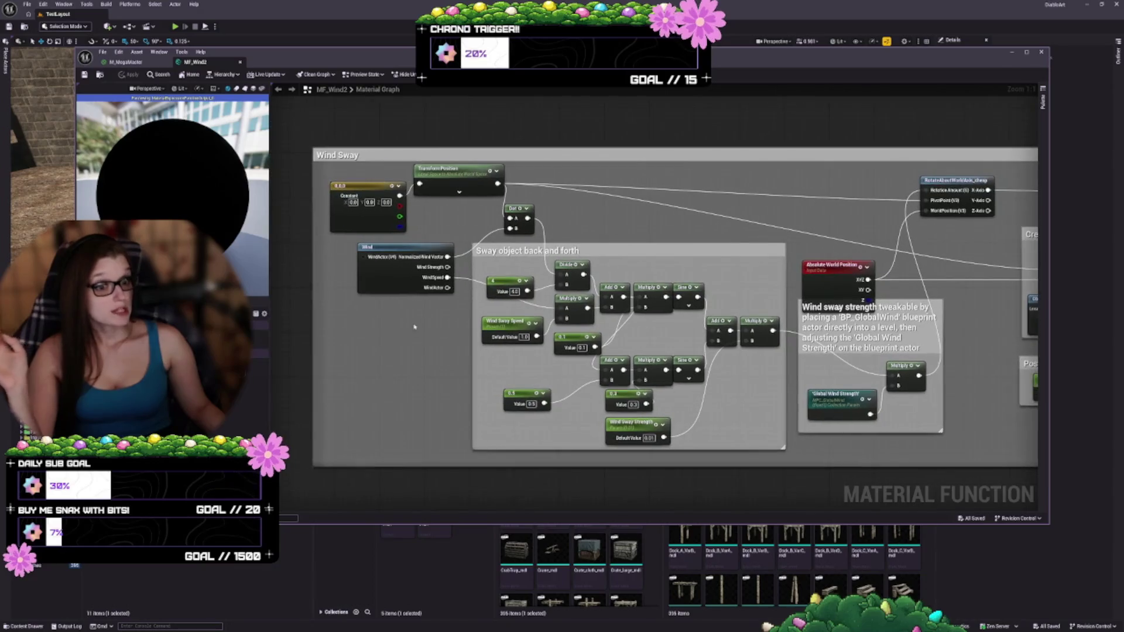
{"action": "left_click", "coordinate": [391, 286]}
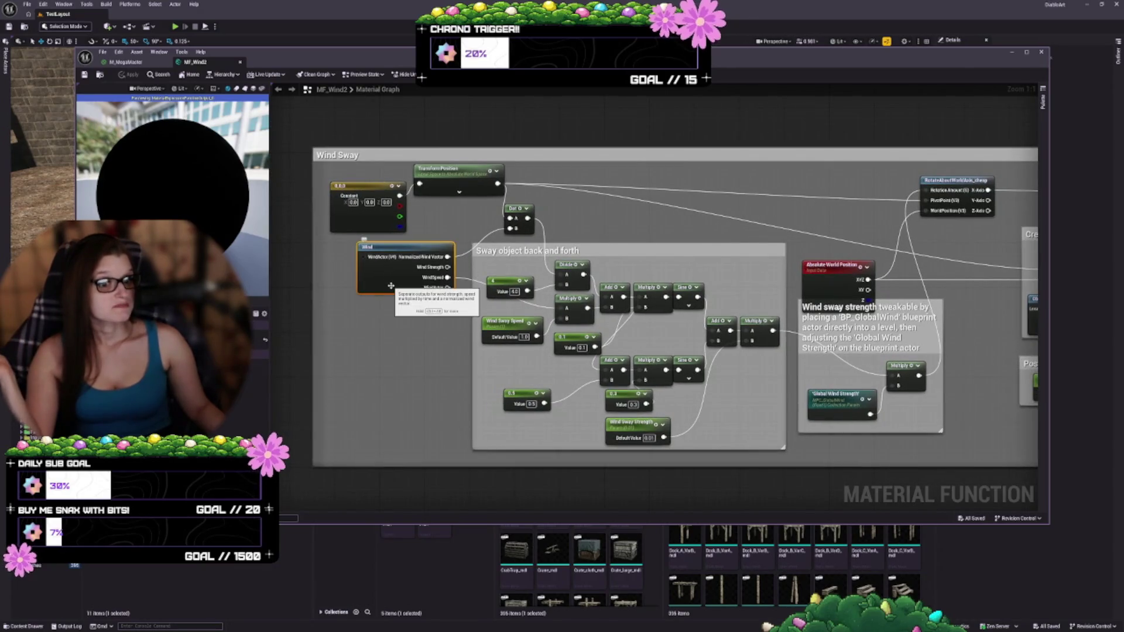
{"action": "double_click", "coordinate": [391, 286]}
{"action": "mouse_move", "coordinate": [451, 361]}
{"action": "left_mouse_down"}
{"action": "mouse_move", "coordinate": [422, 443]}
{"action": "mouse_move", "coordinate": [549, 381]}
{"action": "left_mouse_up"}
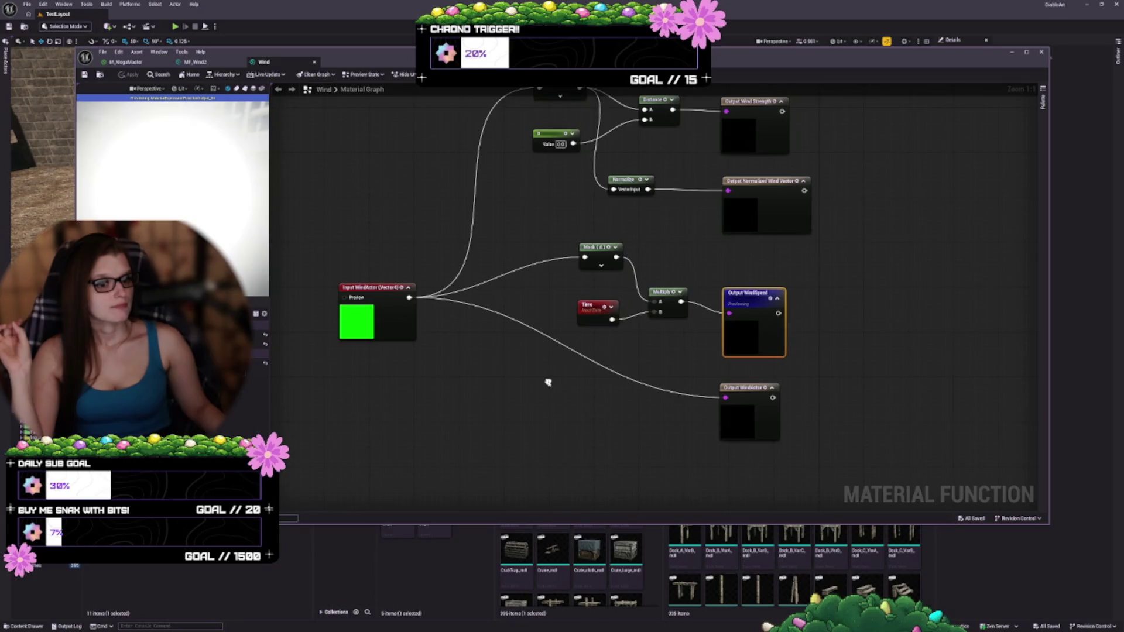
- Inspect the Input WindActor and Mask (RGB) nodes, then close the Wind function
{"action": "left_click", "coordinate": [368, 315]}
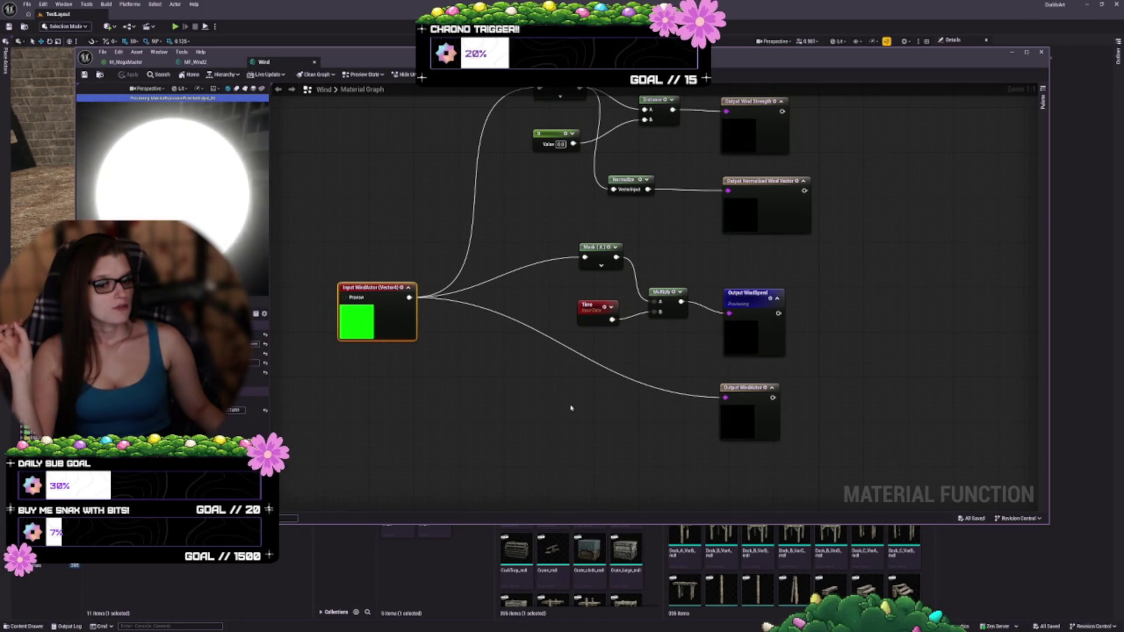
{"action": "left_click_drag", "start_coordinate": [574, 378], "coordinate": [504, 457]}
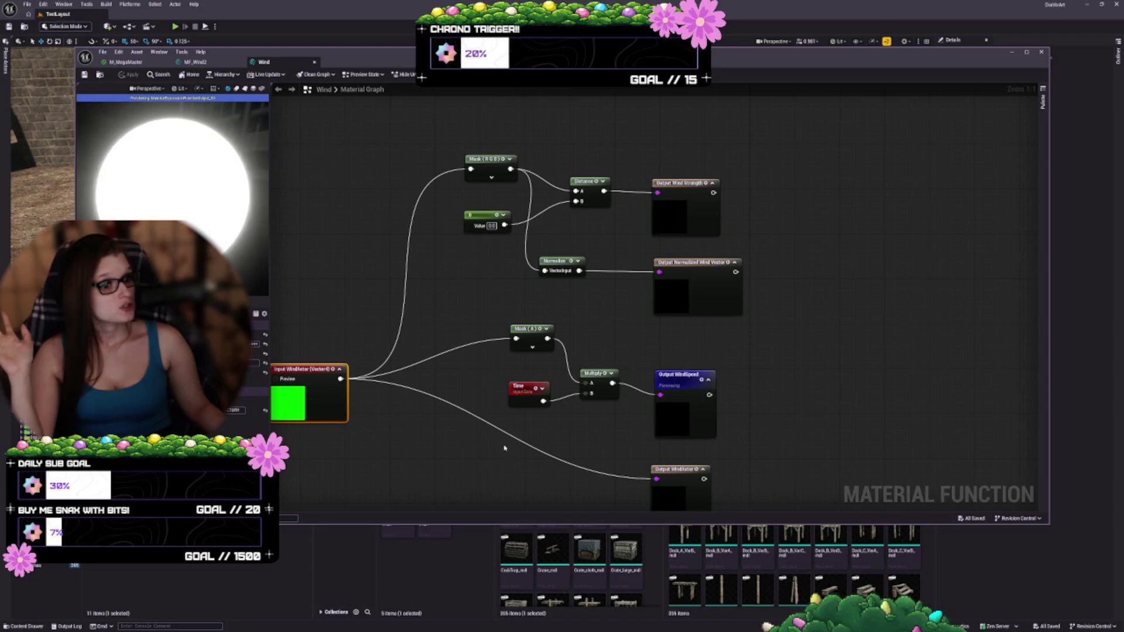
{"action": "scroll", "coordinate": [502, 445], "scroll_direction": "down", "scroll_amount": 2}
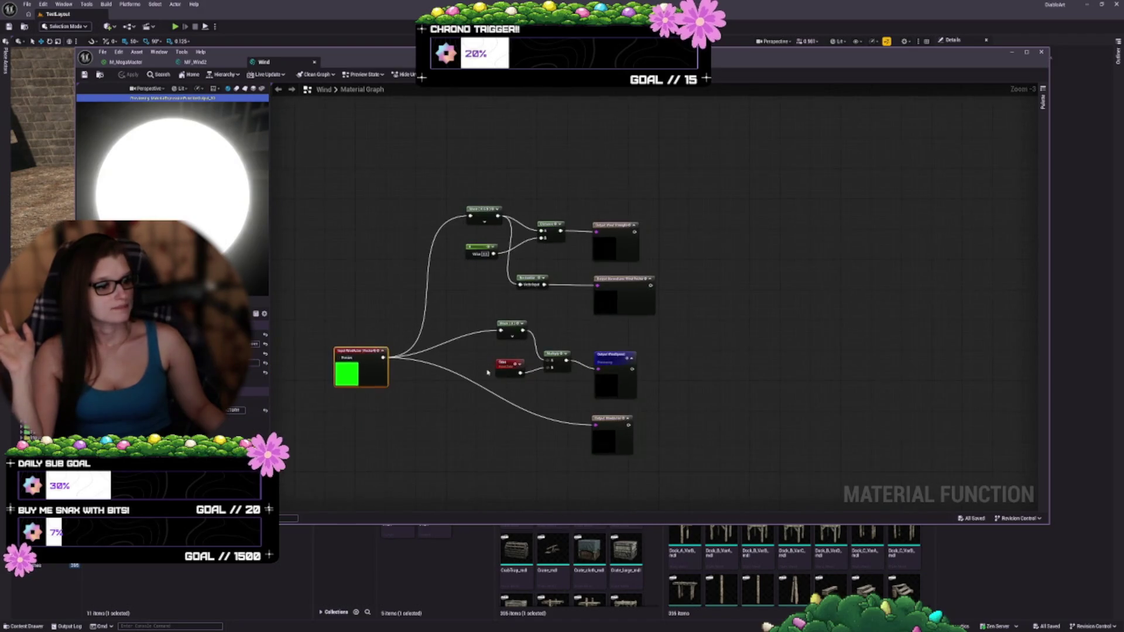
{"action": "scroll", "coordinate": [486, 374], "scroll_direction": "up", "scroll_amount": 1}
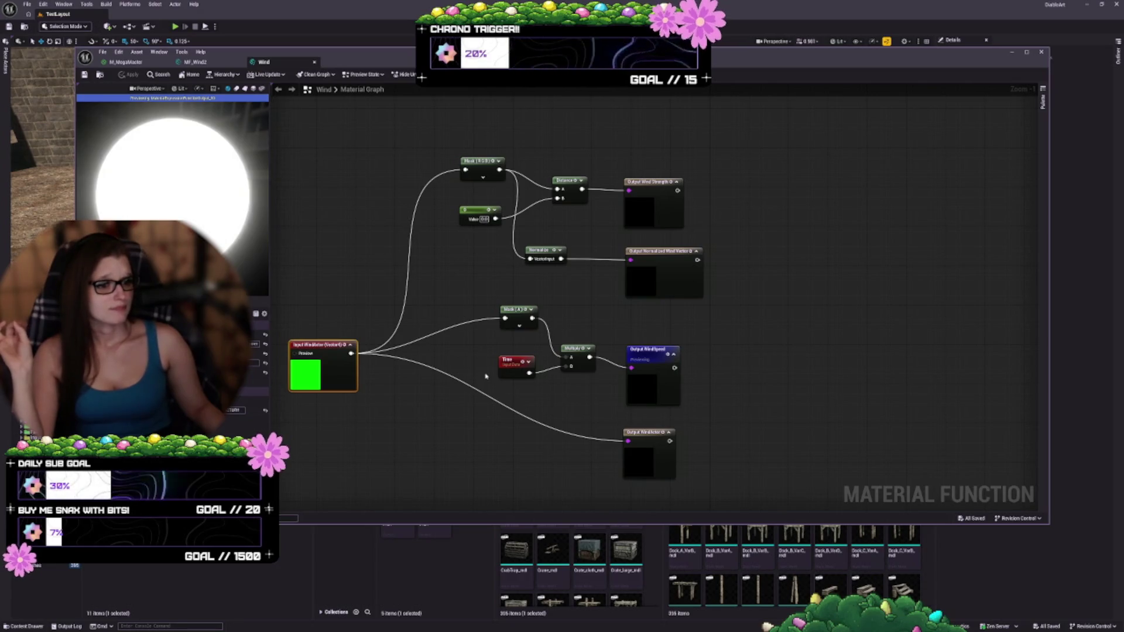
{"action": "left_click", "coordinate": [315, 62]}
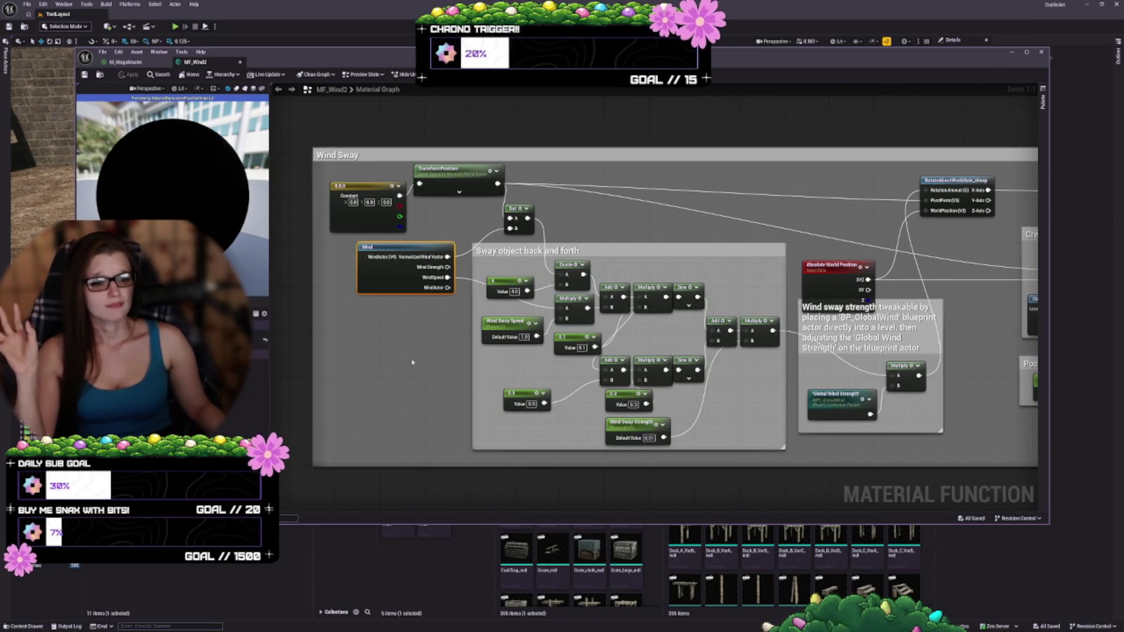
- Review MF_Wind2's Wind Sway, Gusts and Wiggle groups and Output Result, then close it
{"action": "left_click_drag", "start_coordinate": [439, 391], "coordinate": [369, 380]}
{"action": "mouse_move", "coordinate": [885, 277]}
{"action": "left_mouse_down"}
{"action": "mouse_move", "coordinate": [575, 252]}
{"action": "mouse_move", "coordinate": [570, 285]}
{"action": "mouse_move", "coordinate": [393, 365]}
{"action": "mouse_move", "coordinate": [359, 456]}
{"action": "left_mouse_up"}
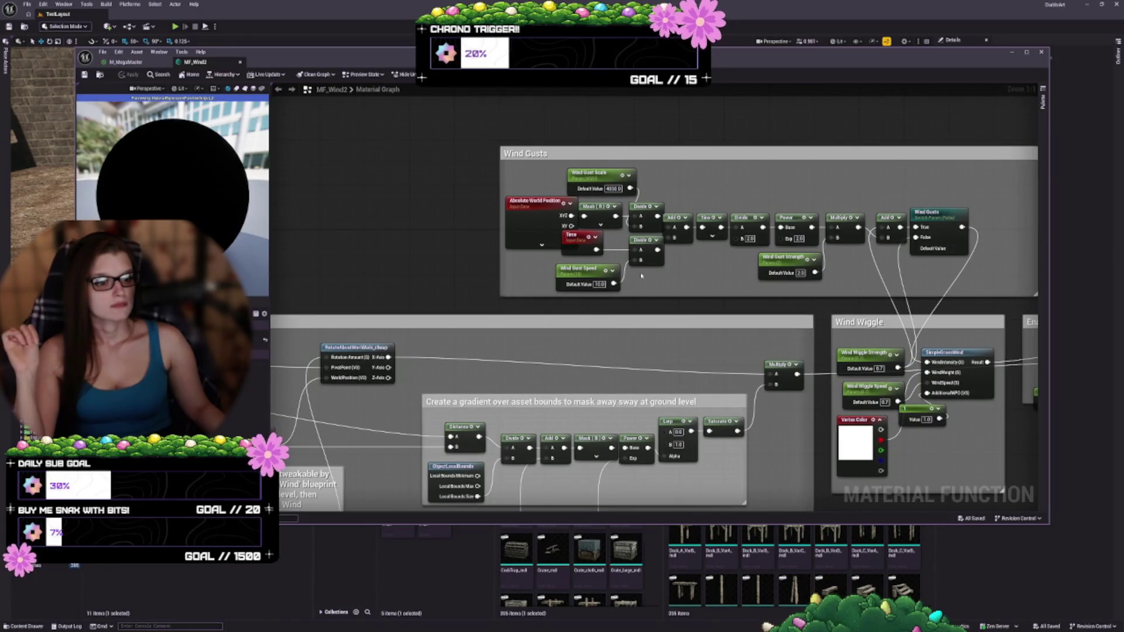
{"action": "mouse_move", "coordinate": [690, 308]}
{"action": "left_mouse_down"}
{"action": "mouse_move", "coordinate": [462, 285]}
{"action": "mouse_move", "coordinate": [436, 246]}
{"action": "mouse_move", "coordinate": [318, 204]}
{"action": "left_mouse_up"}
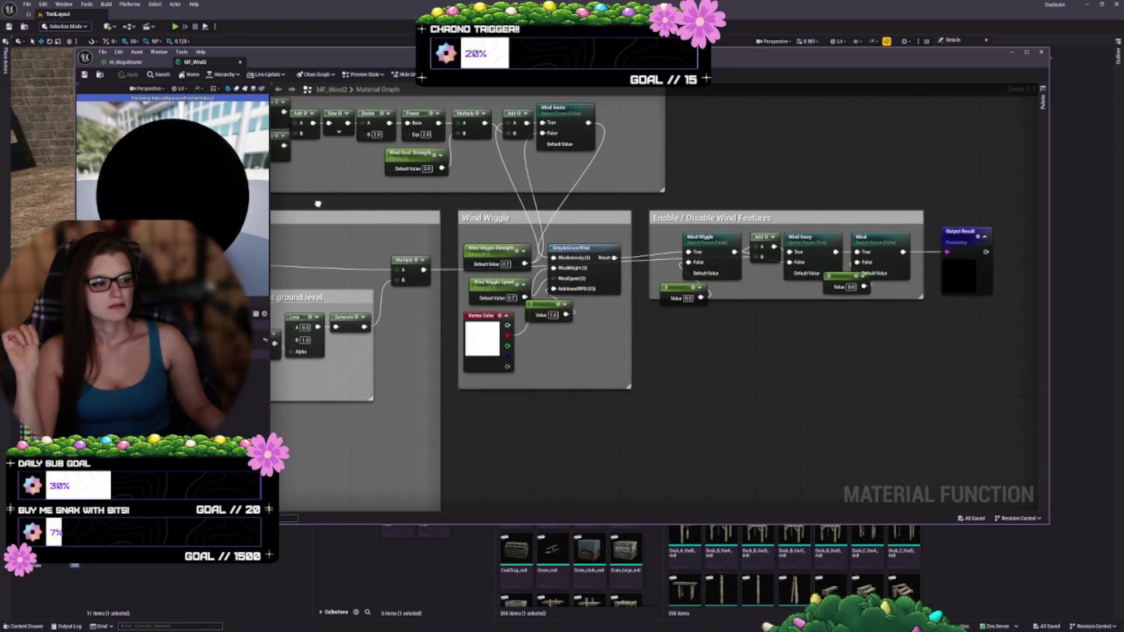
{"action": "scroll", "coordinate": [317, 204], "scroll_direction": "down", "scroll_amount": 3}
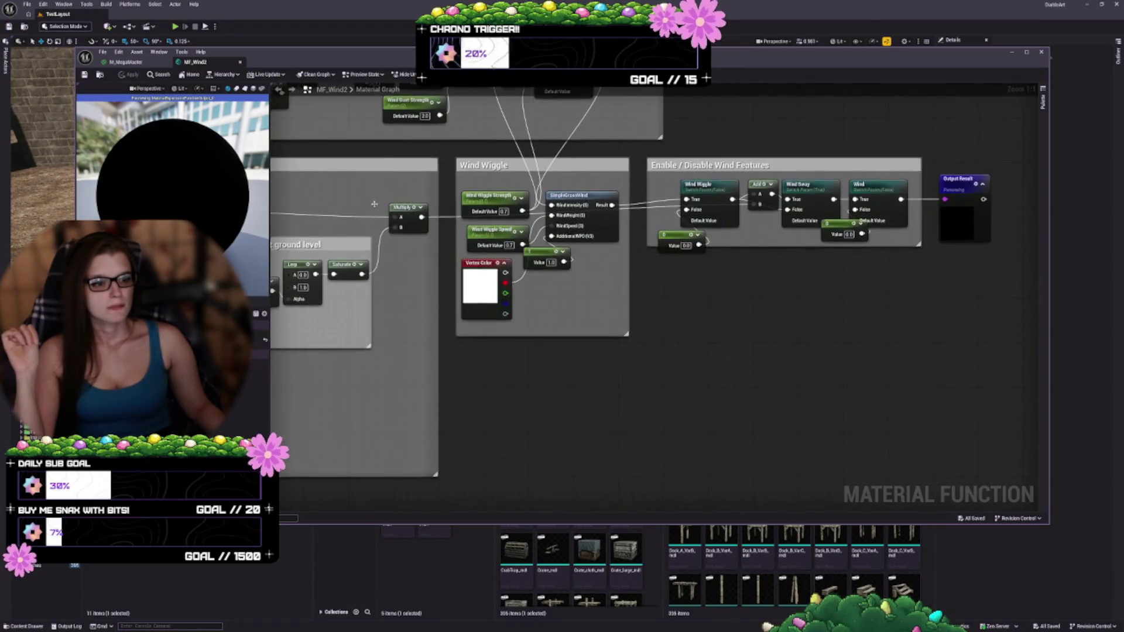
{"action": "scroll", "coordinate": [711, 307], "scroll_direction": "up", "scroll_amount": 3}
{"action": "left_click", "coordinate": [752, 293]}
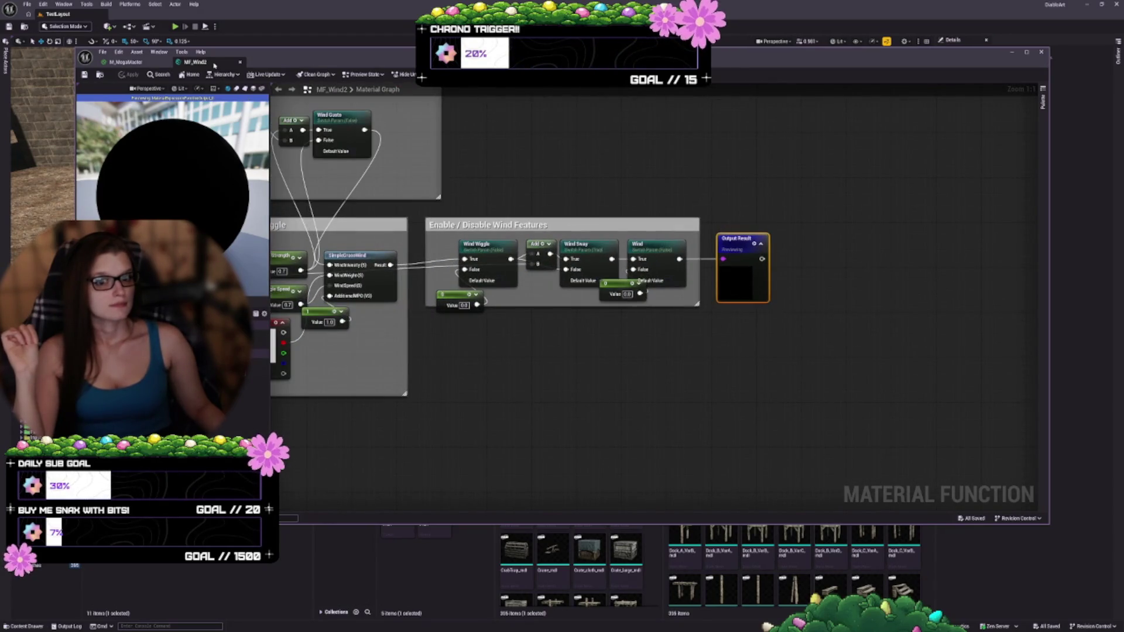
{"action": "left_click", "coordinate": [240, 63]}
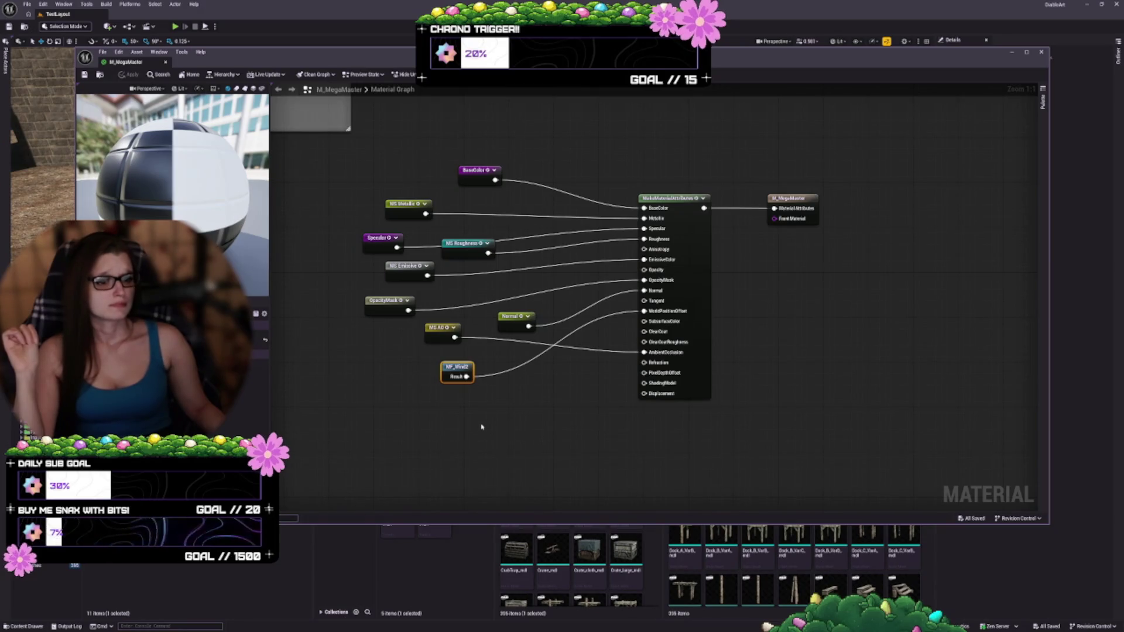
- Pan across M_MegaMaster's Lerp/Switch, attribute breakout, VertexNormalWS and Overlay node groups
{"action": "left_click_drag", "start_coordinate": [464, 431], "coordinate": [615, 449]}
{"action": "mouse_move", "coordinate": [616, 448]}
{"action": "left_mouse_down"}
{"action": "mouse_move", "coordinate": [720, 412]}
{"action": "mouse_move", "coordinate": [793, 409]}
{"action": "mouse_move", "coordinate": [827, 381]}
{"action": "mouse_move", "coordinate": [970, 322]}
{"action": "left_mouse_up"}
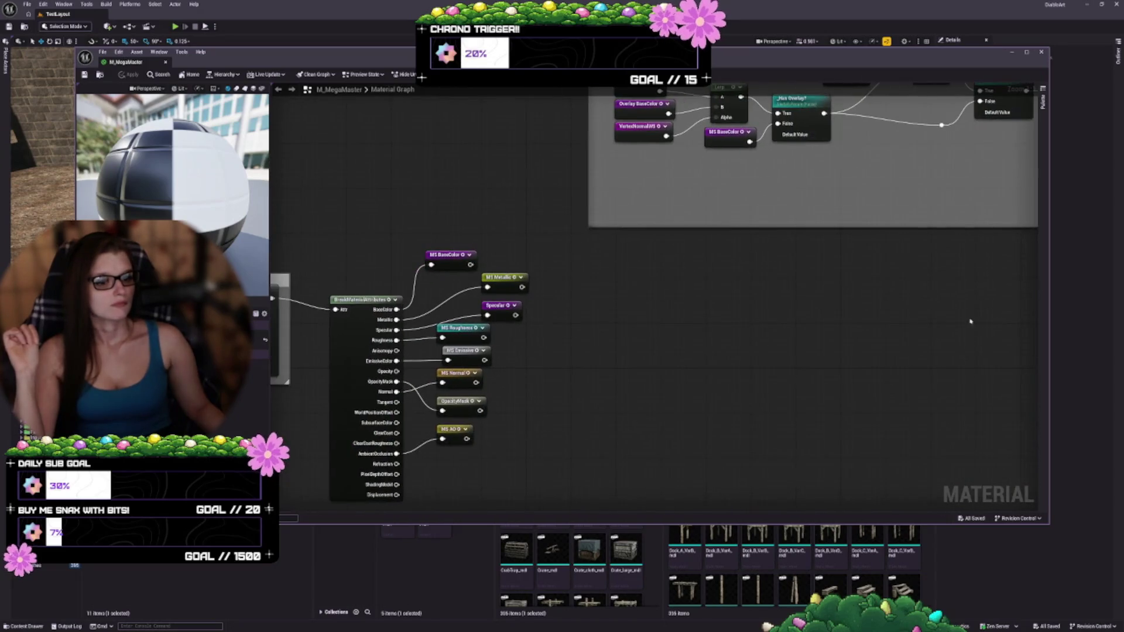
{"action": "mouse_move", "coordinate": [611, 416]}
{"action": "left_mouse_down"}
{"action": "mouse_move", "coordinate": [655, 353]}
{"action": "mouse_move", "coordinate": [905, 355]}
{"action": "mouse_move", "coordinate": [1018, 390]}
{"action": "mouse_move", "coordinate": [1026, 458]}
{"action": "mouse_move", "coordinate": [1035, 372]}
{"action": "left_mouse_up"}
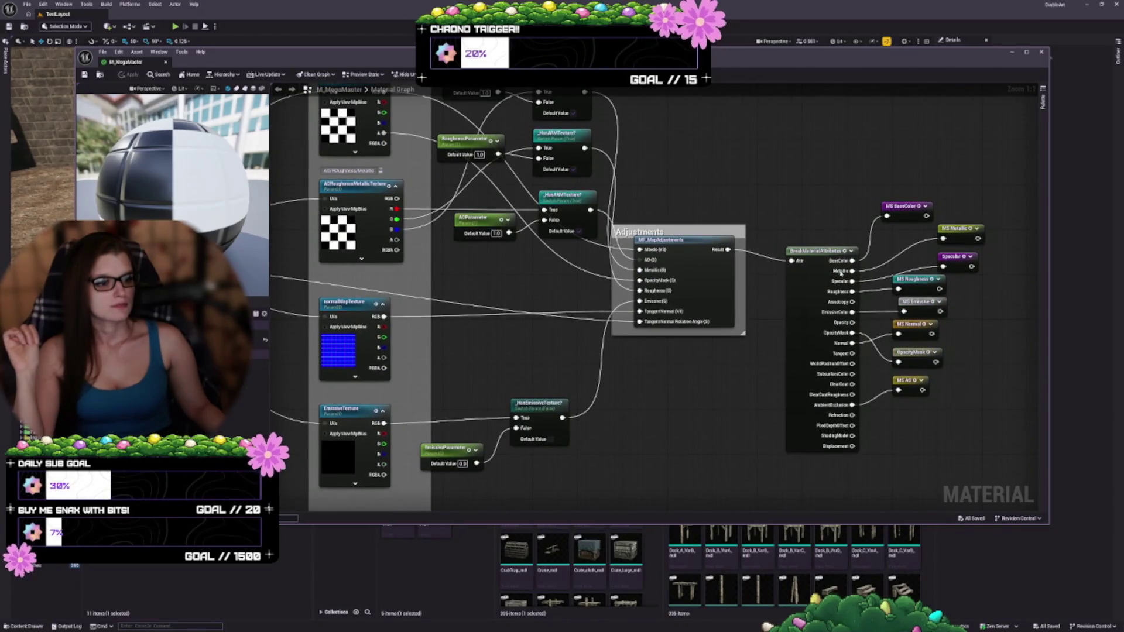
{"action": "left_click_drag", "start_coordinate": [673, 277], "coordinate": [956, 403]}
{"action": "mouse_move", "coordinate": [554, 331]}
{"action": "left_mouse_down"}
{"action": "mouse_move", "coordinate": [554, 410]}
{"action": "mouse_move", "coordinate": [529, 145]}
{"action": "left_mouse_up"}
{"action": "scroll", "coordinate": [504, 313], "scroll_direction": "down", "scroll_amount": 2}
{"action": "left_click_drag", "start_coordinate": [505, 314], "coordinate": [525, 274]}
{"action": "scroll", "coordinate": [524, 273], "scroll_direction": "up", "scroll_amount": 2}
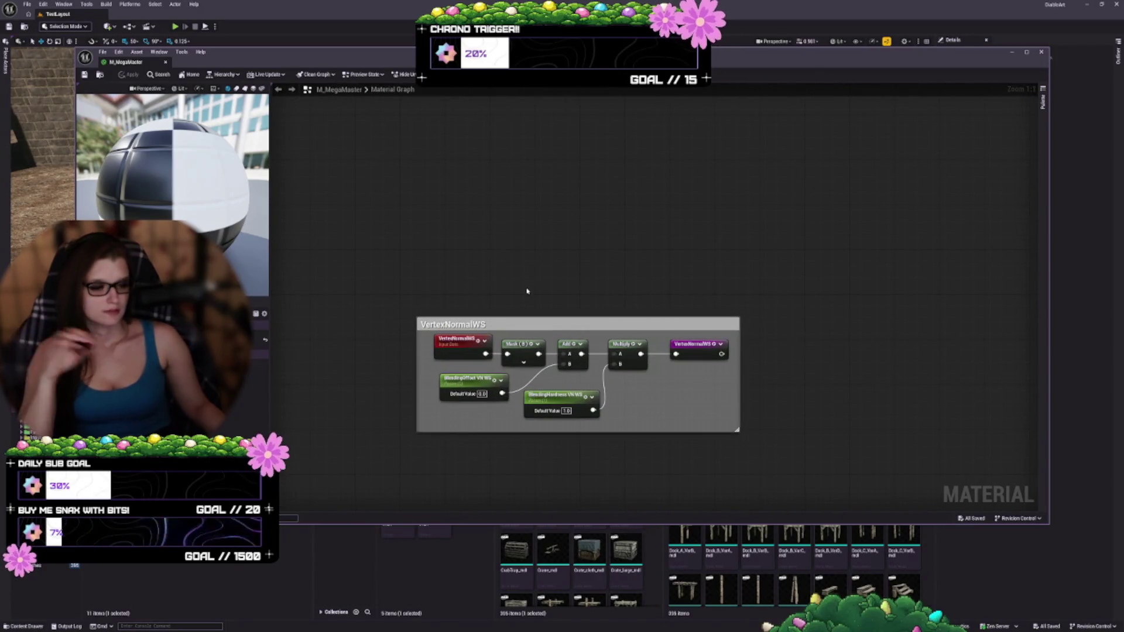
{"action": "mouse_move", "coordinate": [527, 291]}
{"action": "left_mouse_down"}
{"action": "mouse_move", "coordinate": [638, 358]}
{"action": "mouse_move", "coordinate": [724, 375]}
{"action": "mouse_move", "coordinate": [953, 360]}
{"action": "left_mouse_up"}
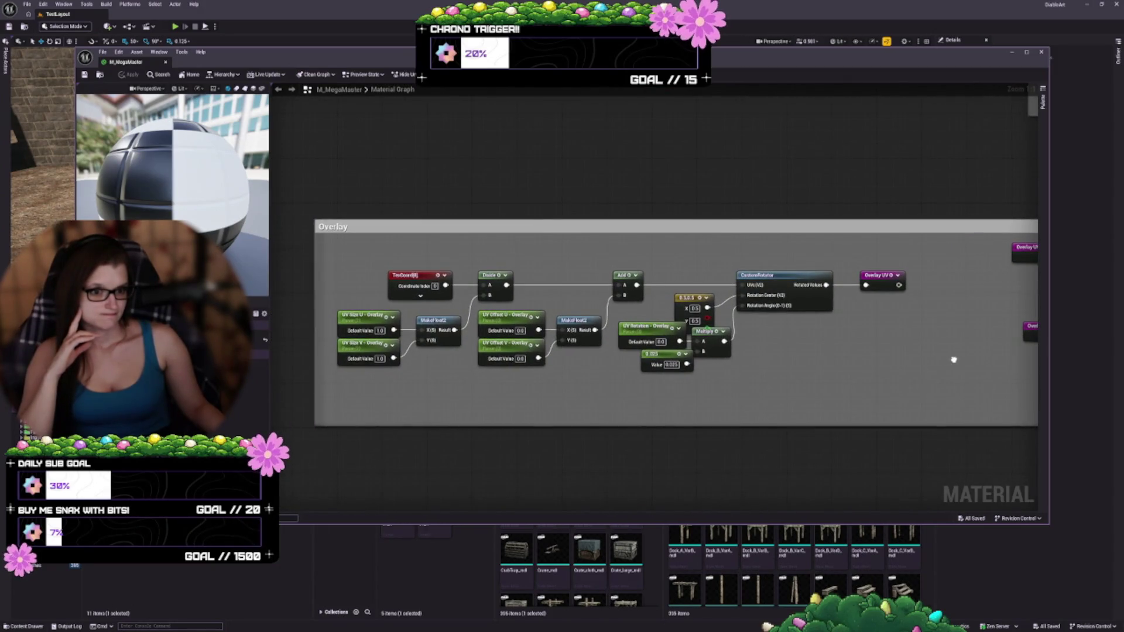
{"action": "mouse_move", "coordinate": [952, 359]}
{"action": "left_mouse_down"}
{"action": "mouse_move", "coordinate": [572, 351]}
{"action": "mouse_move", "coordinate": [560, 200]}
{"action": "left_mouse_up"}
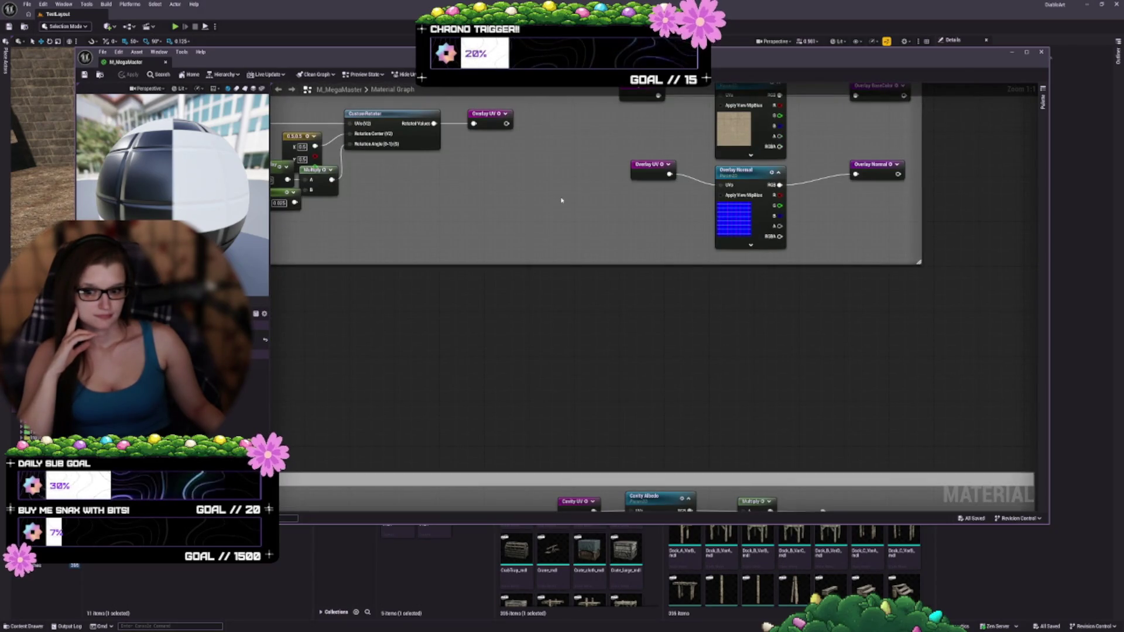
- Bring the Cavity group into view and pull the CavityMask comment's left and bottom edges inward
{"action": "left_click_drag", "start_coordinate": [517, 290], "coordinate": [517, 101]}
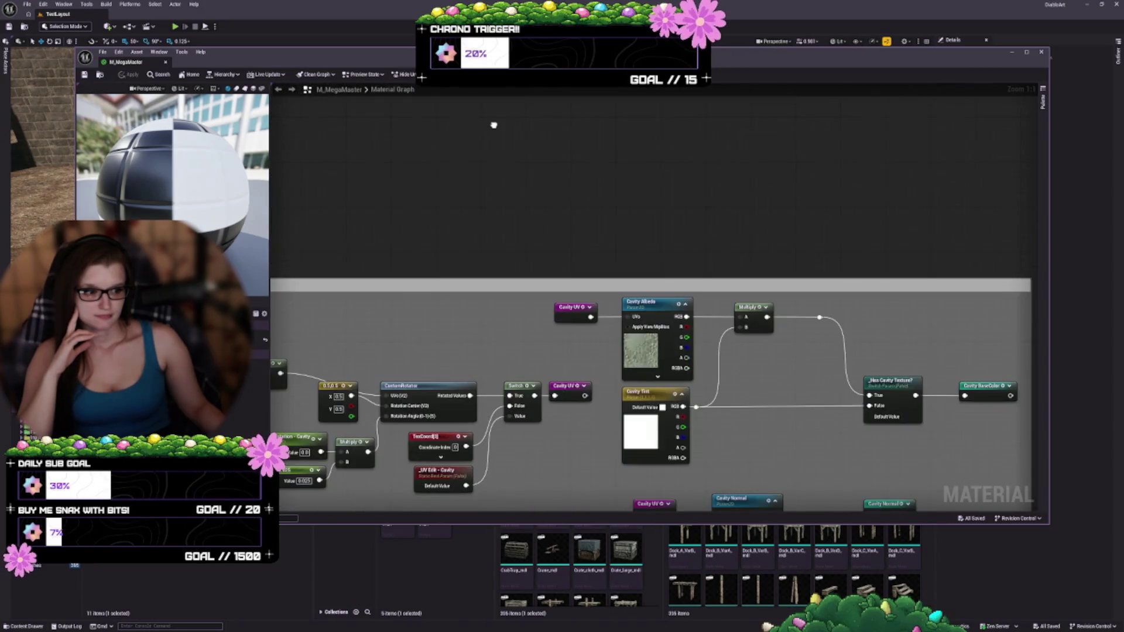
{"action": "mouse_move", "coordinate": [463, 420]}
{"action": "left_mouse_down"}
{"action": "mouse_move", "coordinate": [797, 344]}
{"action": "mouse_move", "coordinate": [624, 355]}
{"action": "mouse_move", "coordinate": [613, 381]}
{"action": "left_mouse_up"}
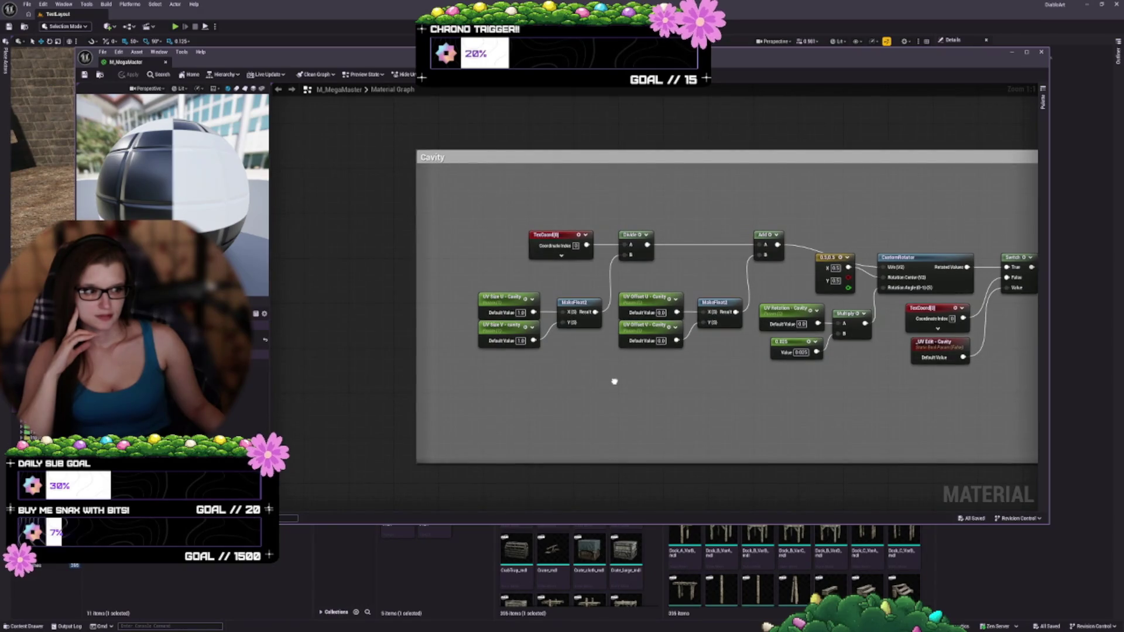
{"action": "mouse_move", "coordinate": [613, 381]}
{"action": "left_mouse_down"}
{"action": "mouse_move", "coordinate": [302, 351]}
{"action": "mouse_move", "coordinate": [248, 179]}
{"action": "mouse_move", "coordinate": [248, 85]}
{"action": "mouse_move", "coordinate": [266, 82]}
{"action": "left_mouse_up"}
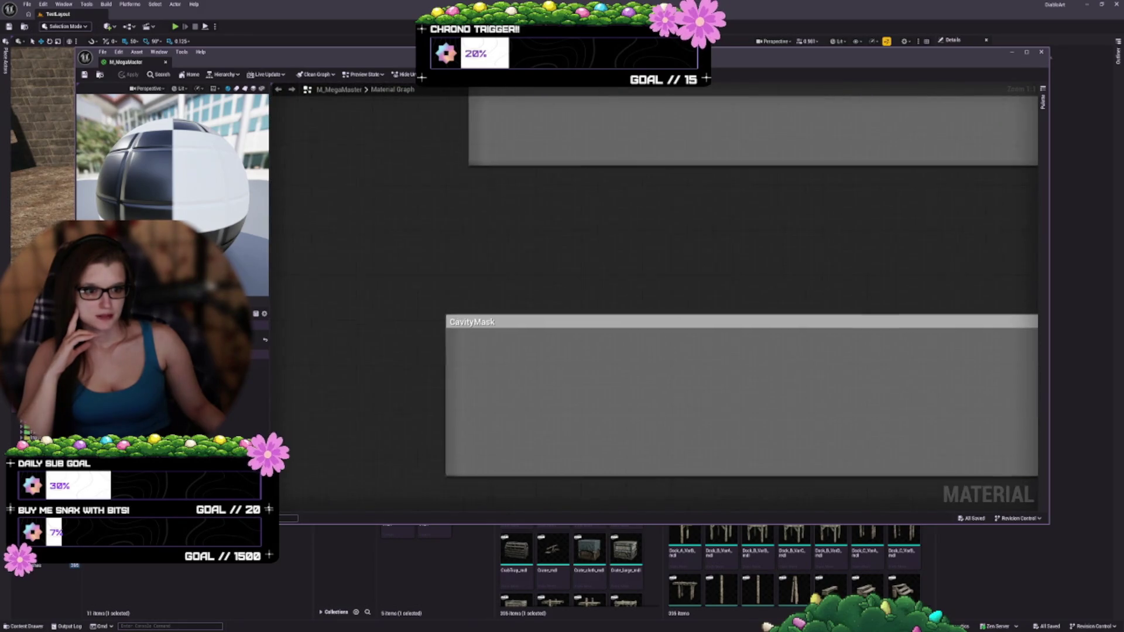
{"action": "scroll", "coordinate": [447, 289], "scroll_direction": "down", "scroll_amount": 3}
{"action": "mouse_move", "coordinate": [302, 348]}
{"action": "left_mouse_down"}
{"action": "mouse_move", "coordinate": [722, 326]}
{"action": "mouse_move", "coordinate": [792, 340]}
{"action": "left_mouse_up"}
{"action": "mouse_move", "coordinate": [903, 233]}
{"action": "left_mouse_down"}
{"action": "mouse_move", "coordinate": [613, 329]}
{"action": "mouse_move", "coordinate": [579, 330]}
{"action": "left_mouse_up"}
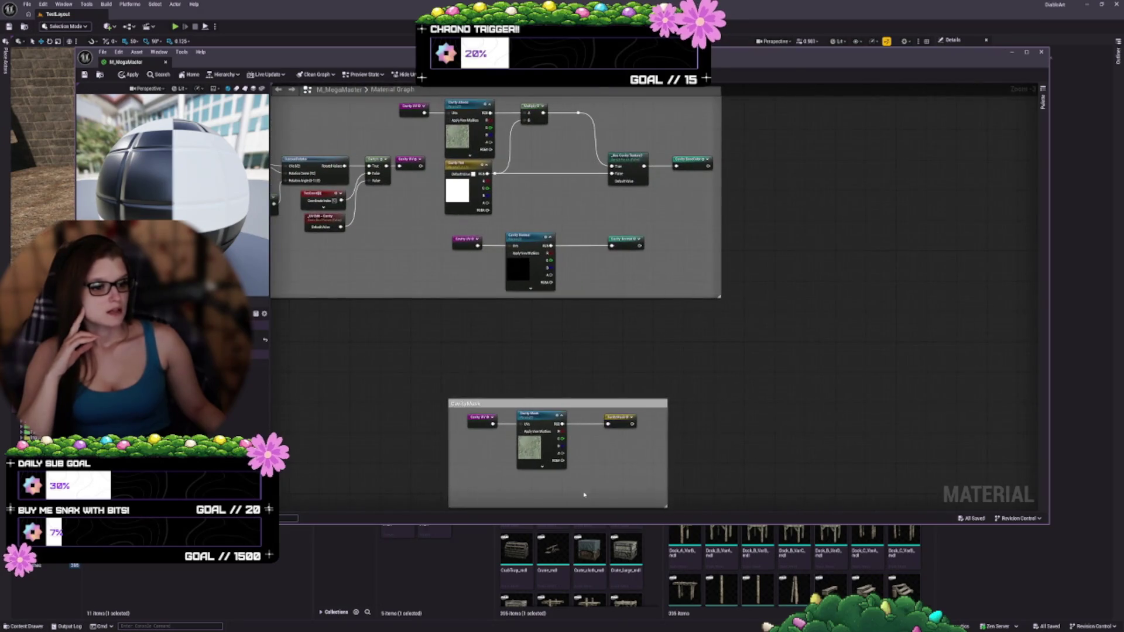
{"action": "left_click_drag", "start_coordinate": [577, 508], "coordinate": [577, 474]}
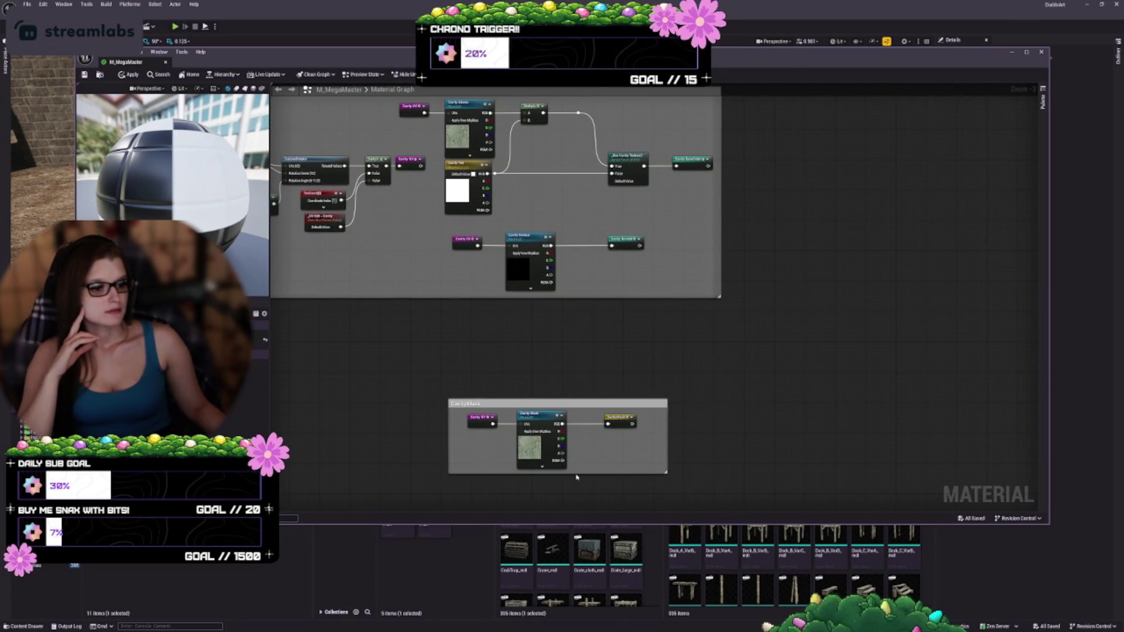
- Pan past the texture parameters, Adjustments node and material output to the BaseColor group
{"action": "scroll", "coordinate": [687, 361], "scroll_direction": "up", "scroll_amount": 2}
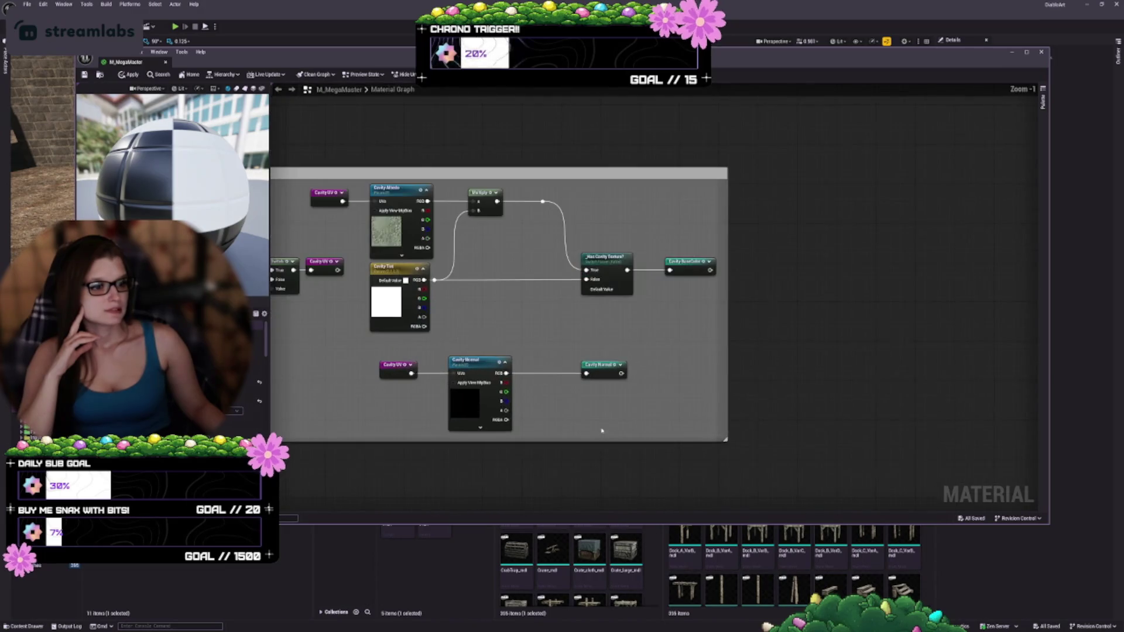
{"action": "scroll", "coordinate": [664, 384], "scroll_direction": "down", "scroll_amount": 4}
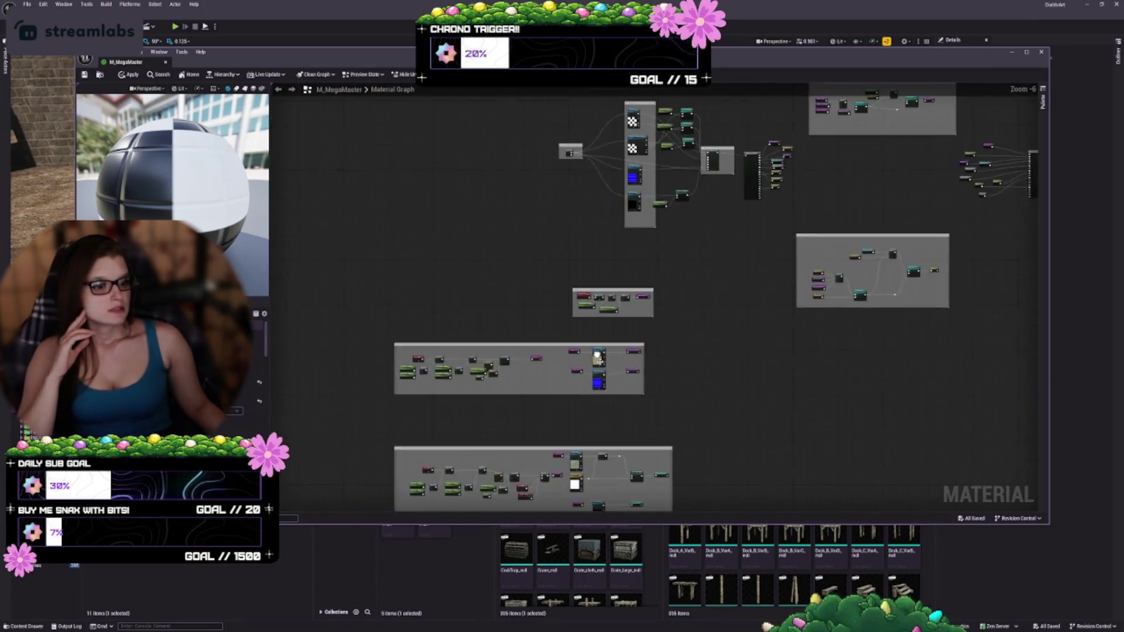
{"action": "scroll", "coordinate": [589, 359], "scroll_direction": "up", "scroll_amount": 4}
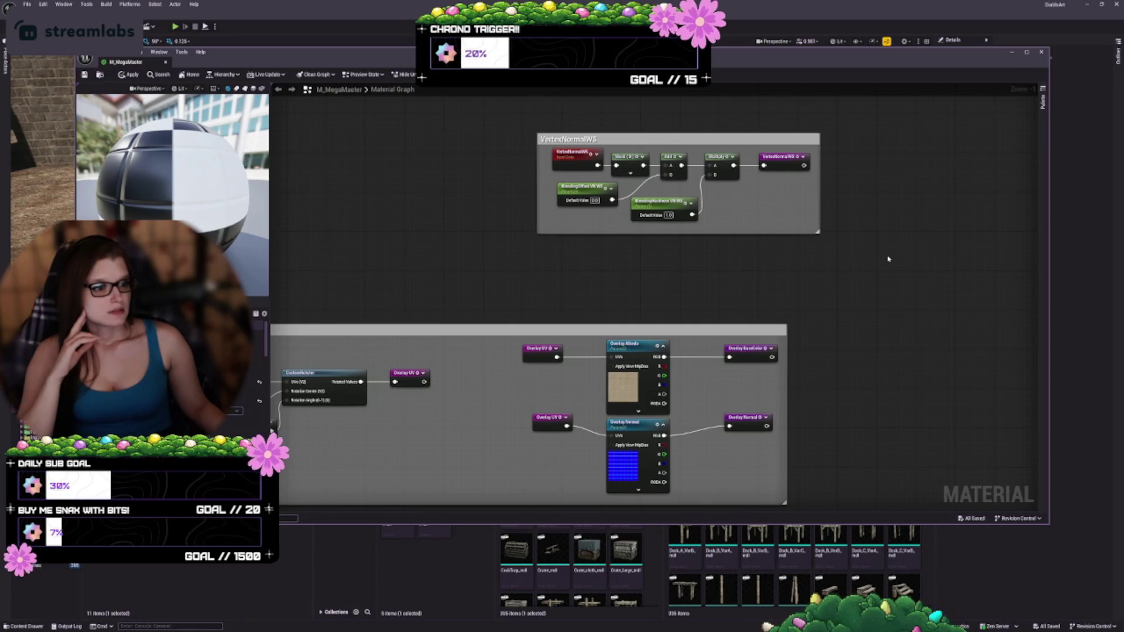
{"action": "mouse_move", "coordinate": [887, 259]}
{"action": "left_mouse_down"}
{"action": "mouse_move", "coordinate": [730, 359]}
{"action": "mouse_move", "coordinate": [661, 316]}
{"action": "mouse_move", "coordinate": [658, 444]}
{"action": "mouse_move", "coordinate": [409, 264]}
{"action": "mouse_move", "coordinate": [314, 111]}
{"action": "left_mouse_up"}
{"action": "left_click_drag", "start_coordinate": [515, 365], "coordinate": [503, 356]}
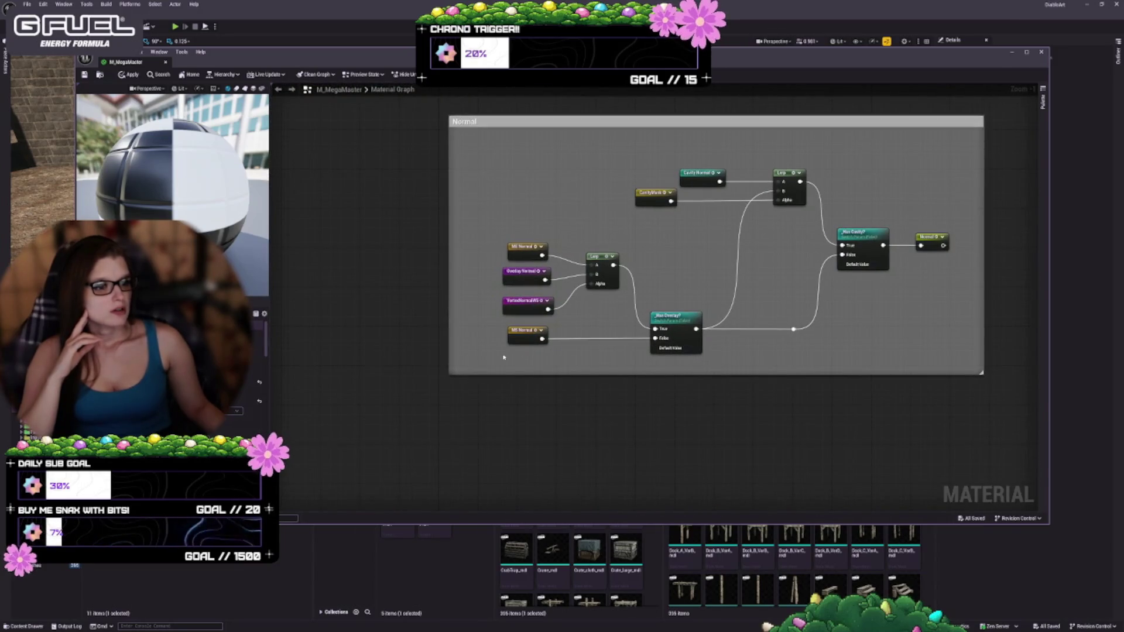
{"action": "left_click_drag", "start_coordinate": [828, 463], "coordinate": [711, 450]}
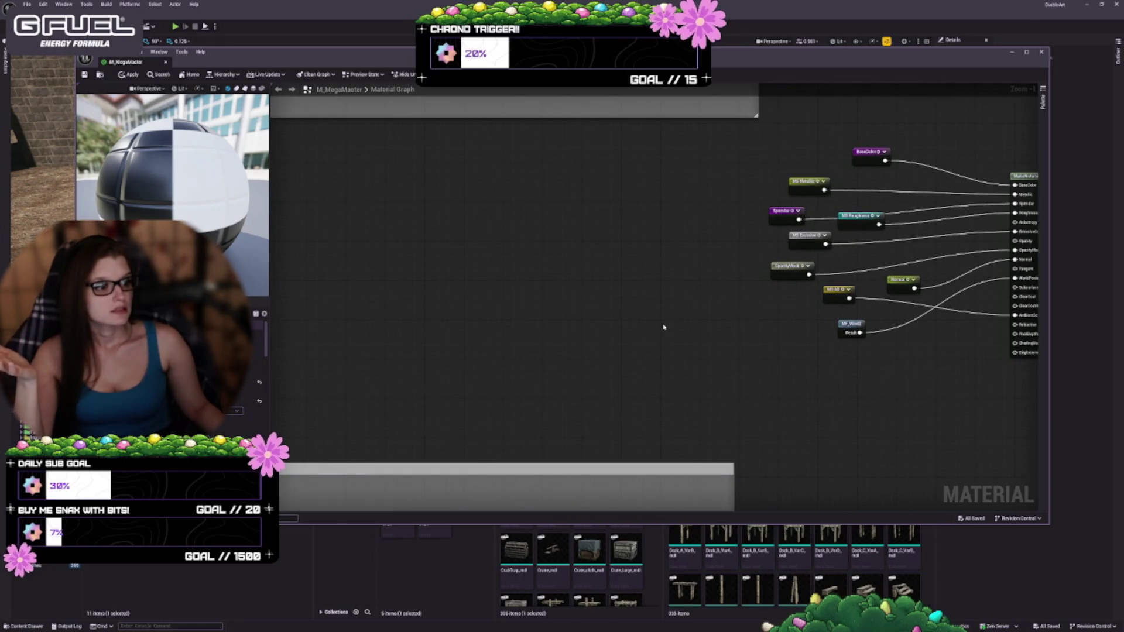
{"action": "left_click_drag", "start_coordinate": [667, 316], "coordinate": [723, 487]}
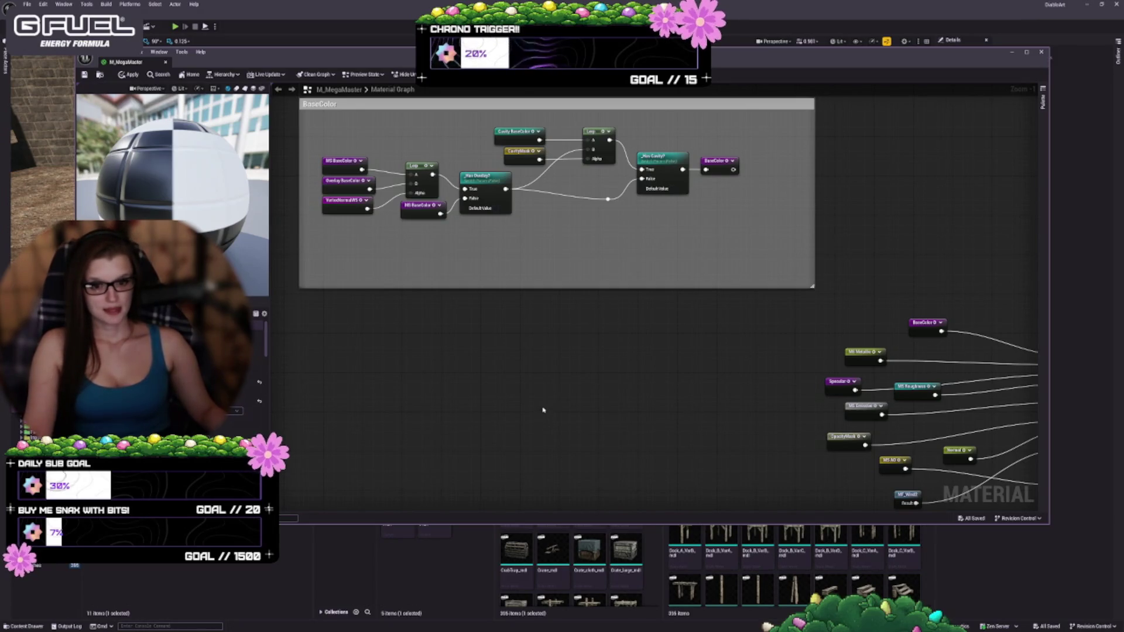
{"action": "scroll", "coordinate": [252, 374], "scroll_direction": "down", "scroll_amount": 2}
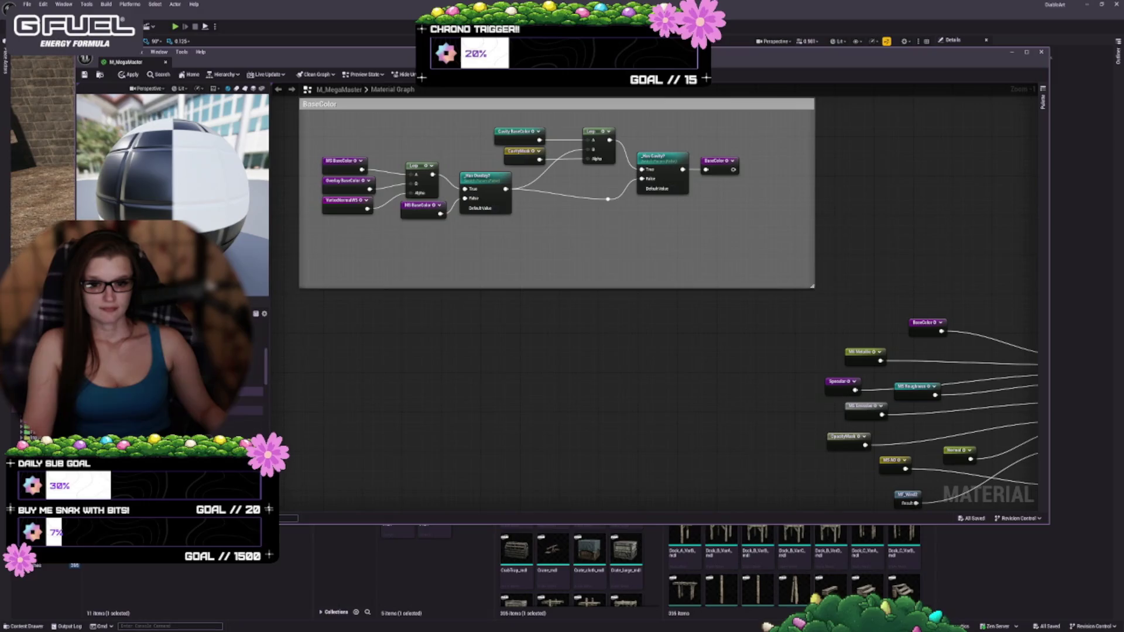
{"action": "scroll", "coordinate": [258, 351], "scroll_direction": "up", "scroll_amount": 2}
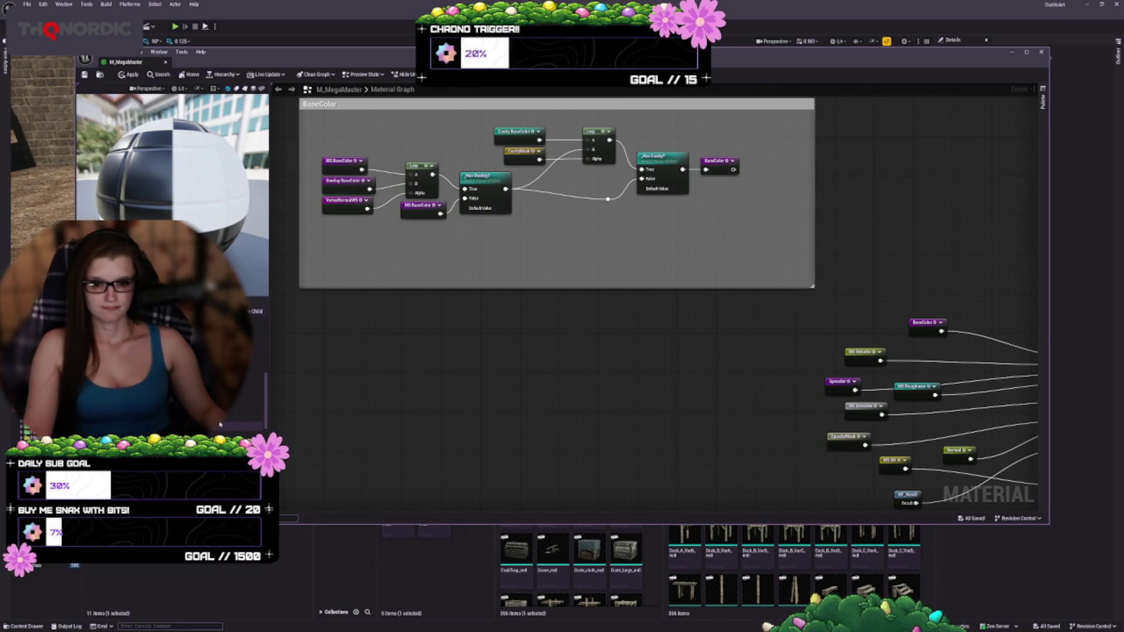
{"action": "scroll", "coordinate": [220, 425], "scroll_direction": "down", "scroll_amount": 2}
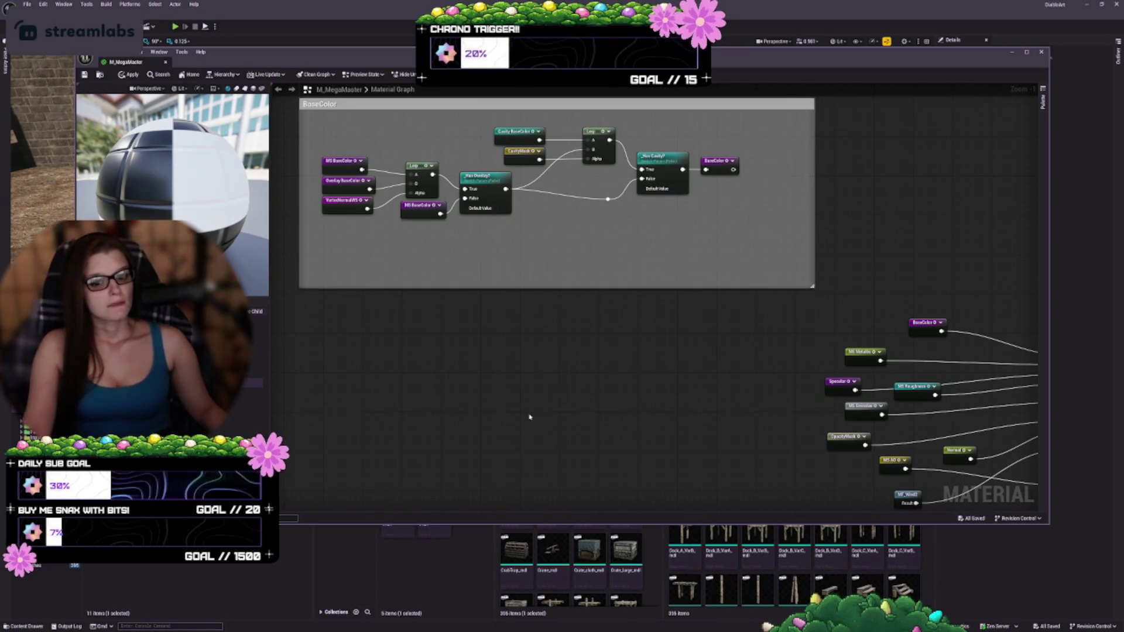
{"action": "left_click", "coordinate": [250, 309]}
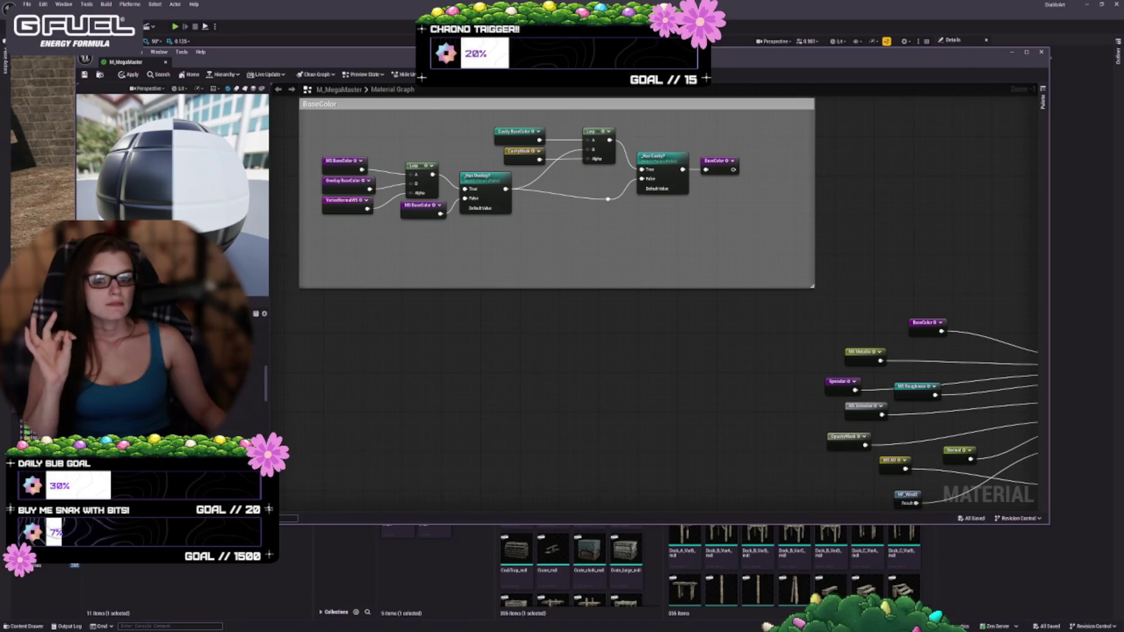
- Apply and close M_MegaMaster, fix up Content folder redirectors, delete unreferenced ones, and save
{"action": "left_click", "coordinate": [167, 63]}
{"action": "left_click", "coordinate": [588, 337]}
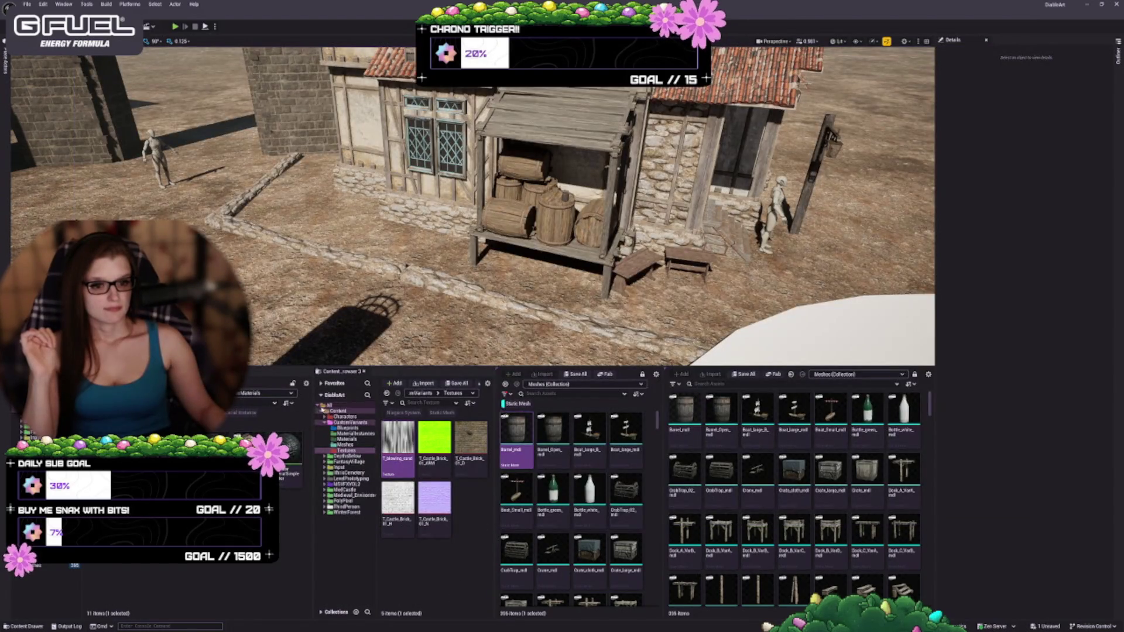
{"action": "left_click", "coordinate": [322, 407]}
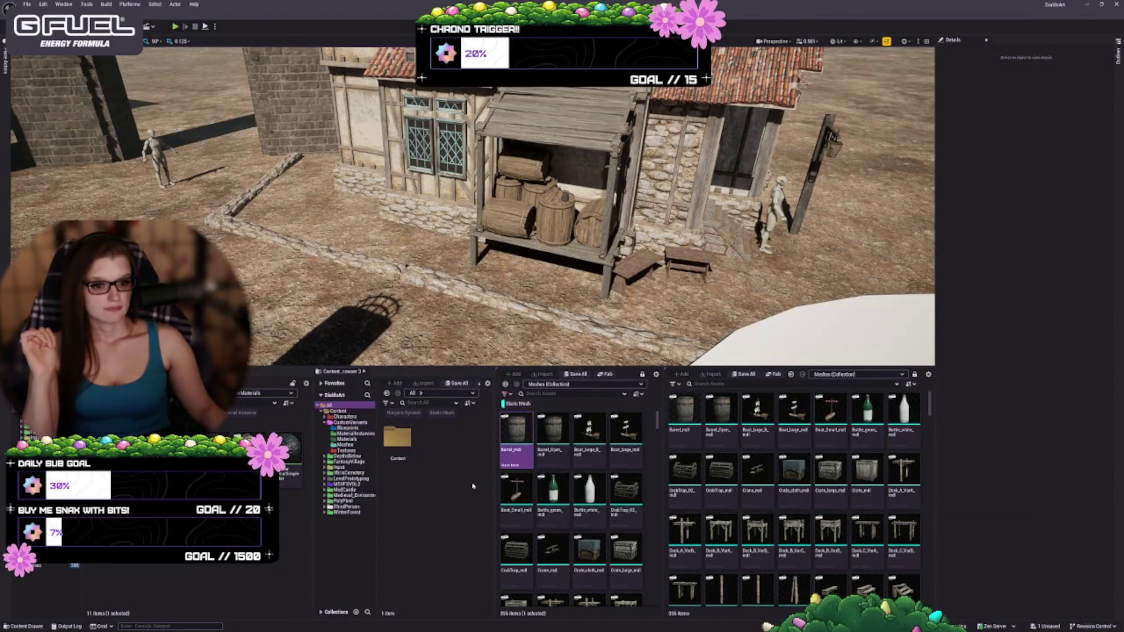
{"action": "right_click", "coordinate": [398, 443]}
{"action": "left_click", "coordinate": [440, 561]}
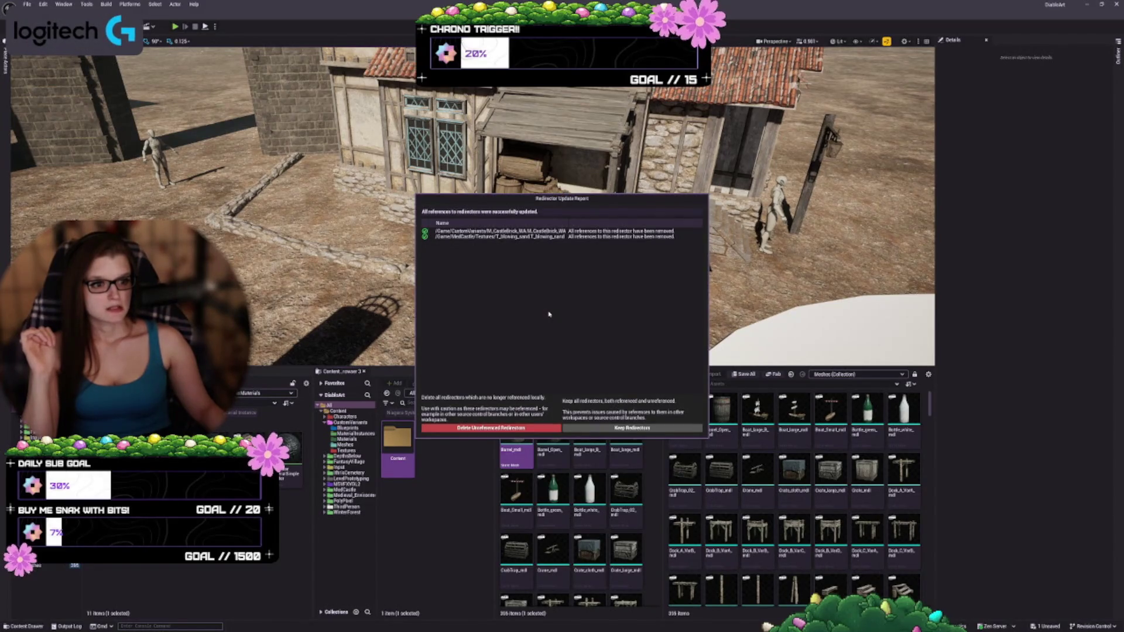
{"action": "left_click", "coordinate": [491, 428]}
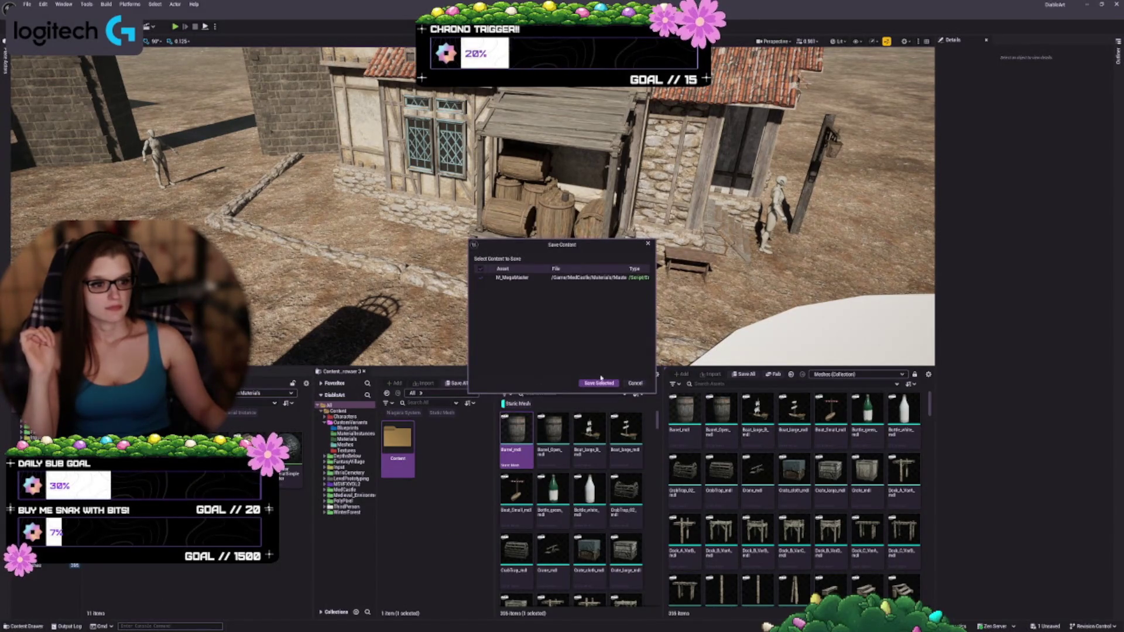
{"action": "left_click", "coordinate": [600, 382]}
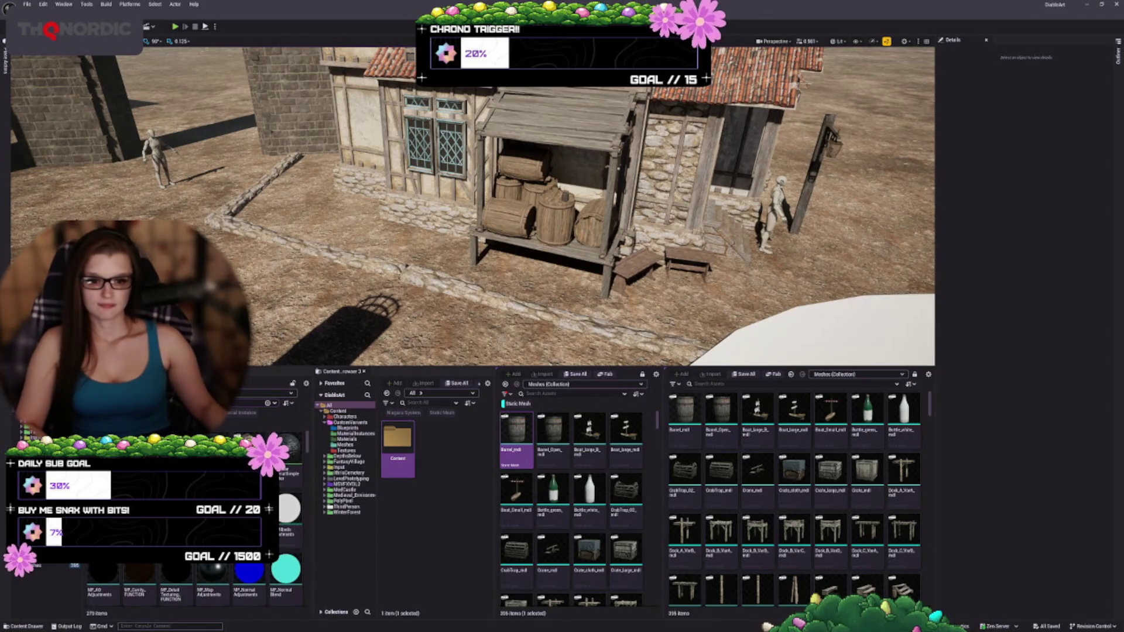
- Scroll down to the ML_Castle materials and open MI_CastleBrick in the Material Instance Editor
{"action": "scroll", "coordinate": [290, 529], "scroll_direction": "down", "scroll_amount": 5}
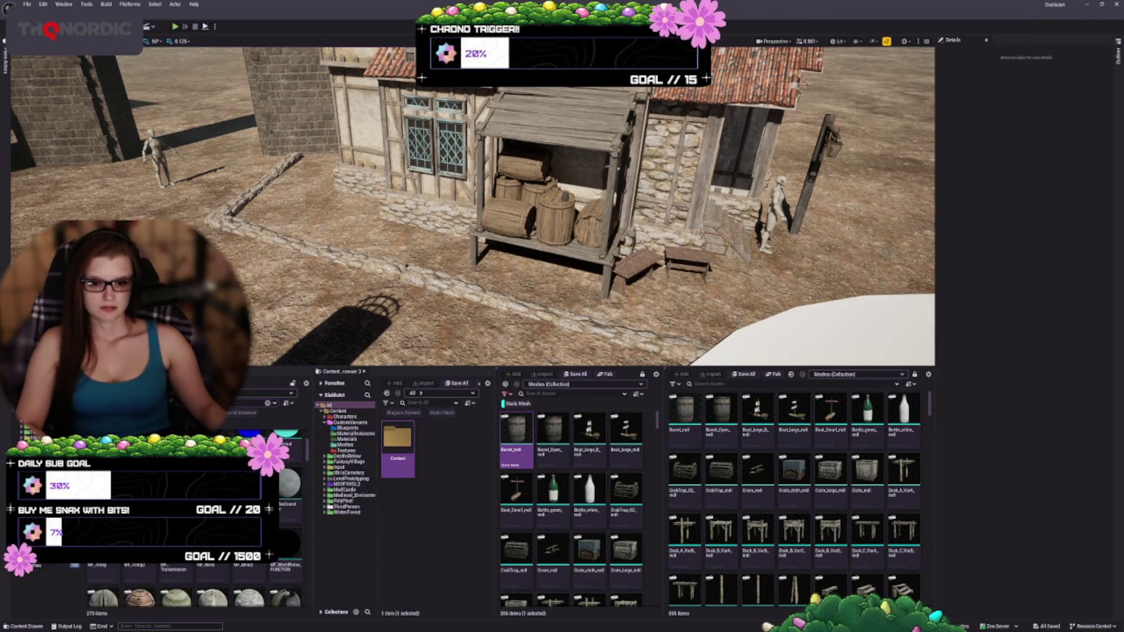
{"action": "scroll", "coordinate": [290, 585], "scroll_direction": "down", "scroll_amount": 3}
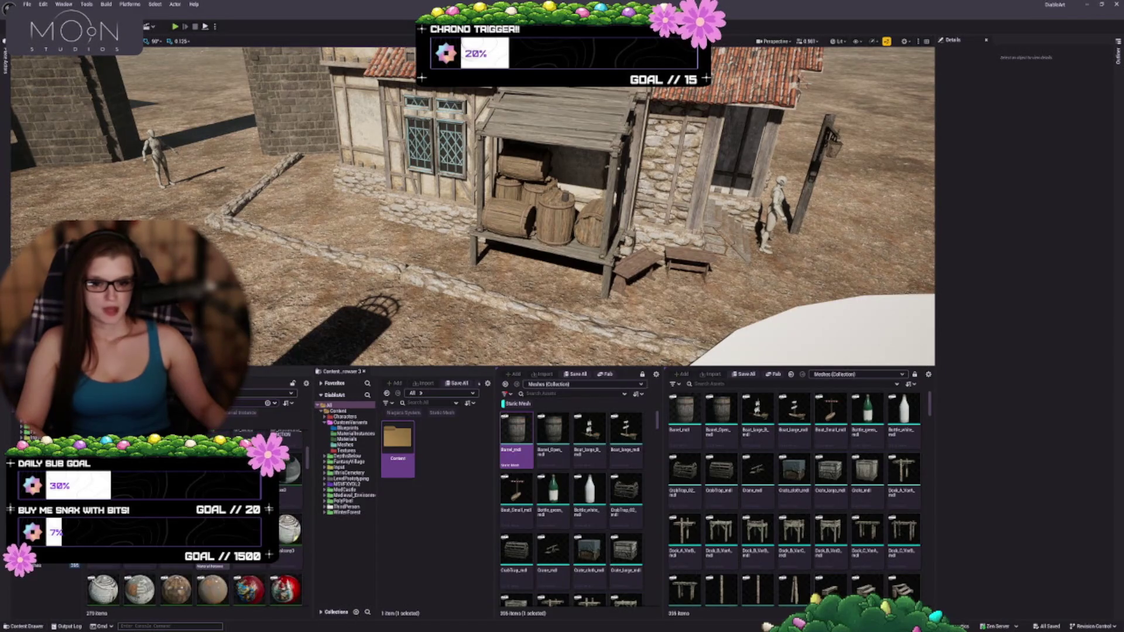
{"action": "scroll", "coordinate": [236, 578], "scroll_direction": "down", "scroll_amount": 2}
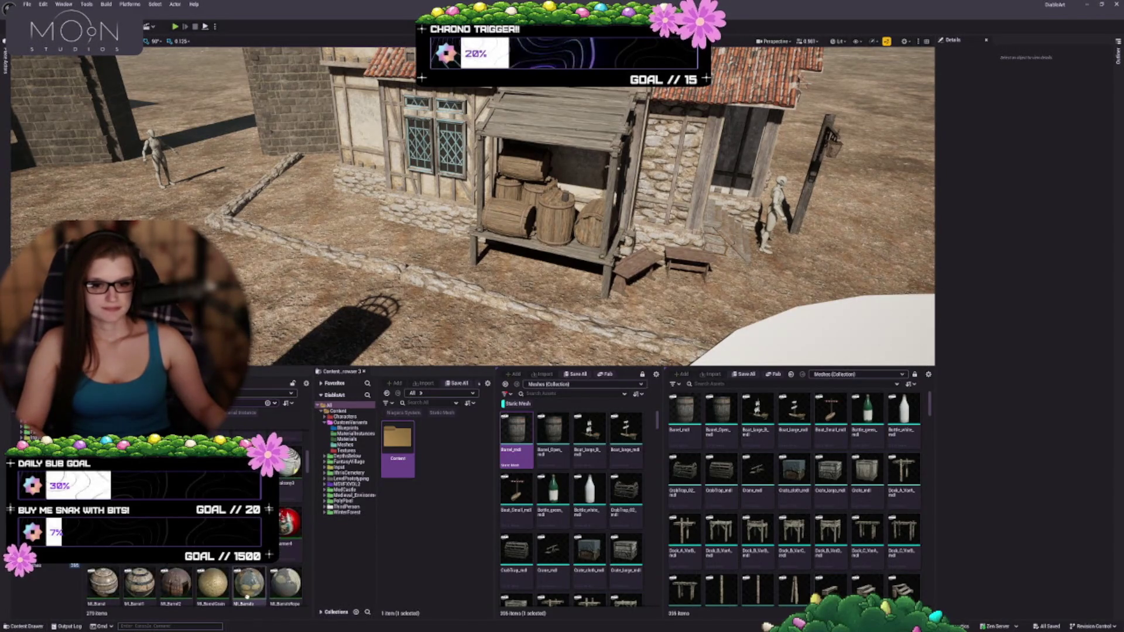
{"action": "scroll", "coordinate": [245, 580], "scroll_direction": "down", "scroll_amount": 3}
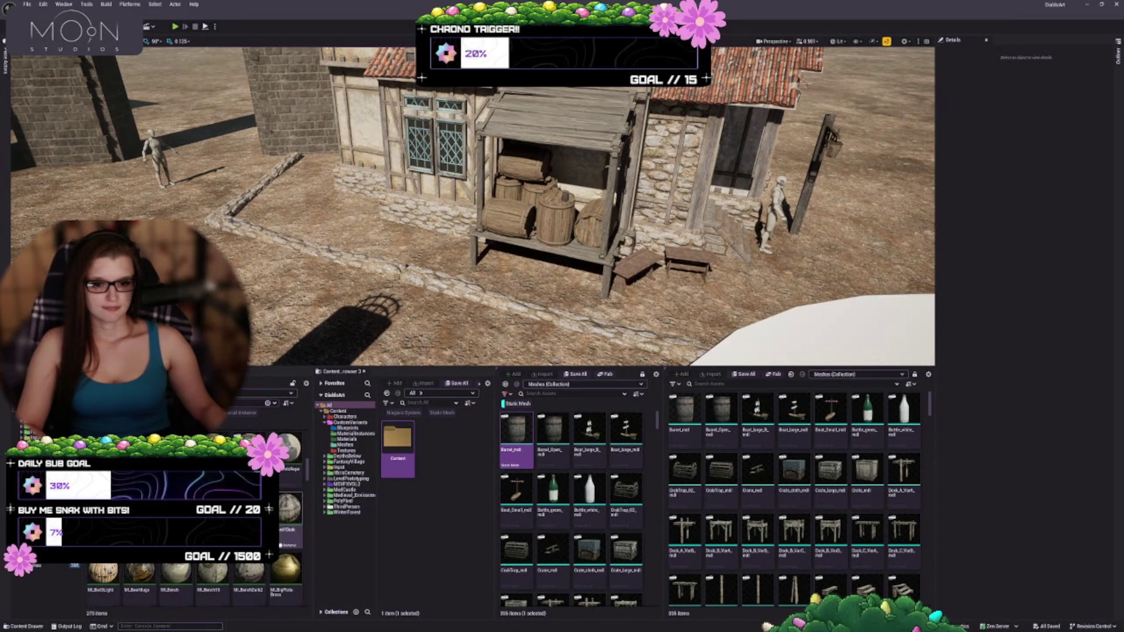
{"action": "scroll", "coordinate": [269, 579], "scroll_direction": "down", "scroll_amount": 2}
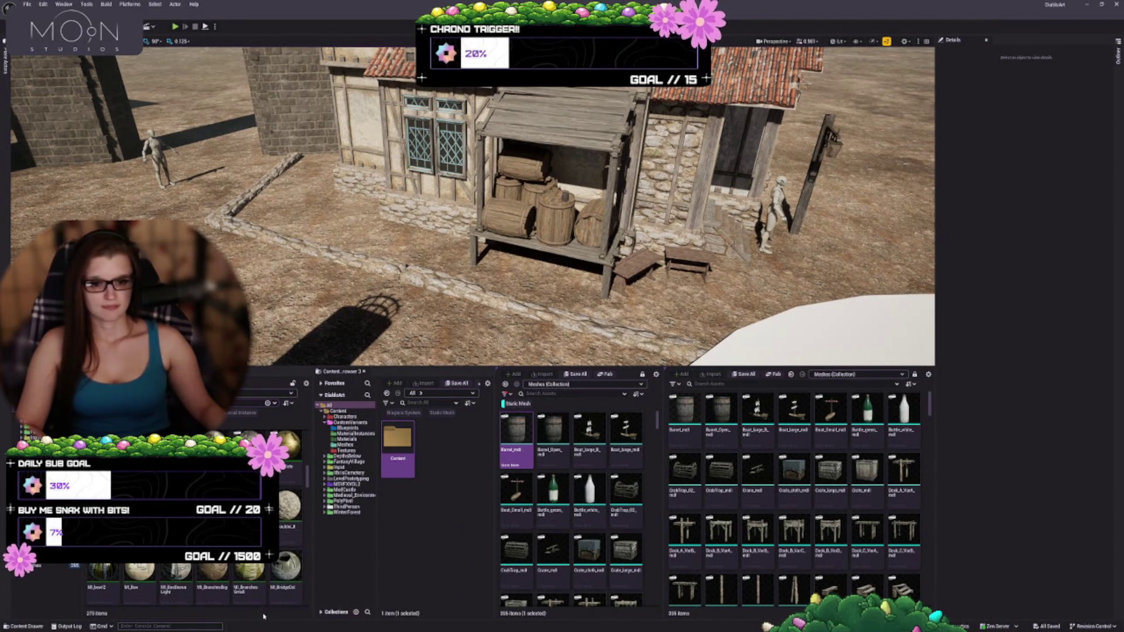
{"action": "scroll", "coordinate": [258, 579], "scroll_direction": "down", "scroll_amount": 3}
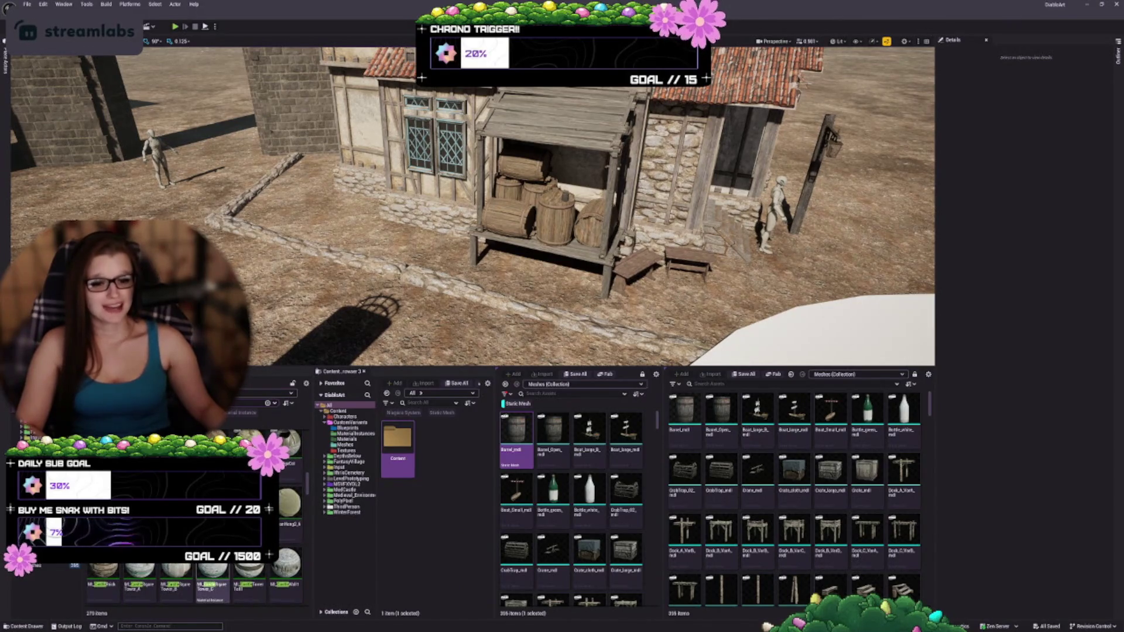
{"action": "scroll", "coordinate": [103, 544], "scroll_direction": "down", "scroll_amount": 2}
{"action": "left_click", "coordinate": [103, 530]}
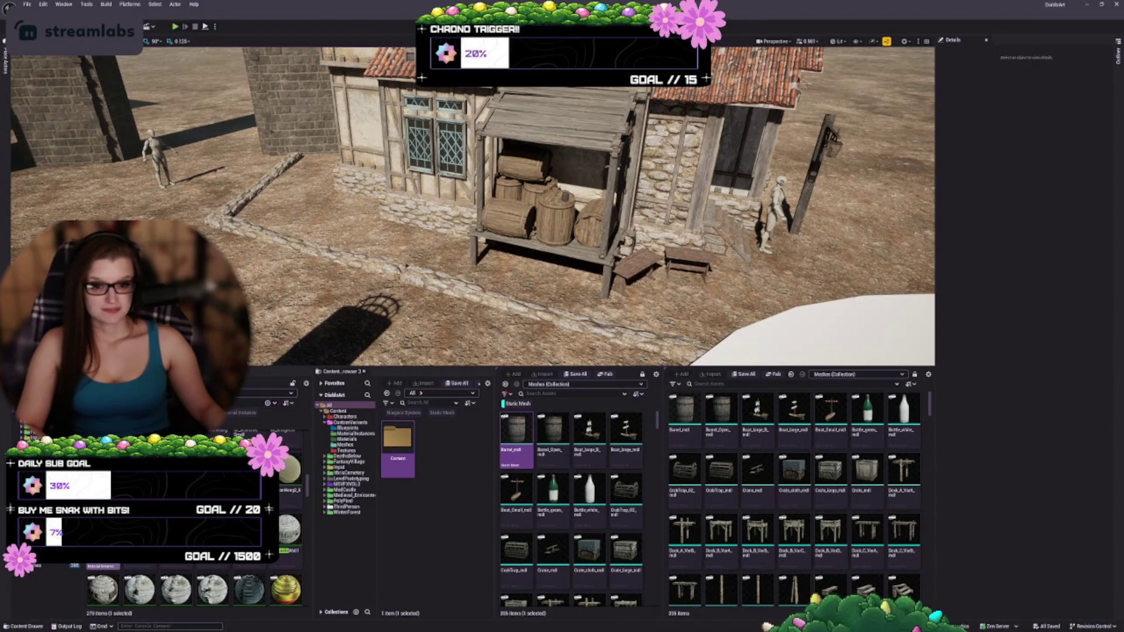
{"action": "double_click", "coordinate": [103, 589]}
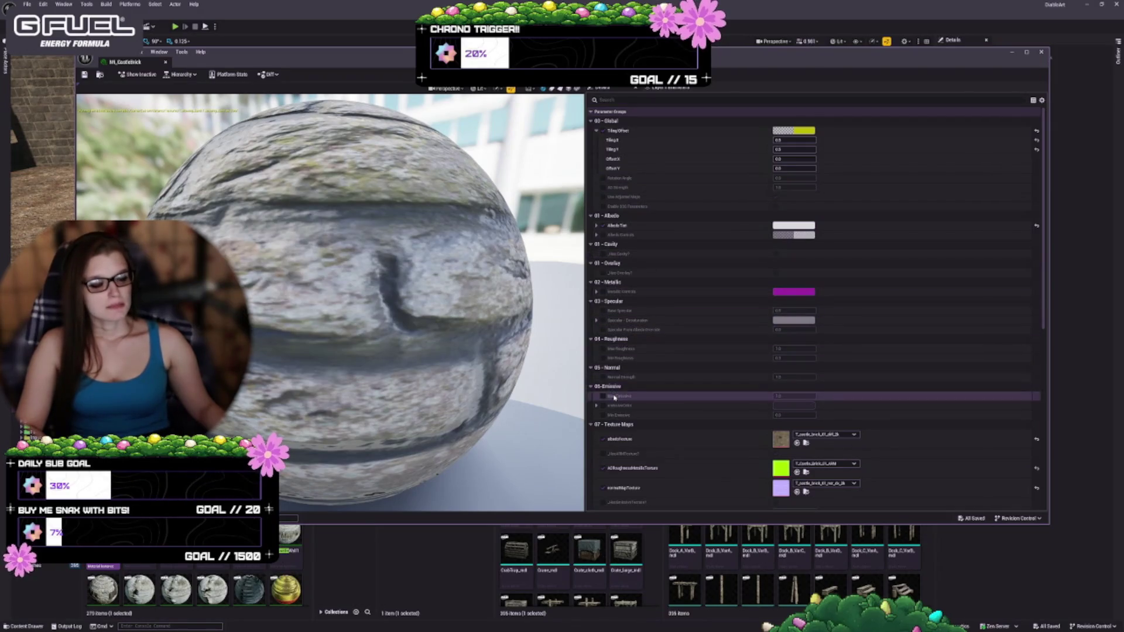
- Toggle the Emissive Color override on and off and turn off the Max Emissive override
{"action": "scroll", "coordinate": [616, 399], "scroll_direction": "down", "scroll_amount": 1}
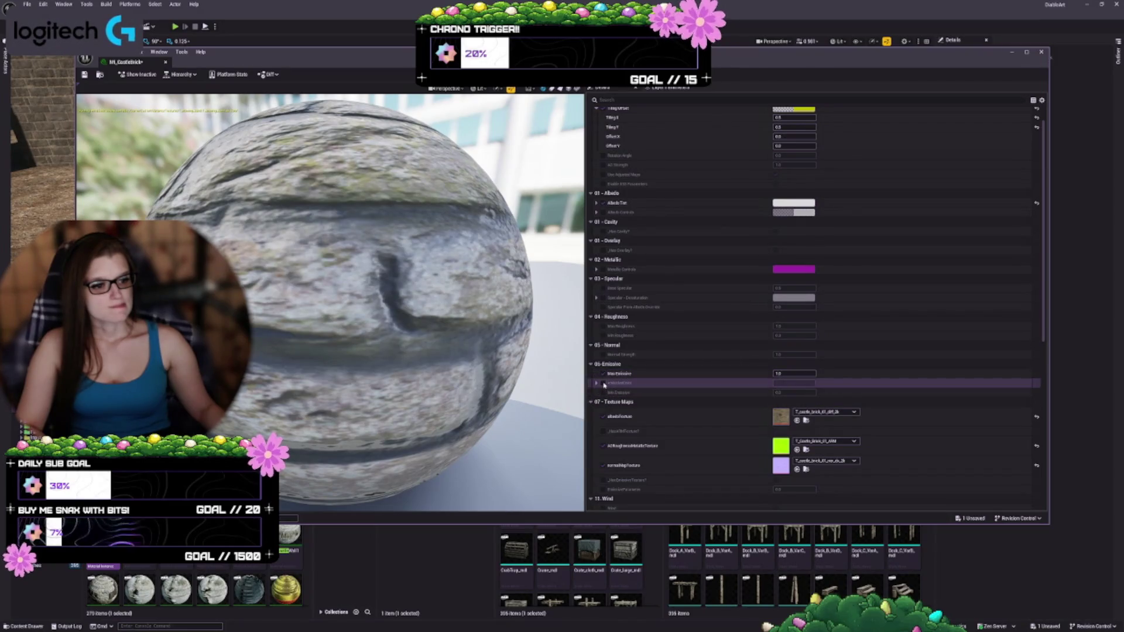
{"action": "left_click", "coordinate": [604, 383]}
{"action": "left_click", "coordinate": [603, 383]}
{"action": "left_click", "coordinate": [604, 374]}
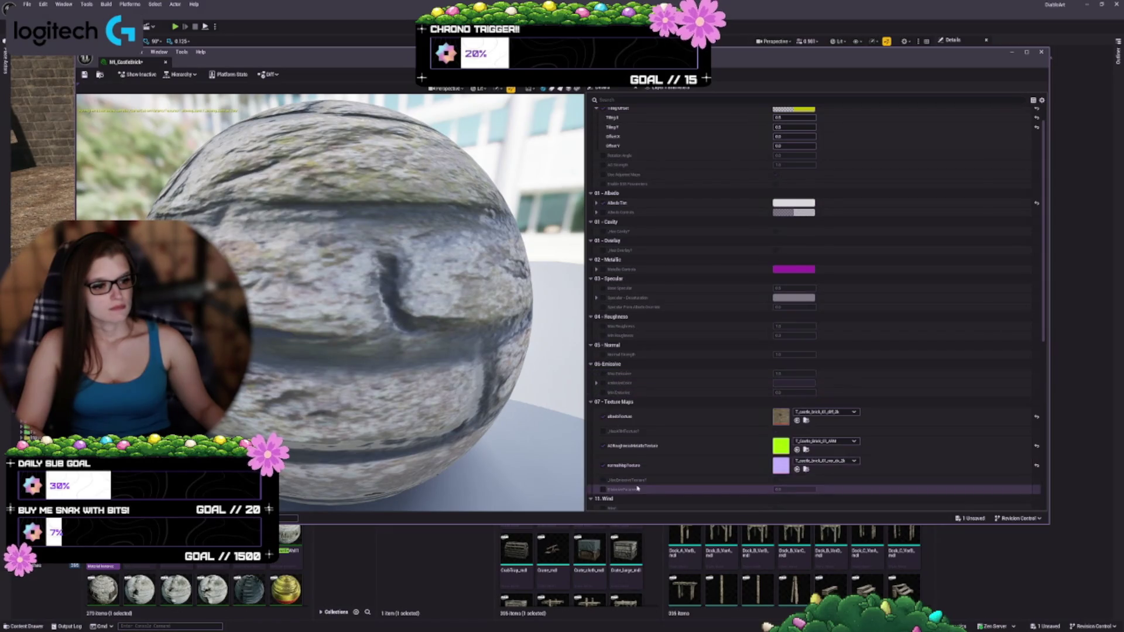
- Toggle Has Emissive Texture on and off, remove its override, save the instance, and clear the filter
{"action": "scroll", "coordinate": [670, 425], "scroll_direction": "down", "scroll_amount": 1}
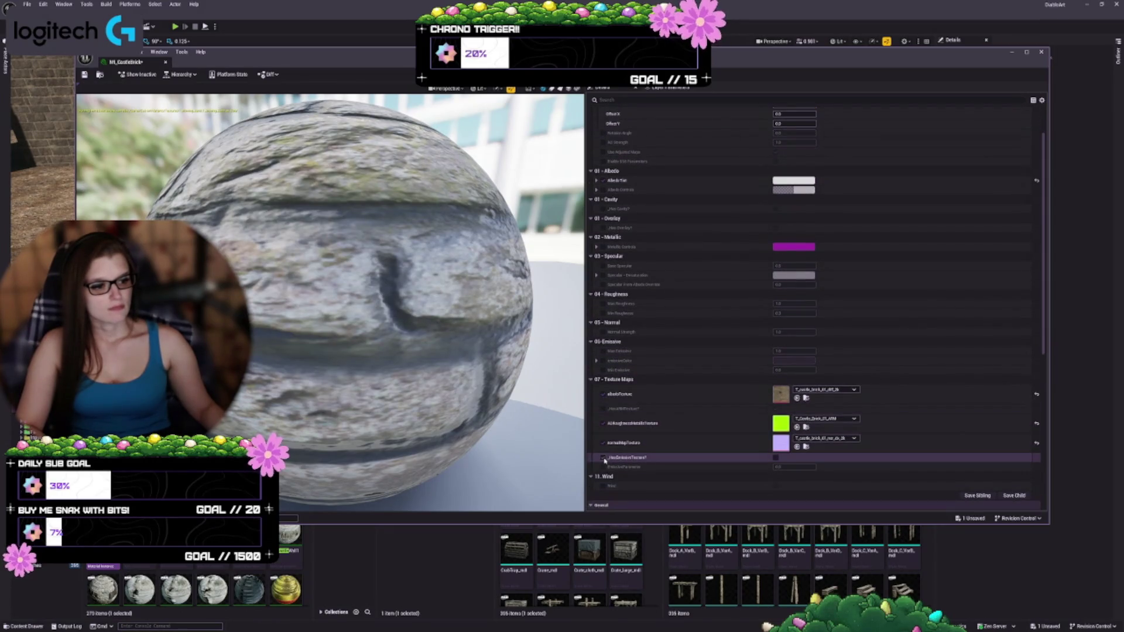
{"action": "left_click", "coordinate": [778, 458]}
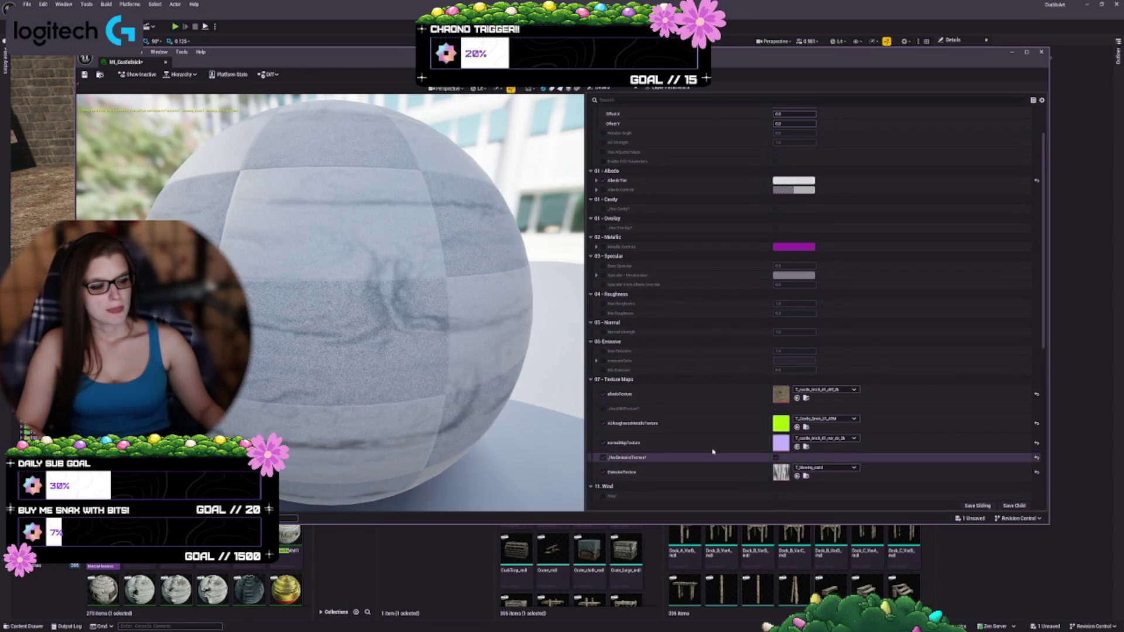
{"action": "scroll", "coordinate": [738, 439], "scroll_direction": "down", "scroll_amount": 3}
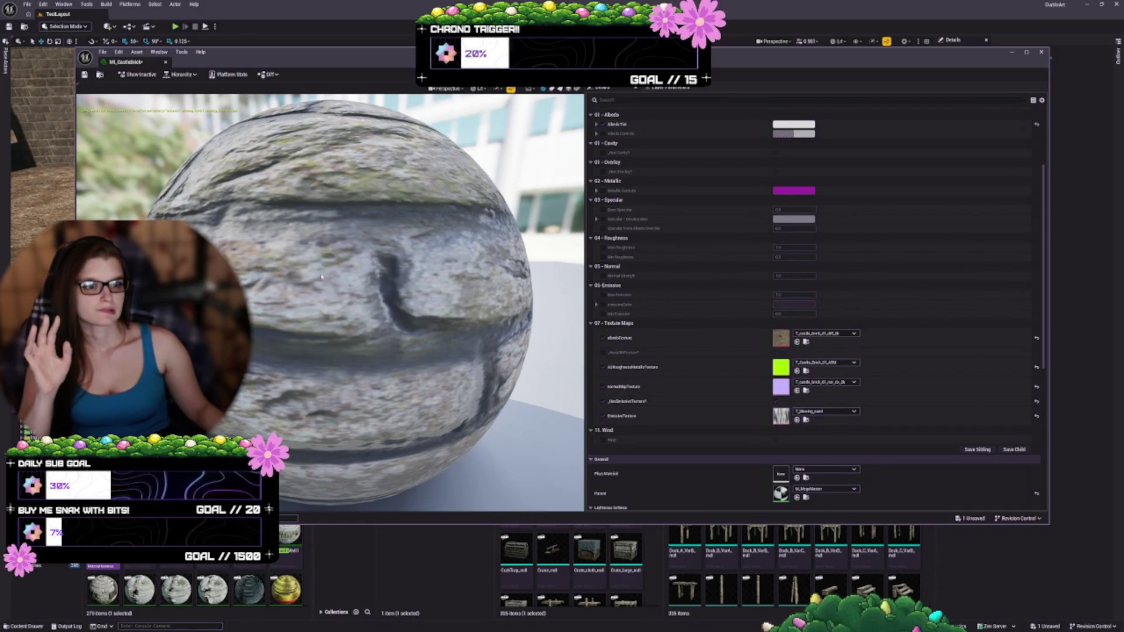
{"action": "left_click", "coordinate": [776, 402]}
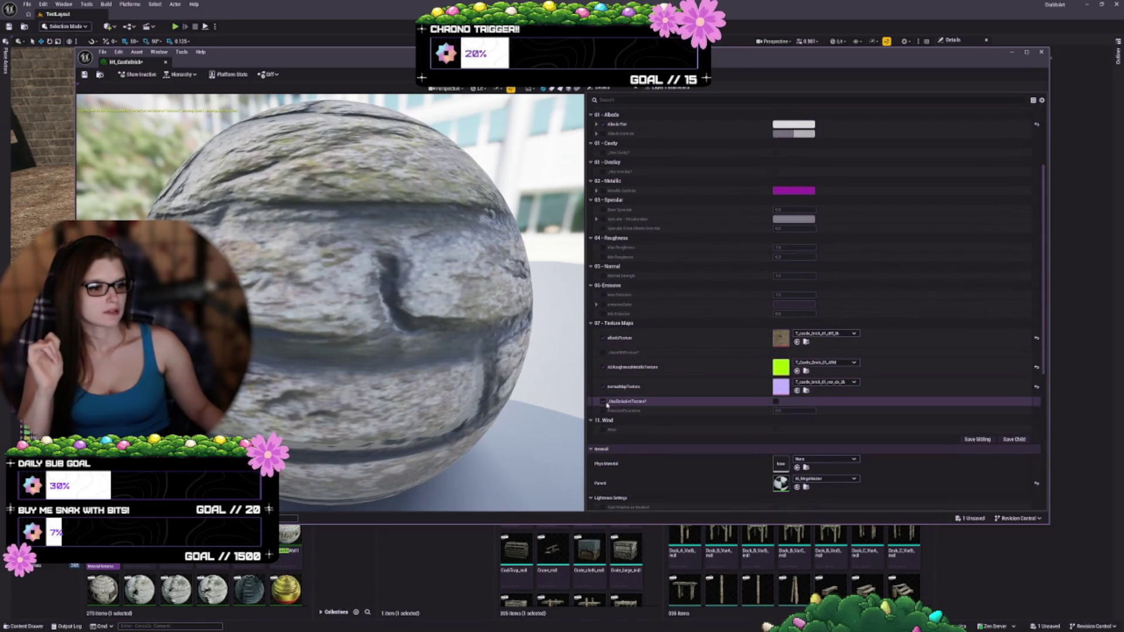
{"action": "left_click", "coordinate": [603, 401]}
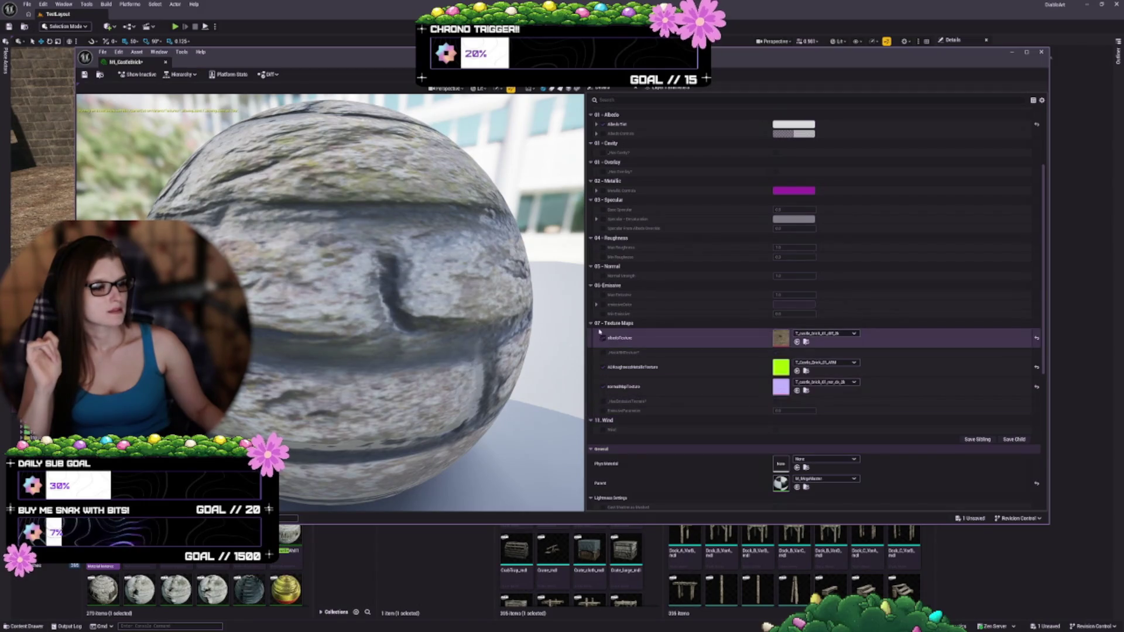
{"action": "left_click", "coordinate": [84, 74]}
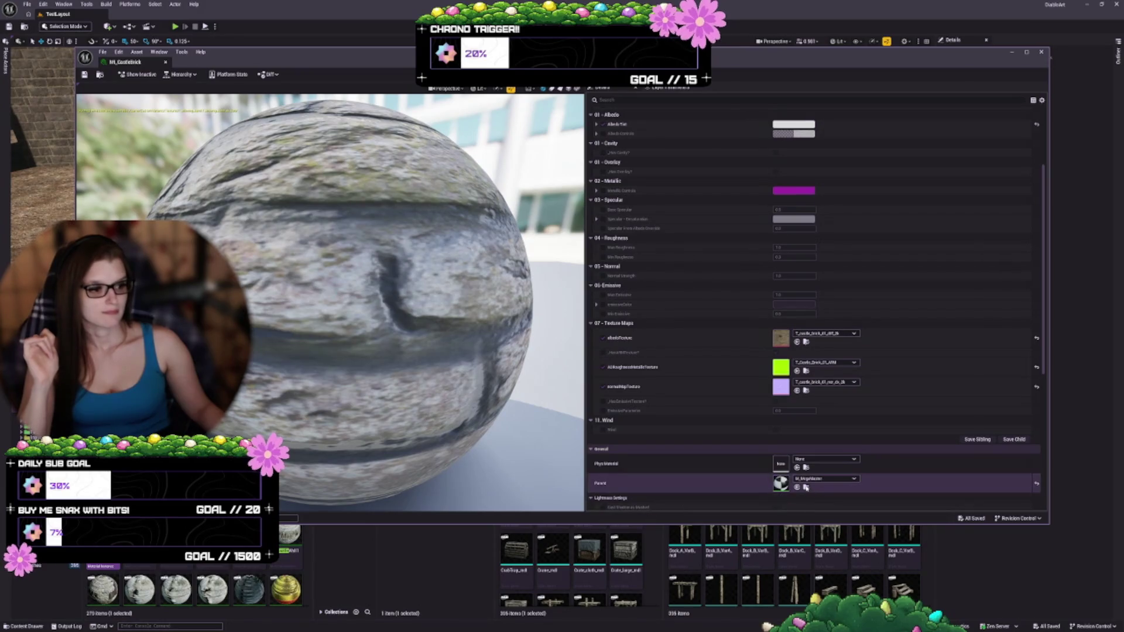
{"action": "left_click", "coordinate": [74, 582]}
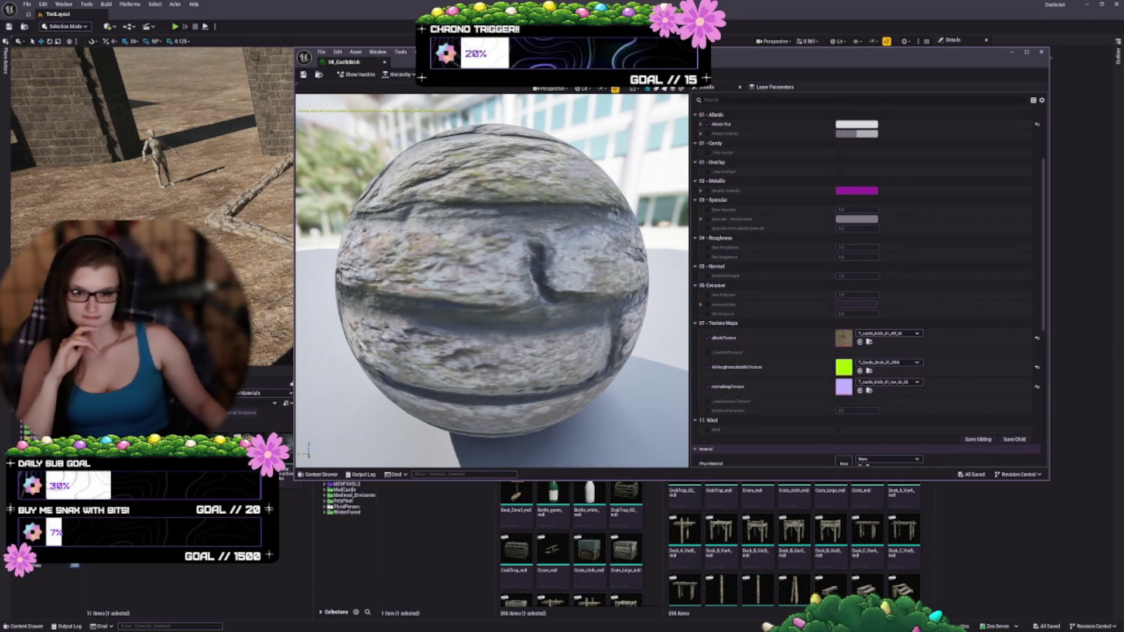
- Place EmissiveParameter under EmissiveTexture and the _HasEmissiveTexture switch beside it, then widen the comment box
{"action": "scroll", "coordinate": [677, 384], "scroll_direction": "down", "scroll_amount": 5}
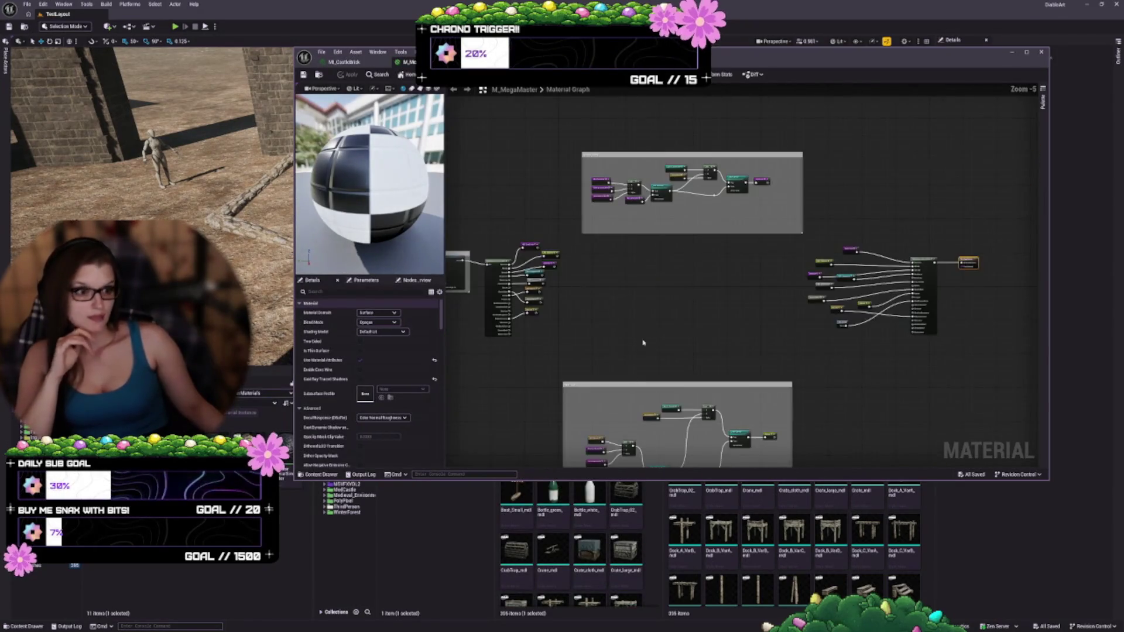
{"action": "scroll", "coordinate": [685, 398], "scroll_direction": "up", "scroll_amount": 3}
{"action": "mouse_move", "coordinate": [684, 395]}
{"action": "left_mouse_down"}
{"action": "mouse_move", "coordinate": [806, 350]}
{"action": "mouse_move", "coordinate": [999, 355]}
{"action": "left_mouse_up"}
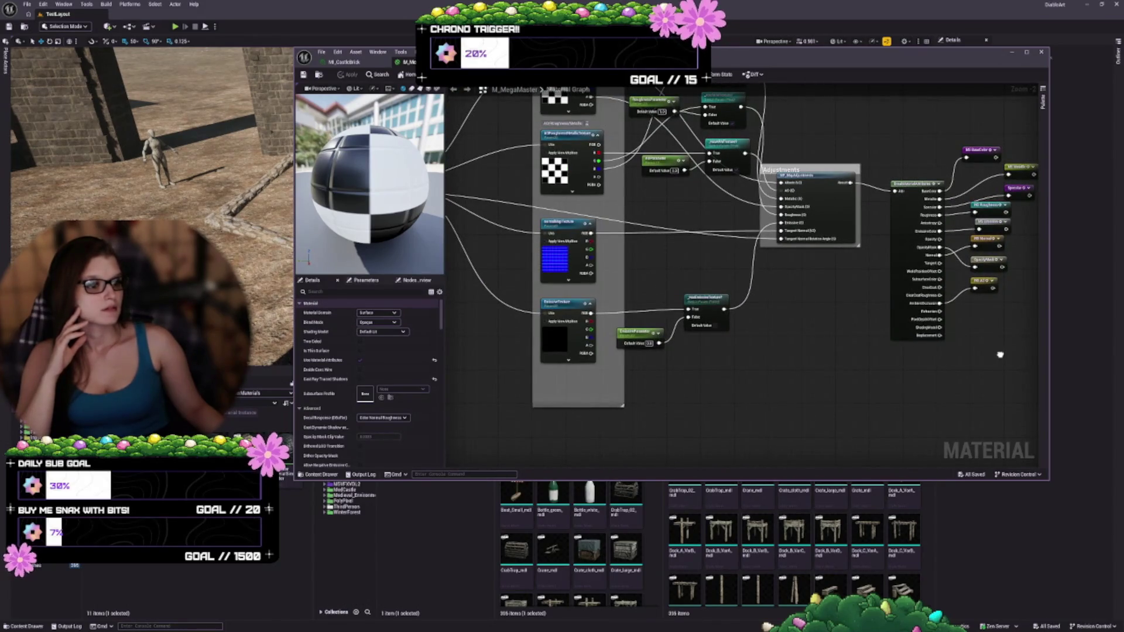
{"action": "scroll", "coordinate": [682, 349], "scroll_direction": "up", "scroll_amount": 2}
{"action": "left_click", "coordinate": [523, 325]}
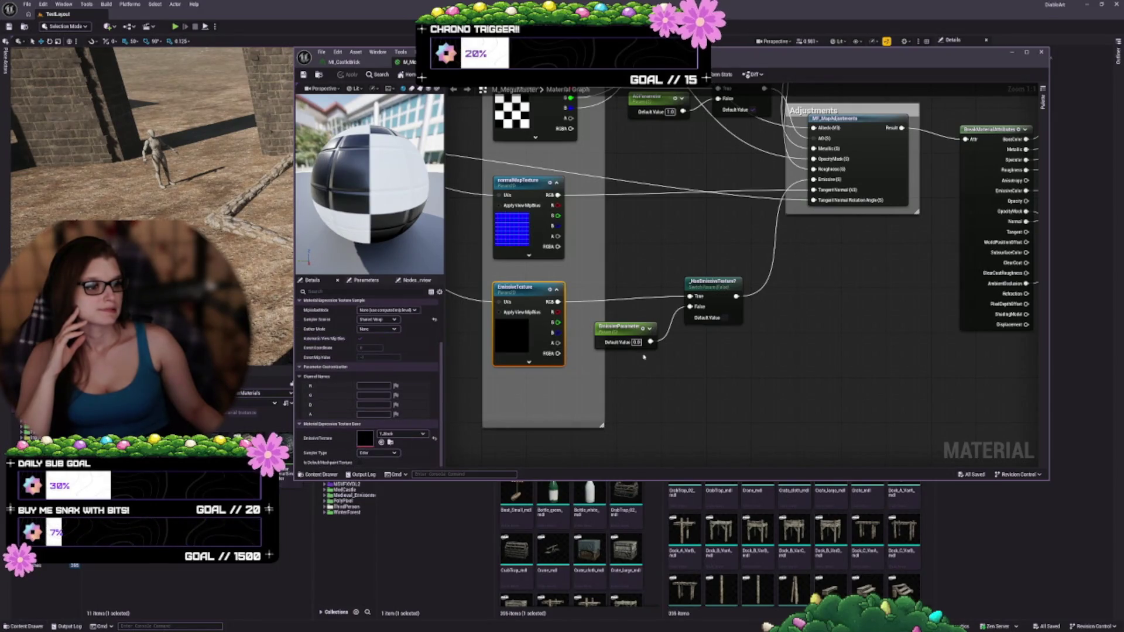
{"action": "left_click_drag", "start_coordinate": [628, 333], "coordinate": [555, 384]}
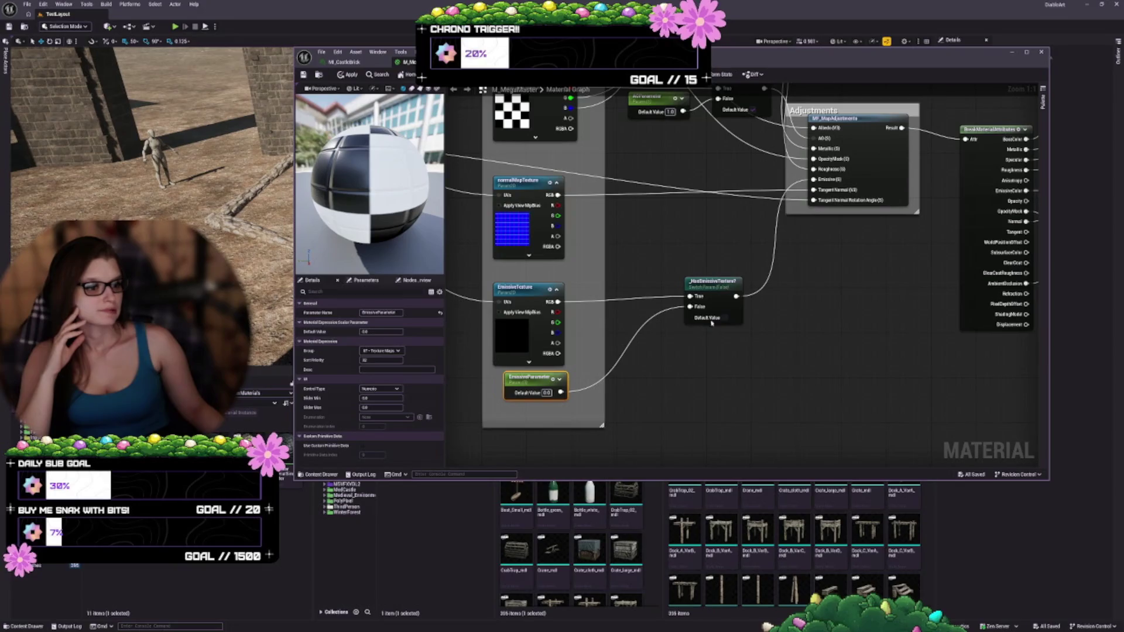
{"action": "mouse_move", "coordinate": [711, 285]}
{"action": "left_mouse_down"}
{"action": "mouse_move", "coordinate": [570, 322]}
{"action": "mouse_move", "coordinate": [617, 323]}
{"action": "left_mouse_up"}
{"action": "mouse_move", "coordinate": [731, 298]}
{"action": "left_mouse_down"}
{"action": "mouse_move", "coordinate": [782, 397]}
{"action": "mouse_move", "coordinate": [783, 295]}
{"action": "left_mouse_up"}
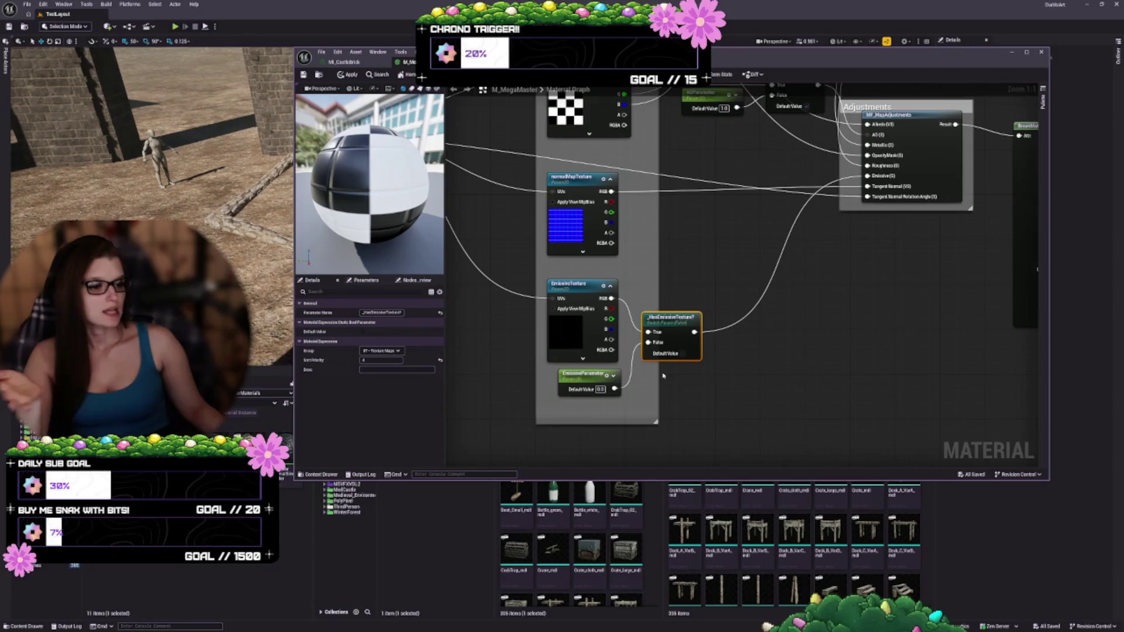
{"action": "mouse_move", "coordinate": [656, 370]}
{"action": "left_mouse_down"}
{"action": "mouse_move", "coordinate": [719, 369]}
{"action": "mouse_move", "coordinate": [670, 364]}
{"action": "left_mouse_up"}
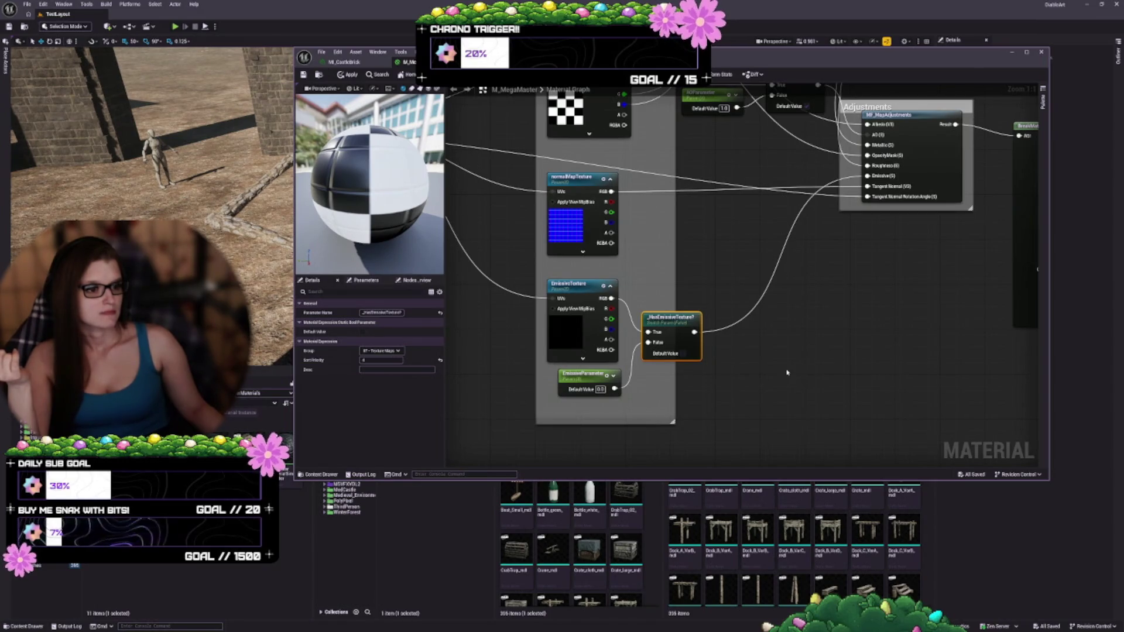
- Pan around the graph to view the albedo/AO/roughness nodes, Make Material Attributes output and Has Overlay group
{"action": "left_click_drag", "start_coordinate": [798, 306], "coordinate": [808, 464]}
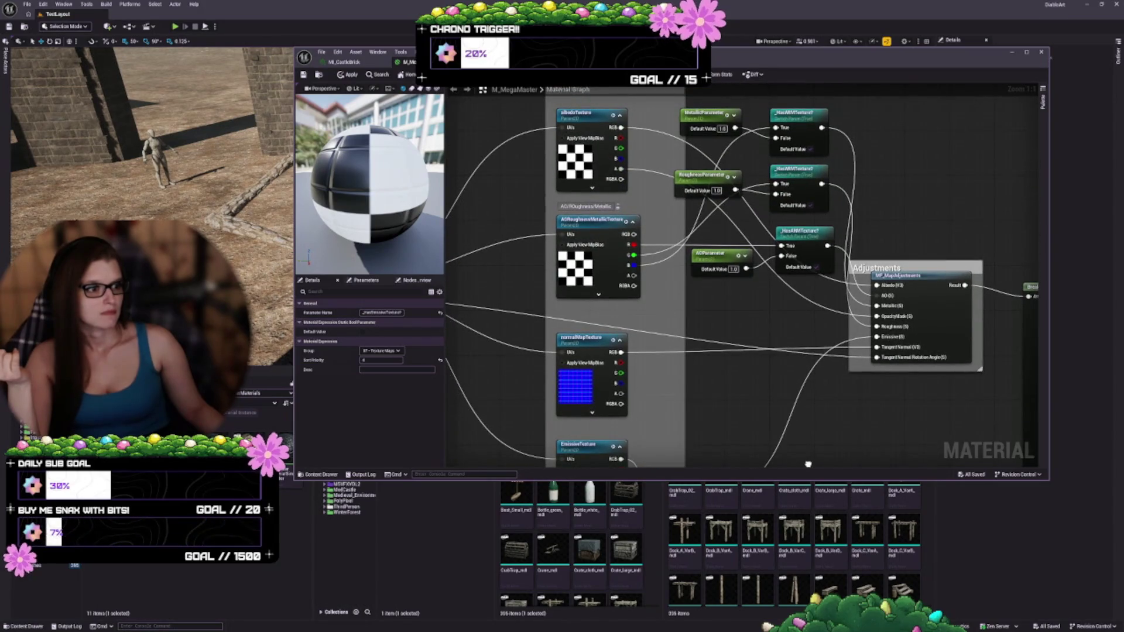
{"action": "scroll", "coordinate": [808, 464], "scroll_direction": "down", "scroll_amount": 3}
{"action": "scroll", "coordinate": [830, 287], "scroll_direction": "up", "scroll_amount": 3}
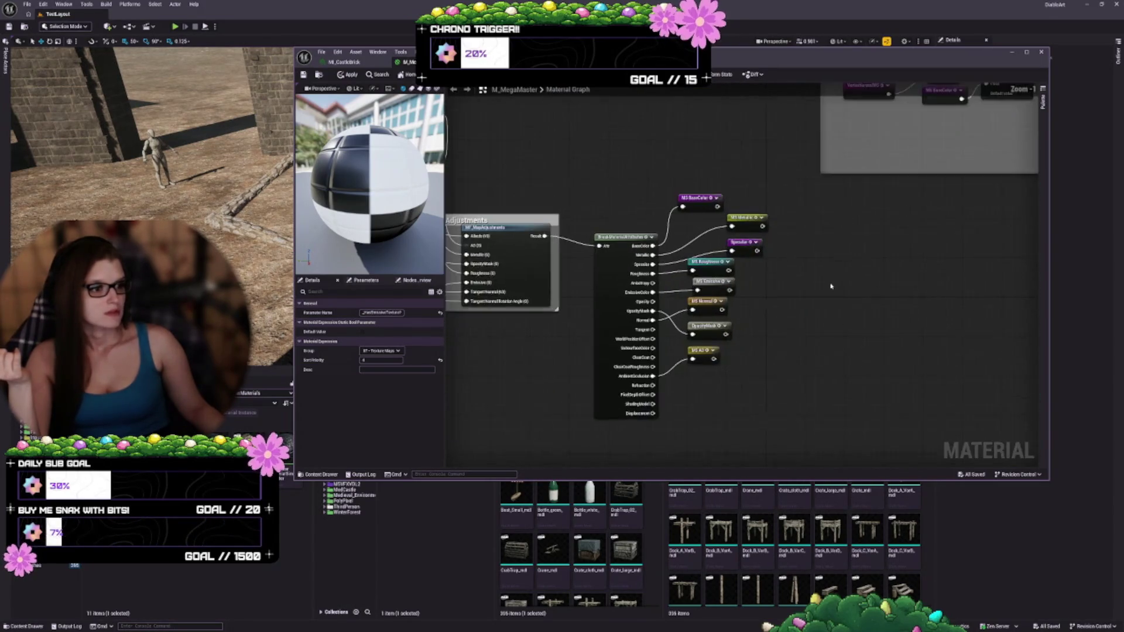
{"action": "left_click_drag", "start_coordinate": [829, 286], "coordinate": [740, 404]}
{"action": "scroll", "coordinate": [677, 447], "scroll_direction": "up", "scroll_amount": 1}
{"action": "left_click_drag", "start_coordinate": [677, 447], "coordinate": [471, 419]}
{"action": "scroll", "coordinate": [826, 370], "scroll_direction": "down", "scroll_amount": 1}
{"action": "mouse_move", "coordinate": [825, 369]}
{"action": "left_mouse_down"}
{"action": "mouse_move", "coordinate": [590, 360]}
{"action": "mouse_move", "coordinate": [614, 193]}
{"action": "left_mouse_up"}
{"action": "scroll", "coordinate": [720, 414], "scroll_direction": "up", "scroll_amount": 2}
{"action": "mouse_move", "coordinate": [720, 414]}
{"action": "left_mouse_down"}
{"action": "mouse_move", "coordinate": [761, 346]}
{"action": "mouse_move", "coordinate": [735, 146]}
{"action": "left_mouse_up"}
- Zoom and pan to reveal more nodes, then show the material's parameter list
{"action": "scroll", "coordinate": [733, 221], "scroll_direction": "down", "scroll_amount": 6}
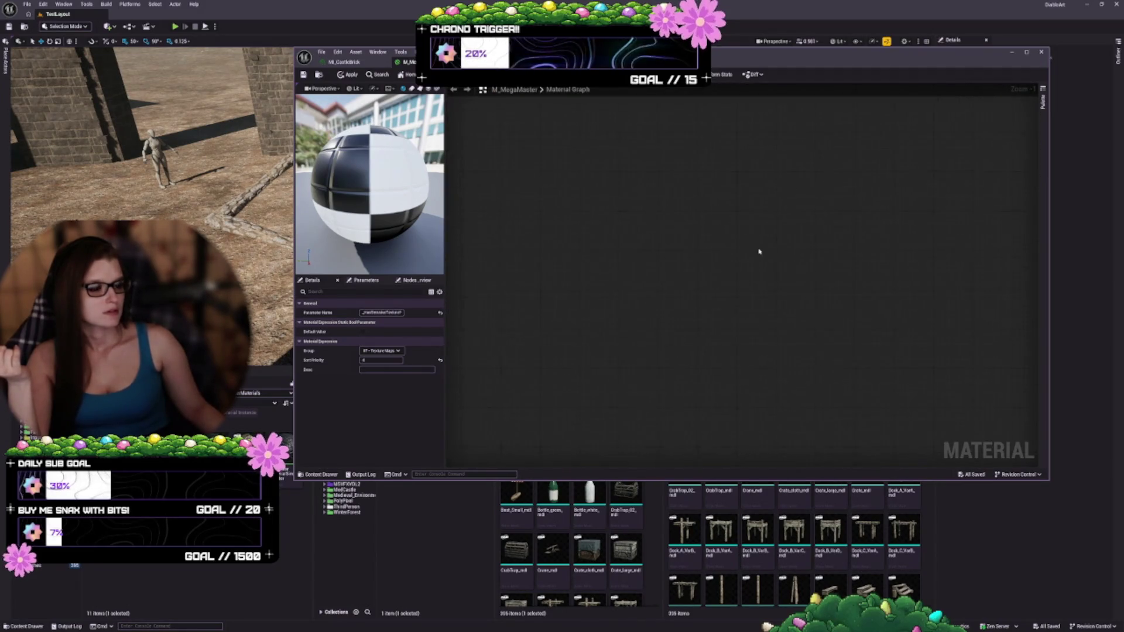
{"action": "scroll", "coordinate": [730, 415], "scroll_direction": "up", "scroll_amount": 4}
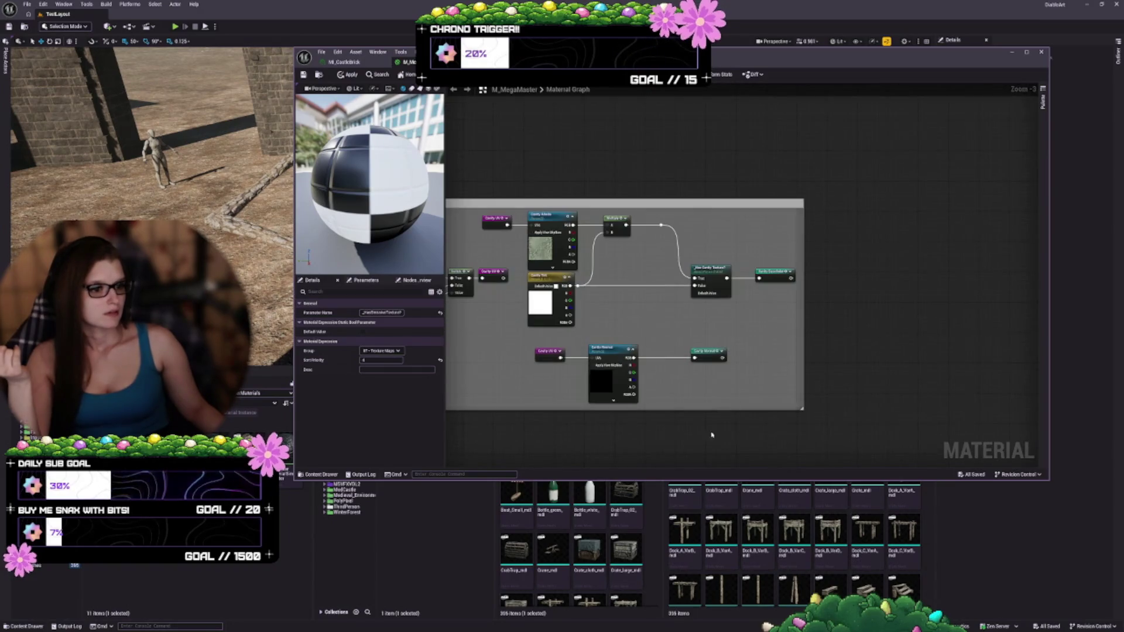
{"action": "scroll", "coordinate": [798, 218], "scroll_direction": "down", "scroll_amount": 3}
{"action": "scroll", "coordinate": [993, 338], "scroll_direction": "up", "scroll_amount": 3}
{"action": "scroll", "coordinate": [733, 396], "scroll_direction": "down", "scroll_amount": 1}
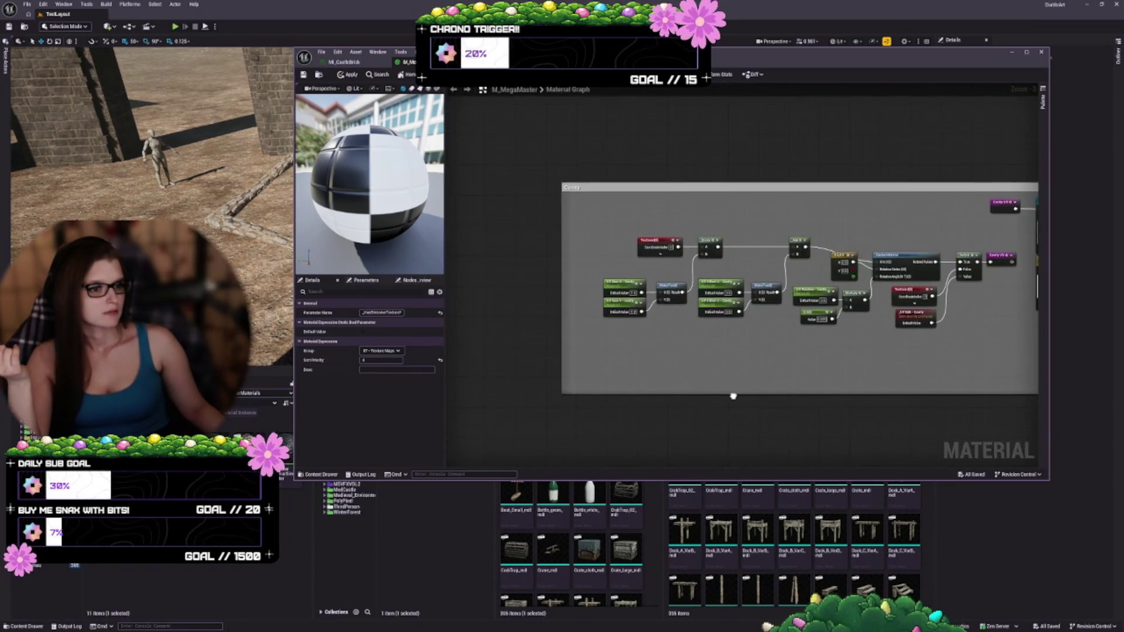
{"action": "left_click_drag", "start_coordinate": [732, 396], "coordinate": [645, 390]}
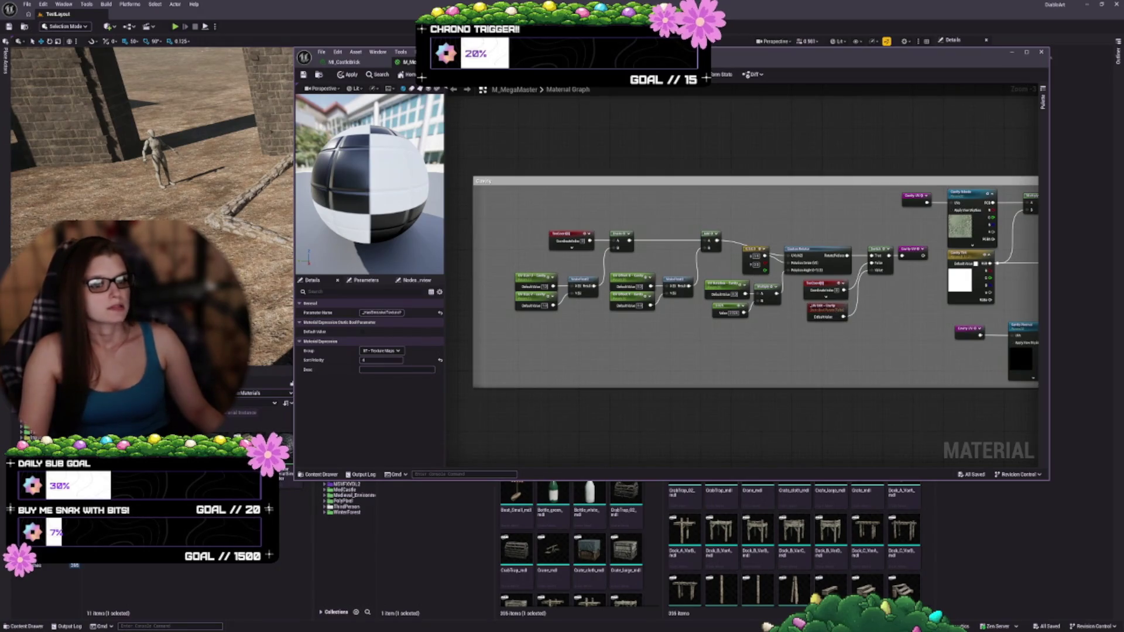
{"action": "left_click", "coordinate": [366, 280]}
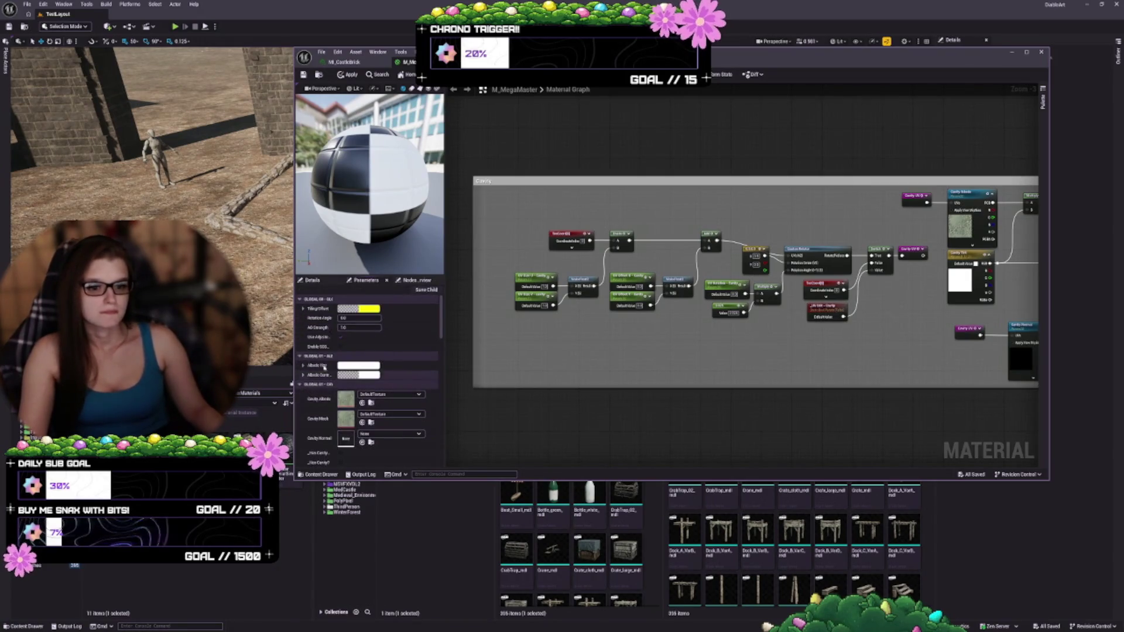
- Clear M_MegaMaster's EmissiveTex parameter to None and apply the change
{"action": "scroll", "coordinate": [323, 367], "scroll_direction": "down", "scroll_amount": 5}
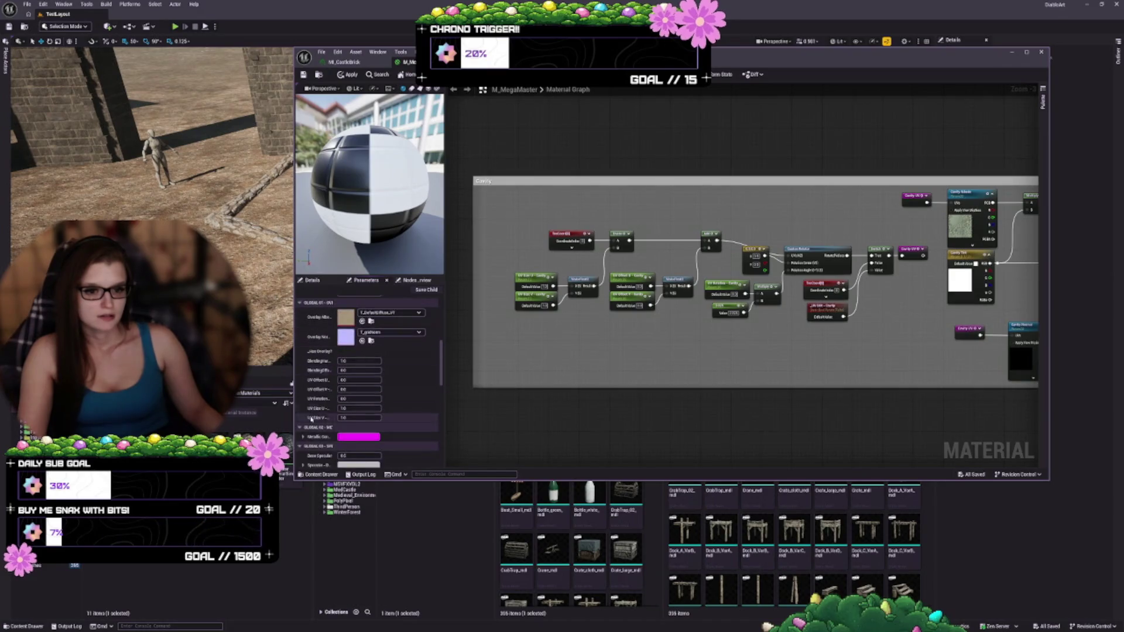
{"action": "scroll", "coordinate": [311, 418], "scroll_direction": "down", "scroll_amount": 3}
{"action": "scroll", "coordinate": [329, 457], "scroll_direction": "down", "scroll_amount": 4}
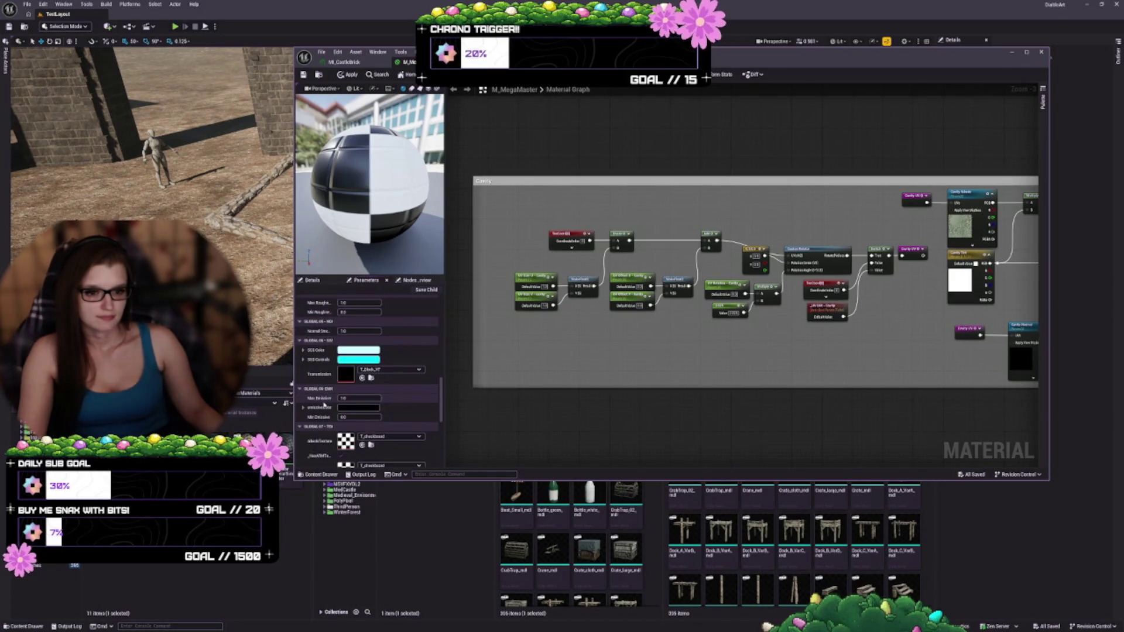
{"action": "scroll", "coordinate": [319, 413], "scroll_direction": "down", "scroll_amount": 3}
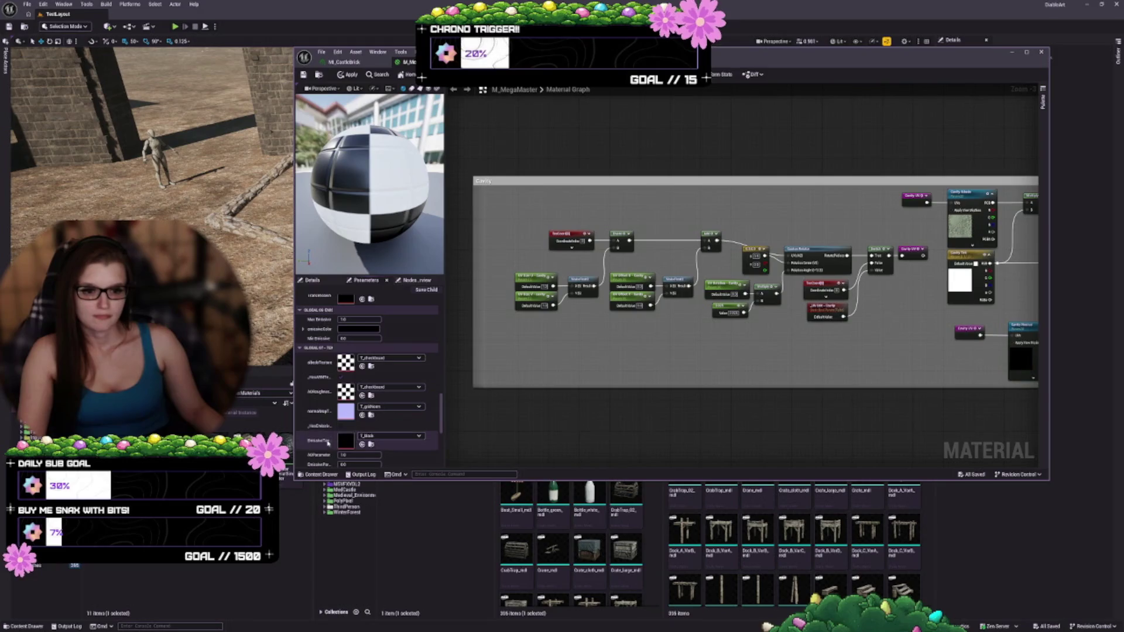
{"action": "left_click", "coordinate": [385, 437]}
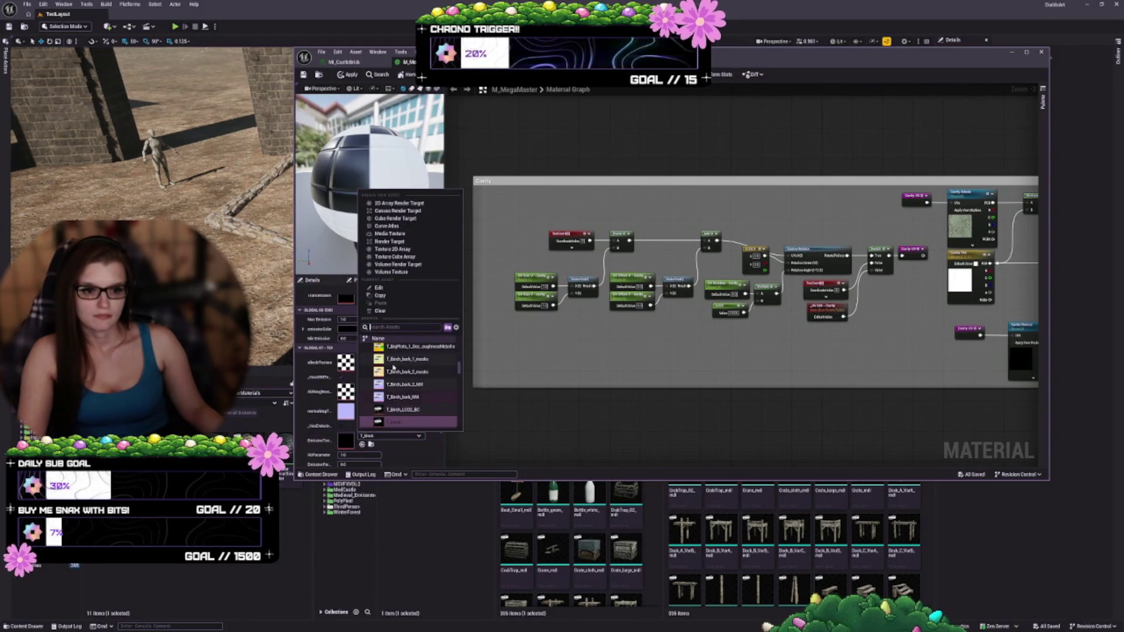
{"action": "left_click", "coordinate": [380, 311]}
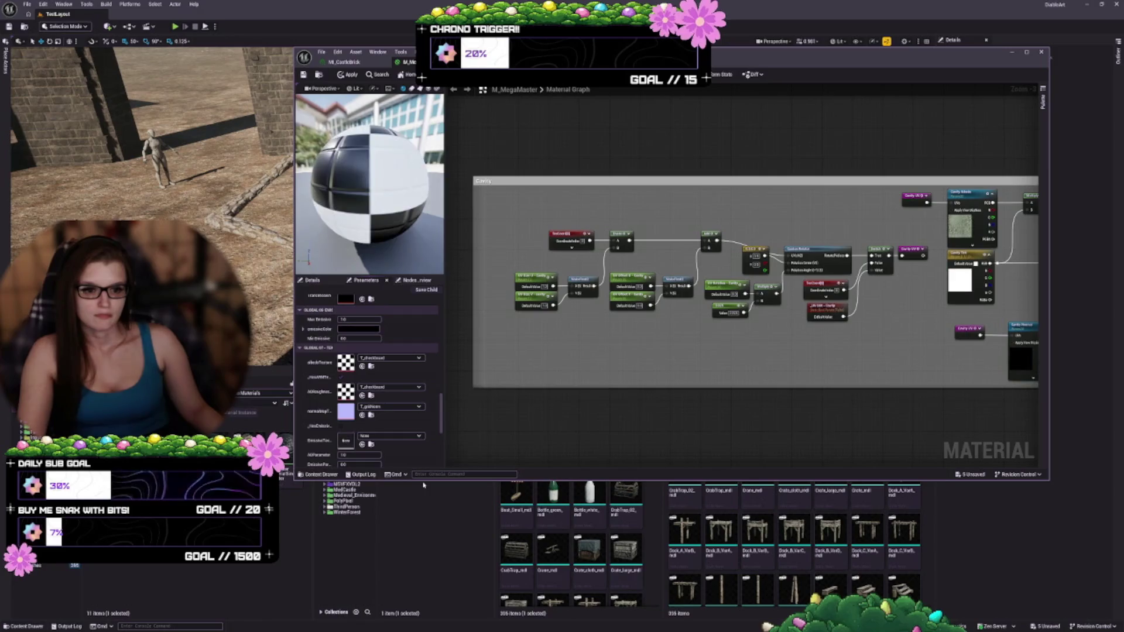
{"action": "scroll", "coordinate": [340, 404], "scroll_direction": "down", "scroll_amount": 1}
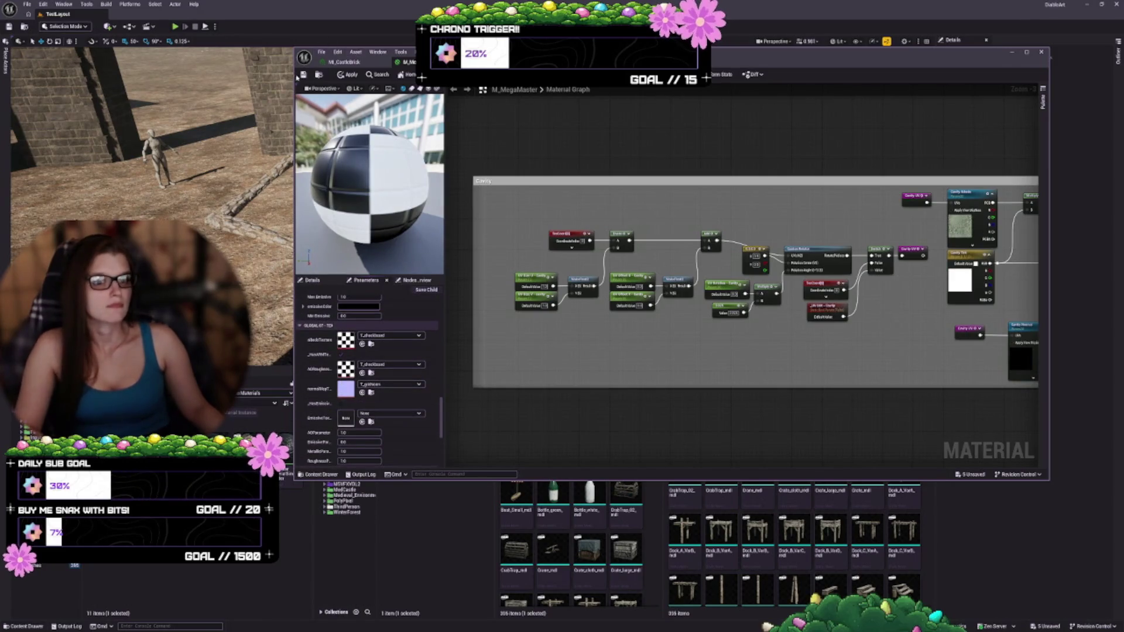
{"action": "key", "text": "ctrl+s"}
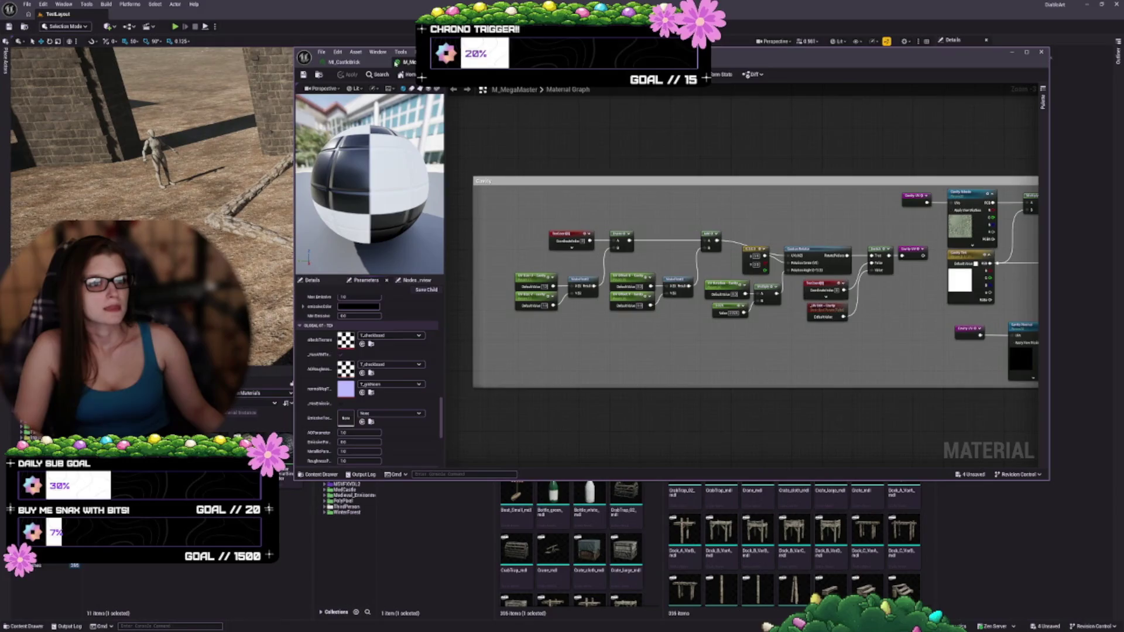
- Check MI_CastleBrick, then undo the EmissiveTex edit in M_MegaMaster and save
{"action": "left_click", "coordinate": [345, 62]}
{"action": "left_click", "coordinate": [410, 62]}
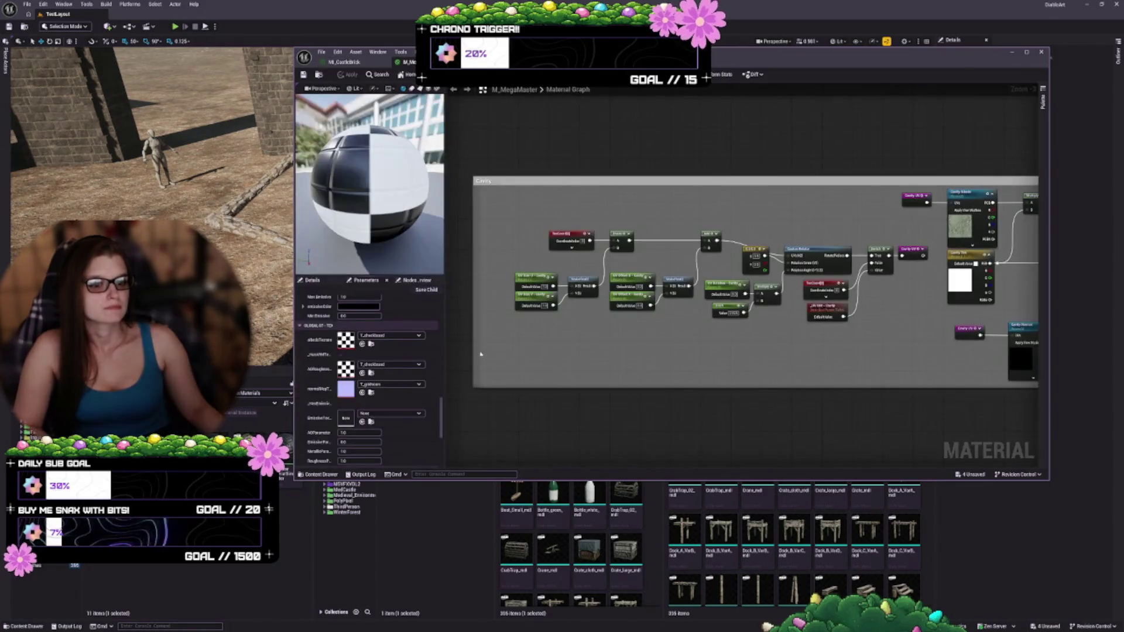
{"action": "key", "text": "ctrl+z"}
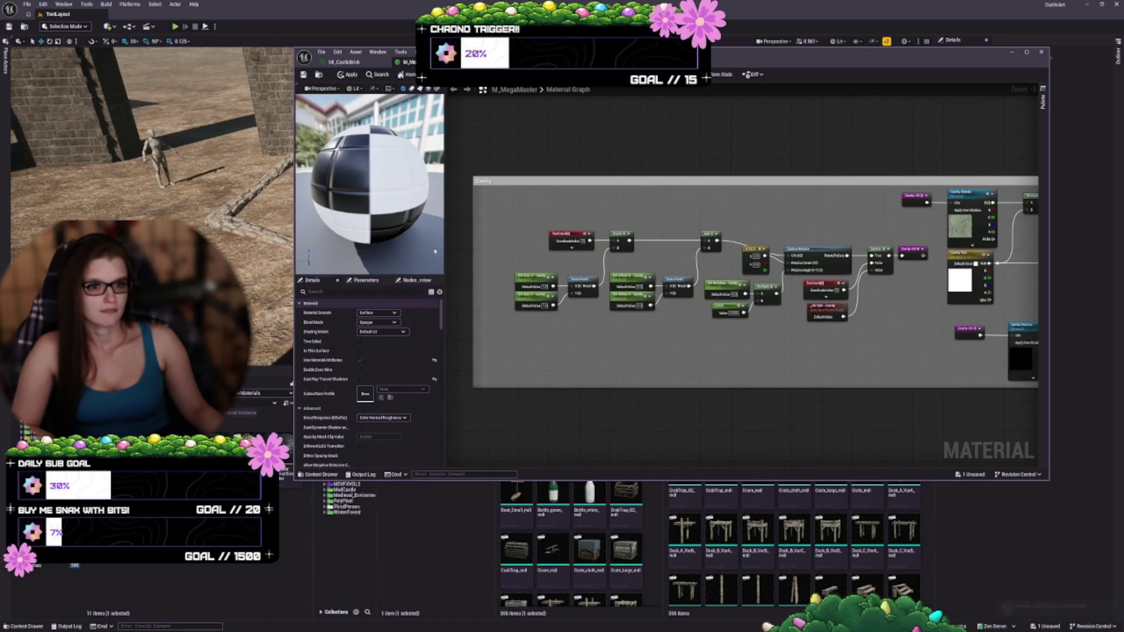
{"action": "left_click", "coordinate": [366, 280]}
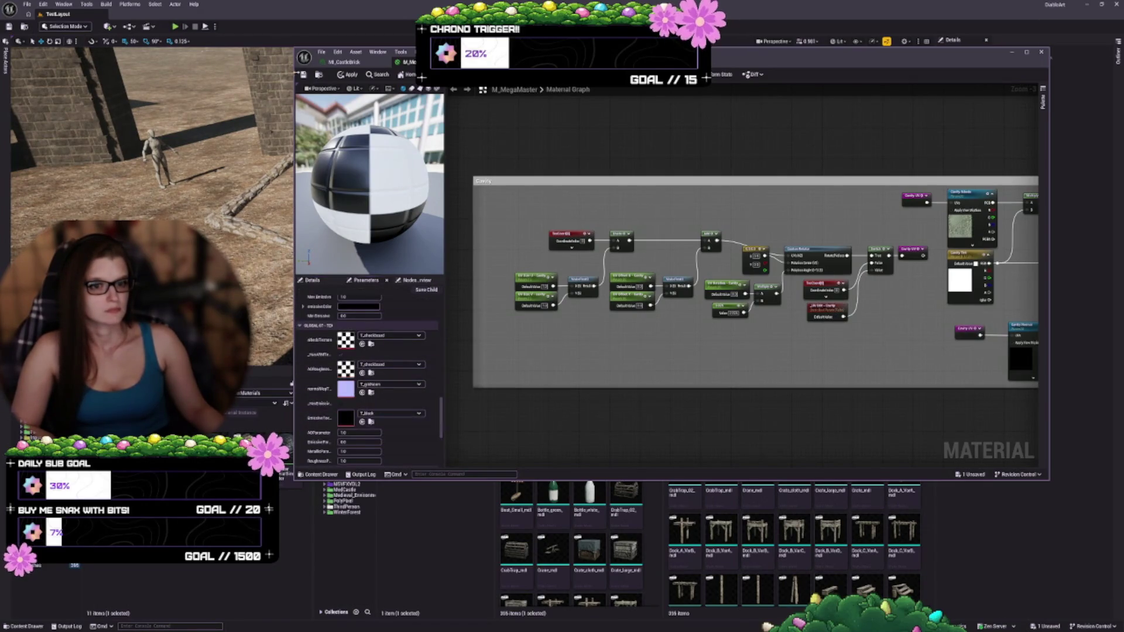
{"action": "key", "text": "ctrl+s"}
- Toggle the HasEmissive option, apply and save M_MegaMaster, and close its graph
{"action": "scroll", "coordinate": [316, 391], "scroll_direction": "down", "scroll_amount": 3}
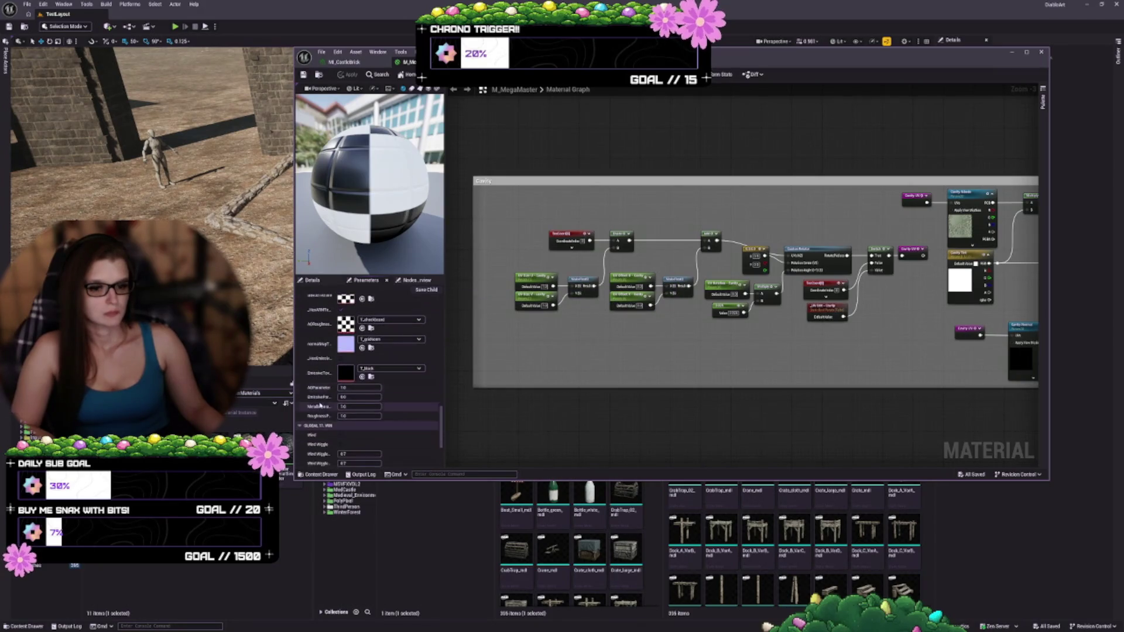
{"action": "left_click", "coordinate": [340, 359]}
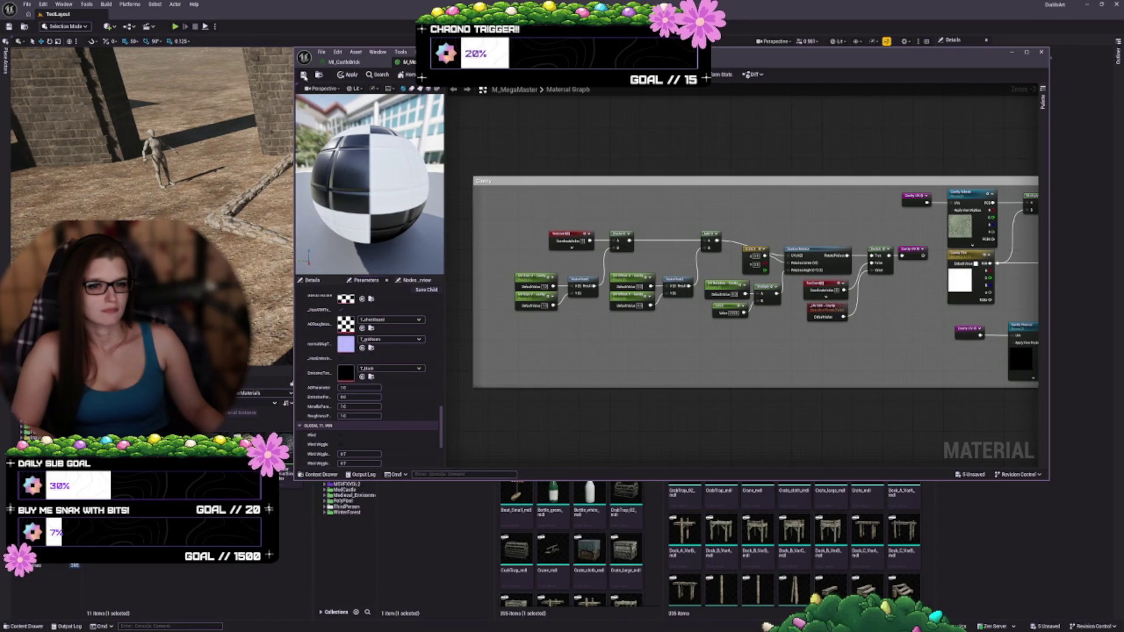
{"action": "key", "text": "ctrl+s"}
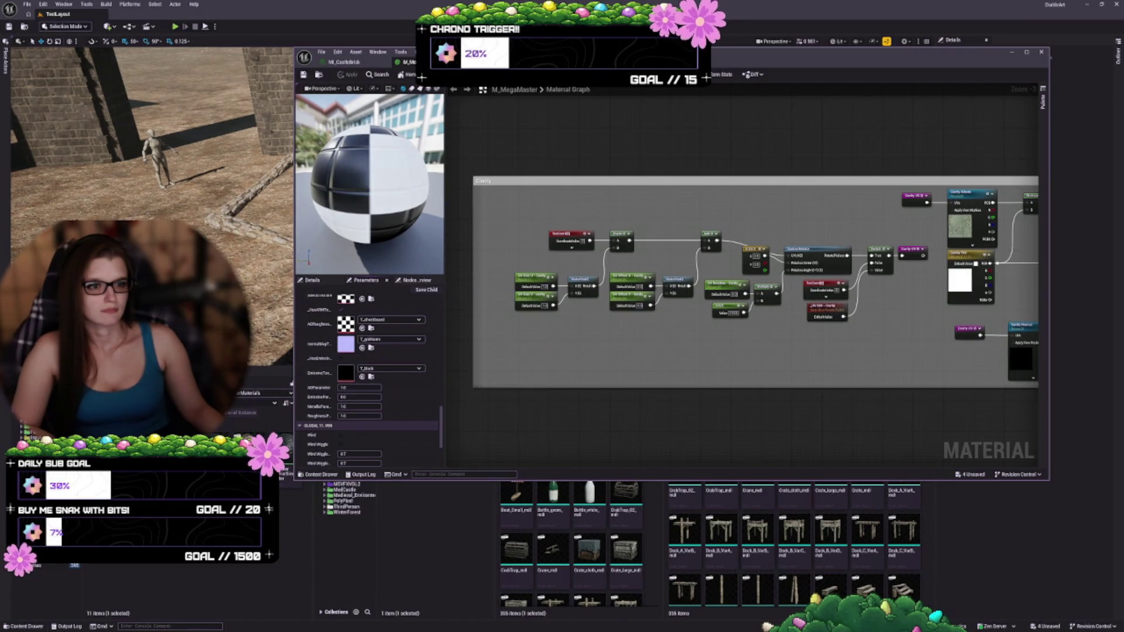
{"action": "left_click", "coordinate": [418, 62]}
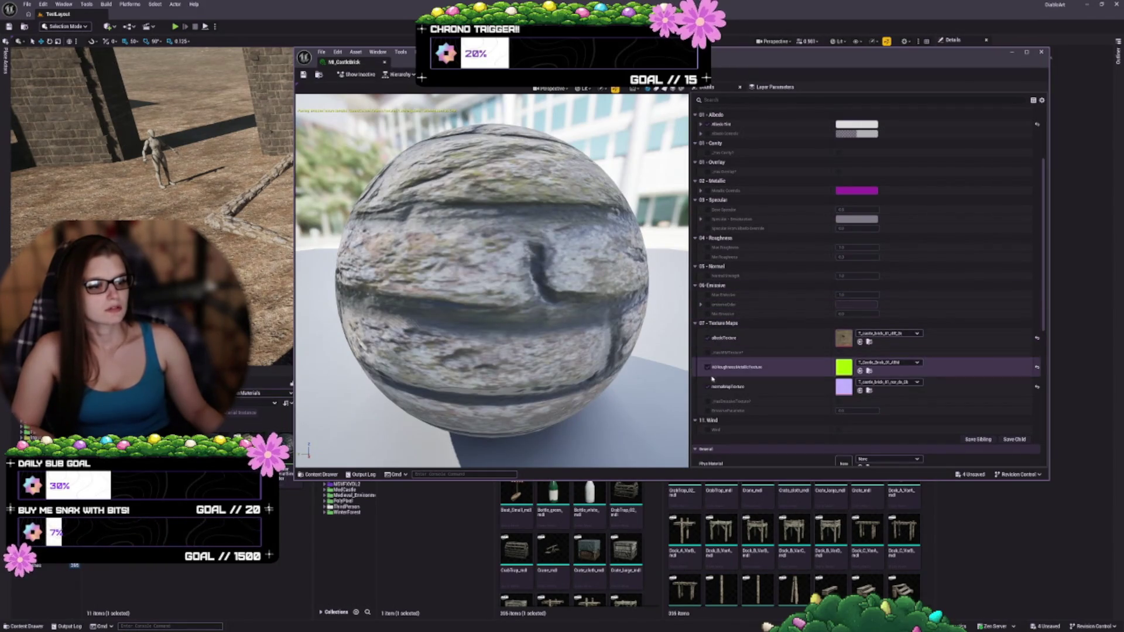
- Override HasEmissiveTexture, set EmissiveTexture to None, switch it off, then save and close MI_CastleBrick
{"action": "left_click", "coordinate": [707, 402]}
{"action": "left_click", "coordinate": [838, 402]}
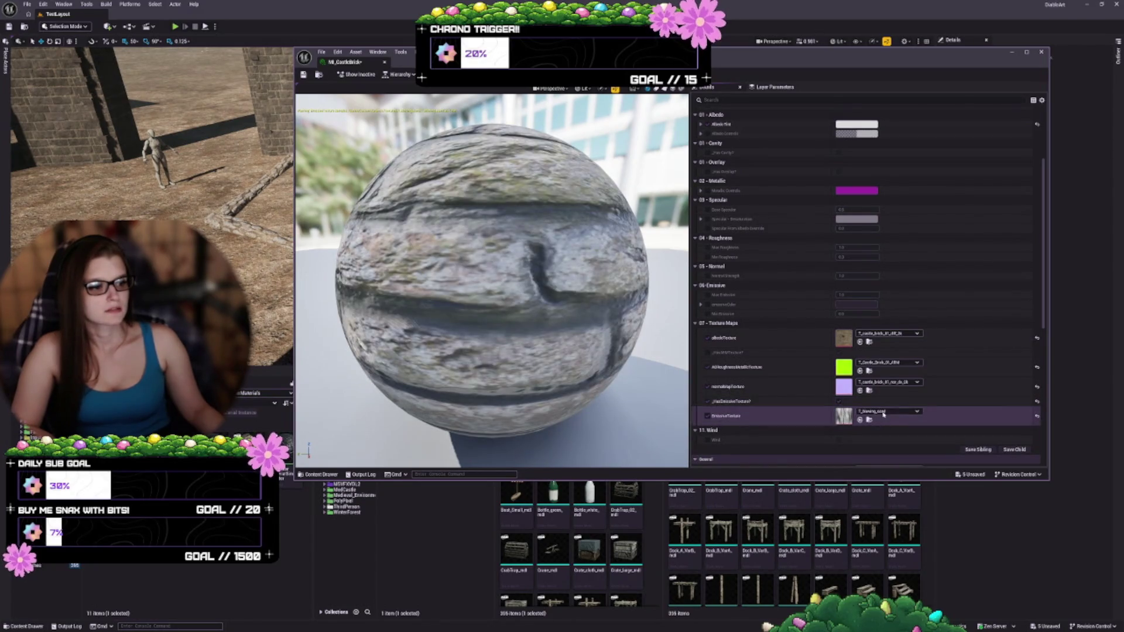
{"action": "left_click", "coordinate": [883, 413]}
{"action": "left_click", "coordinate": [883, 286]}
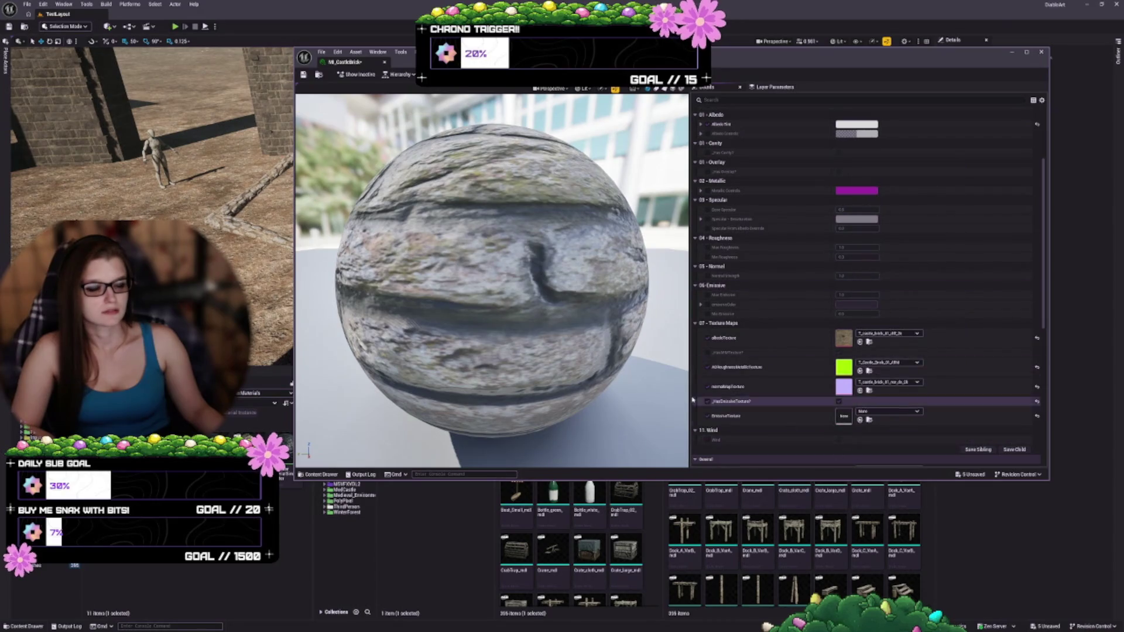
{"action": "left_click", "coordinate": [720, 401]}
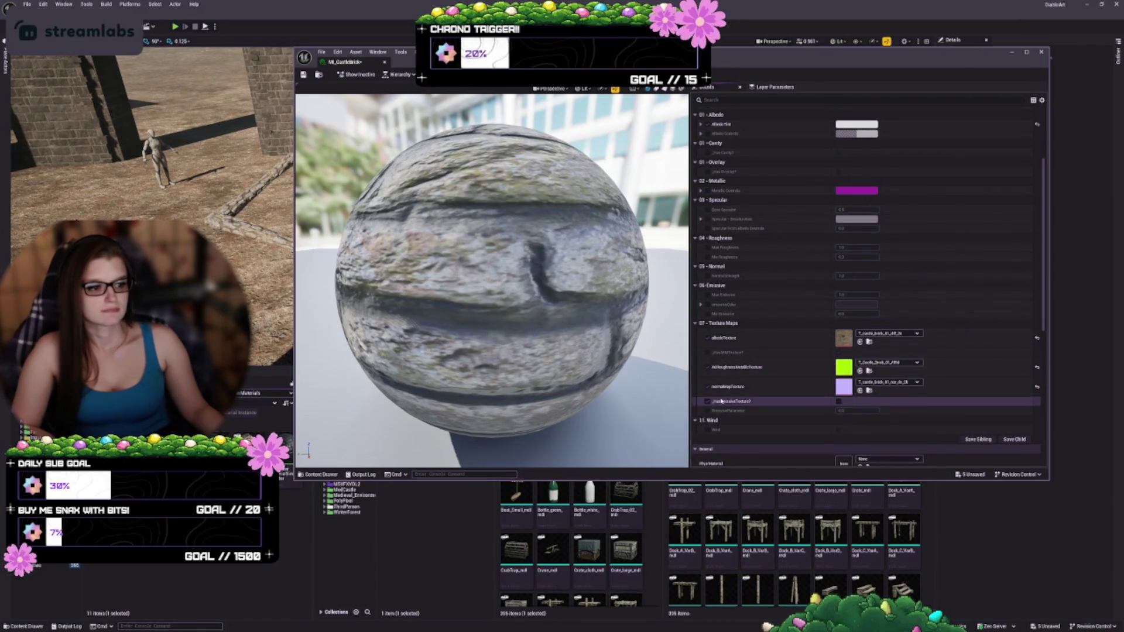
{"action": "left_click", "coordinate": [304, 75]}
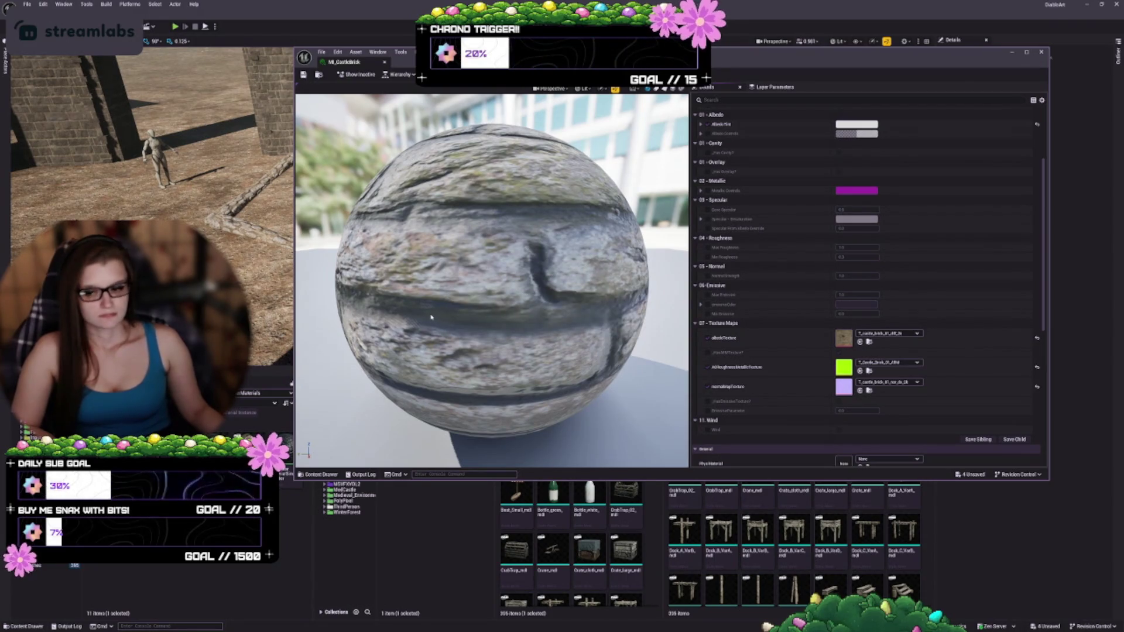
{"action": "left_click", "coordinate": [385, 63]}
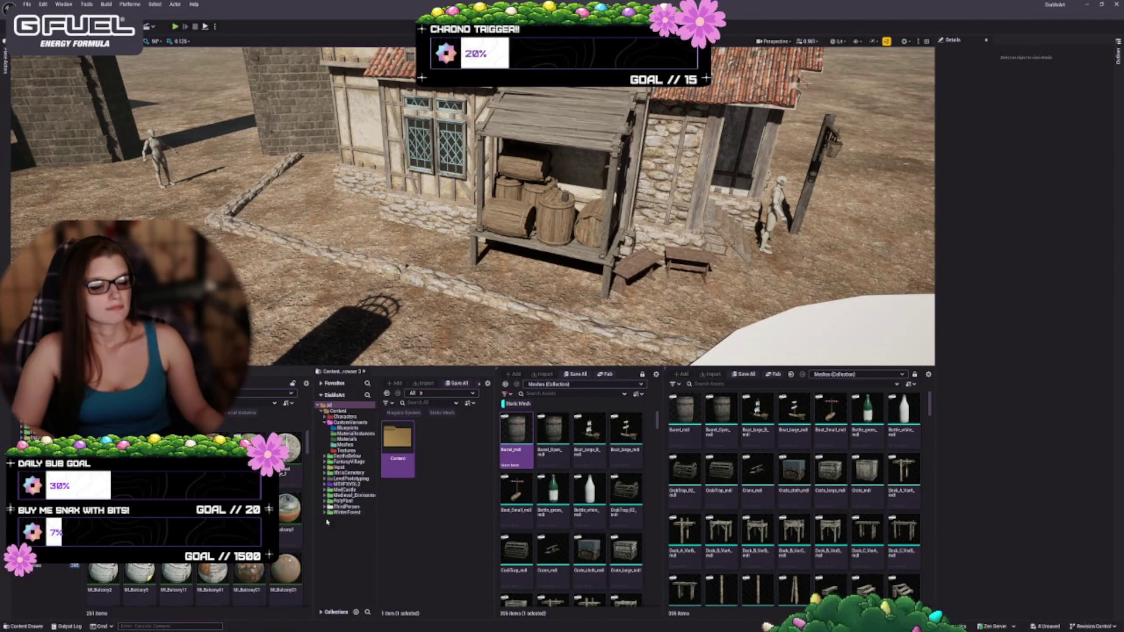
- Open the Reference Viewer for the T_blowing_sand texture in MedCastle > Textures
{"action": "left_click", "coordinate": [349, 490]}
{"action": "double_click", "coordinate": [434, 571]}
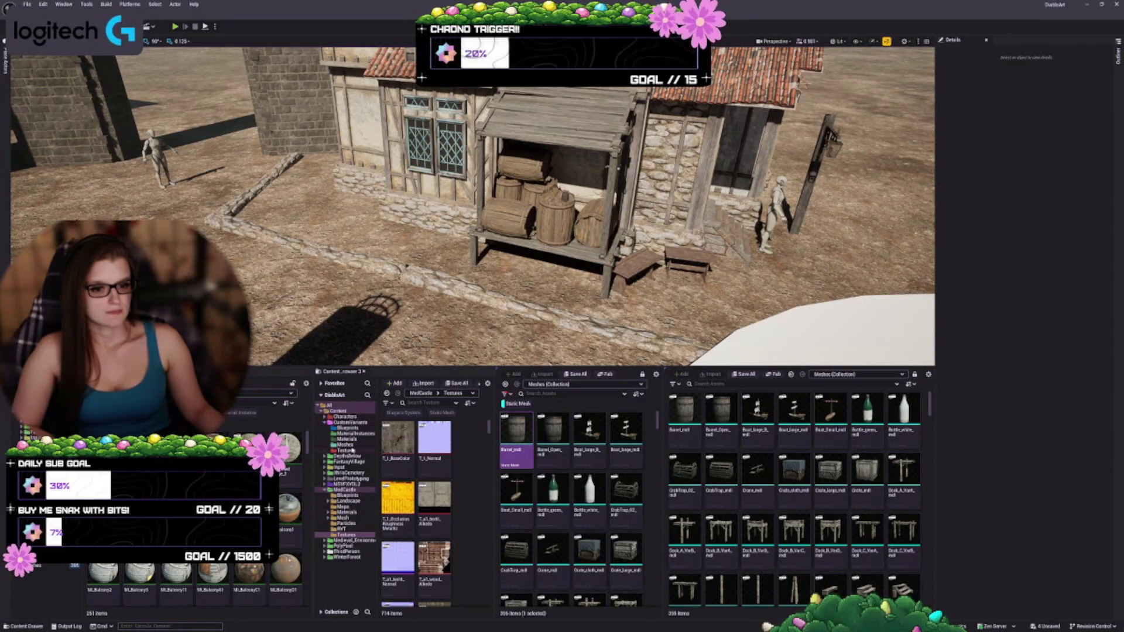
{"action": "left_click", "coordinate": [348, 450]}
{"action": "right_click", "coordinate": [408, 443]}
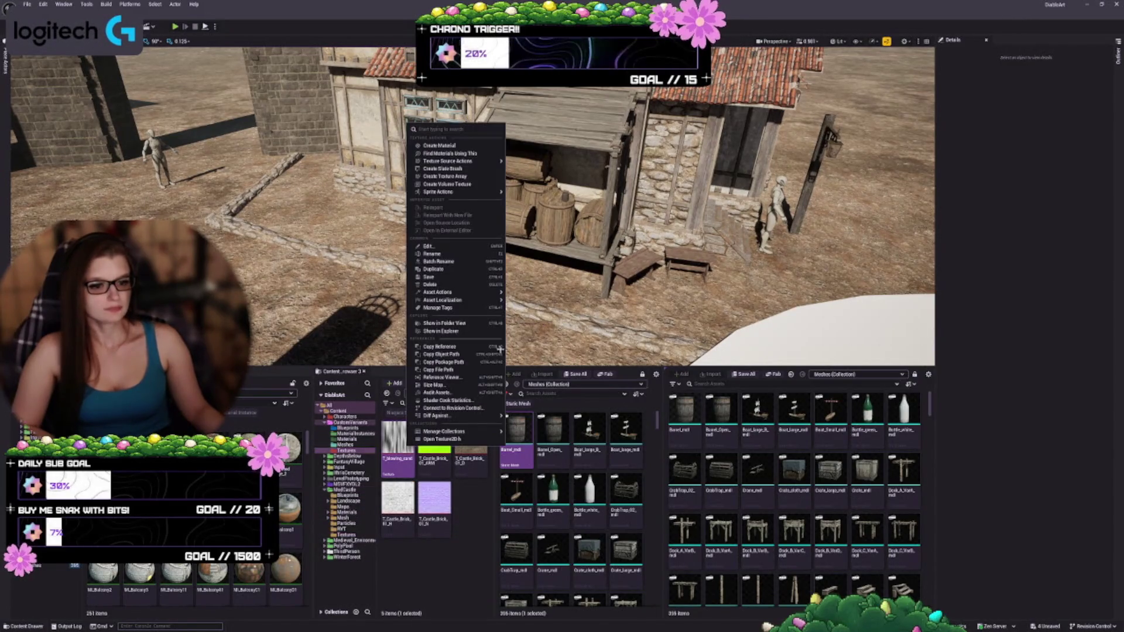
{"action": "left_click", "coordinate": [445, 377]}
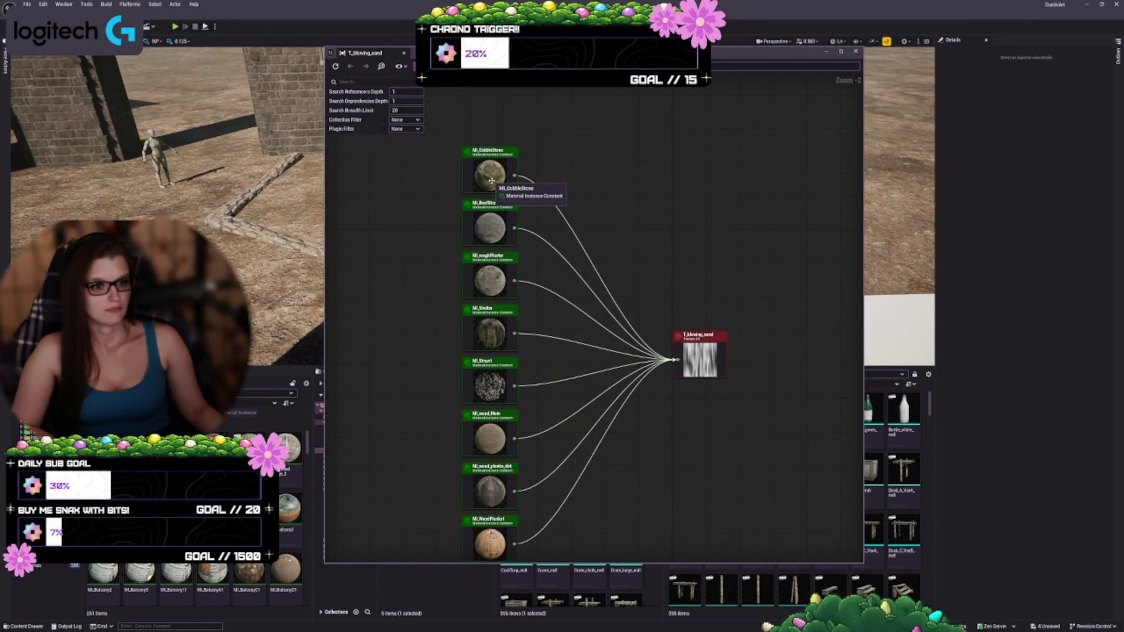
- Box-select all the referencing material instances and open them for editing
{"action": "mouse_move", "coordinate": [474, 119]}
{"action": "left_mouse_down"}
{"action": "mouse_move", "coordinate": [518, 561]}
{"action": "mouse_move", "coordinate": [509, 502]}
{"action": "left_mouse_up"}
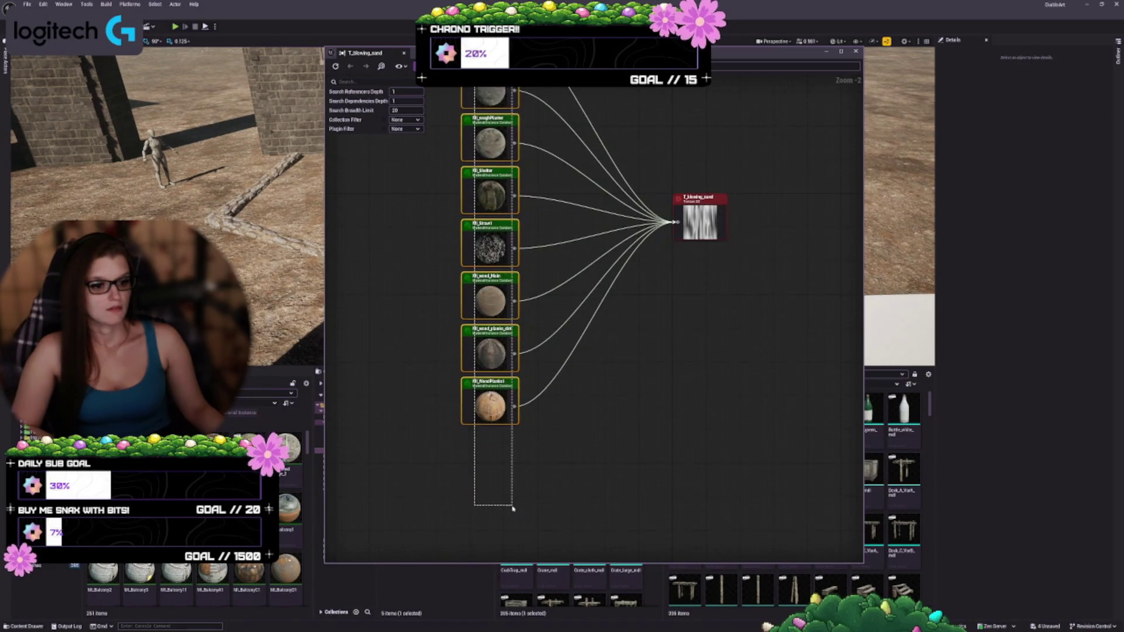
{"action": "right_click", "coordinate": [497, 414]}
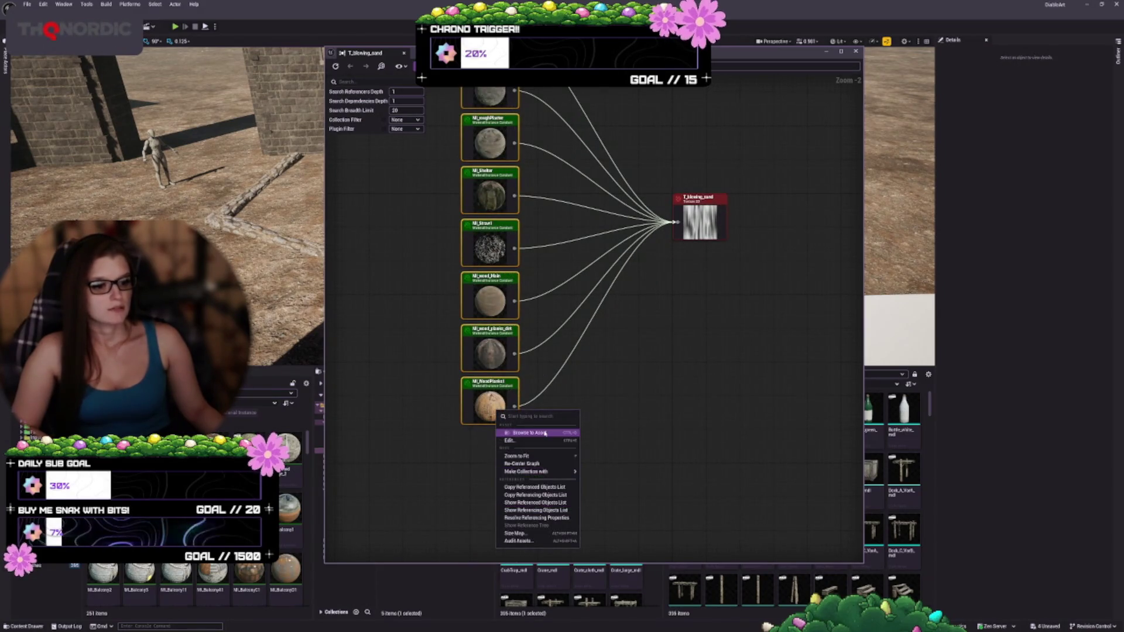
{"action": "left_click", "coordinate": [544, 439]}
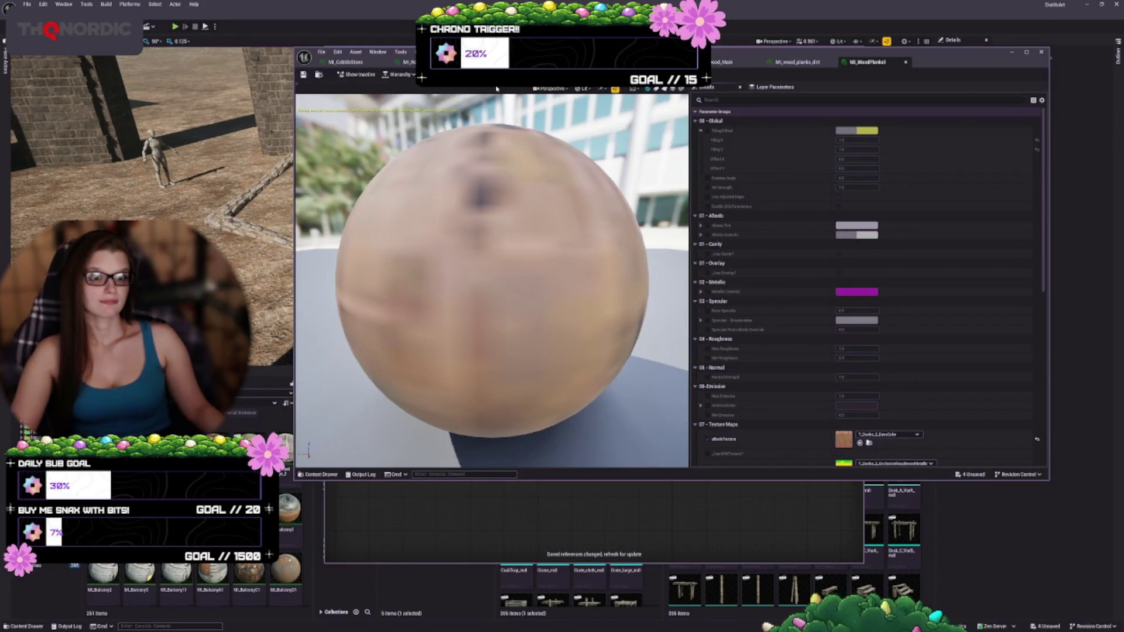
- Override the emissive texture, set it to T_Black, turn it off, and save MI_WoodPlanks1
{"action": "scroll", "coordinate": [796, 302], "scroll_direction": "down", "scroll_amount": 5}
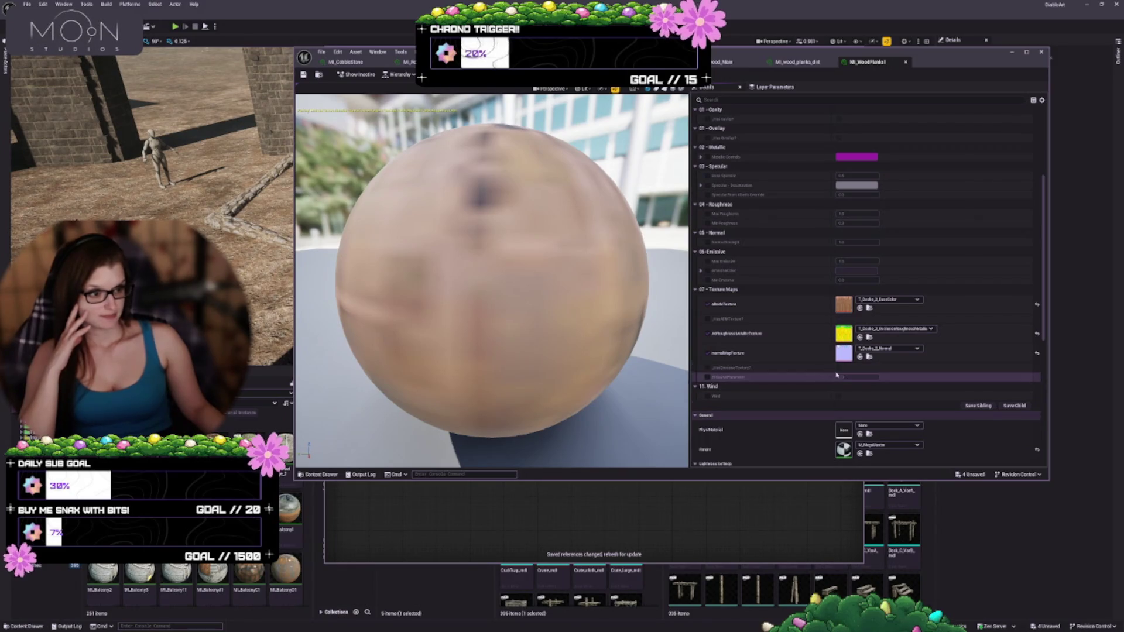
{"action": "left_click", "coordinate": [707, 368]}
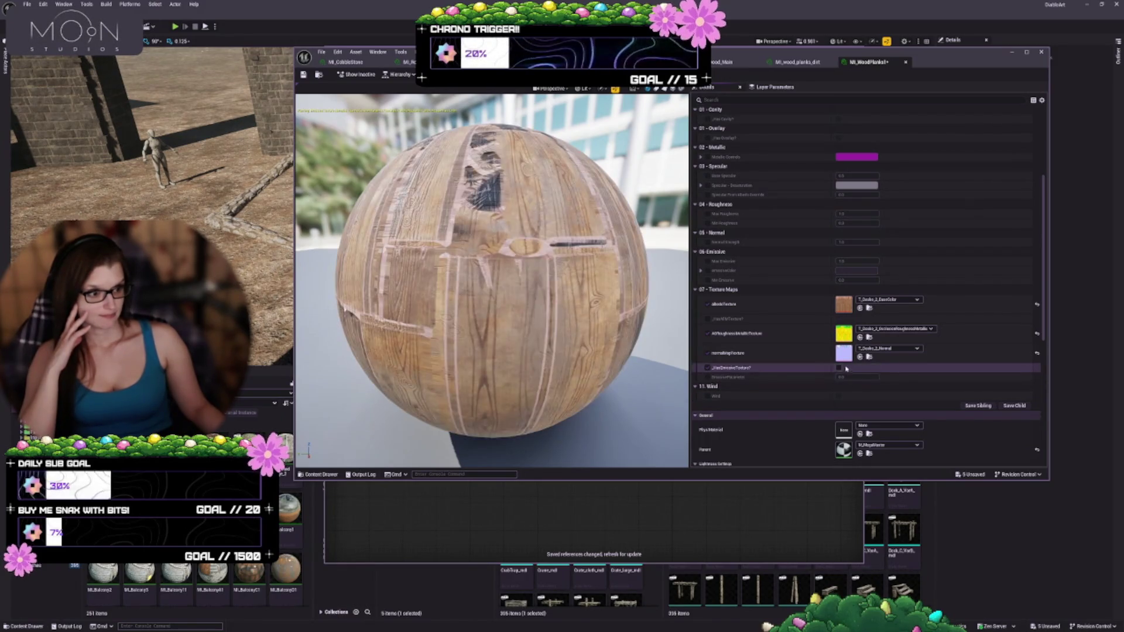
{"action": "left_click", "coordinate": [838, 367]}
{"action": "left_click", "coordinate": [1037, 382]}
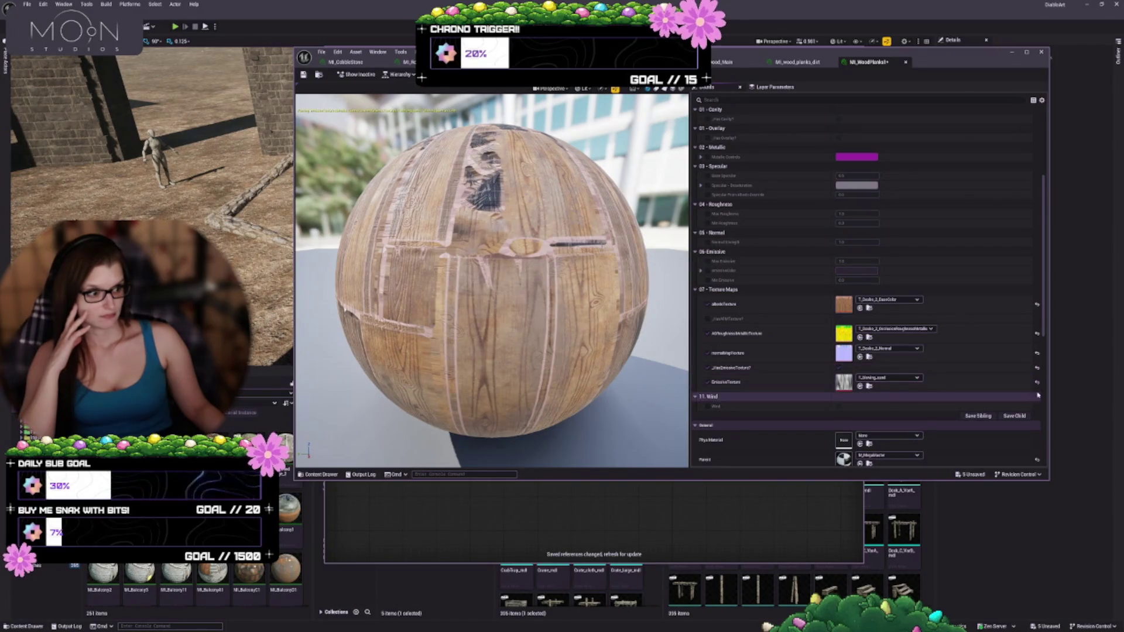
{"action": "left_click", "coordinate": [838, 367]}
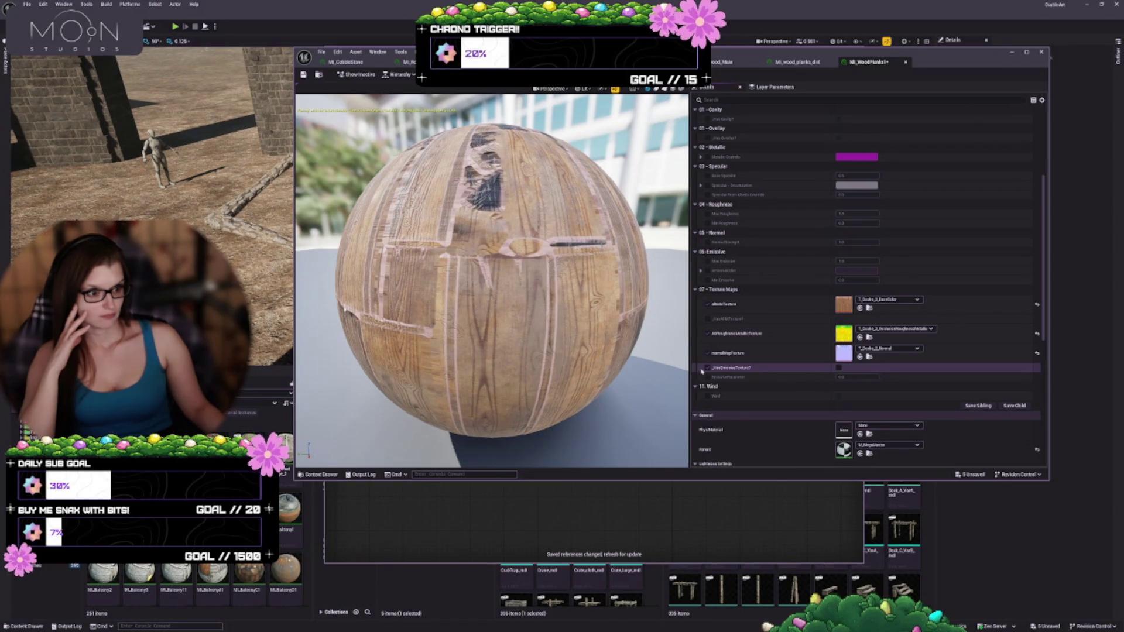
{"action": "key", "text": "ctrl+s"}
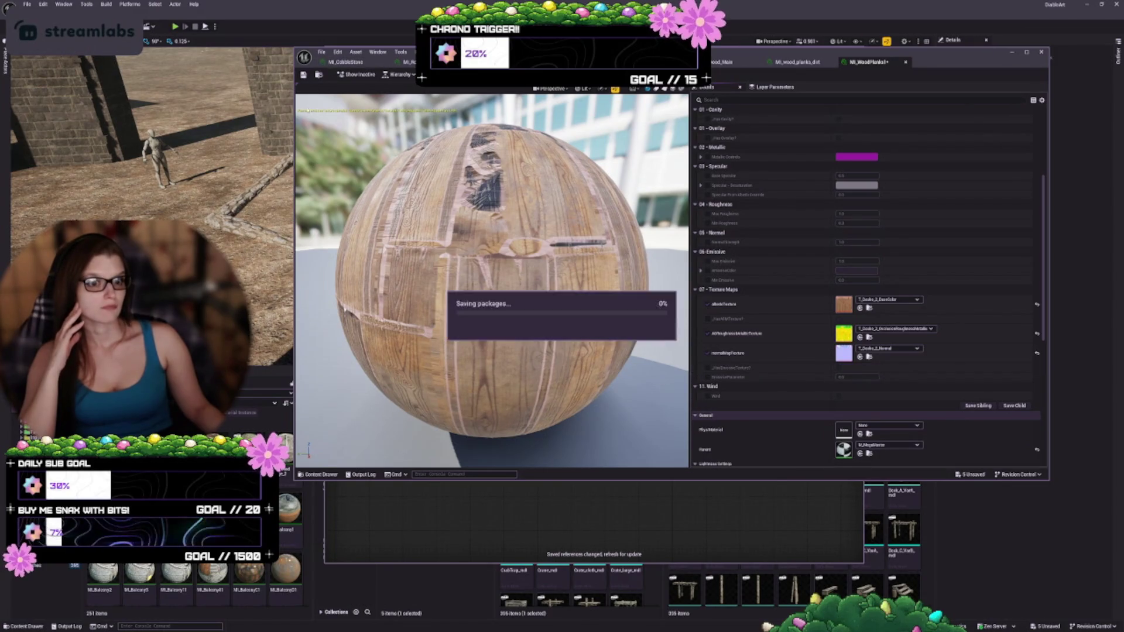
- Re-enable the emissive texture, clear it to None, turn it off, save, and close MI_WoodPlanks1
{"action": "left_click", "coordinate": [838, 369]}
{"action": "left_click", "coordinate": [887, 378]}
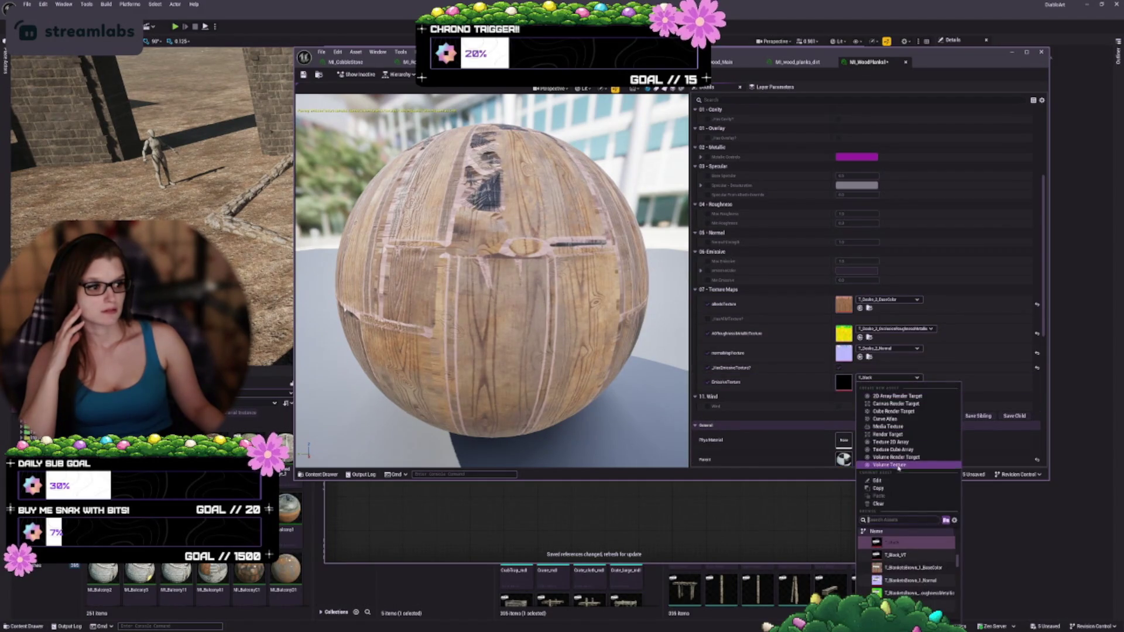
{"action": "left_click", "coordinate": [884, 502]}
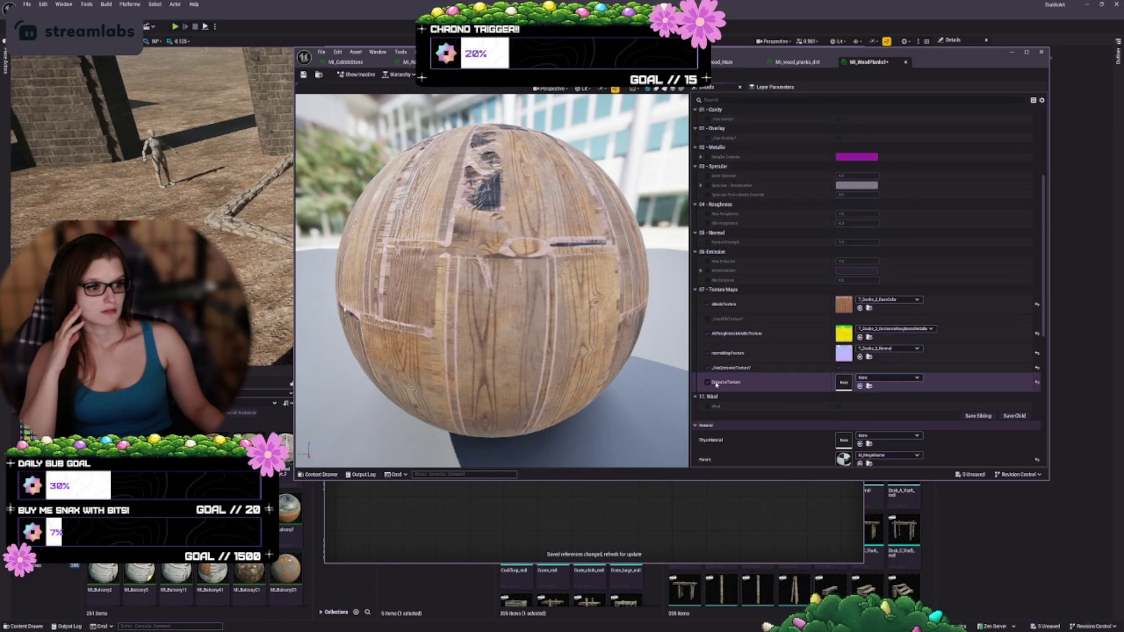
{"action": "left_click", "coordinate": [705, 369]}
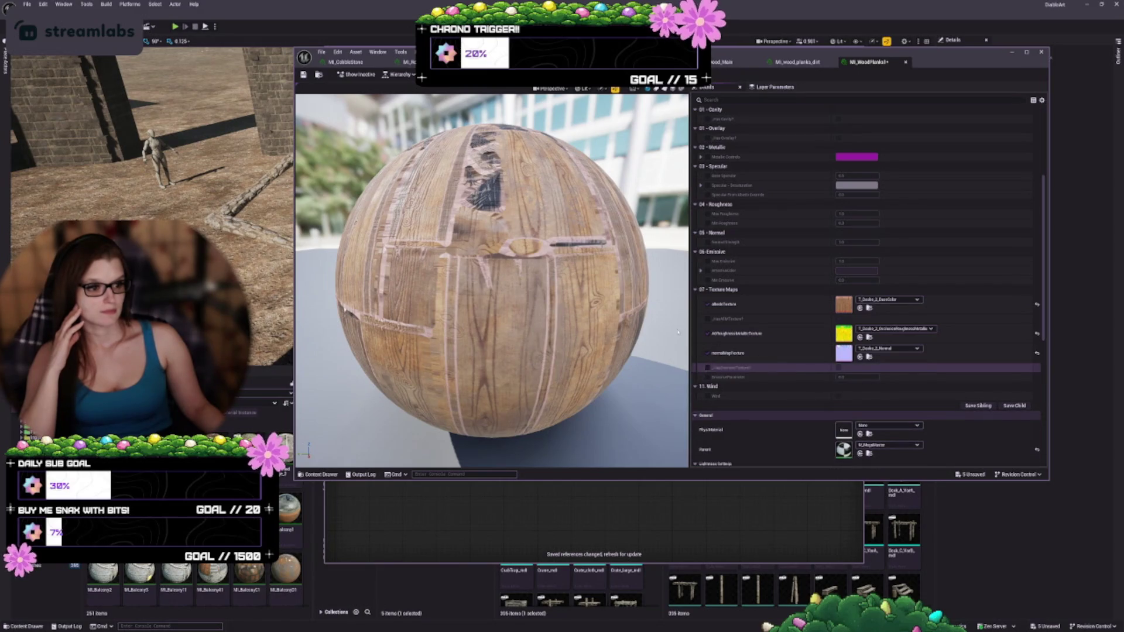
{"action": "key", "text": "ctrl+s"}
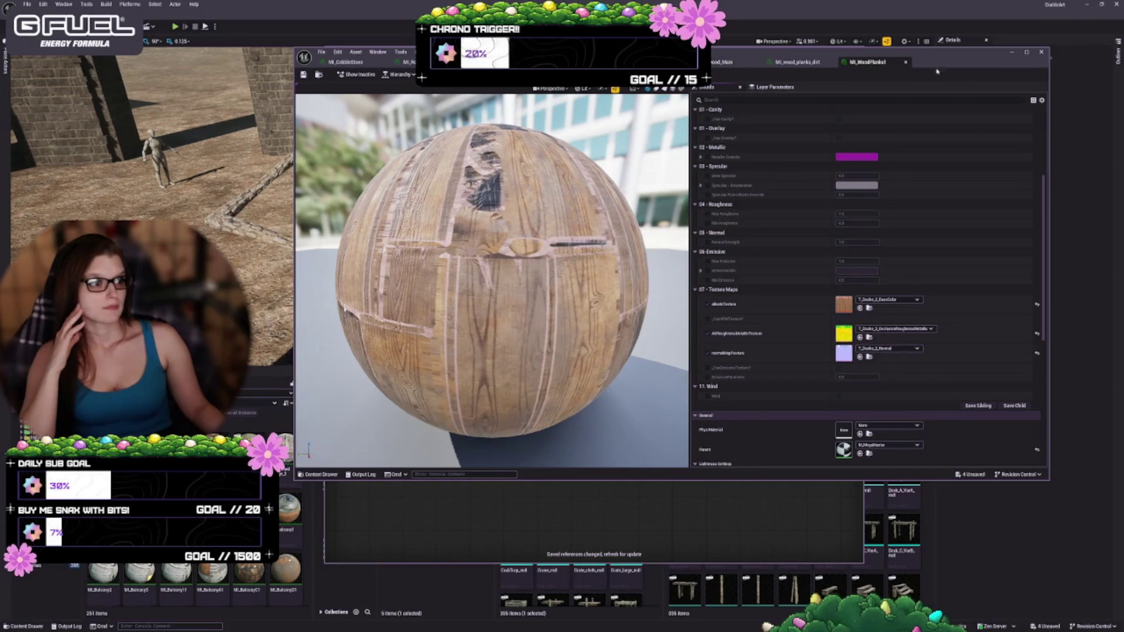
{"action": "left_click", "coordinate": [904, 64]}
- Try T_Glowing_seed as MI_wood_planks_dirt's emissive texture, turn it off, save, and bring up the Reference Viewer
{"action": "scroll", "coordinate": [734, 385], "scroll_direction": "down", "scroll_amount": 2}
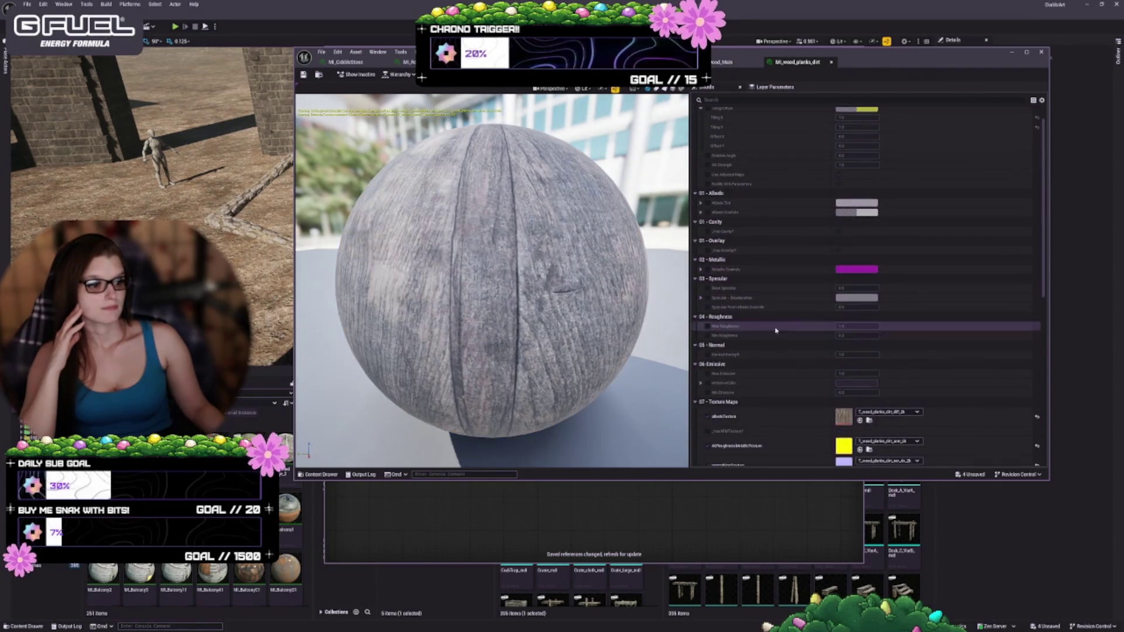
{"action": "scroll", "coordinate": [734, 385], "scroll_direction": "down", "scroll_amount": 2}
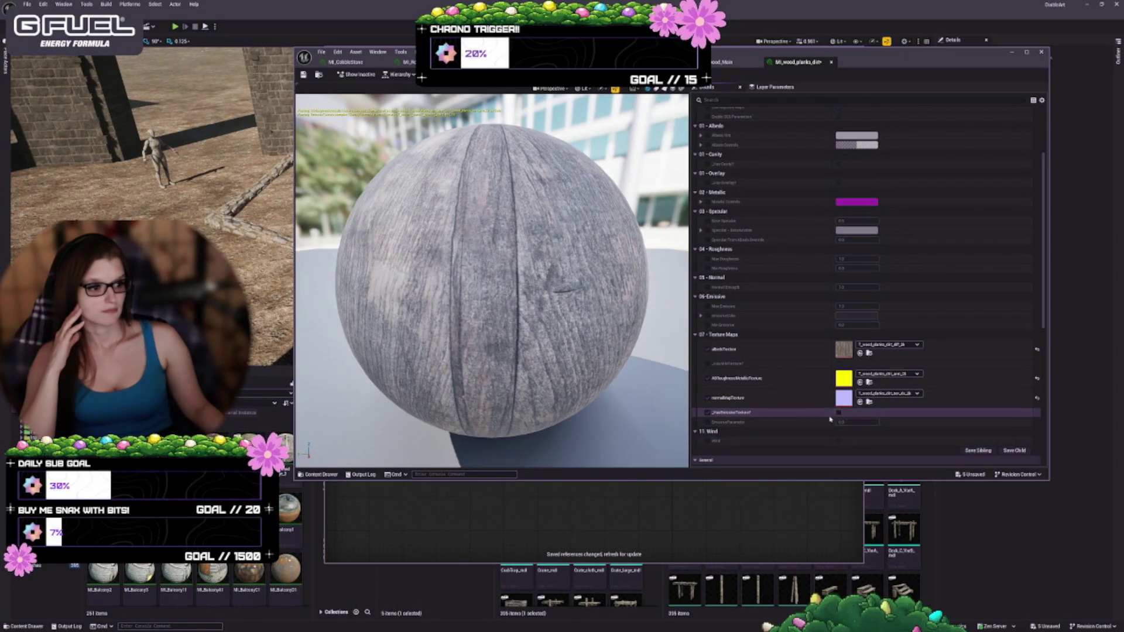
{"action": "left_click", "coordinate": [838, 412]}
{"action": "left_click", "coordinate": [888, 422]}
{"action": "left_click", "coordinate": [892, 300]}
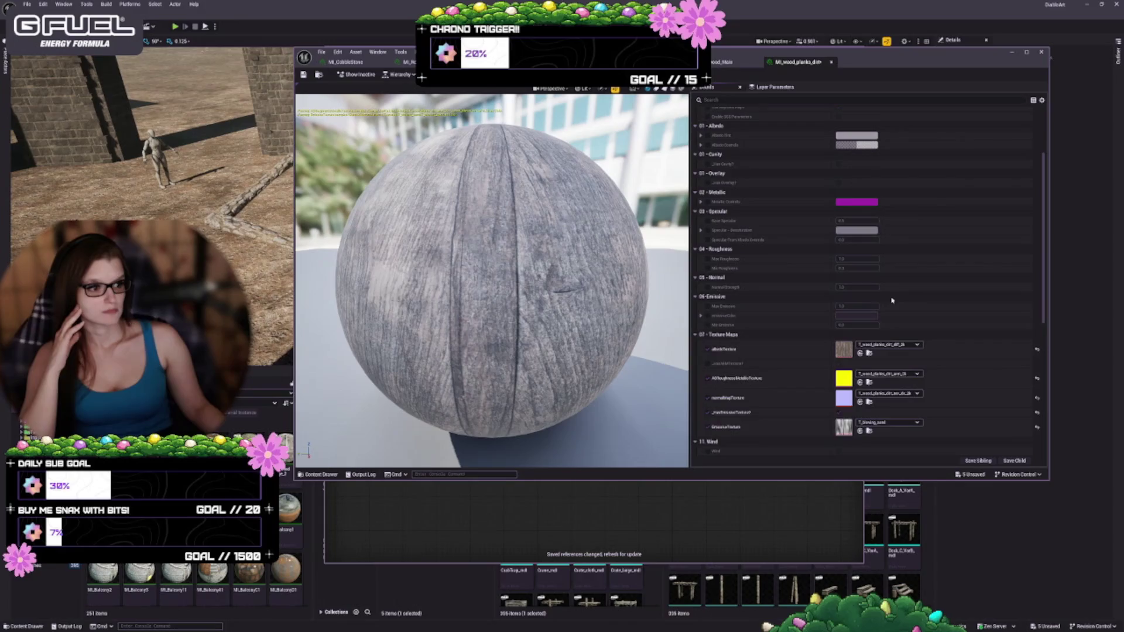
{"action": "left_click", "coordinate": [708, 412]}
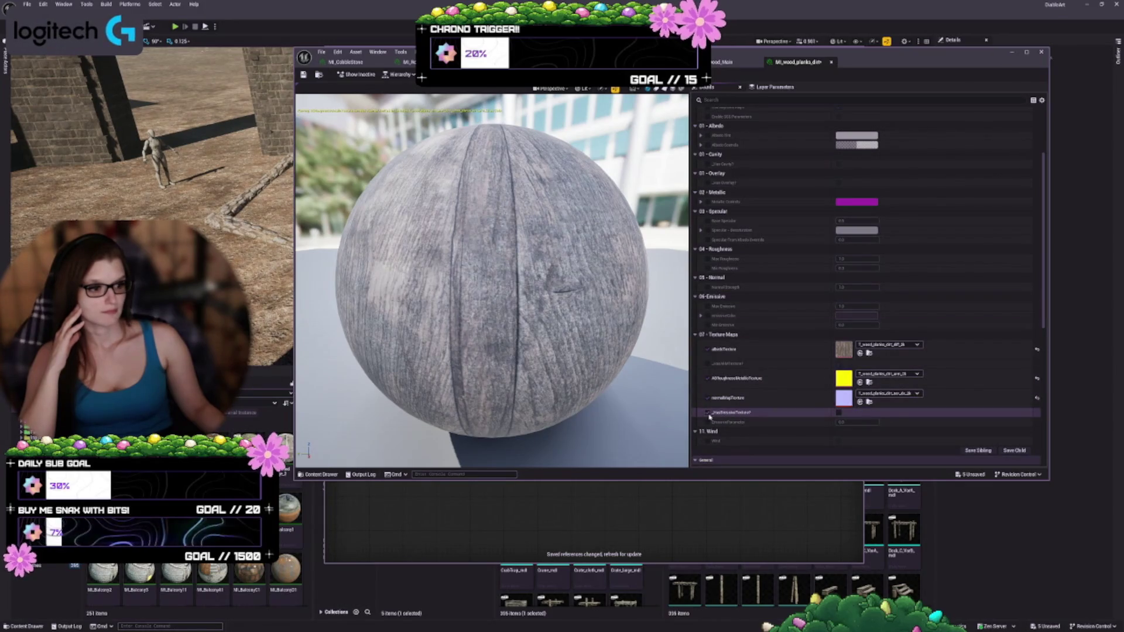
{"action": "left_click", "coordinate": [303, 76]}
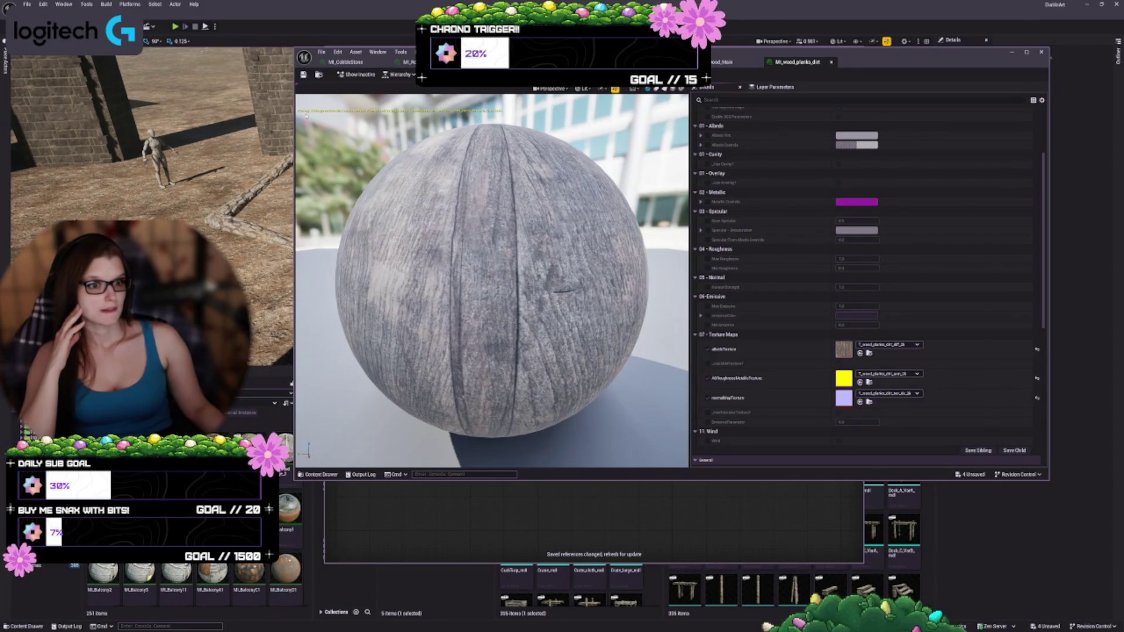
{"action": "left_click_drag", "start_coordinate": [422, 562], "coordinate": [422, 387]}
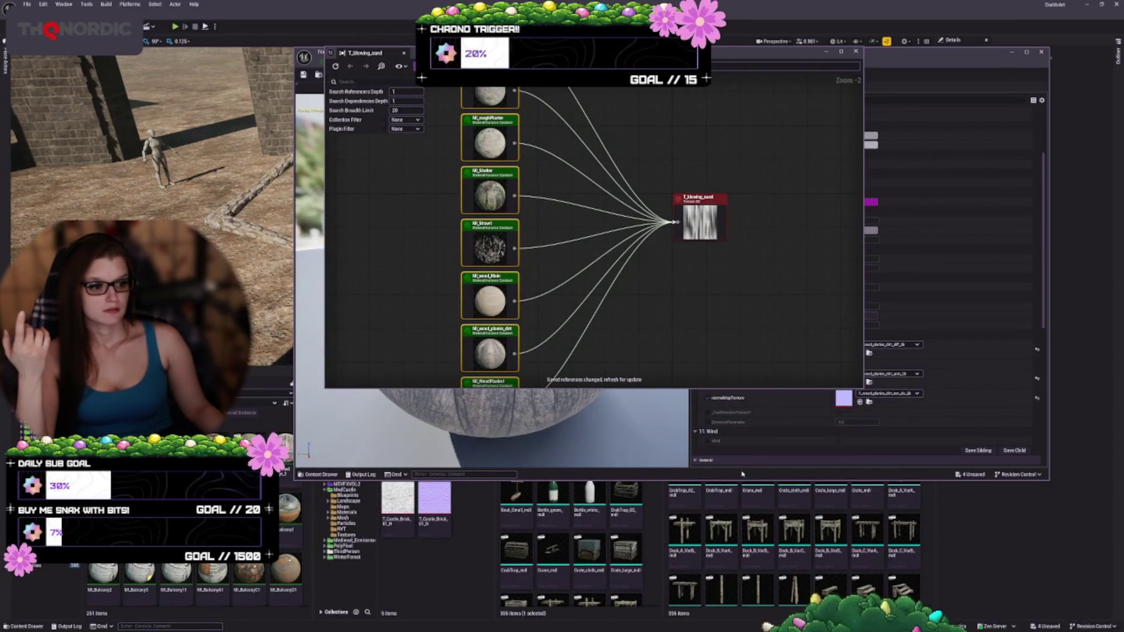
- Bring the material editor forward, shrink it, and select T_Castle_Brick_01_ARM, then the texture to import
{"action": "left_click", "coordinate": [422, 391]}
{"action": "mouse_move", "coordinate": [493, 479]}
{"action": "left_mouse_down"}
{"action": "mouse_move", "coordinate": [494, 405]}
{"action": "mouse_move", "coordinate": [539, 403]}
{"action": "left_mouse_up"}
{"action": "left_click", "coordinate": [434, 439]}
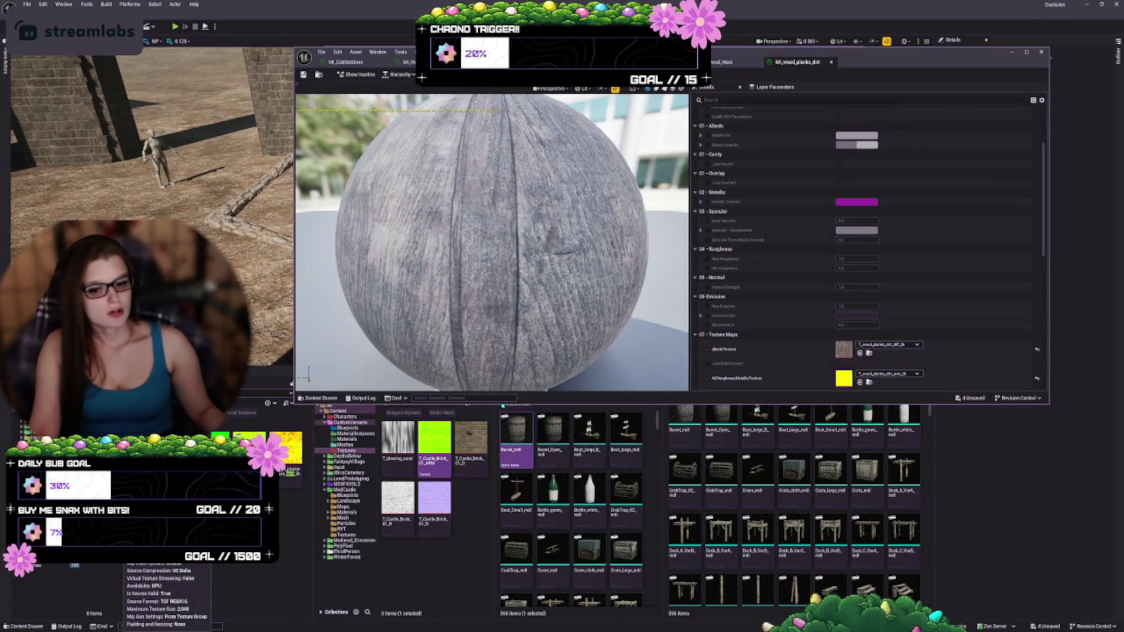
{"action": "left_click", "coordinate": [117, 550]}
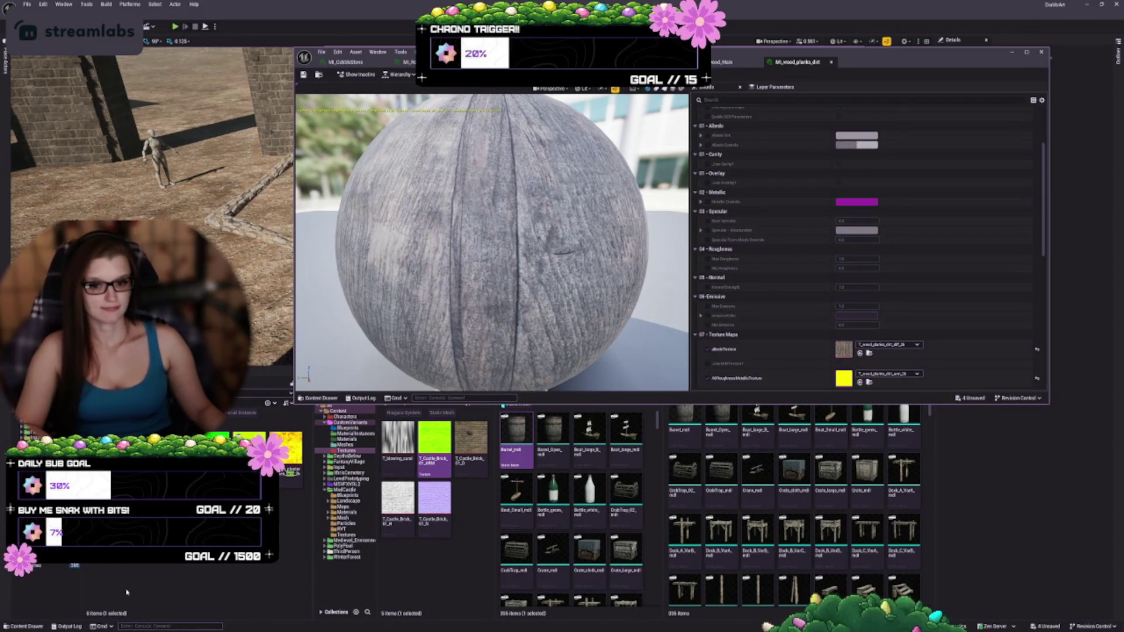
- Copy the yellow wood-planks ARM texture into the Textures folder and select the copy
{"action": "mouse_move", "coordinate": [117, 551]}
{"action": "left_mouse_down"}
{"action": "mouse_move", "coordinate": [393, 588]}
{"action": "mouse_move", "coordinate": [410, 560]}
{"action": "left_mouse_up"}
{"action": "left_click", "coordinate": [429, 579]}
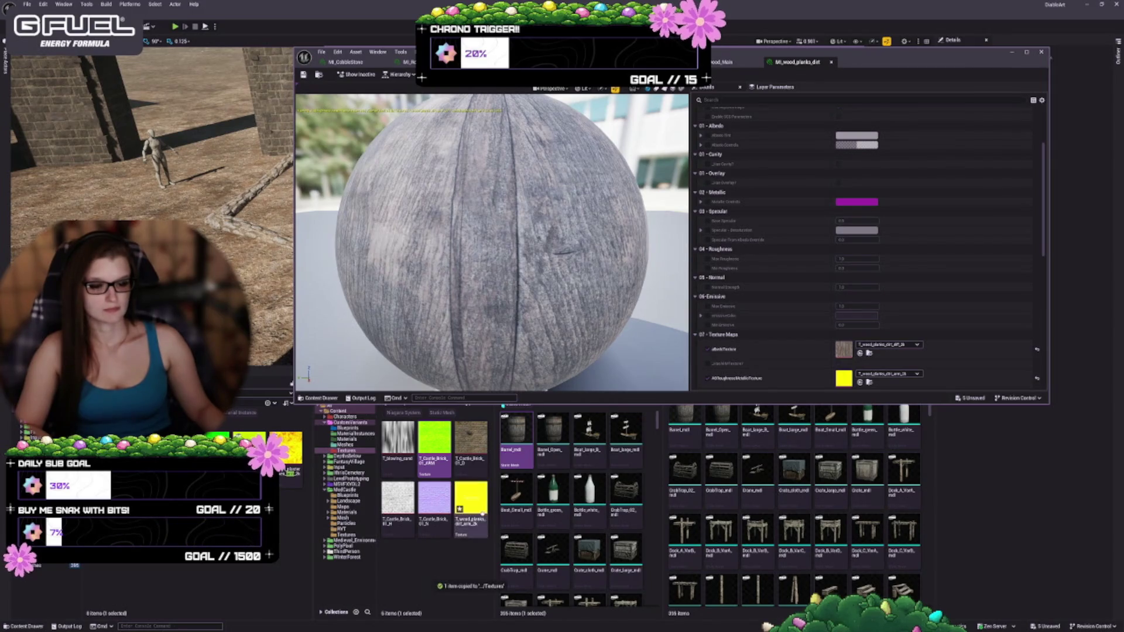
{"action": "left_click", "coordinate": [468, 518]}
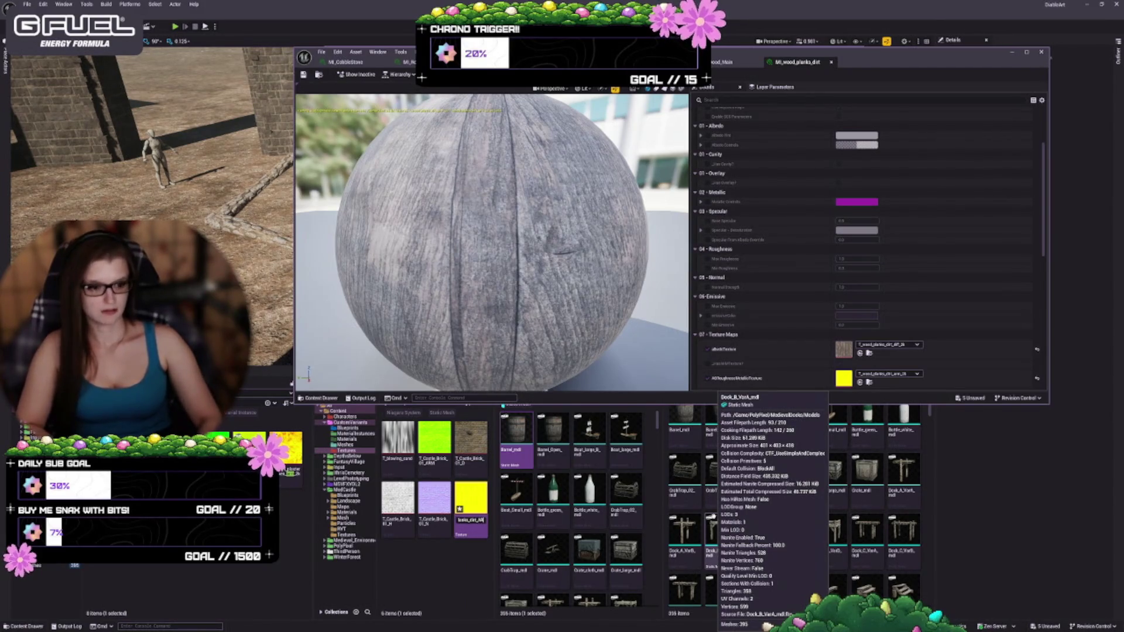
- Rename the copied texture to T_Wood_Planks_Dirt_ARM
{"action": "type", "text": "M"}
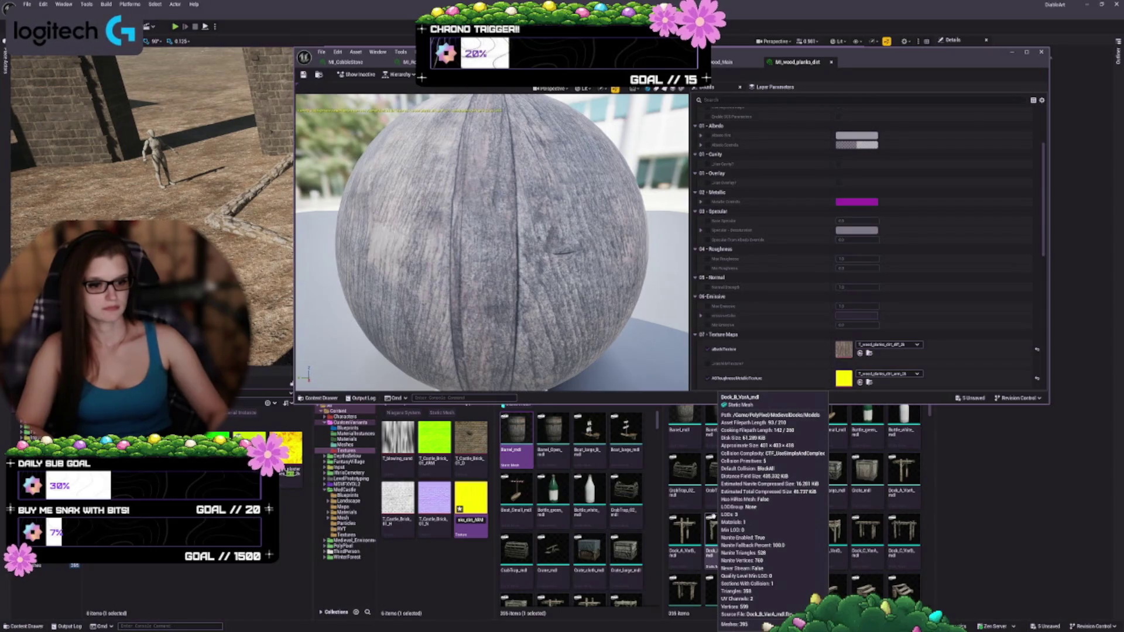
{"action": "key", "text": "Left"}
{"action": "key", "text": "Left"}
{"action": "key", "text": "Left"}
{"action": "key", "text": "BackSpace"}
{"action": "type", "text": "P"}
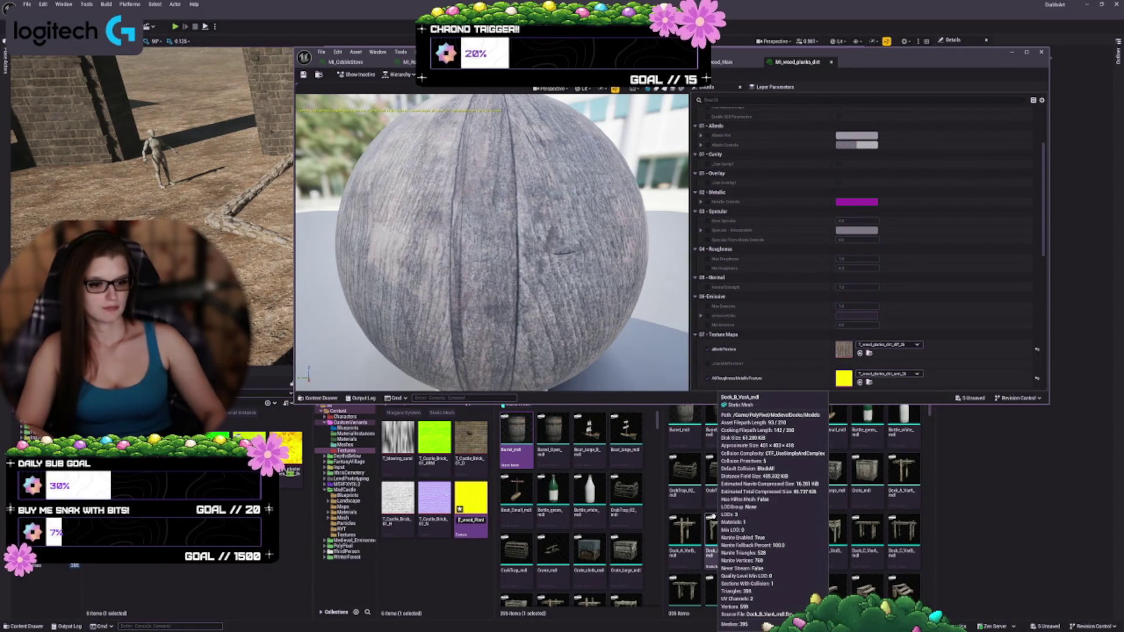
{"action": "key", "text": "Return"}
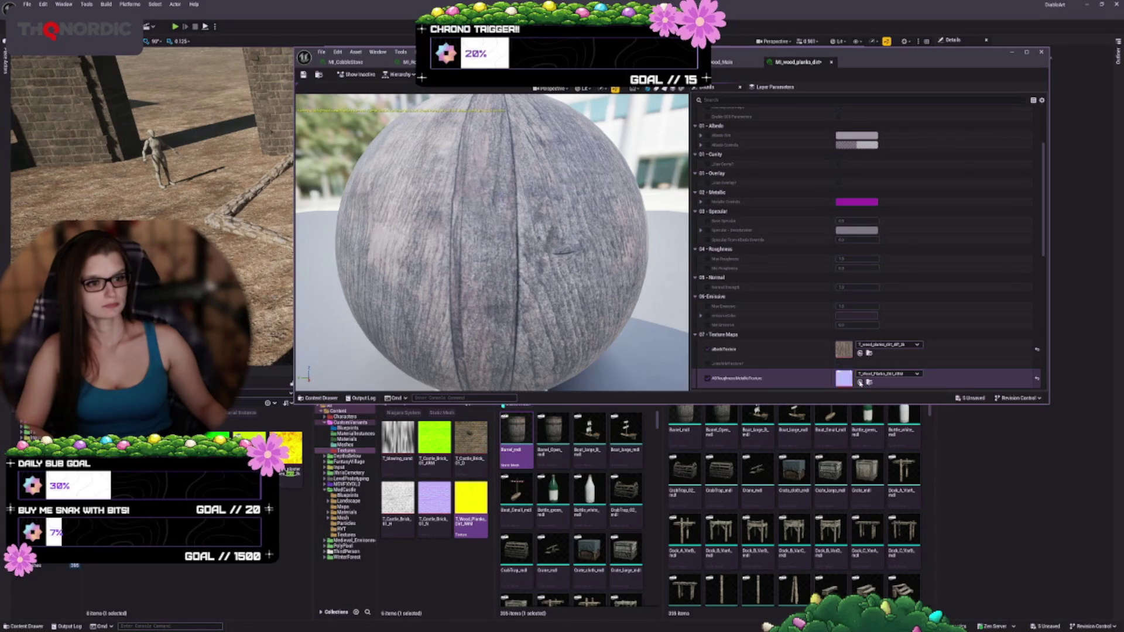
- Assign T_Wood_Planks_Dirt_ARM to the AORoughnessMetallicTexture slot, open that texture, and save
{"action": "left_click", "coordinate": [859, 383]}
{"action": "scroll", "coordinate": [766, 350], "scroll_direction": "down", "scroll_amount": 1}
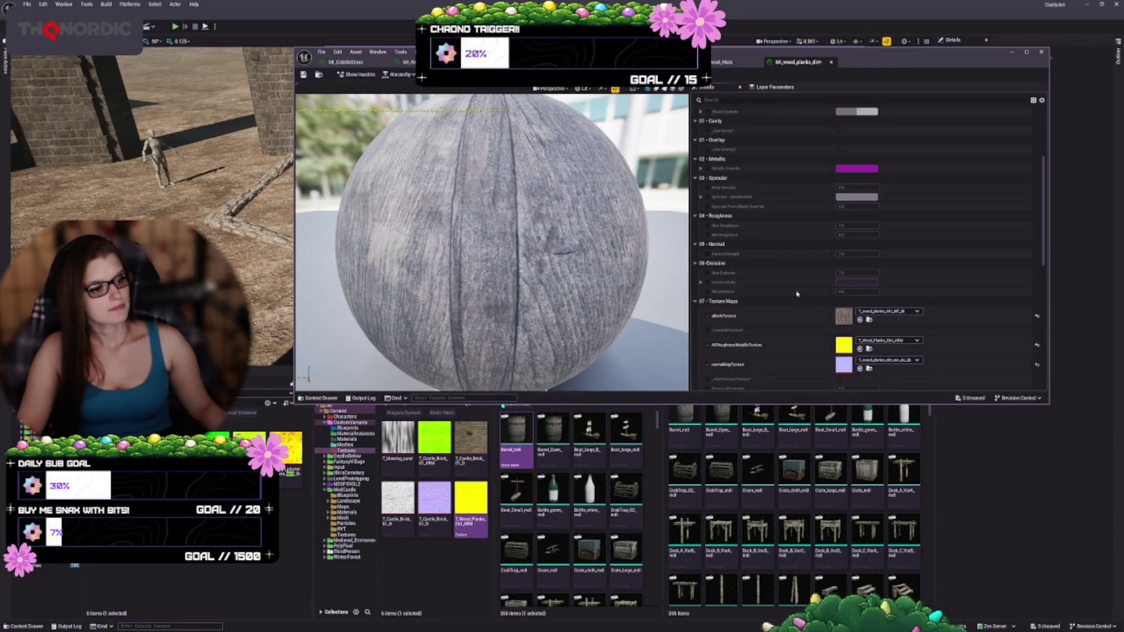
{"action": "scroll", "coordinate": [779, 320], "scroll_direction": "down", "scroll_amount": 1}
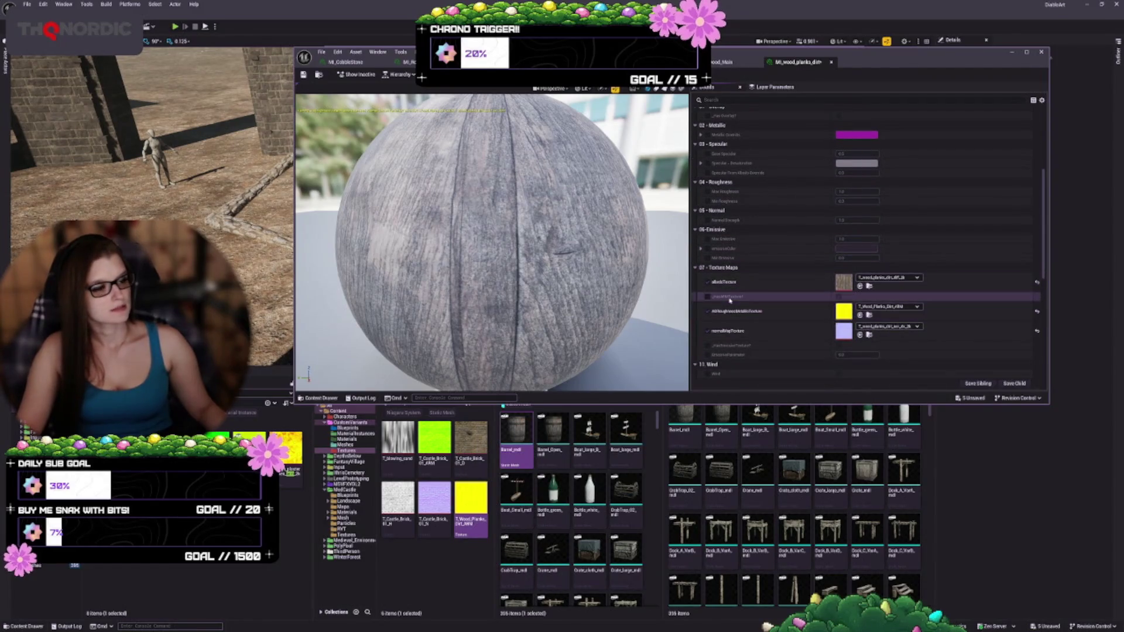
{"action": "double_click", "coordinate": [471, 498]}
{"action": "left_click", "coordinate": [304, 75]}
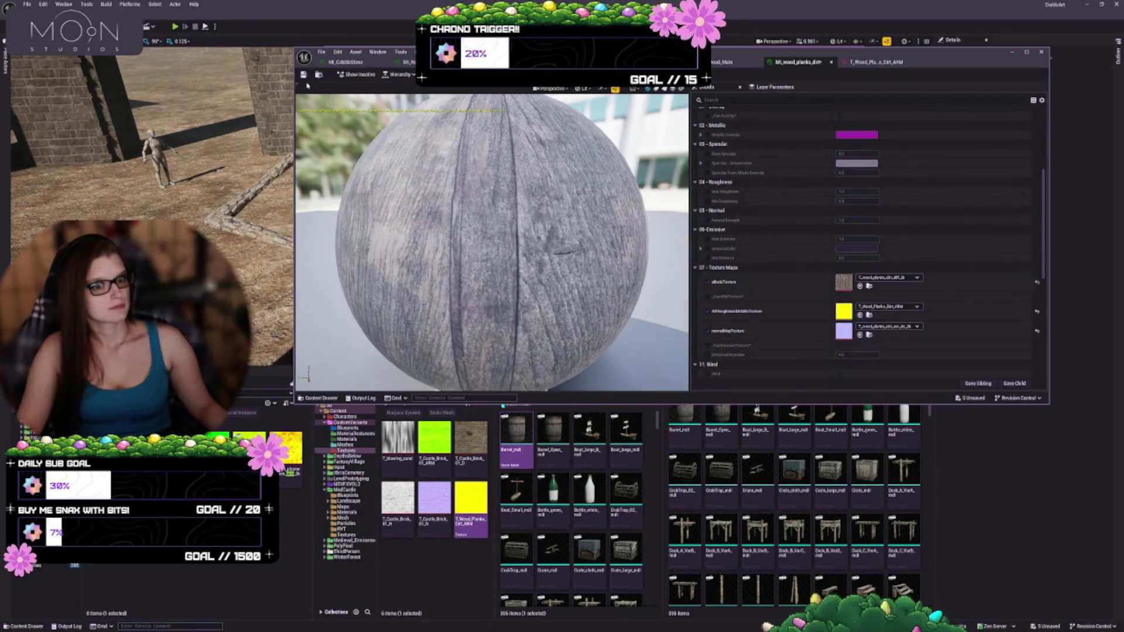
- In the T_Wood_Planks_Dirt_ARM texture editor, keep the texture group set to World
{"action": "left_click", "coordinate": [873, 61]}
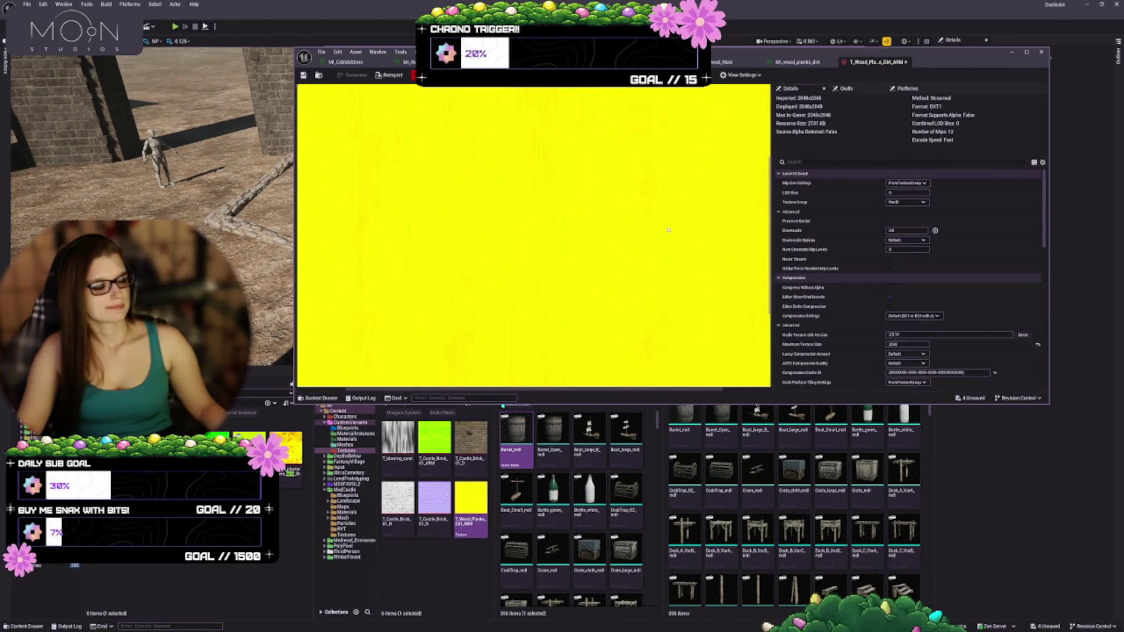
{"action": "scroll", "coordinate": [858, 226], "scroll_direction": "down", "scroll_amount": 1}
{"action": "scroll", "coordinate": [858, 225], "scroll_direction": "up", "scroll_amount": 1}
{"action": "left_click", "coordinate": [907, 202]}
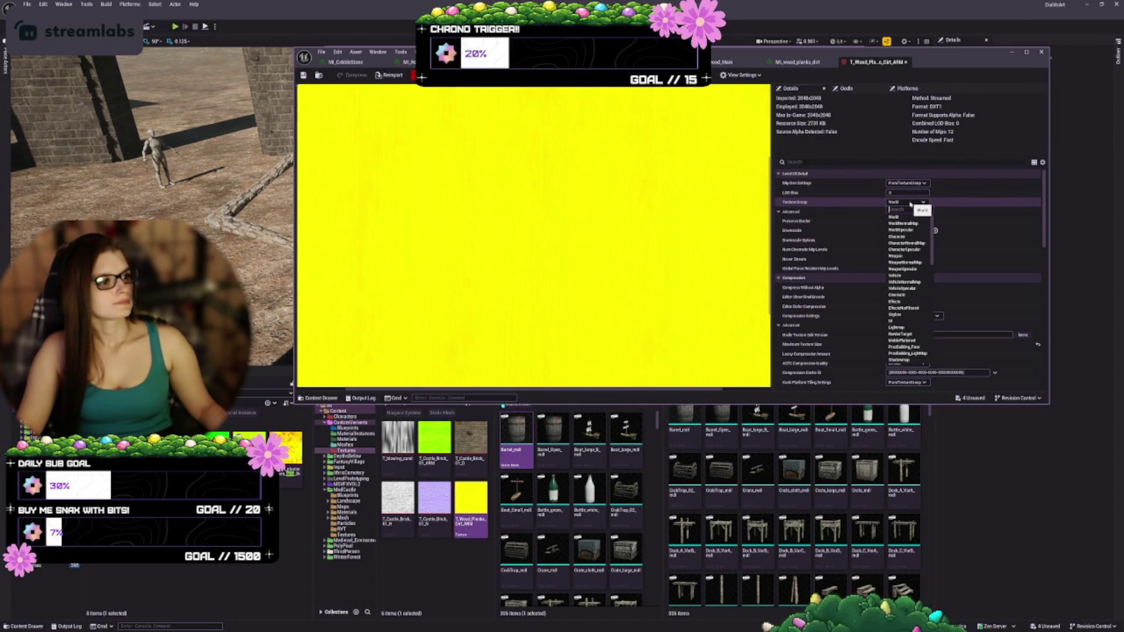
{"action": "left_click", "coordinate": [910, 203]}
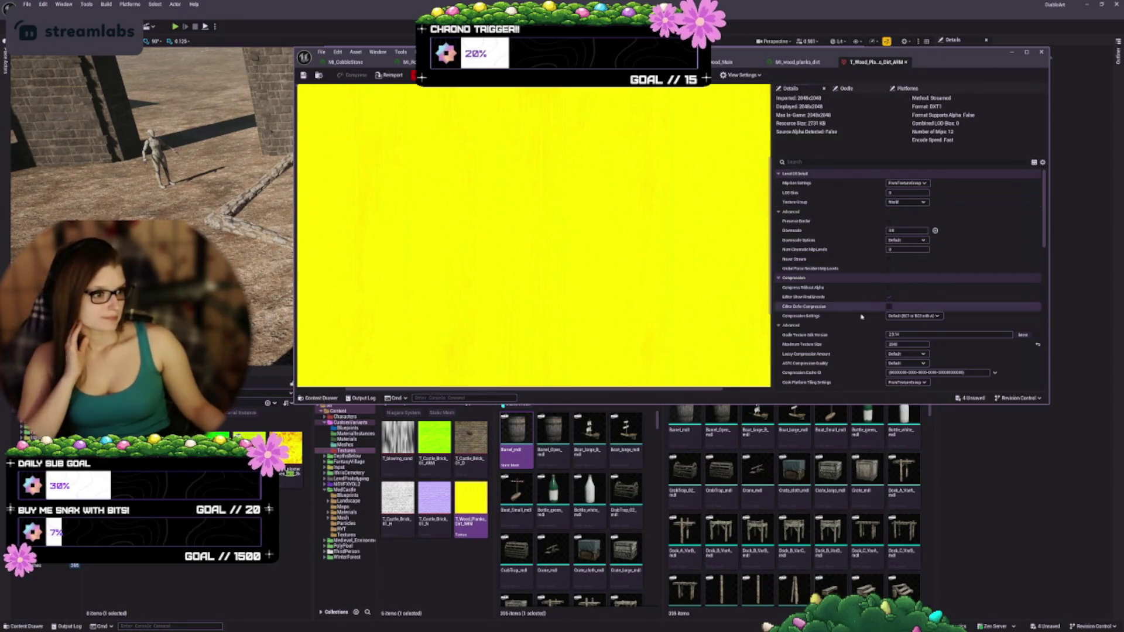
- Toggle sRGB on the ARM texture so it reads as linear data
{"action": "scroll", "coordinate": [849, 308], "scroll_direction": "down", "scroll_amount": 2}
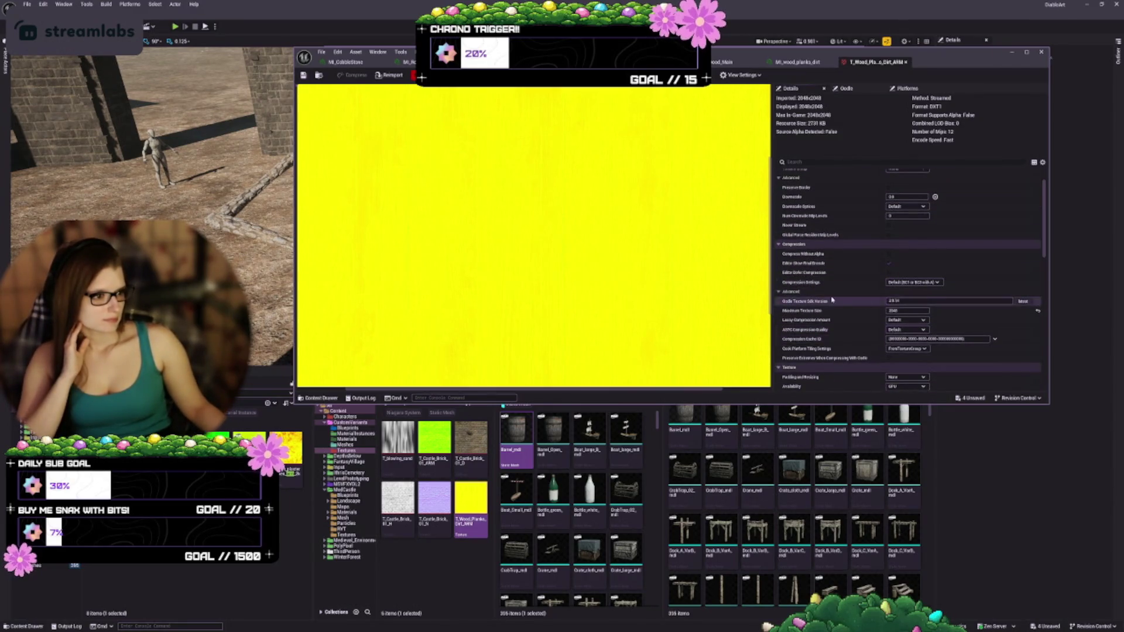
{"action": "scroll", "coordinate": [831, 299], "scroll_direction": "down", "scroll_amount": 4}
{"action": "left_click", "coordinate": [889, 285]}
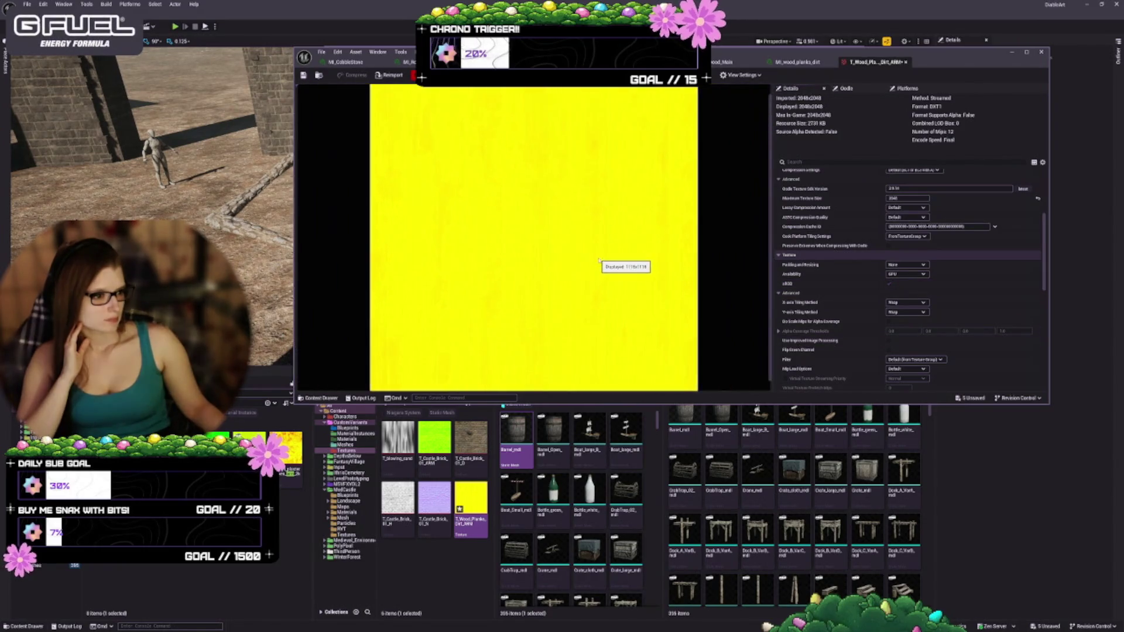
{"action": "scroll", "coordinate": [854, 298], "scroll_direction": "down", "scroll_amount": 5}
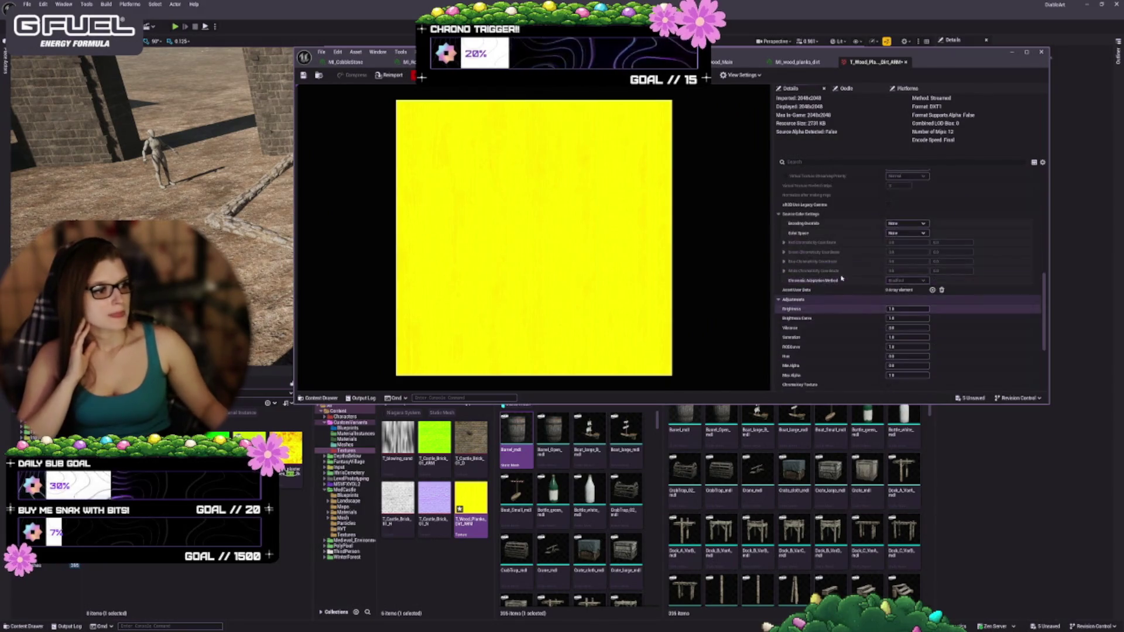
{"action": "scroll", "coordinate": [842, 319], "scroll_direction": "down", "scroll_amount": 5}
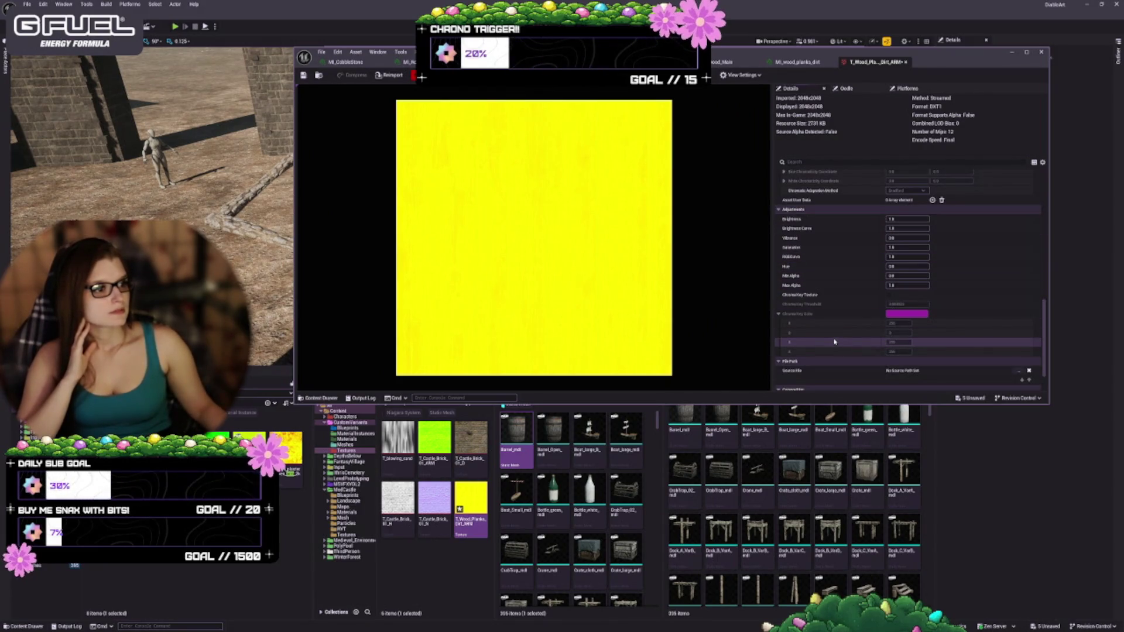
{"action": "scroll", "coordinate": [833, 342], "scroll_direction": "down", "scroll_amount": 2}
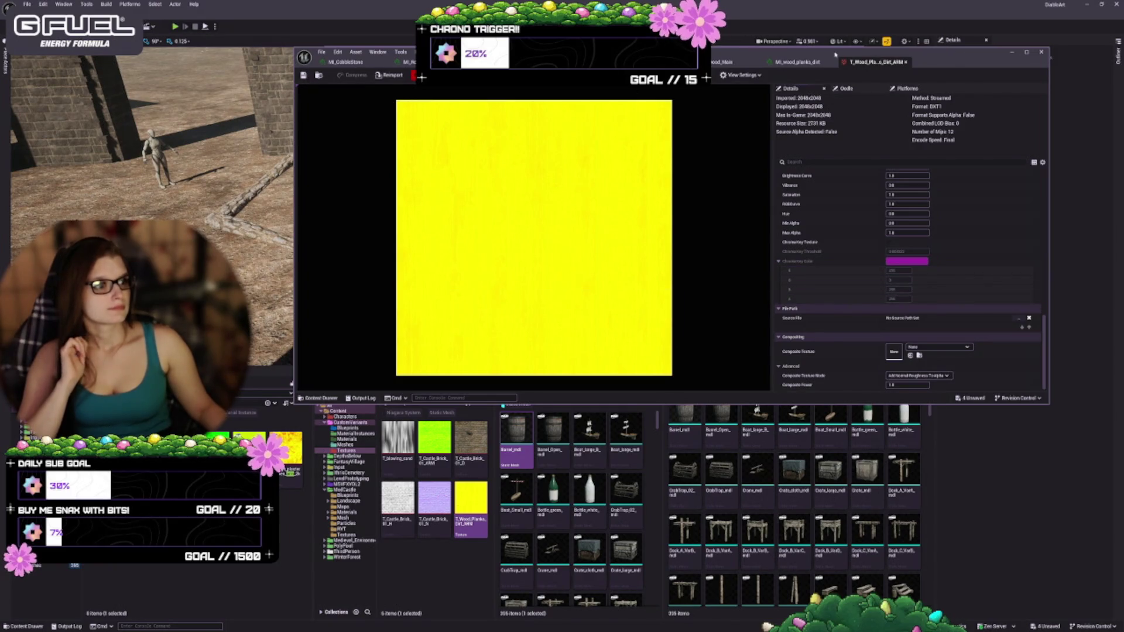
{"action": "left_click", "coordinate": [808, 61]}
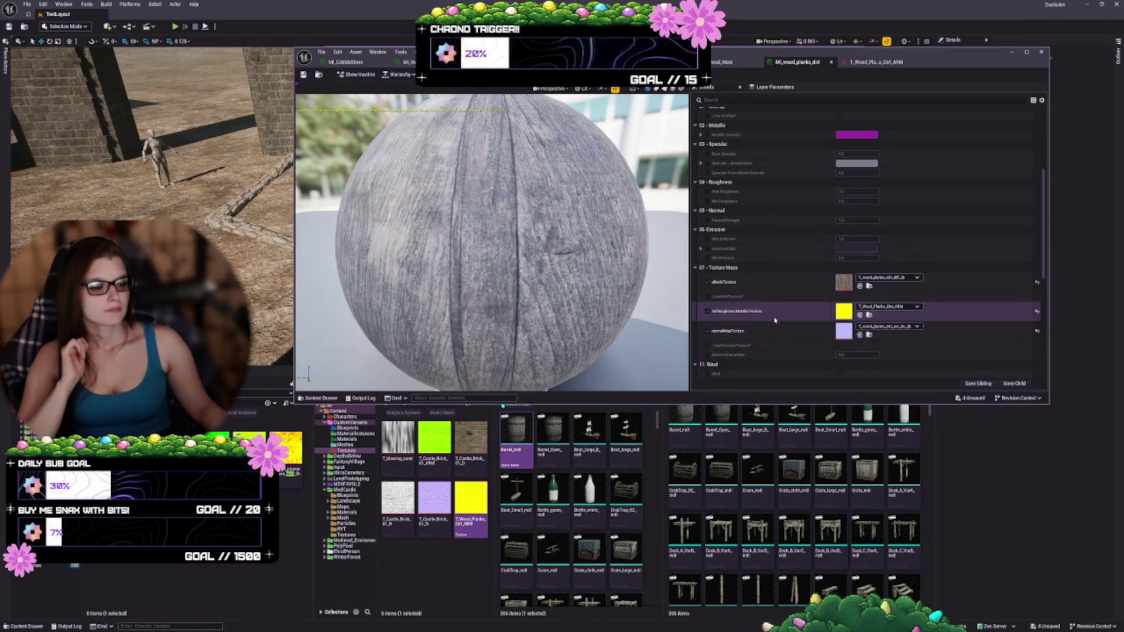
- Confirm the AO/Roughness/Metallic slot still holds the ARM map and save MI_wood_planks_dirt
{"action": "left_click", "coordinate": [879, 308]}
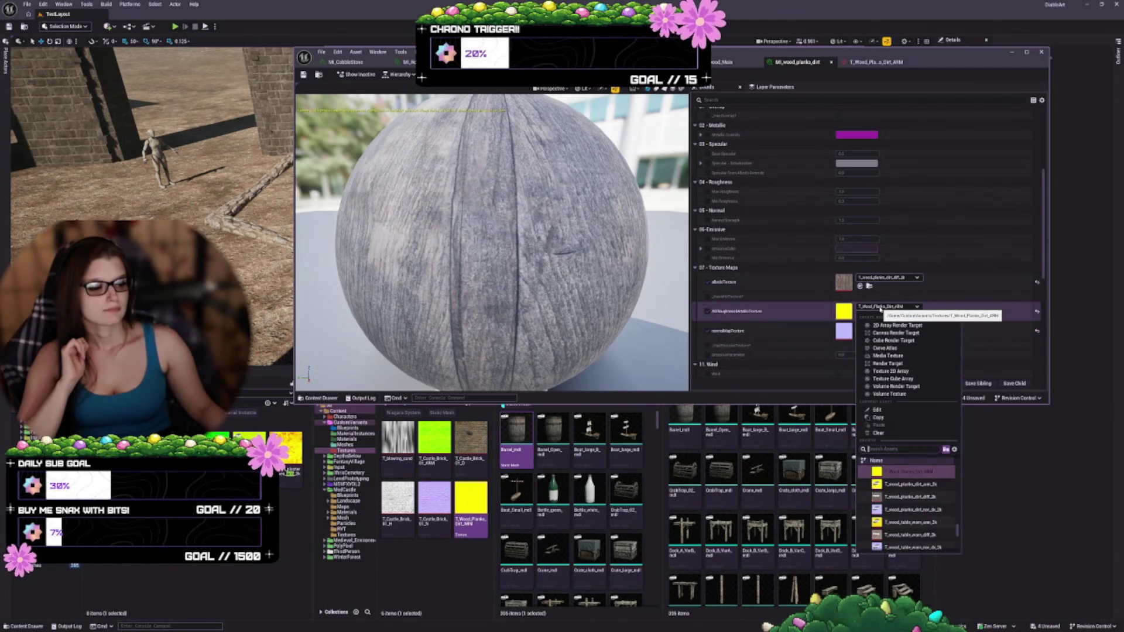
{"action": "left_click", "coordinate": [880, 308]}
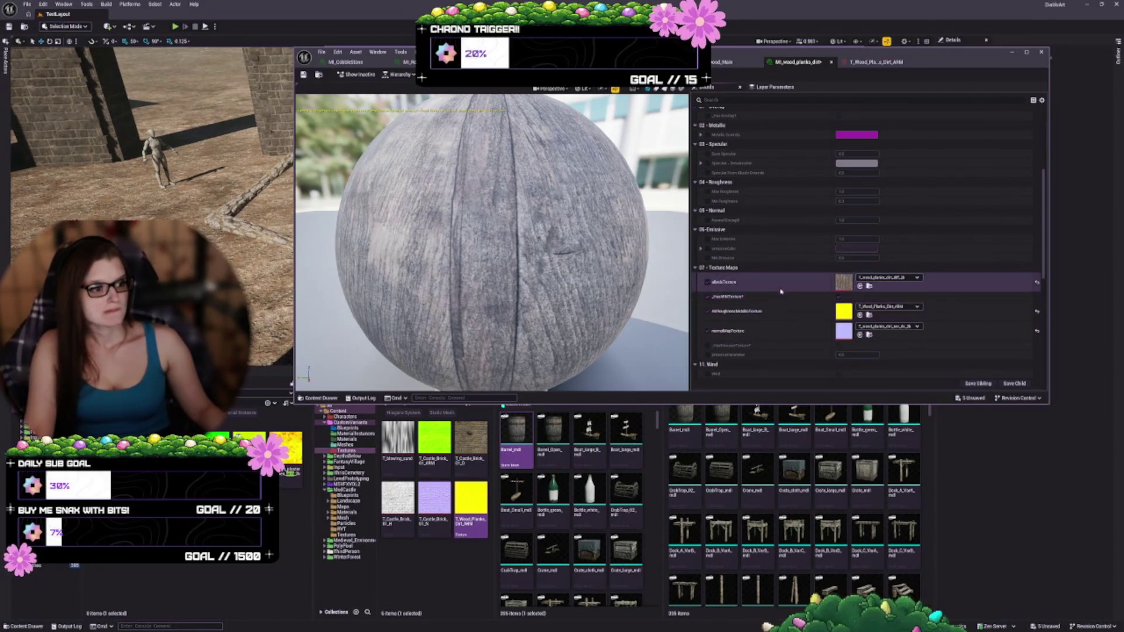
{"action": "left_click", "coordinate": [303, 76]}
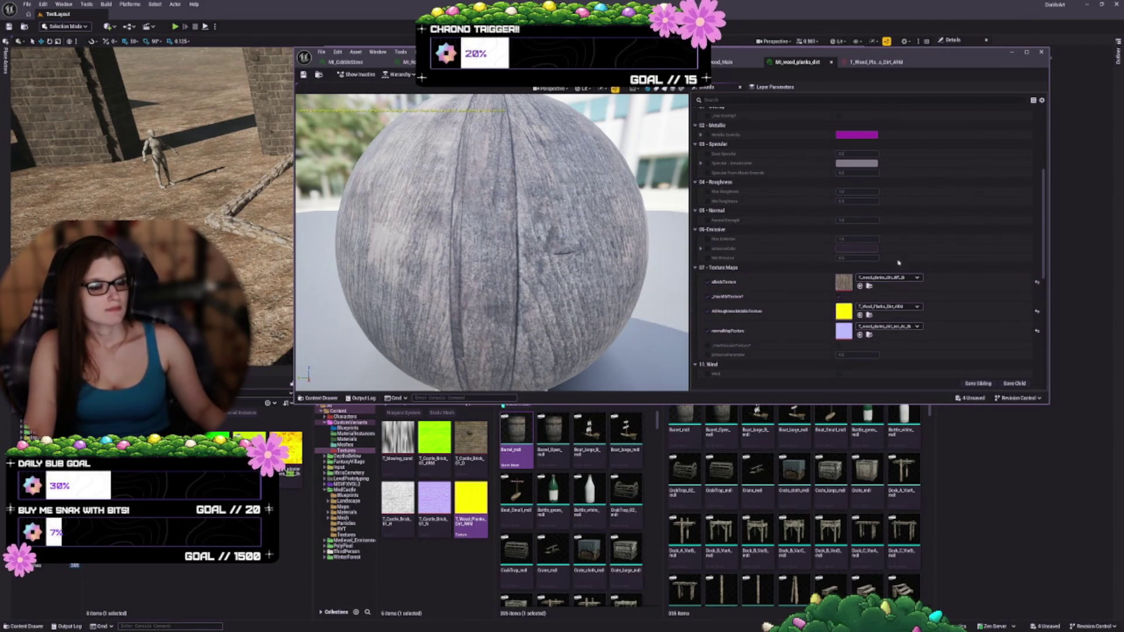
- Enable the useARMTexture option and review the instance's layer and parameter lists
{"action": "left_click", "coordinate": [838, 297]}
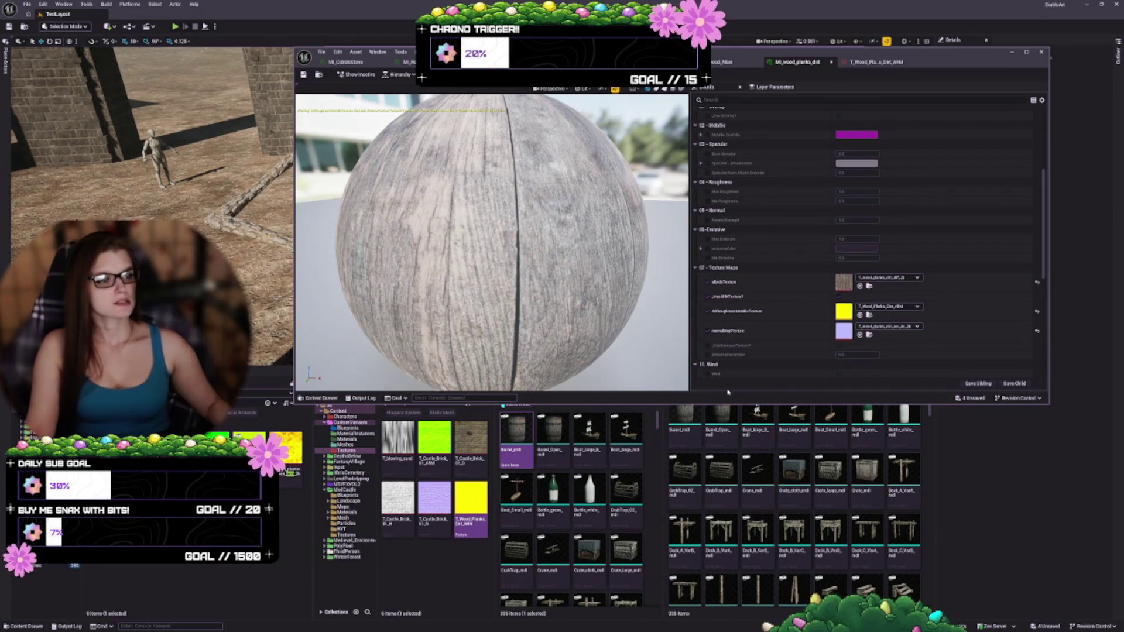
{"action": "left_click", "coordinate": [763, 87]}
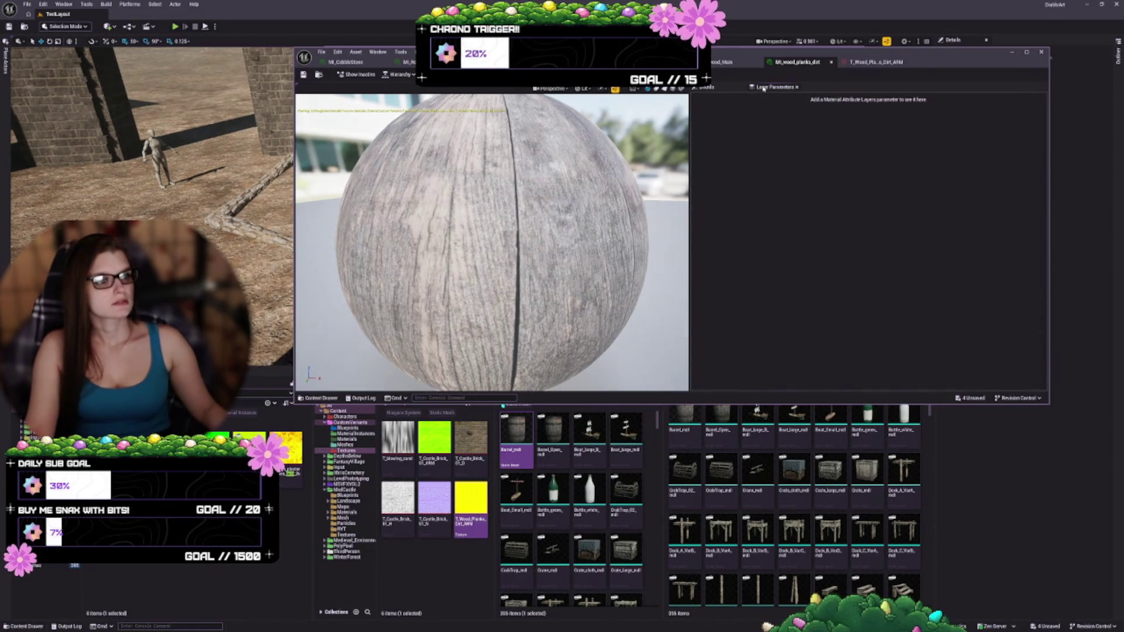
{"action": "left_click", "coordinate": [726, 87]}
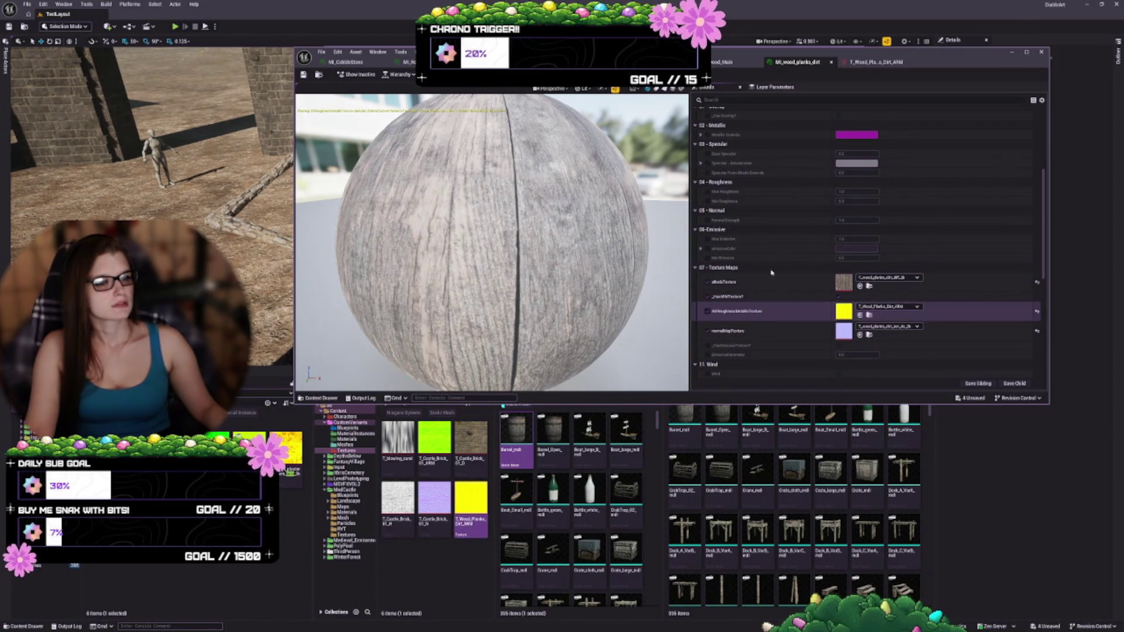
{"action": "scroll", "coordinate": [764, 176], "scroll_direction": "down", "scroll_amount": 2}
{"action": "scroll", "coordinate": [766, 234], "scroll_direction": "up", "scroll_amount": 4}
{"action": "scroll", "coordinate": [766, 259], "scroll_direction": "down", "scroll_amount": 3}
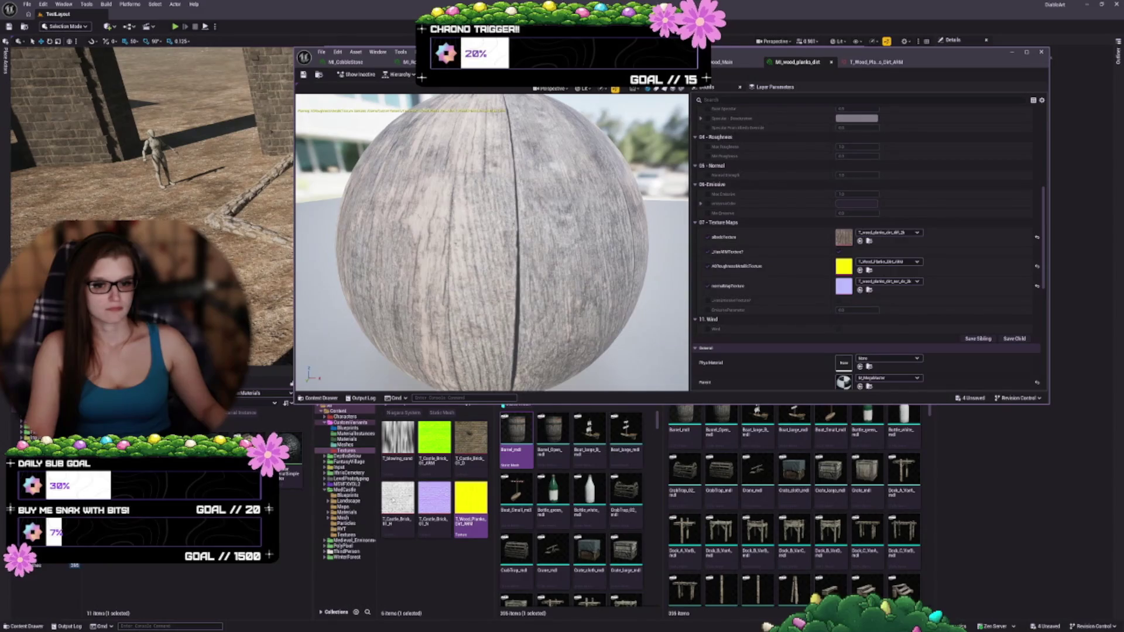
- Open the parent M_MegaMaster material and pan its graph to the texture nodes
{"action": "double_click", "coordinate": [843, 381]}
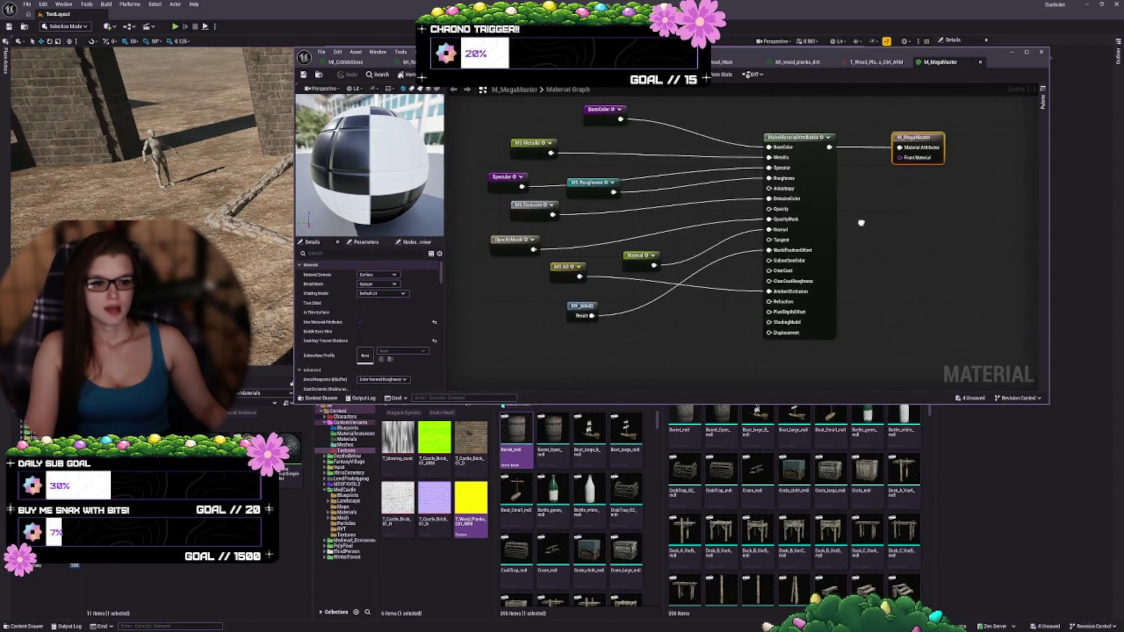
{"action": "scroll", "coordinate": [847, 228], "scroll_direction": "down", "scroll_amount": 5}
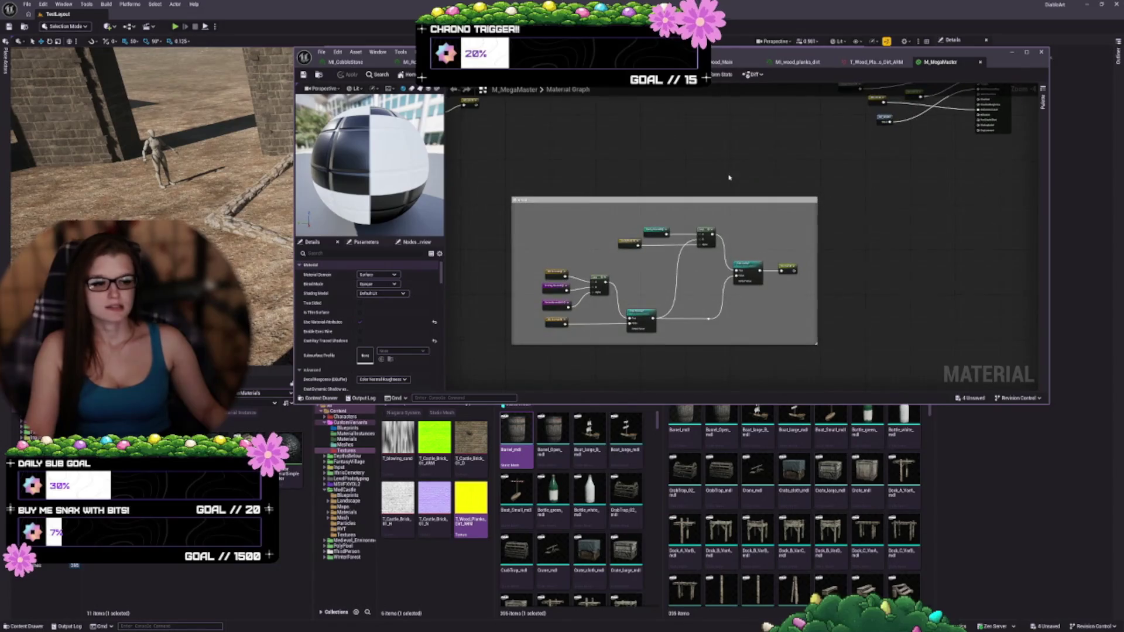
{"action": "left_click_drag", "start_coordinate": [560, 176], "coordinate": [626, 254]}
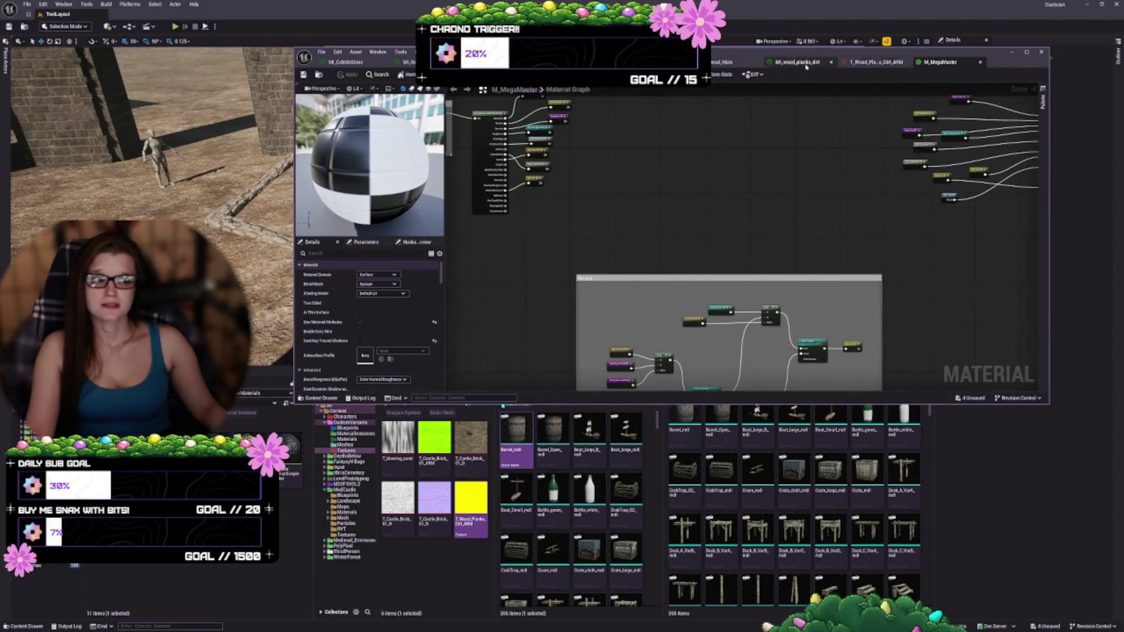
{"action": "left_click", "coordinate": [807, 63]}
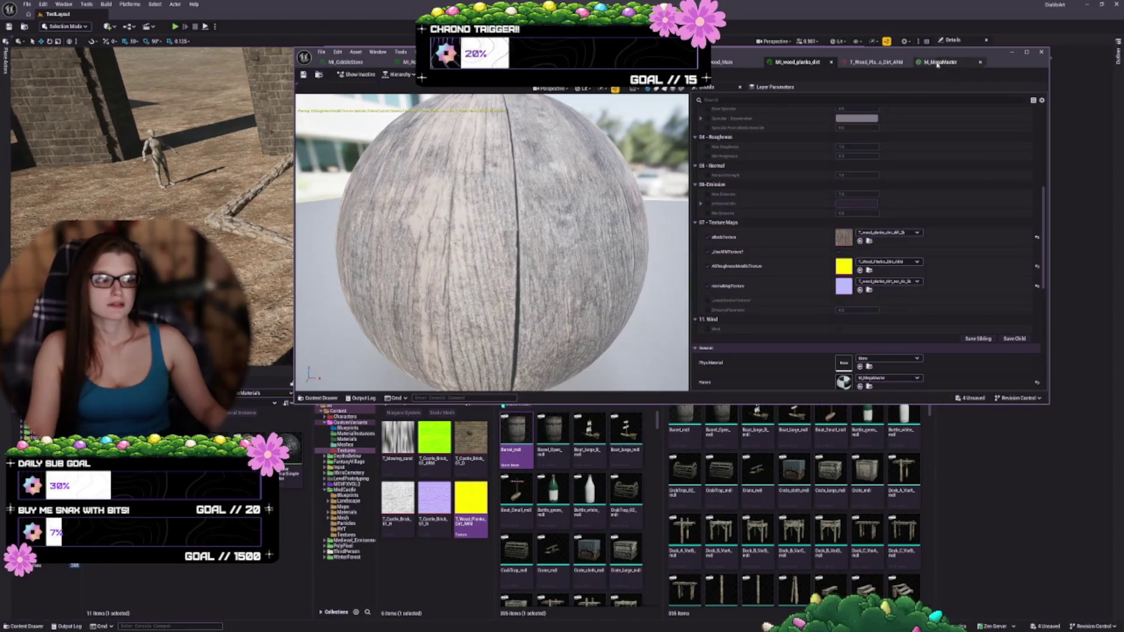
{"action": "left_click", "coordinate": [937, 63]}
{"action": "scroll", "coordinate": [655, 318], "scroll_direction": "up", "scroll_amount": 5}
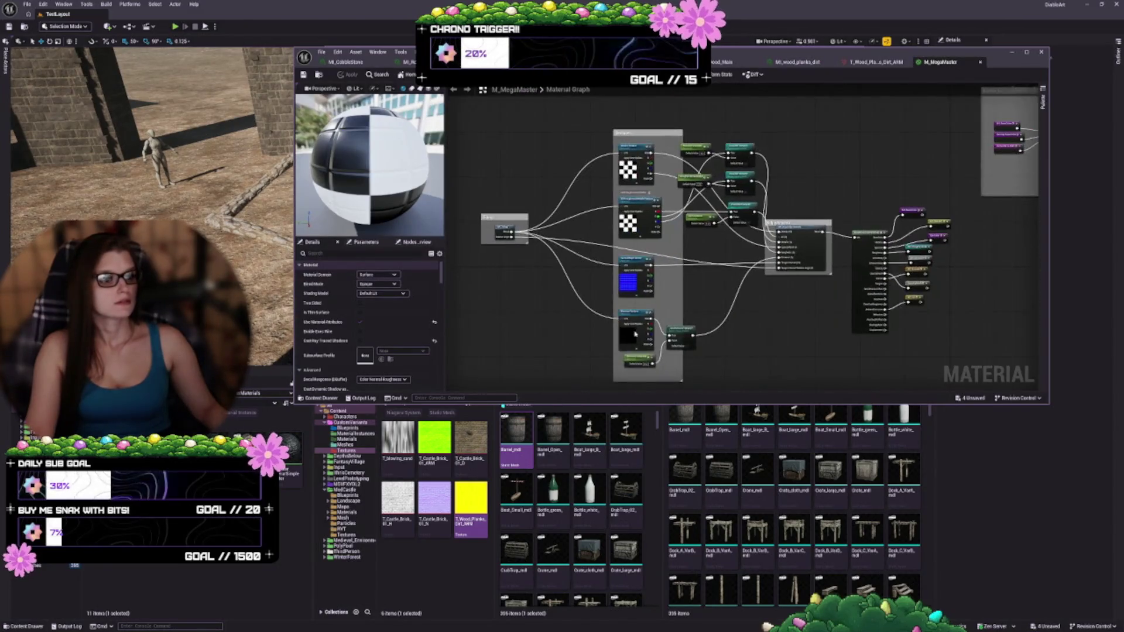
{"action": "scroll", "coordinate": [656, 337], "scroll_direction": "up", "scroll_amount": 2}
{"action": "scroll", "coordinate": [696, 354], "scroll_direction": "up", "scroll_amount": 3}
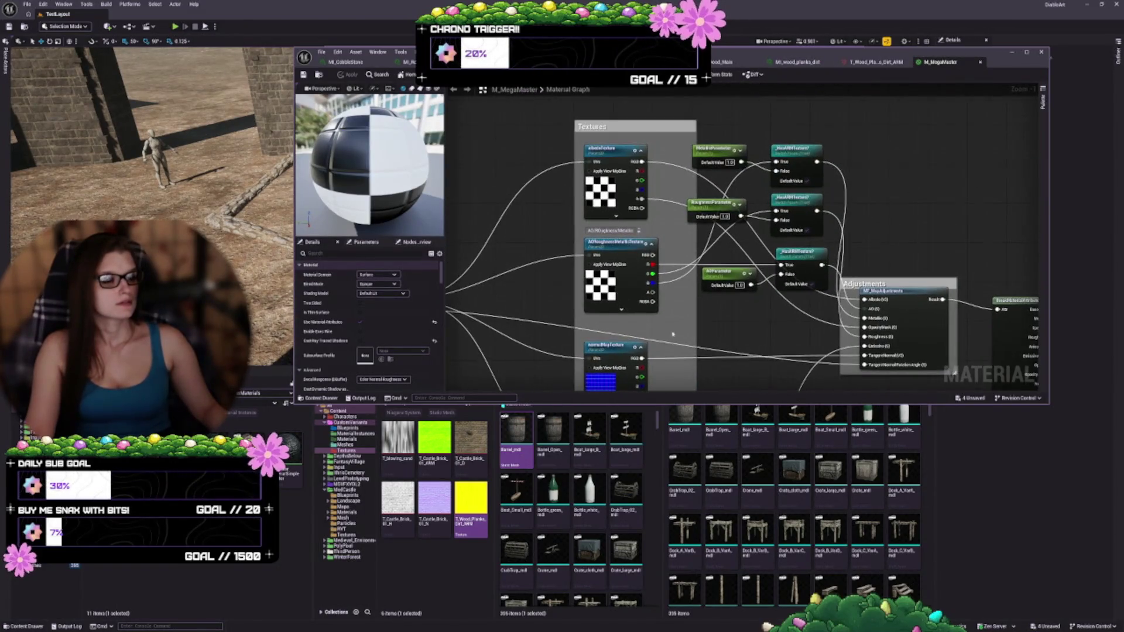
- Set the AORoughnessMetallicTexture parameter's default to DefaultTexture and save M_MegaMaster
{"action": "left_click", "coordinate": [632, 250]}
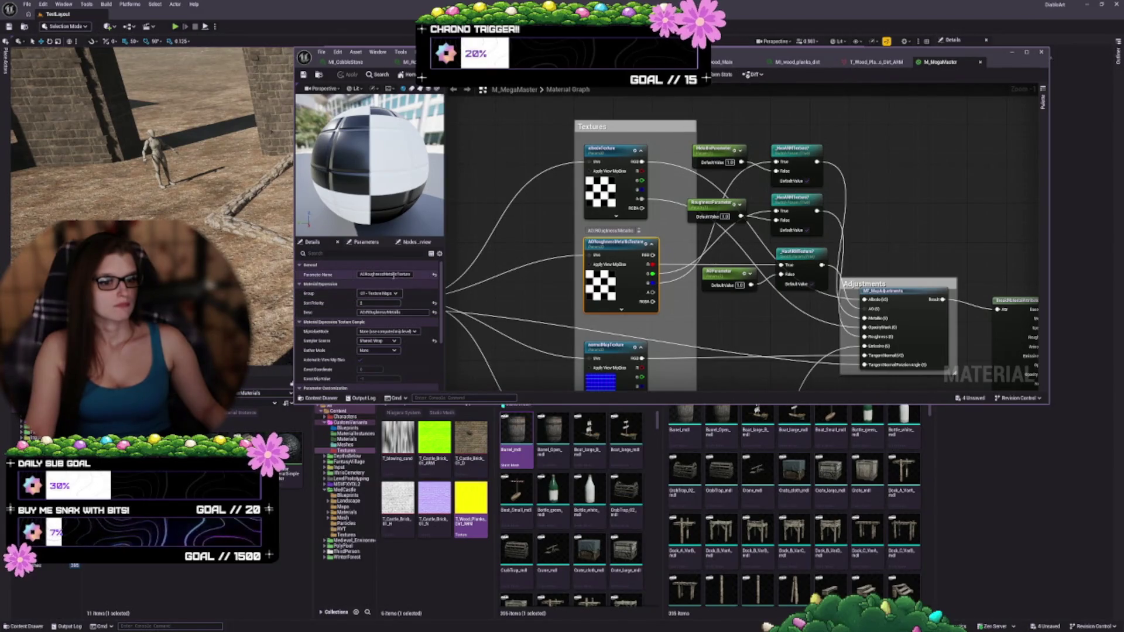
{"action": "scroll", "coordinate": [392, 293], "scroll_direction": "down", "scroll_amount": 1}
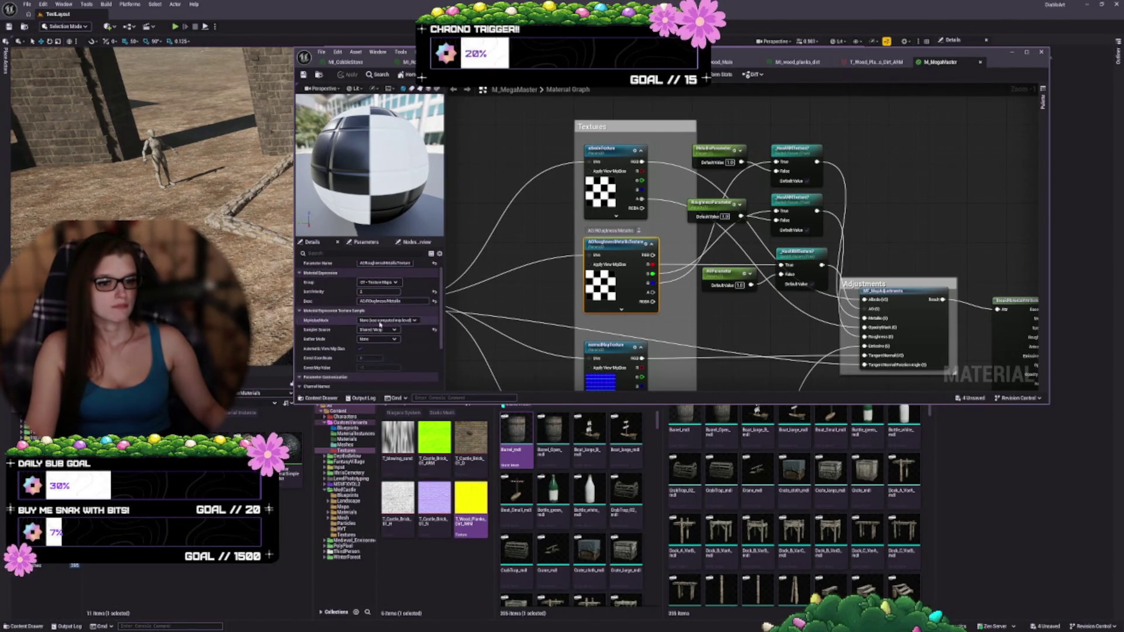
{"action": "scroll", "coordinate": [381, 334], "scroll_direction": "down", "scroll_amount": 1}
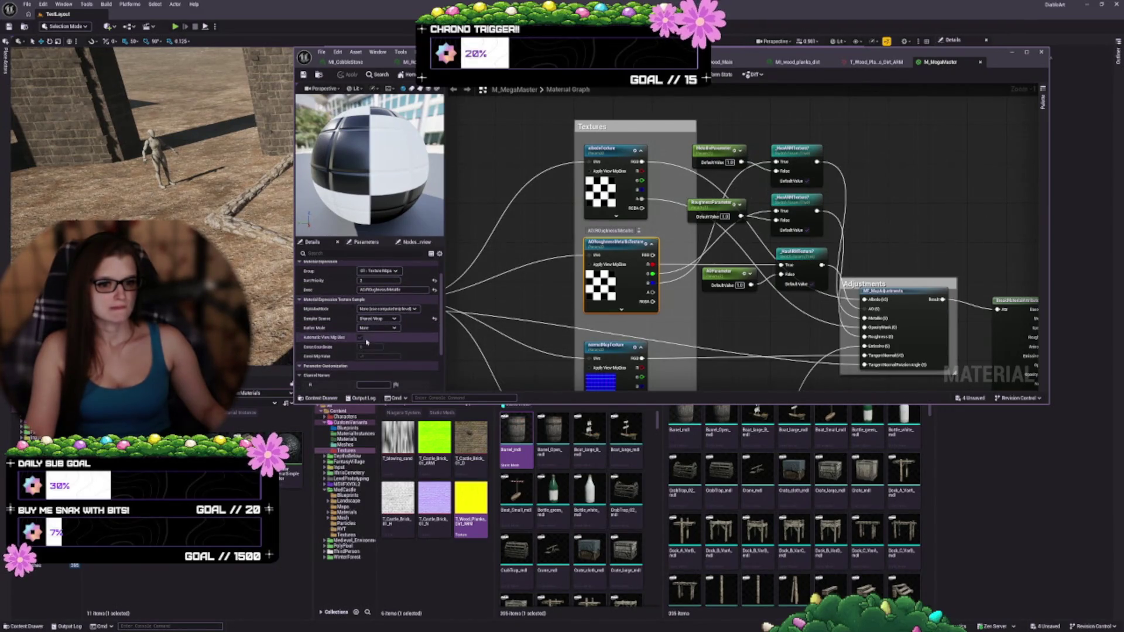
{"action": "scroll", "coordinate": [386, 340], "scroll_direction": "down", "scroll_amount": 2}
{"action": "scroll", "coordinate": [408, 347], "scroll_direction": "down", "scroll_amount": 5}
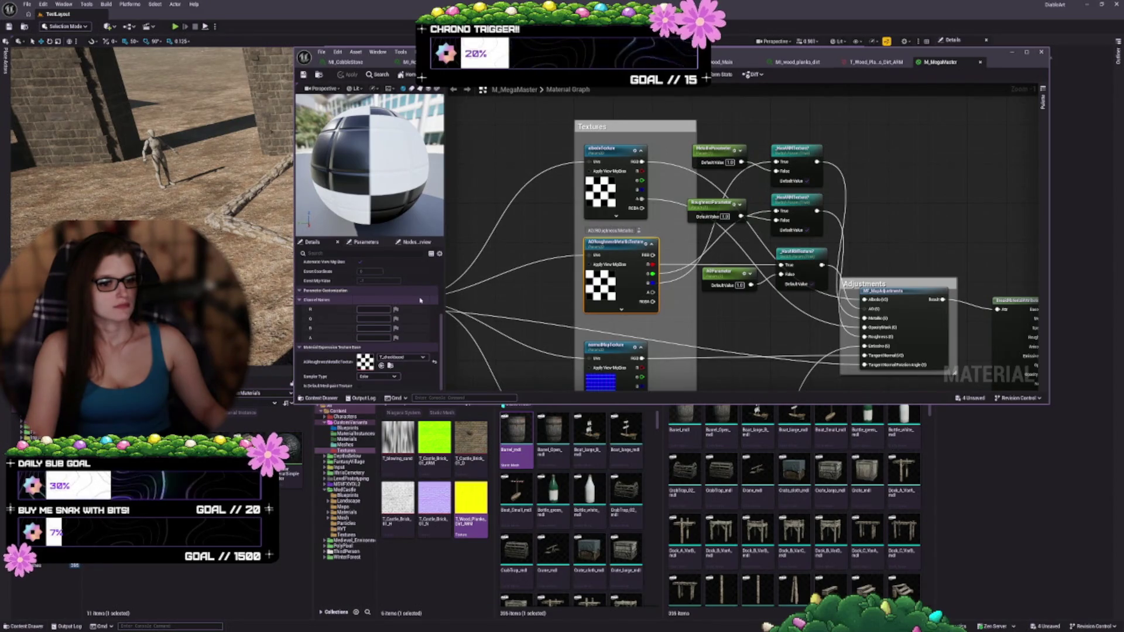
{"action": "left_click", "coordinate": [434, 363]}
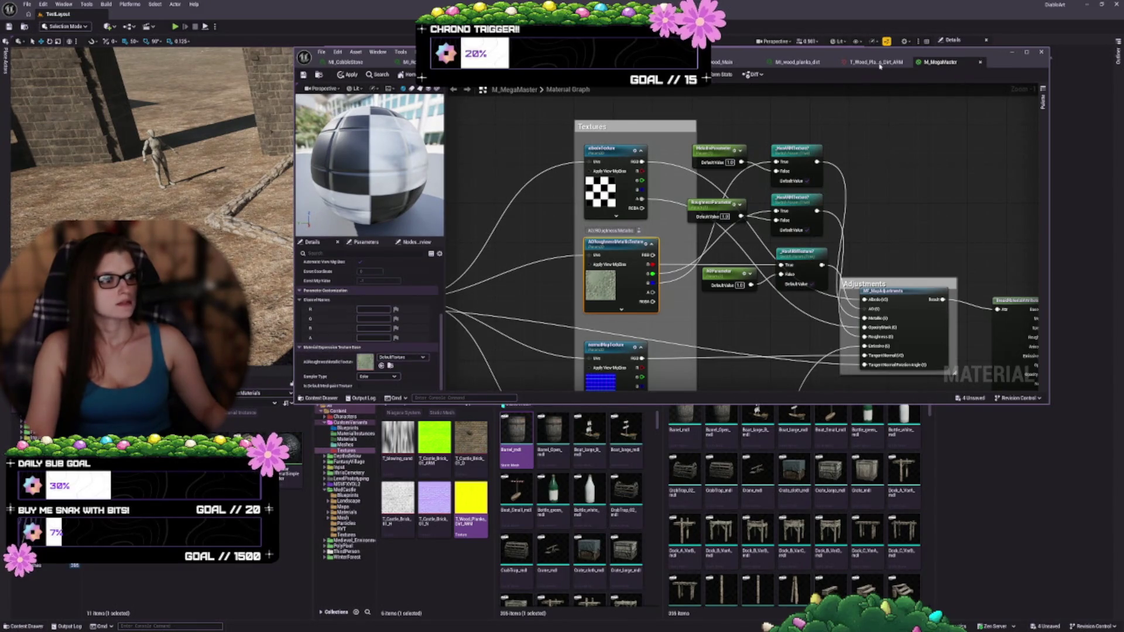
{"action": "key", "text": "ctrl+s"}
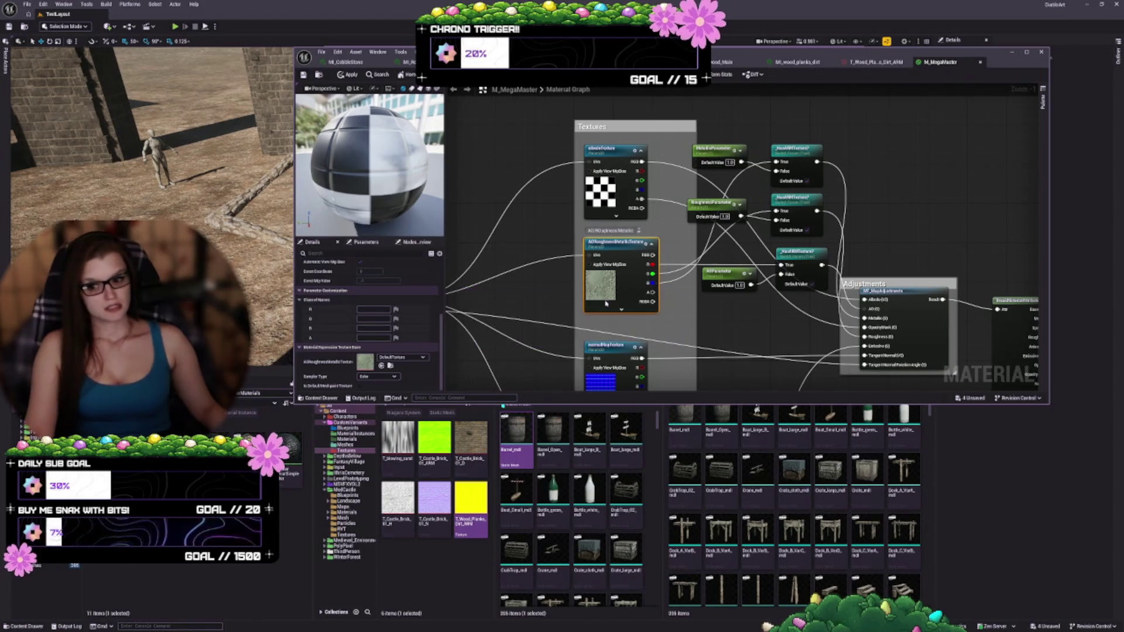
{"action": "left_click", "coordinate": [793, 61]}
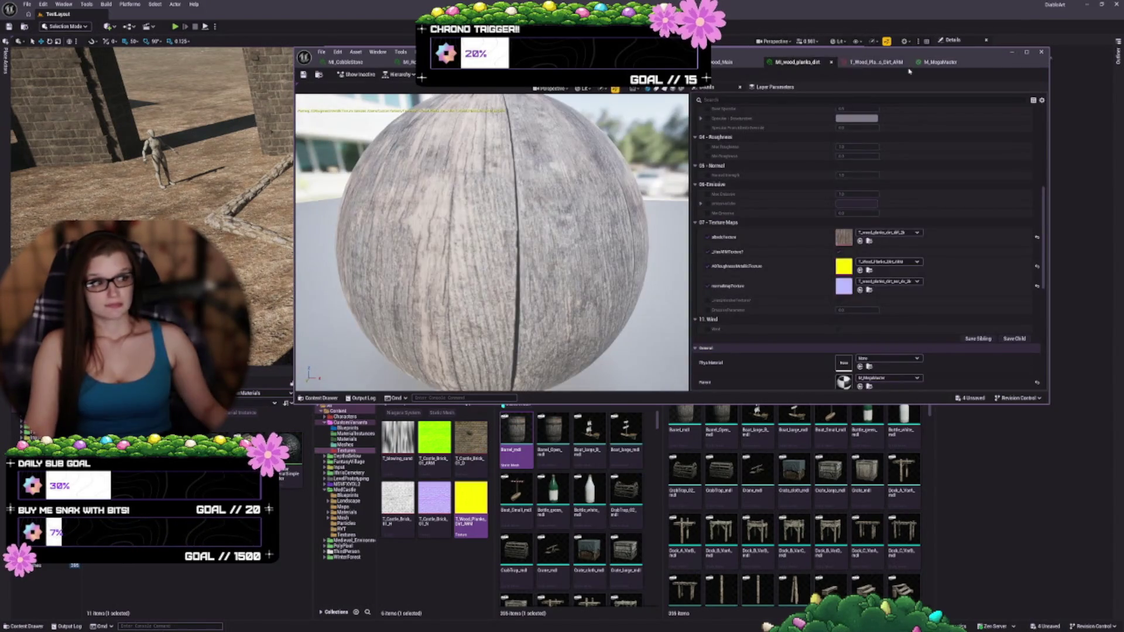
{"action": "left_click", "coordinate": [937, 62]}
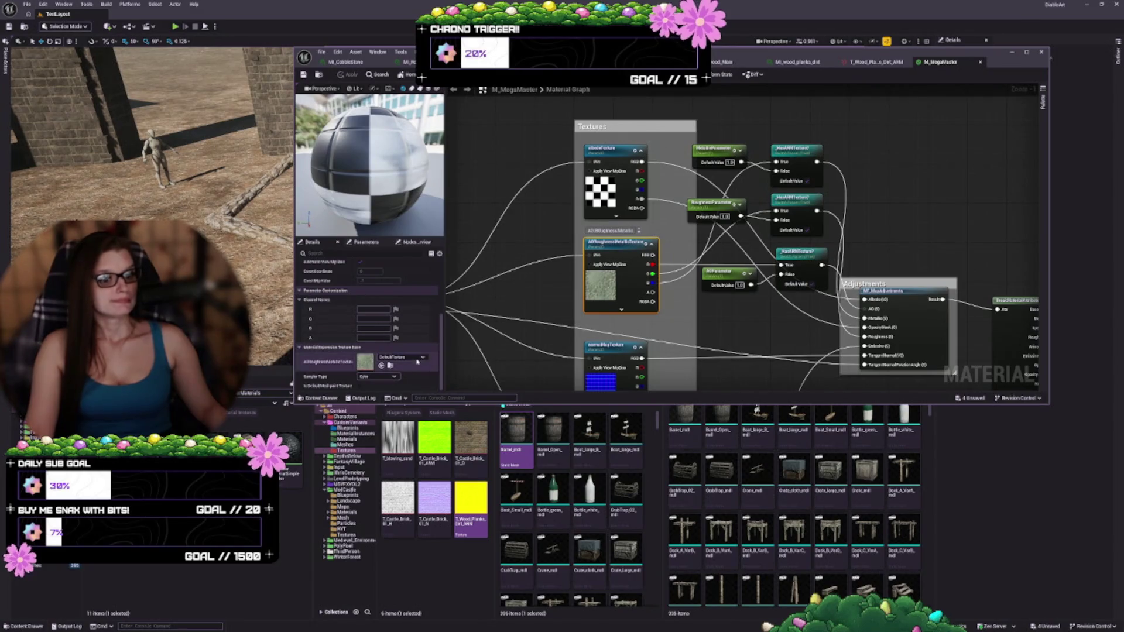
{"action": "left_click_drag", "start_coordinate": [683, 349], "coordinate": [676, 316]}
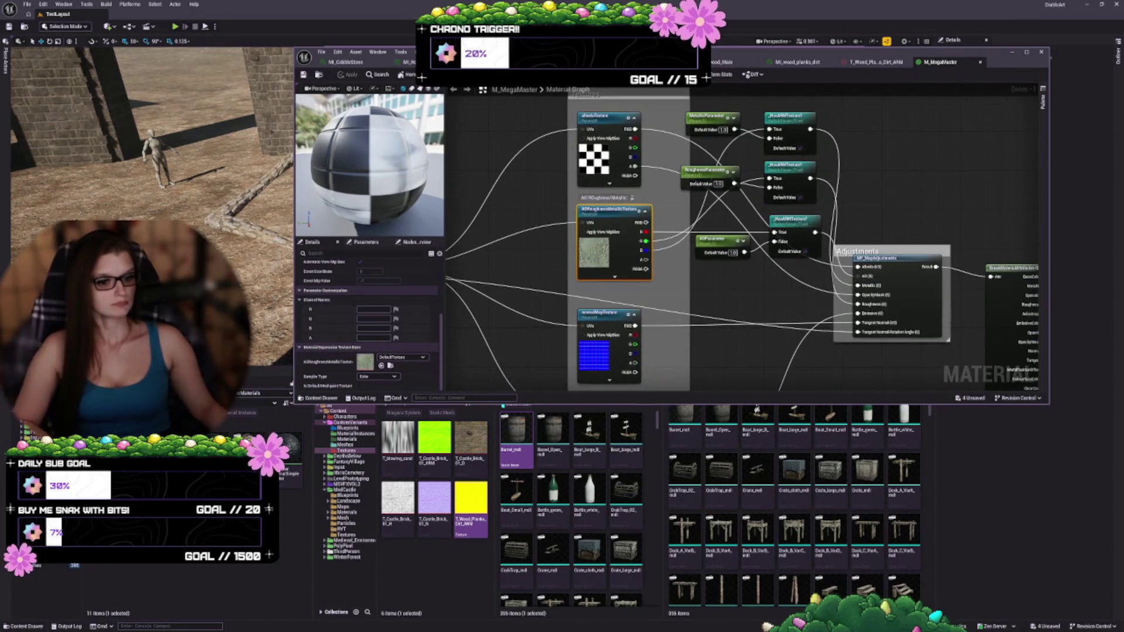
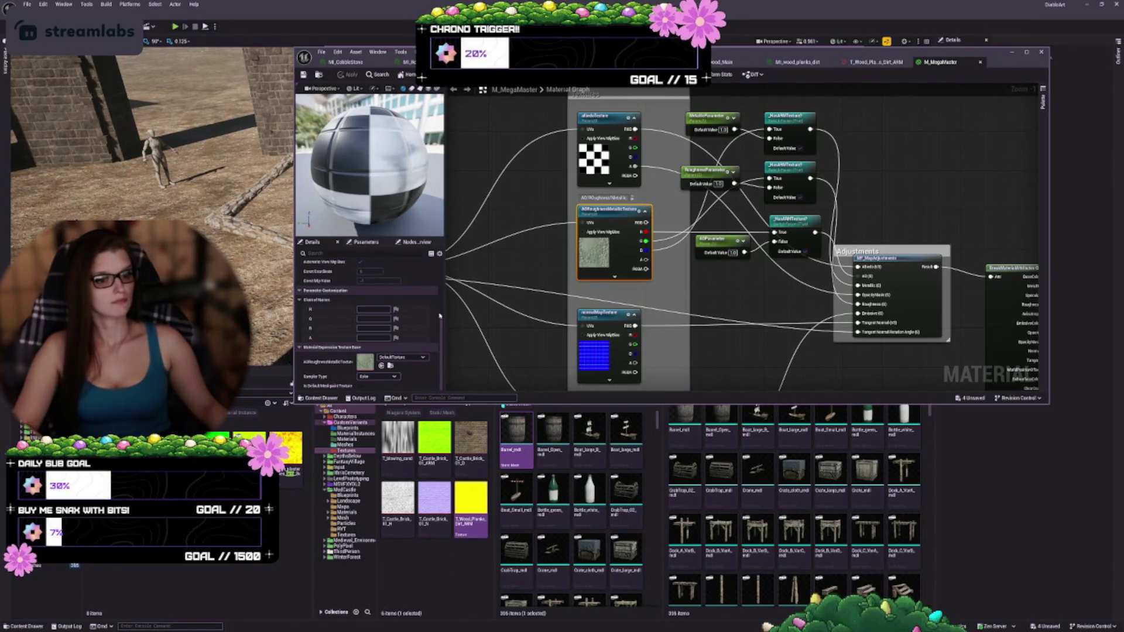
- Assign T_Wood_Planks_Dirt_ARM to the texture parameter and try the Masks sampler type
{"action": "left_click", "coordinate": [382, 366]}
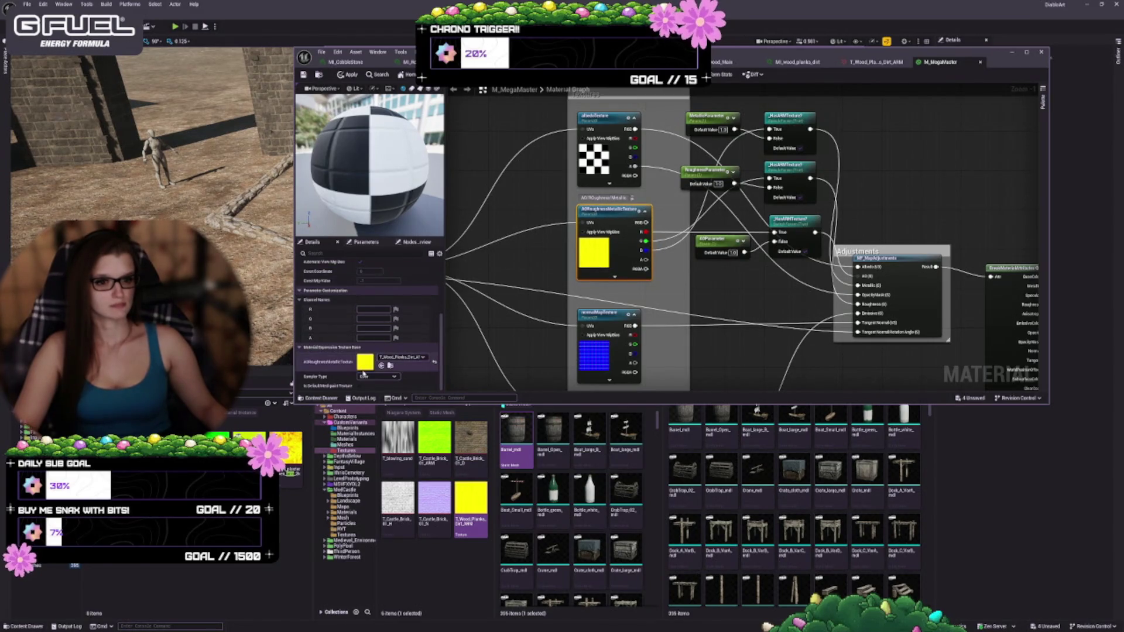
{"action": "left_click", "coordinate": [377, 377]}
{"action": "left_click", "coordinate": [373, 410]}
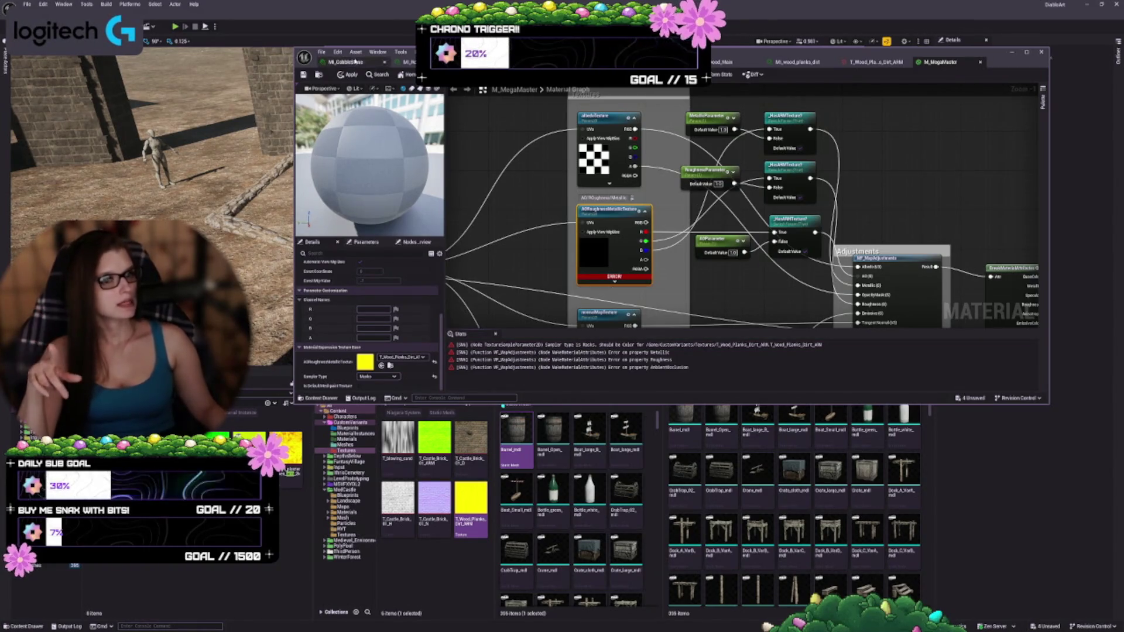
{"action": "left_click", "coordinate": [875, 61]}
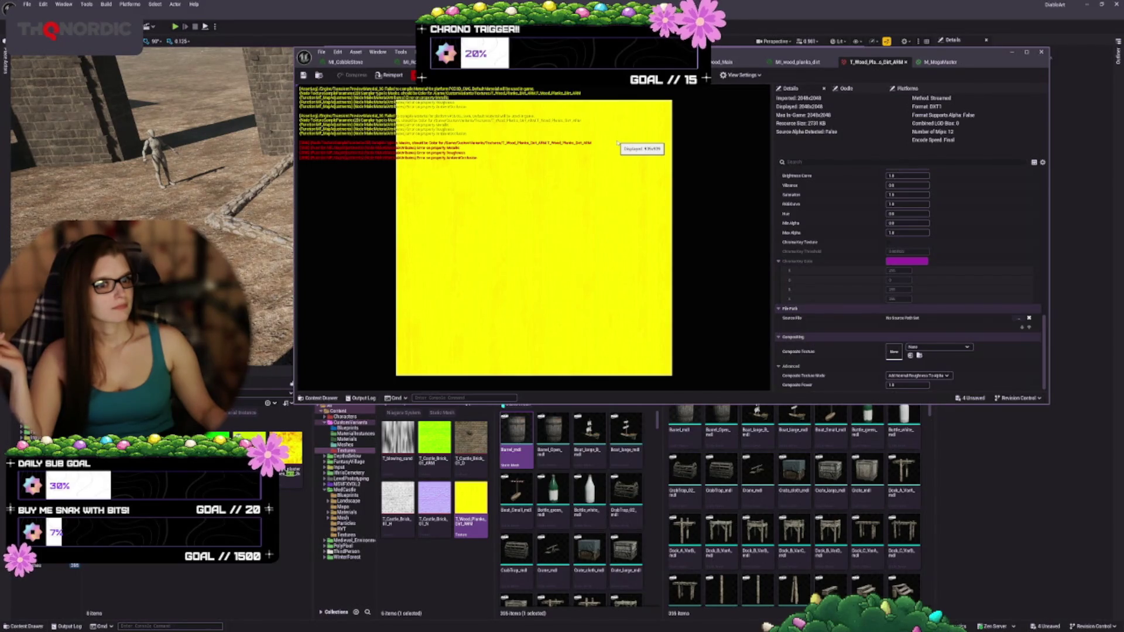
{"action": "left_click", "coordinate": [941, 62]}
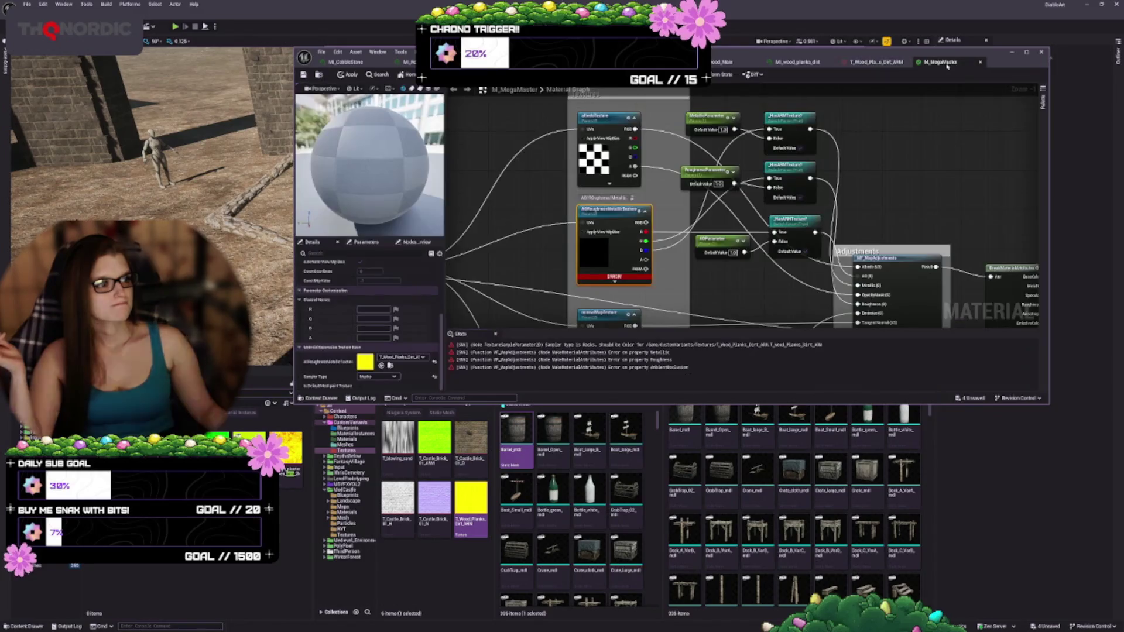
- Set the sampler type back to Color, apply M_MegaMaster, and open MI_wood_planks_dirt
{"action": "left_click", "coordinate": [367, 377]}
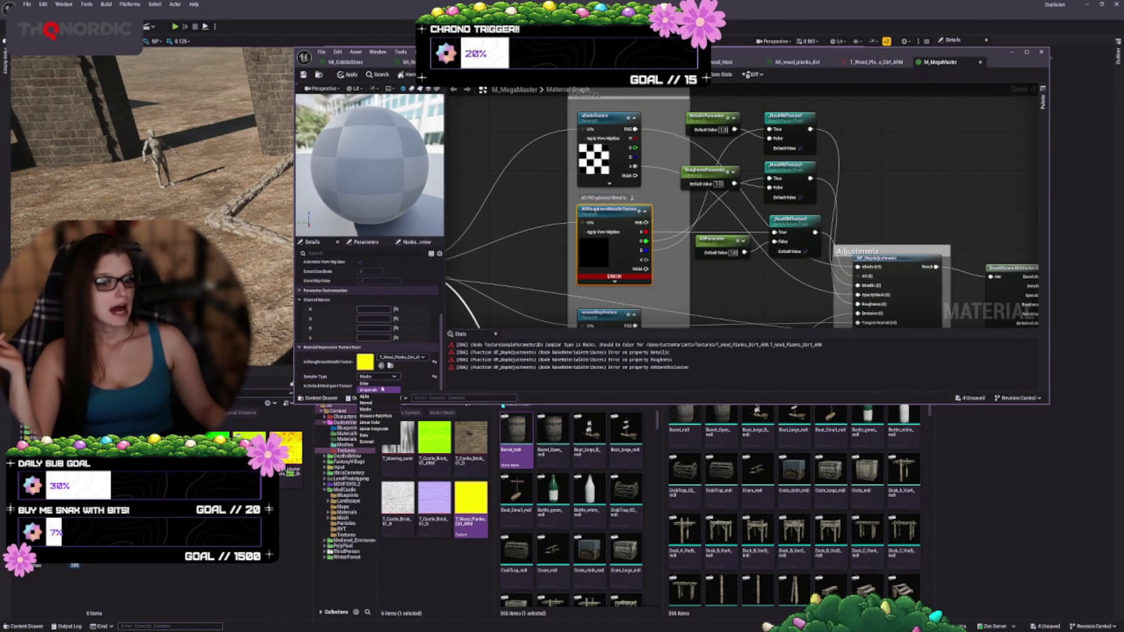
{"action": "left_click", "coordinate": [368, 383]}
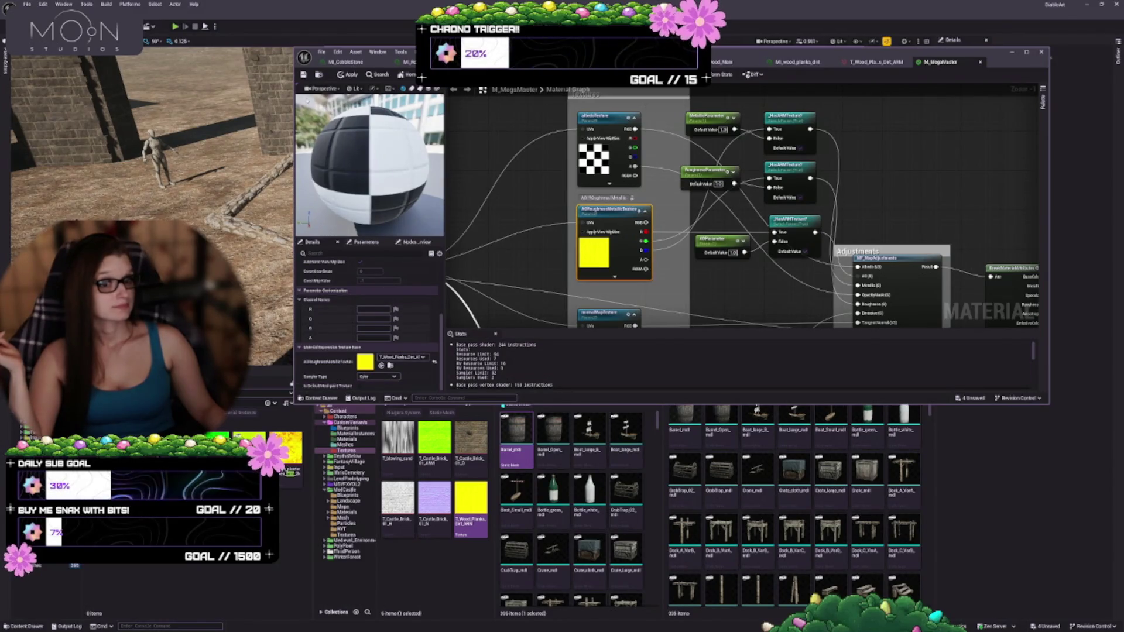
{"action": "left_click", "coordinate": [348, 74]}
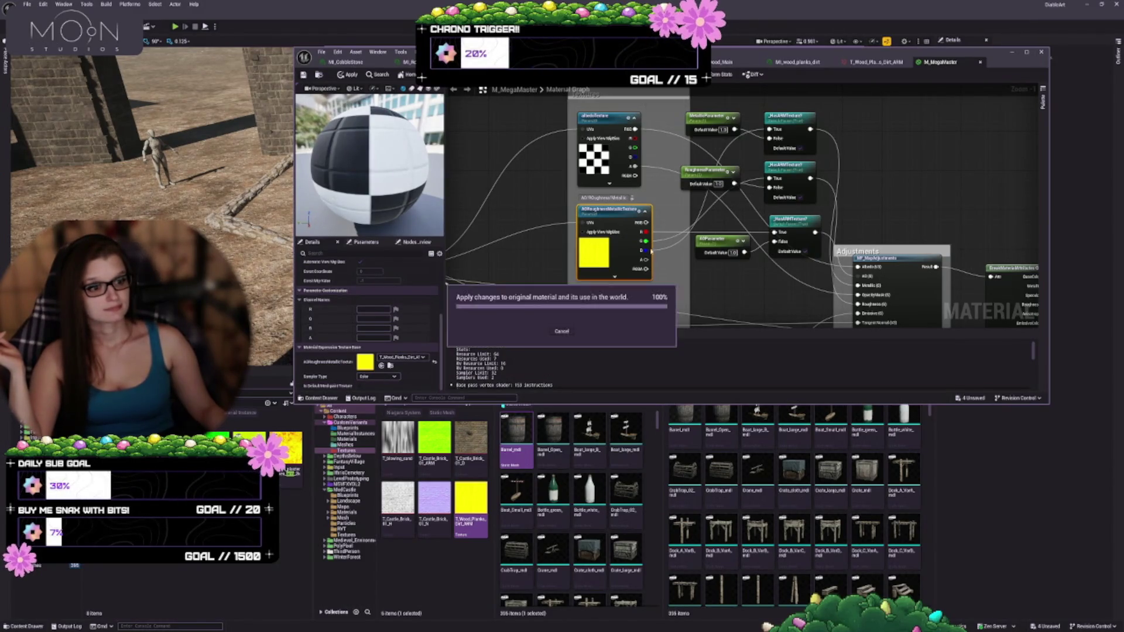
{"action": "left_click", "coordinate": [811, 62]}
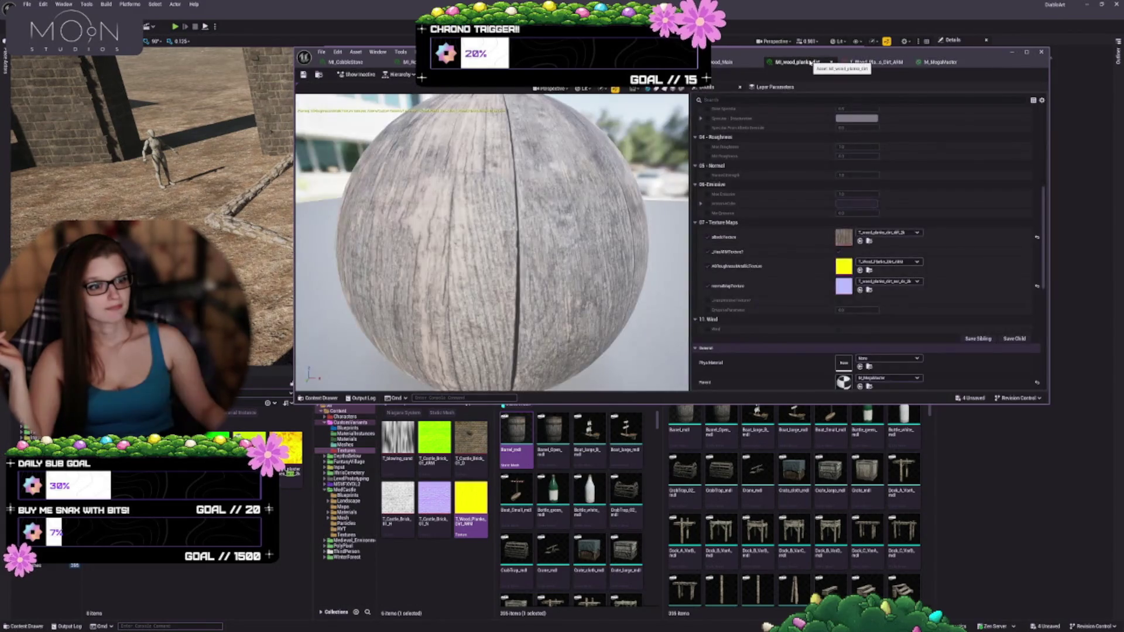
- Orbit the wood planks preview sphere from above, then view the T_Wood_Planks_Dirt_ARM texture
{"action": "mouse_move", "coordinate": [299, 119]}
{"action": "left_mouse_down"}
{"action": "mouse_move", "coordinate": [306, 217]}
{"action": "mouse_move", "coordinate": [305, 170]}
{"action": "mouse_move", "coordinate": [306, 205]}
{"action": "left_mouse_up"}
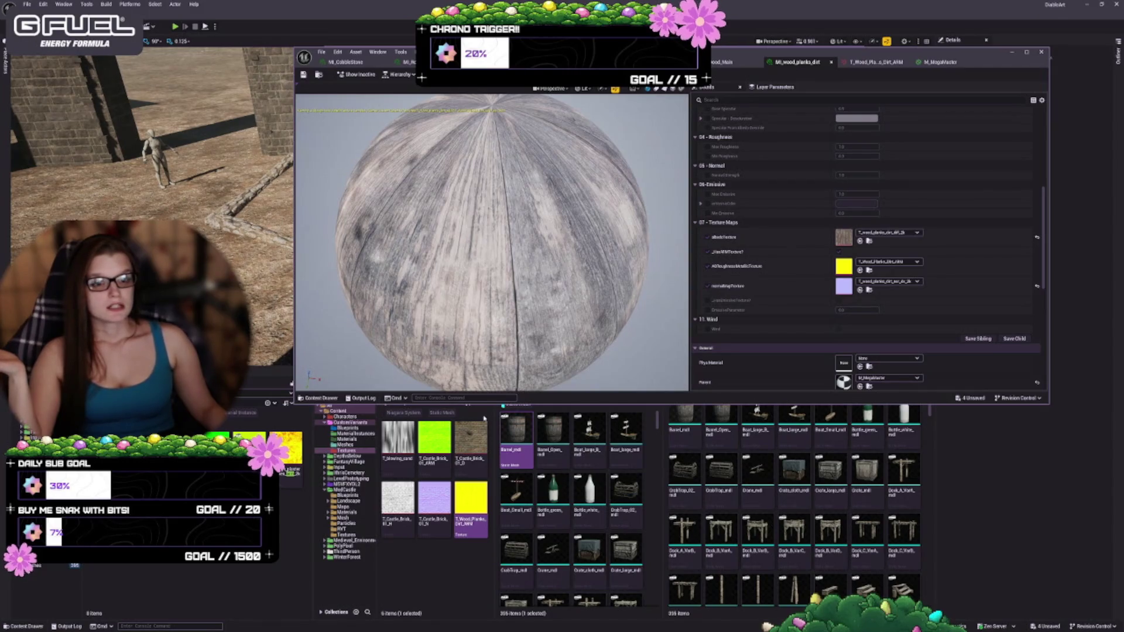
{"action": "left_click", "coordinate": [877, 63]}
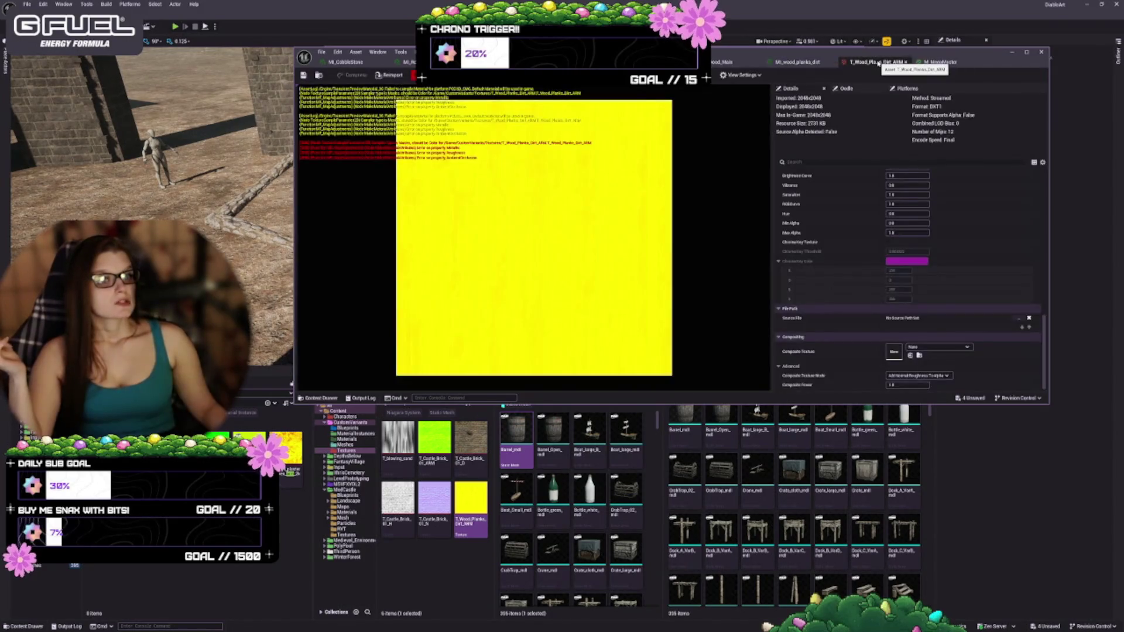
- Review the ARM texture's mip generation and texture group options, leaving mip generation from texture group and World unchanged
{"action": "scroll", "coordinate": [845, 237], "scroll_direction": "up", "scroll_amount": 15}
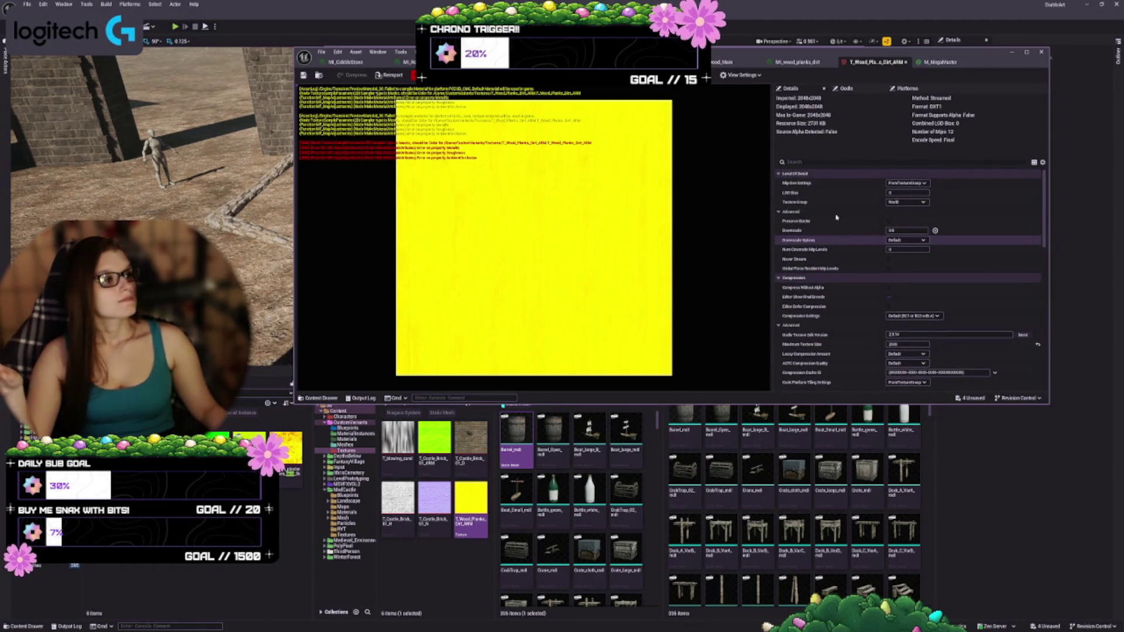
{"action": "left_click", "coordinate": [906, 184]}
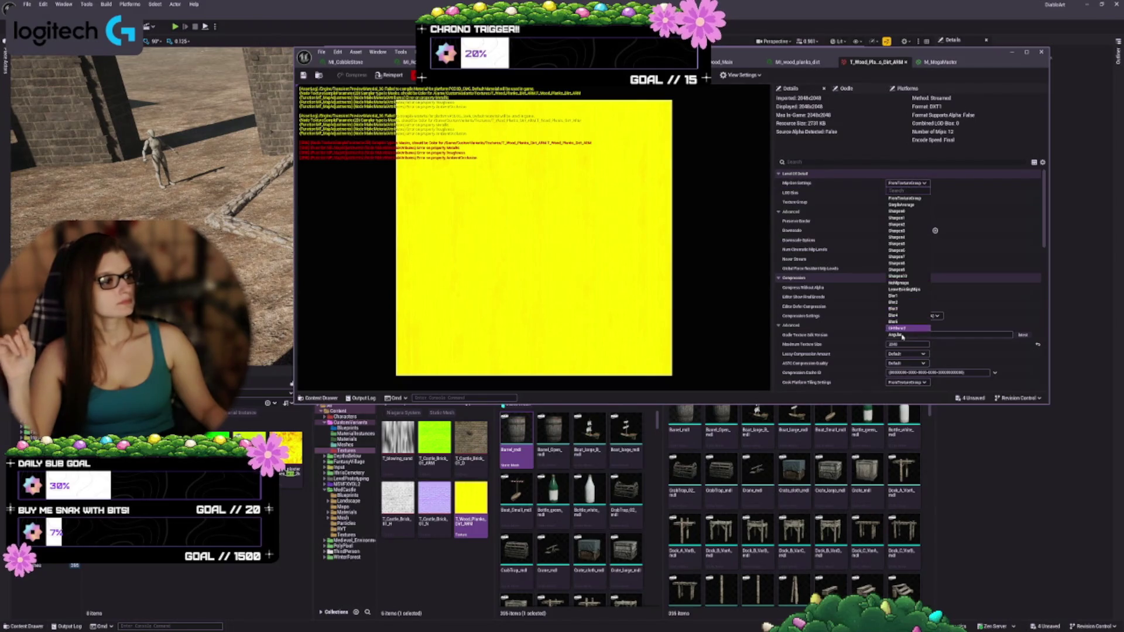
{"action": "left_click", "coordinate": [906, 198]}
{"action": "left_click", "coordinate": [895, 201]}
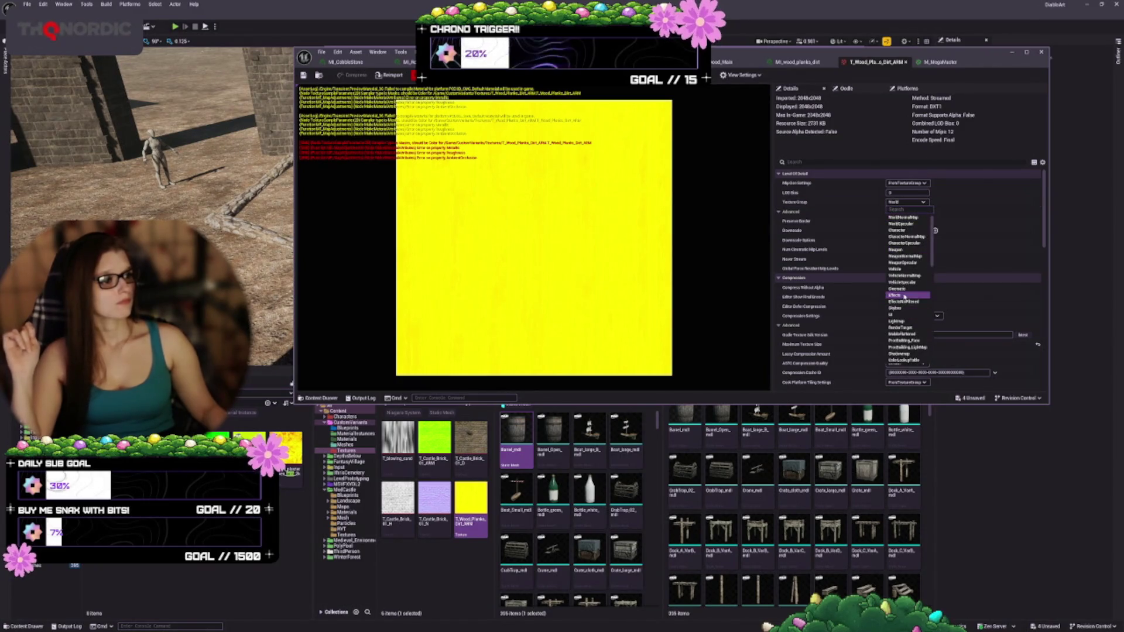
{"action": "key", "text": "Escape"}
{"action": "left_click", "coordinate": [903, 202]}
{"action": "key", "text": "Escape"}
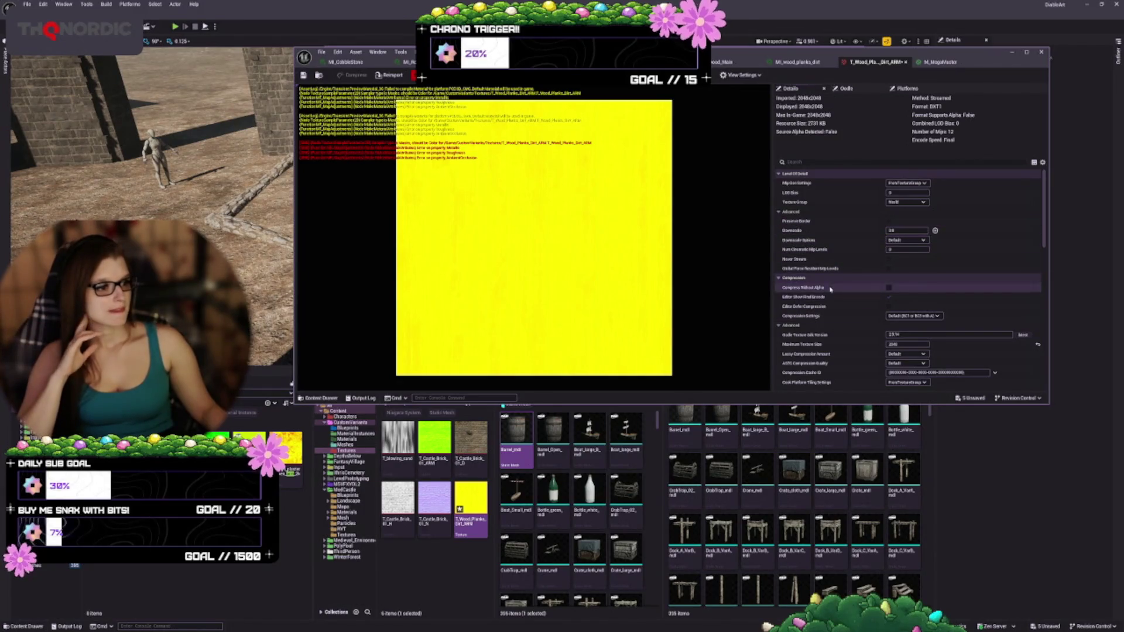
- Scroll through the texture properties and show its Oodle encoding settings
{"action": "scroll", "coordinate": [830, 289], "scroll_direction": "down", "scroll_amount": 3}
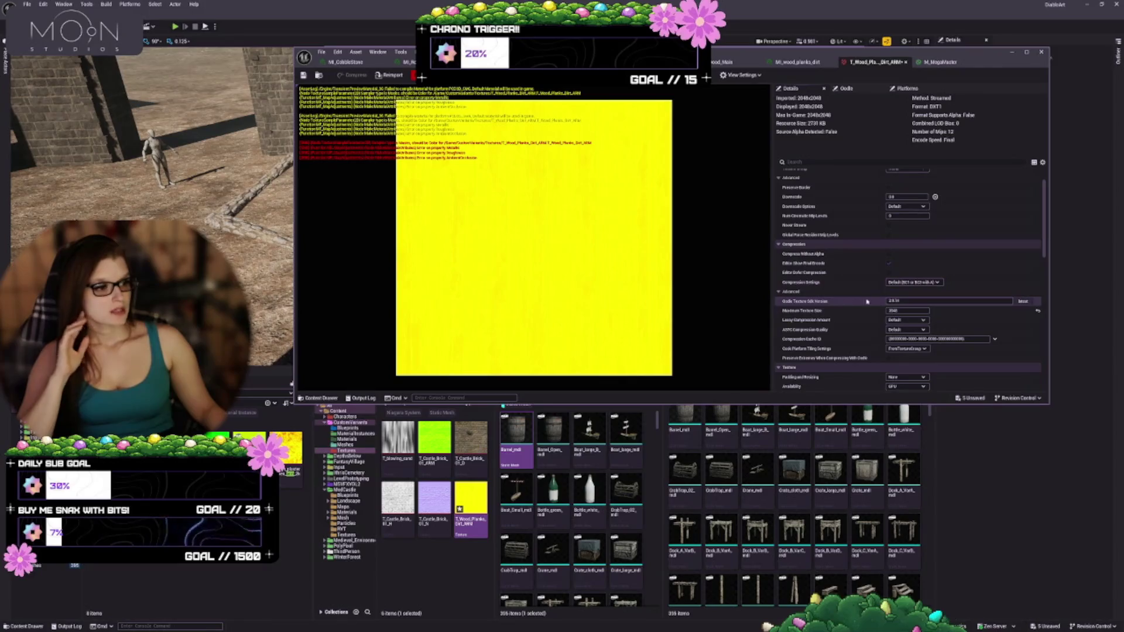
{"action": "scroll", "coordinate": [831, 305], "scroll_direction": "down", "scroll_amount": 3}
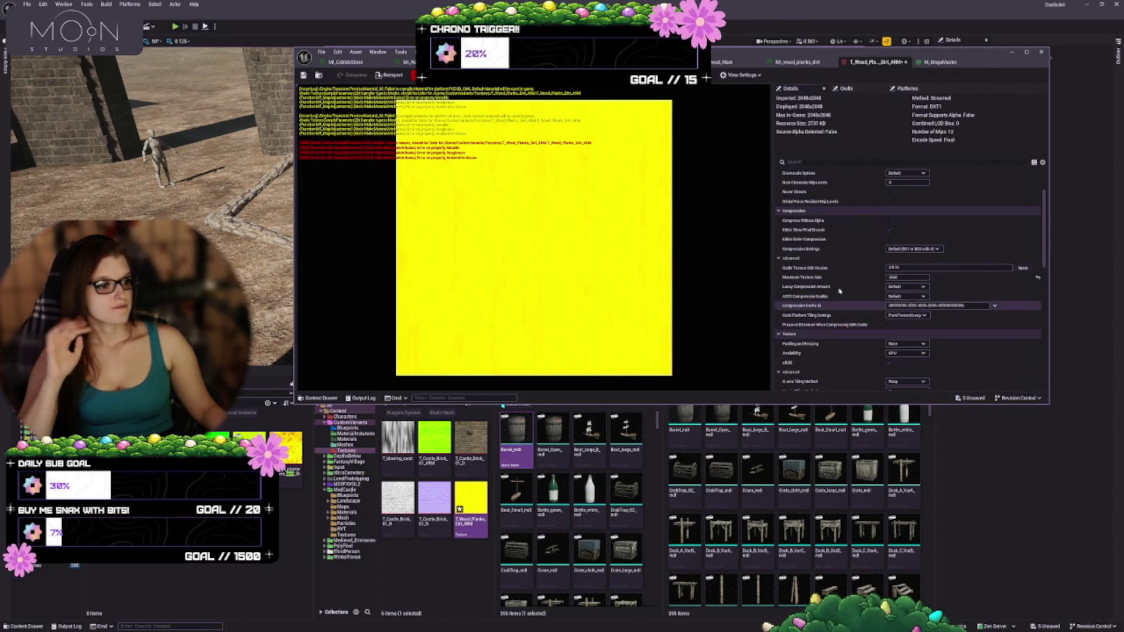
{"action": "scroll", "coordinate": [830, 307], "scroll_direction": "down", "scroll_amount": 4}
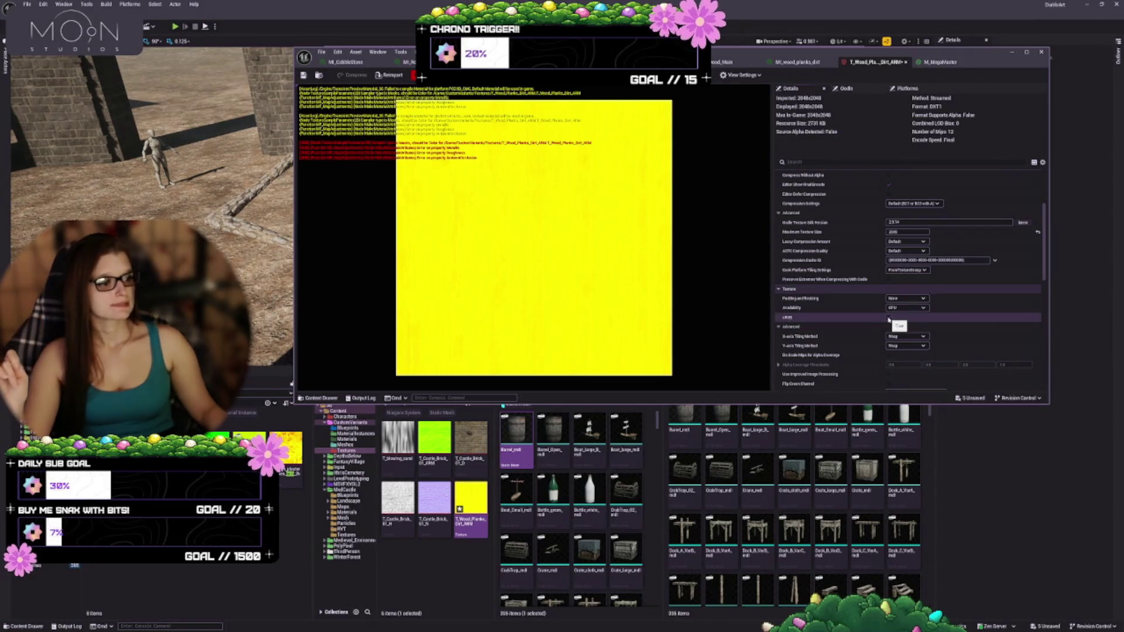
{"action": "mouse_move", "coordinate": [787, 318]}
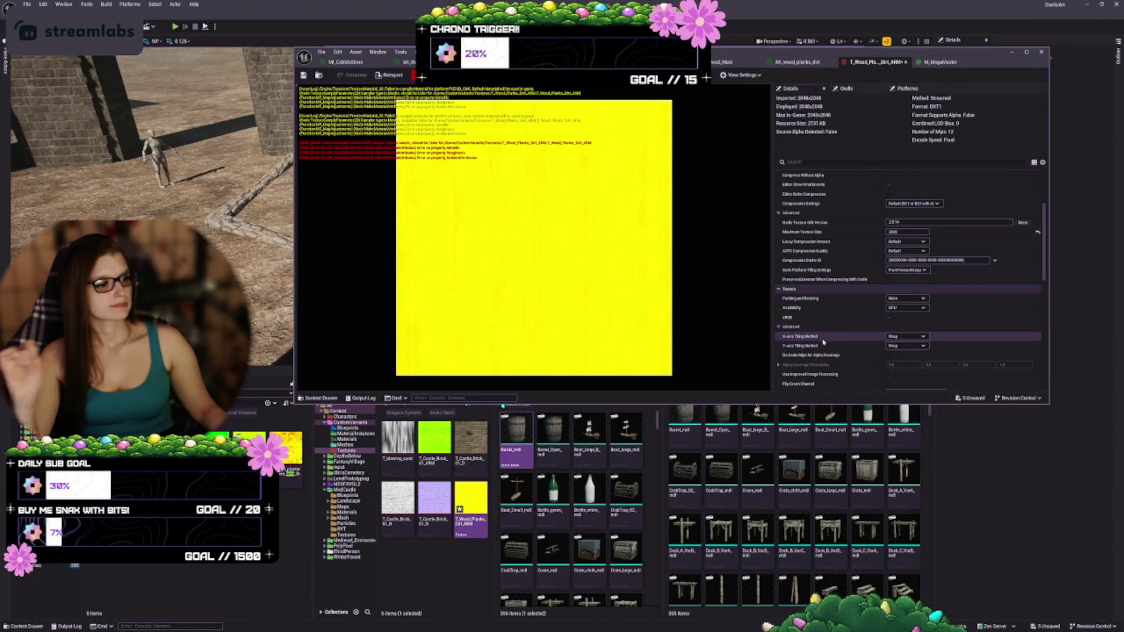
{"action": "scroll", "coordinate": [819, 328], "scroll_direction": "down", "scroll_amount": 4}
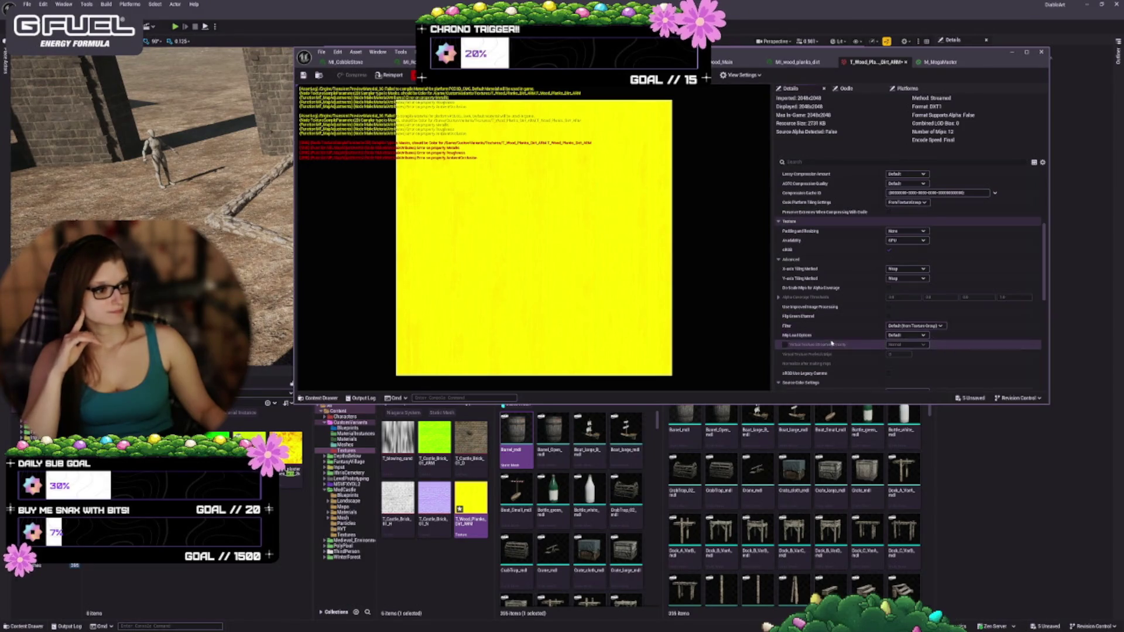
{"action": "scroll", "coordinate": [825, 327], "scroll_direction": "down", "scroll_amount": 3}
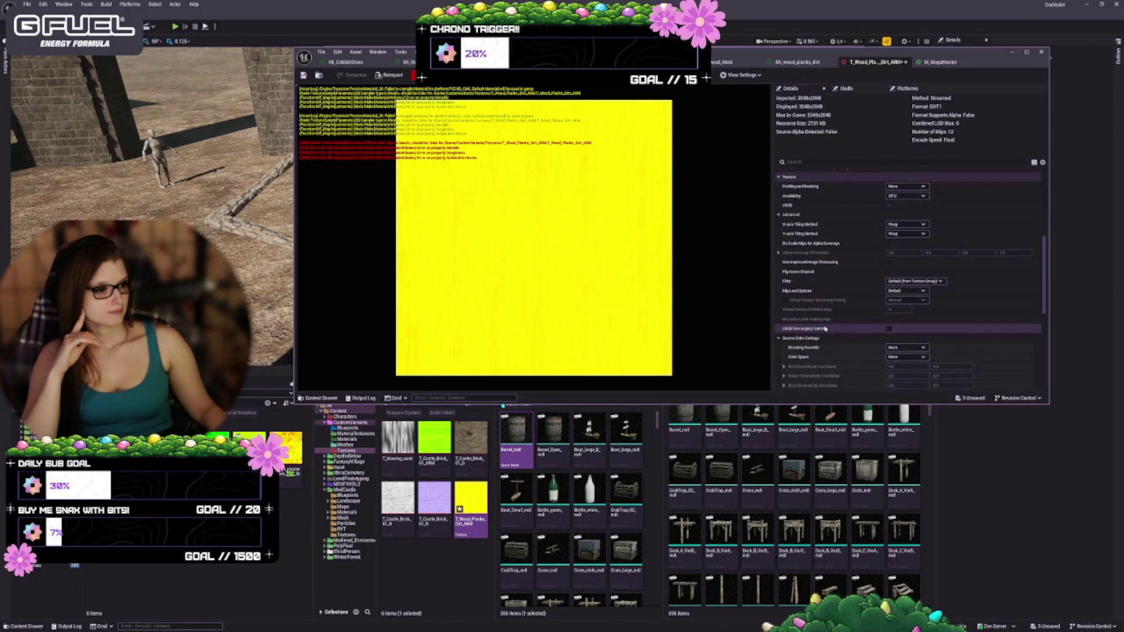
{"action": "scroll", "coordinate": [831, 335], "scroll_direction": "down", "scroll_amount": 1}
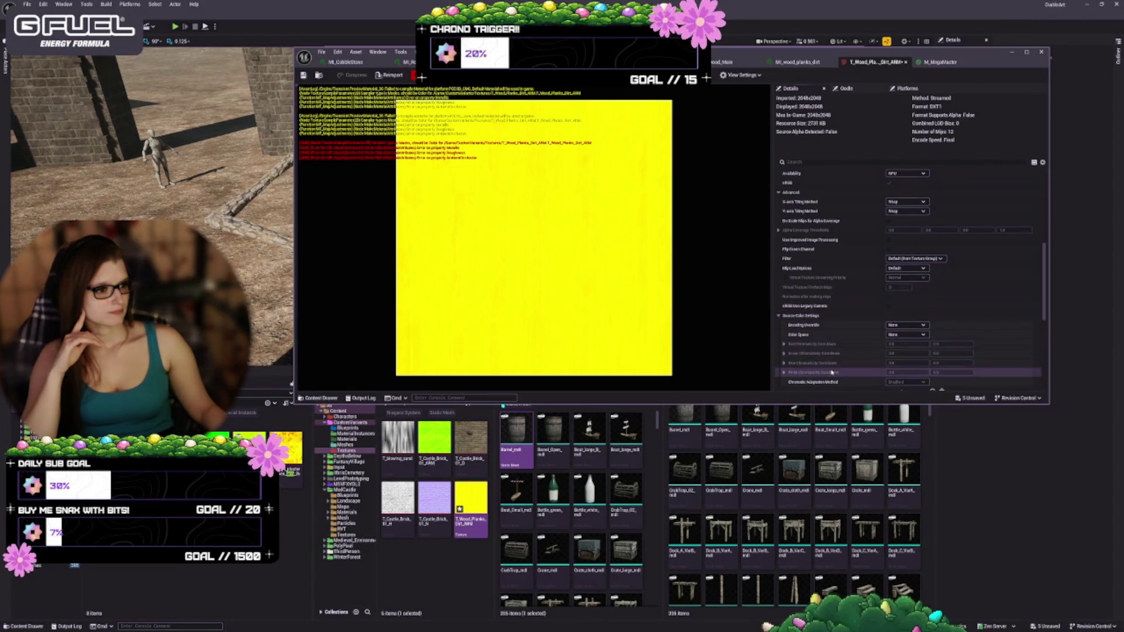
{"action": "scroll", "coordinate": [831, 372], "scroll_direction": "down", "scroll_amount": 3}
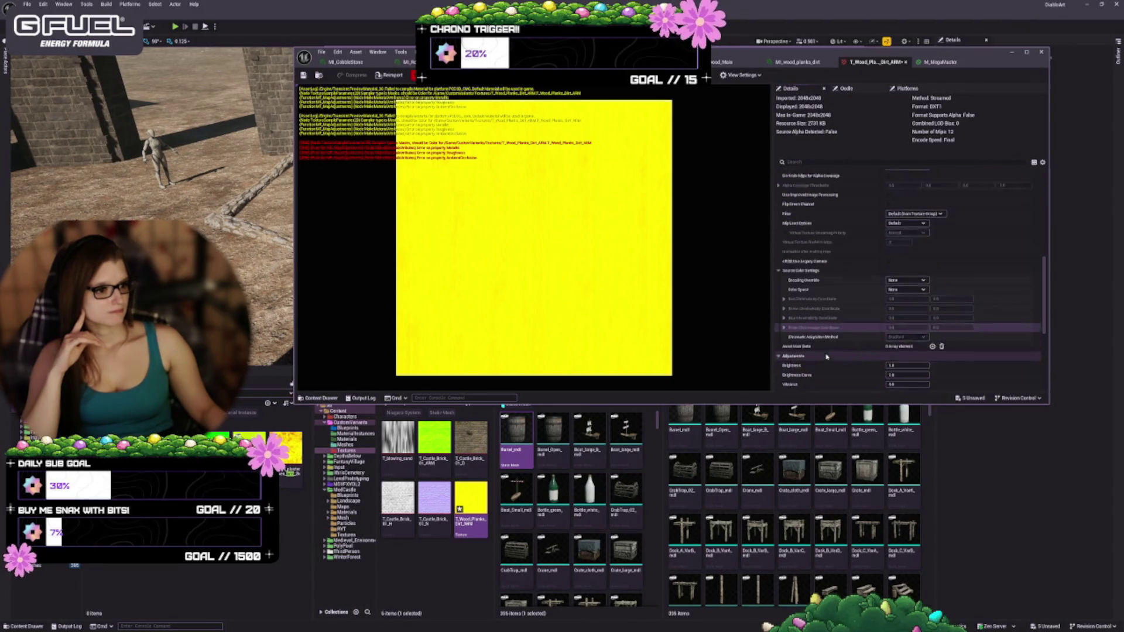
{"action": "scroll", "coordinate": [831, 345], "scroll_direction": "down", "scroll_amount": 5}
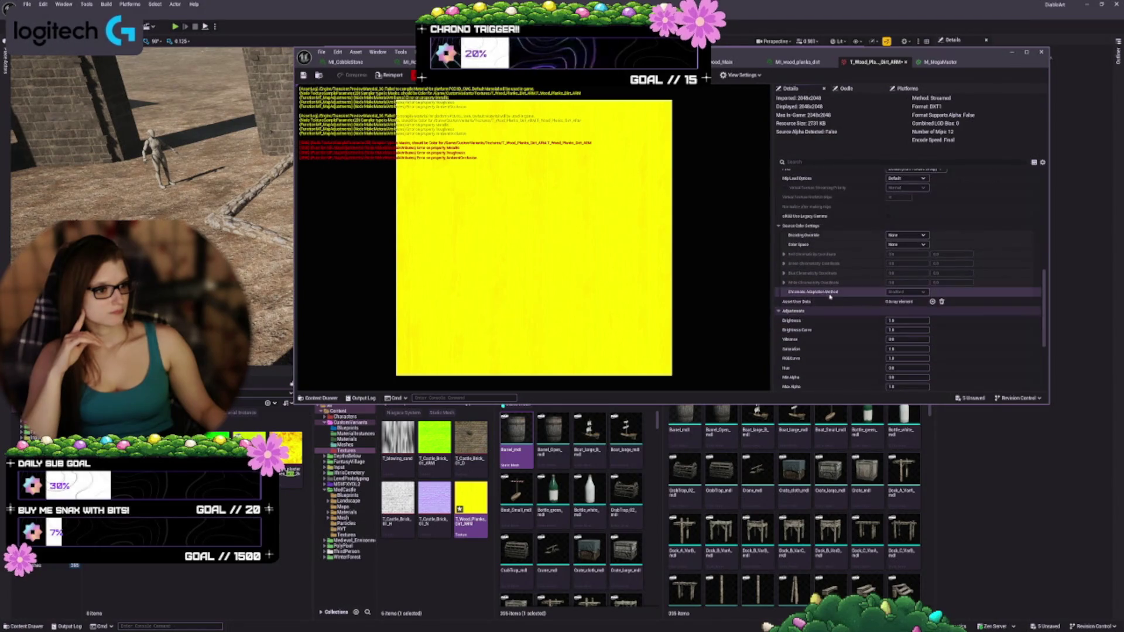
{"action": "scroll", "coordinate": [825, 358], "scroll_direction": "down", "scroll_amount": 5}
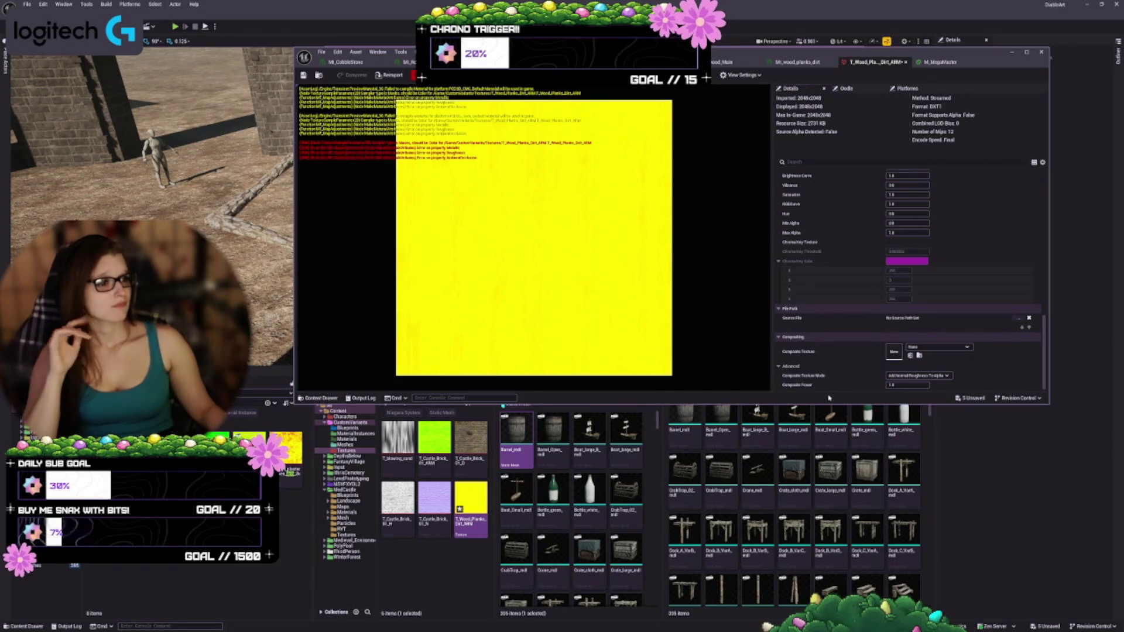
{"action": "left_click", "coordinate": [846, 89]}
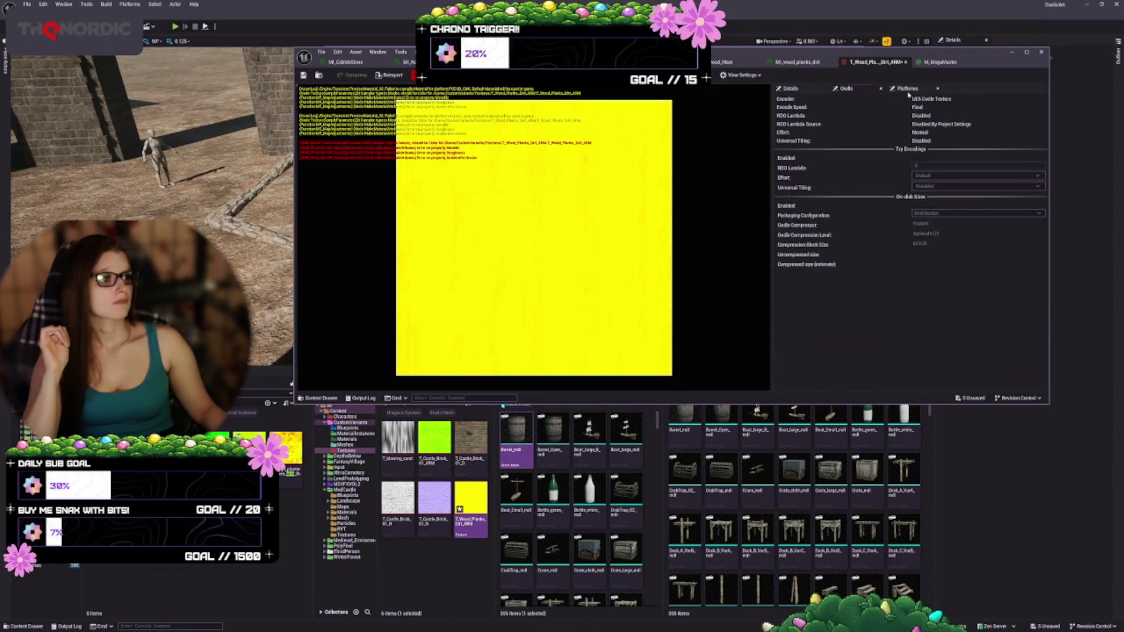
- Check the ARM texture's Platforms and Details properties, then return to the M_MegaMaster graph
{"action": "left_click", "coordinate": [906, 90]}
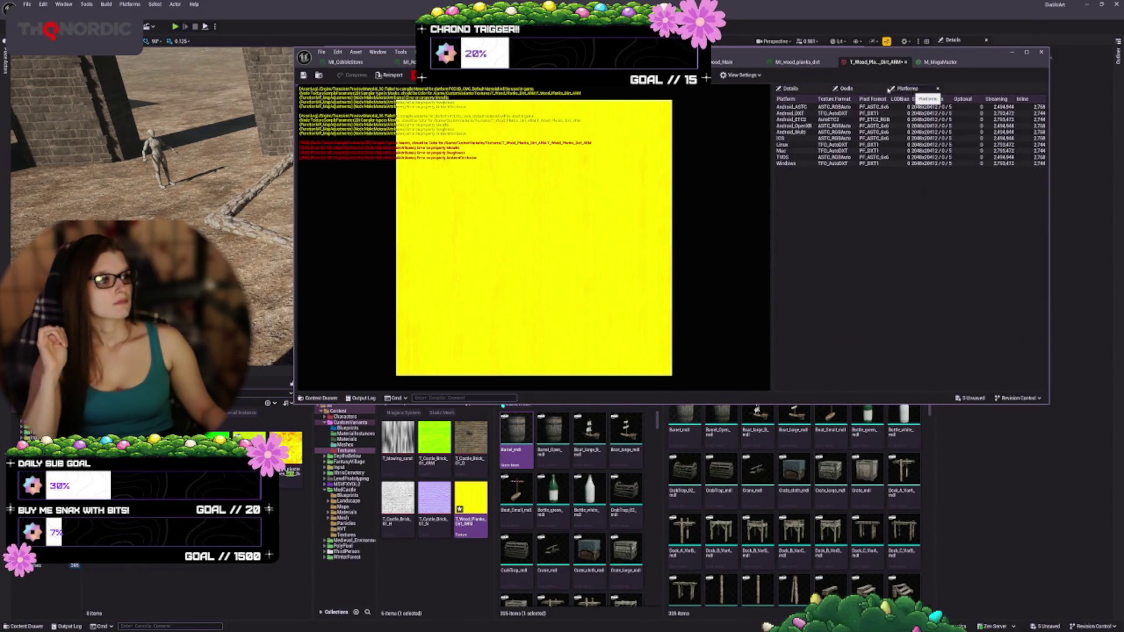
{"action": "left_click", "coordinate": [791, 88]}
{"action": "scroll", "coordinate": [1033, 258], "scroll_direction": "up", "scroll_amount": 2}
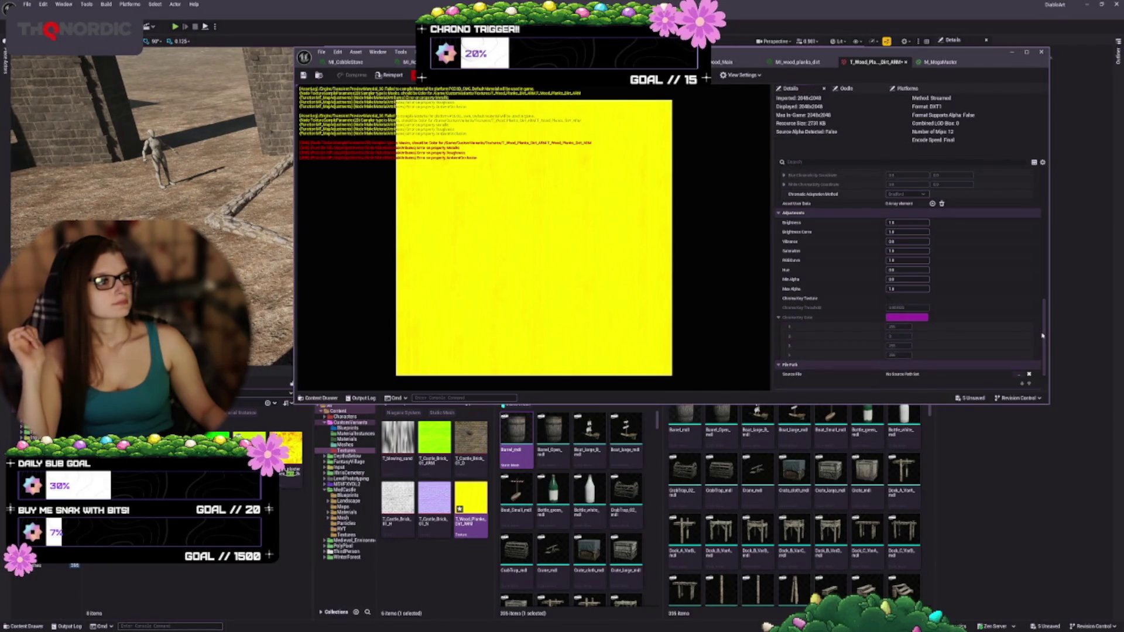
{"action": "left_click_drag", "start_coordinate": [1044, 335], "coordinate": [1044, 208]}
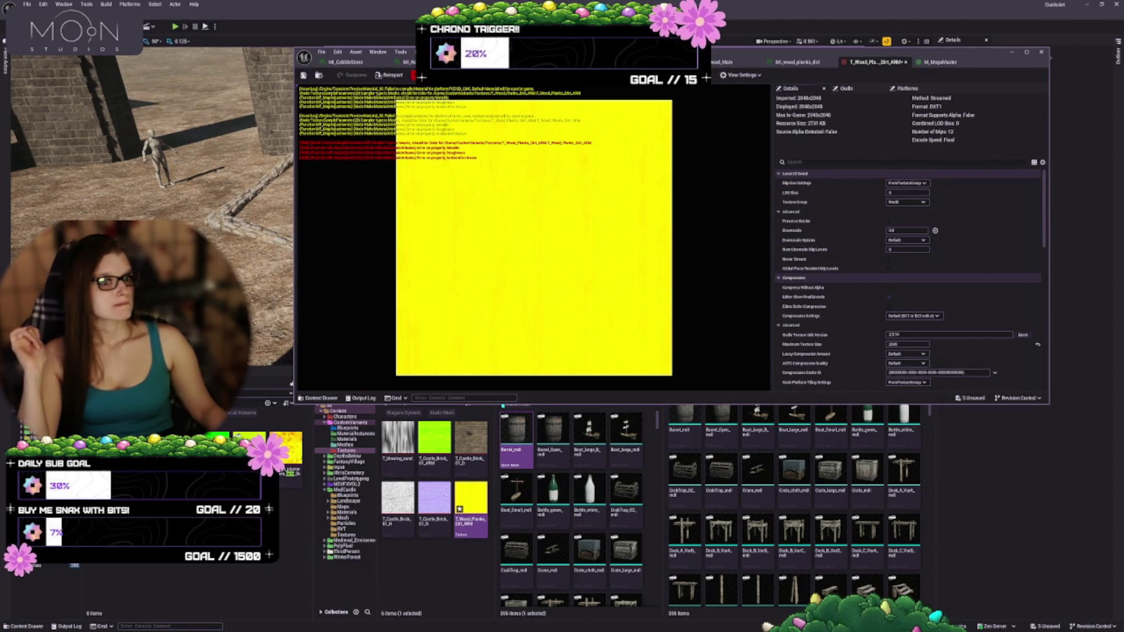
{"action": "scroll", "coordinate": [886, 300], "scroll_direction": "down", "scroll_amount": 5}
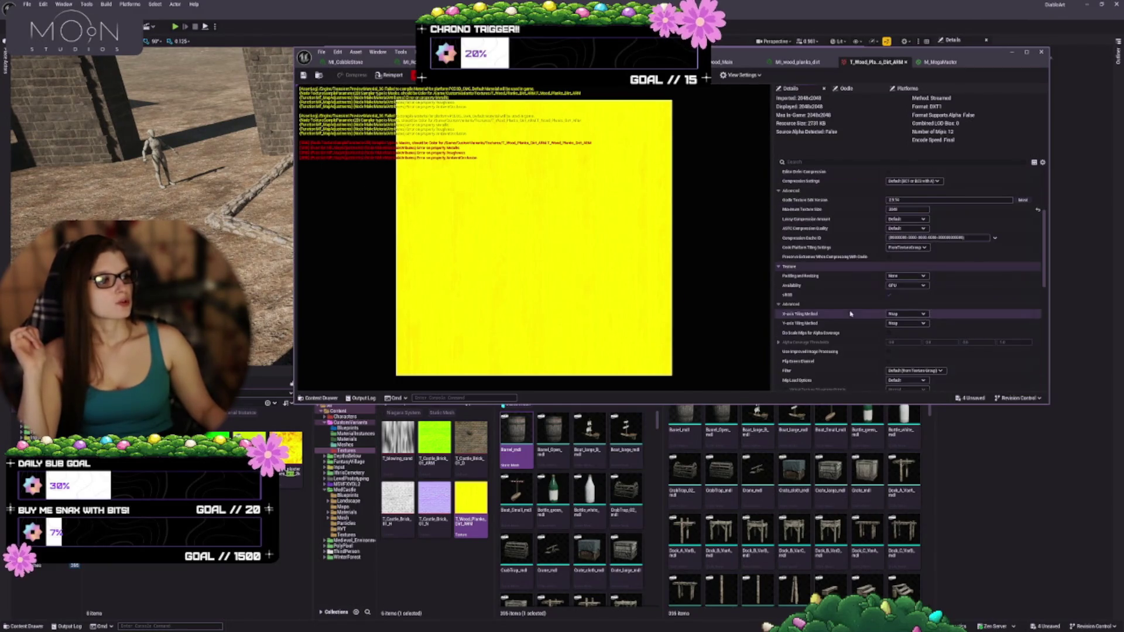
{"action": "left_click", "coordinate": [940, 61]}
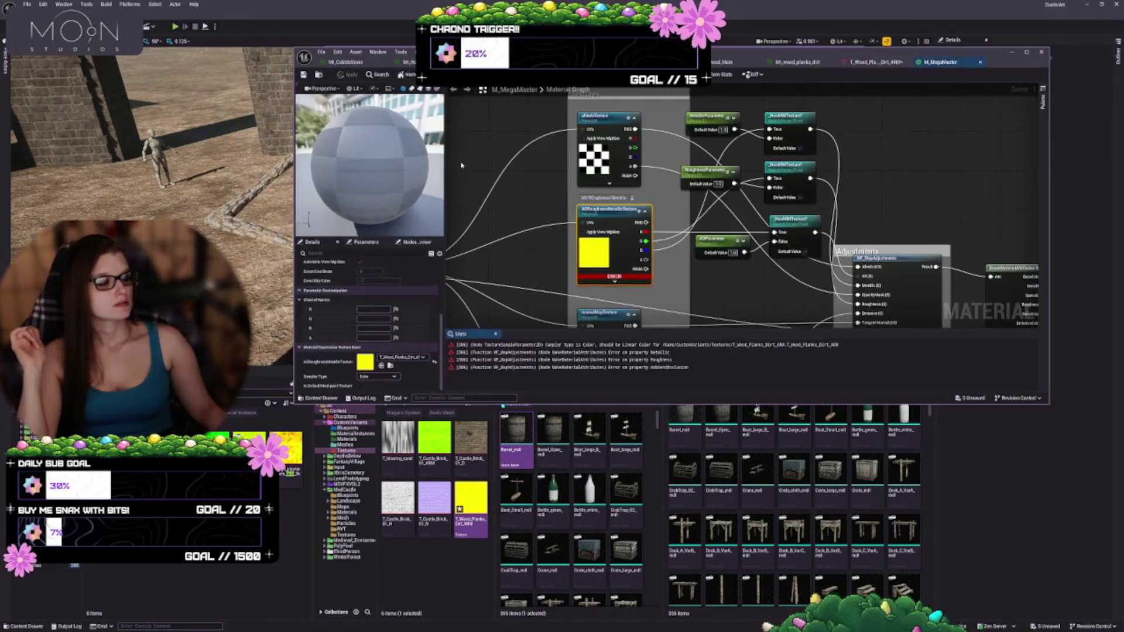
- Save the modified assets and look over MI_wood_planks_dirt and the ARM texture
{"action": "key", "text": "ctrl+s"}
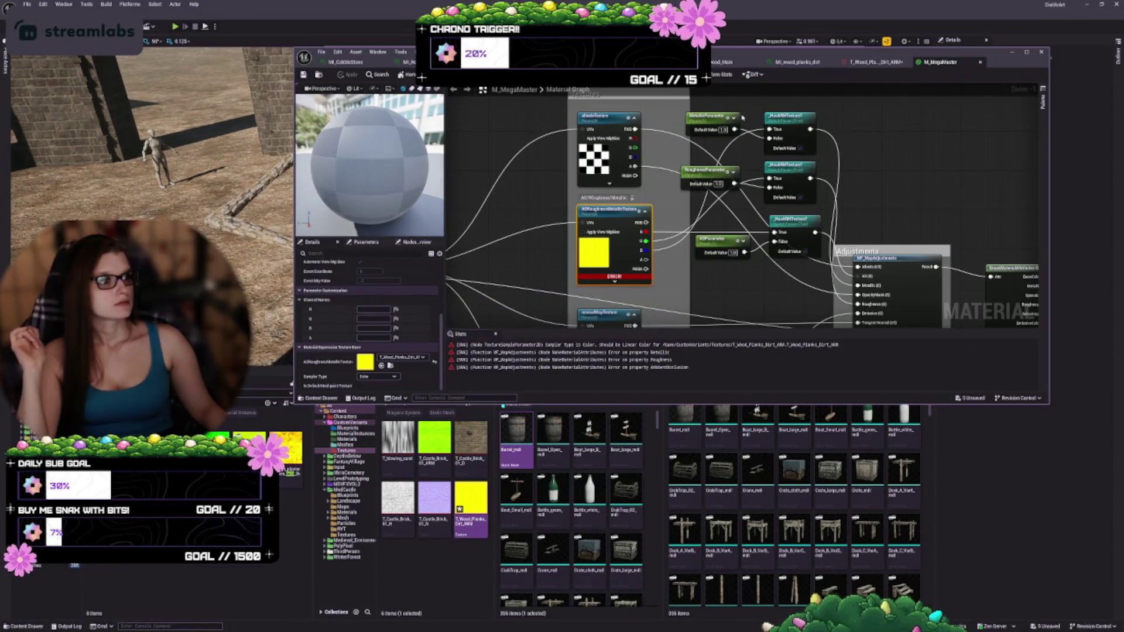
{"action": "left_click", "coordinate": [812, 63]}
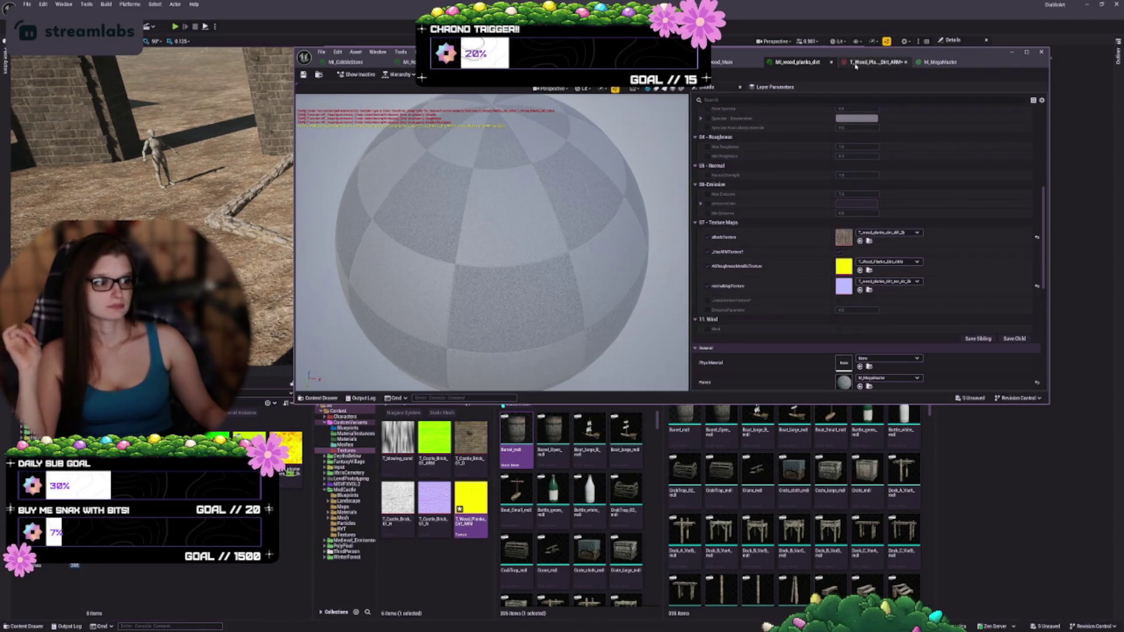
{"action": "left_click", "coordinate": [855, 65]}
{"action": "left_click", "coordinate": [939, 62]}
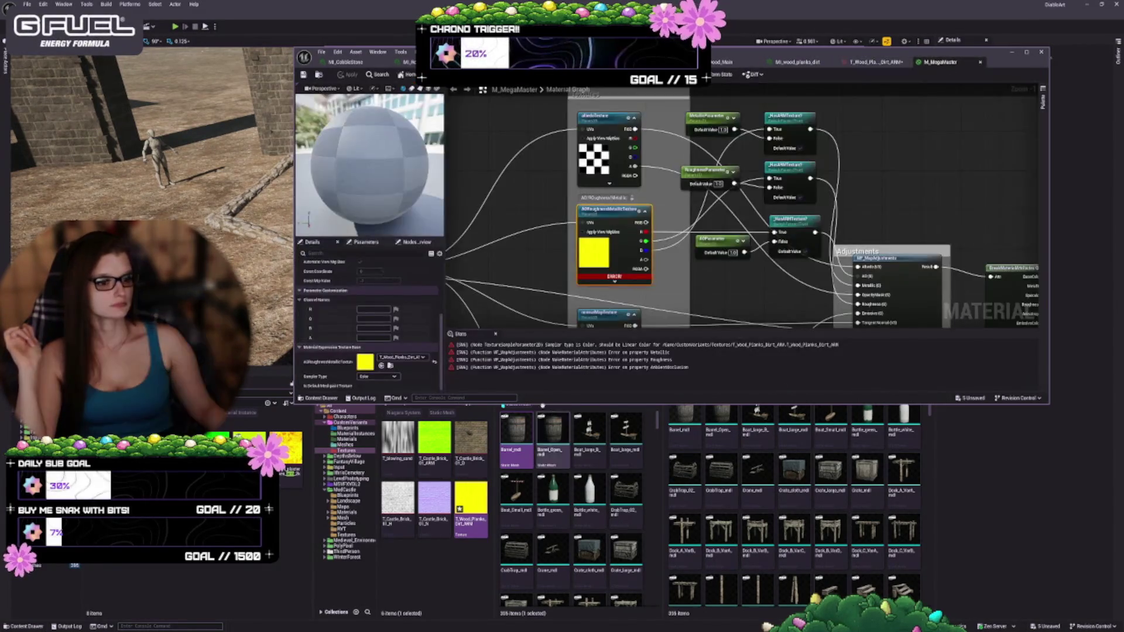
- Set the AORoughnessMetallic sampler type to Linear Color and apply M_MegaMaster
{"action": "left_click", "coordinate": [393, 377]}
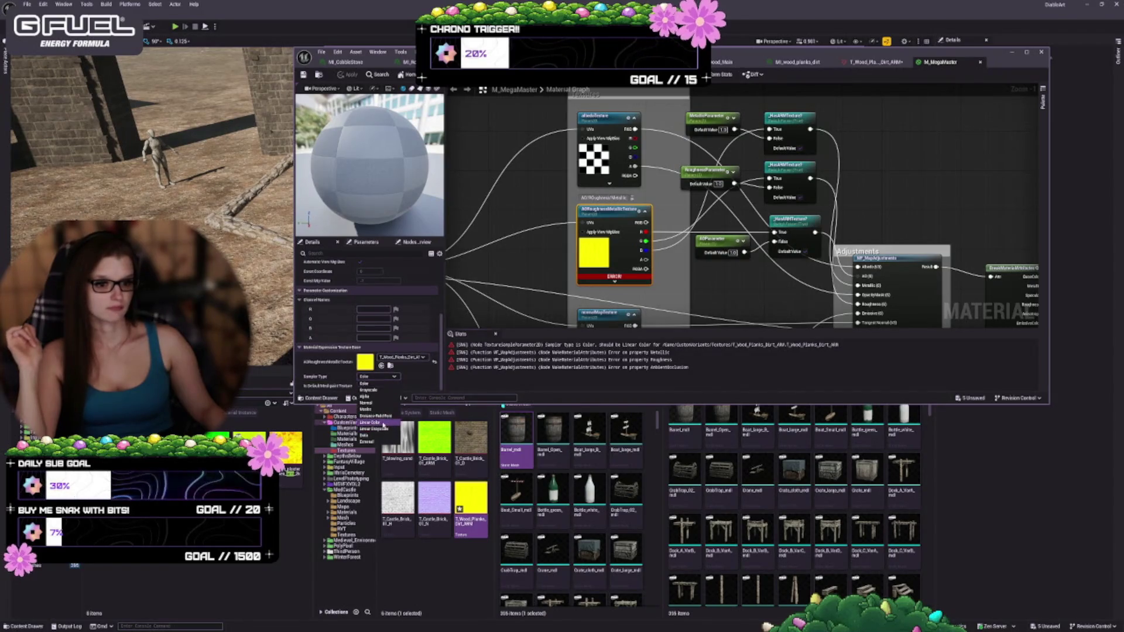
{"action": "left_click", "coordinate": [384, 423]}
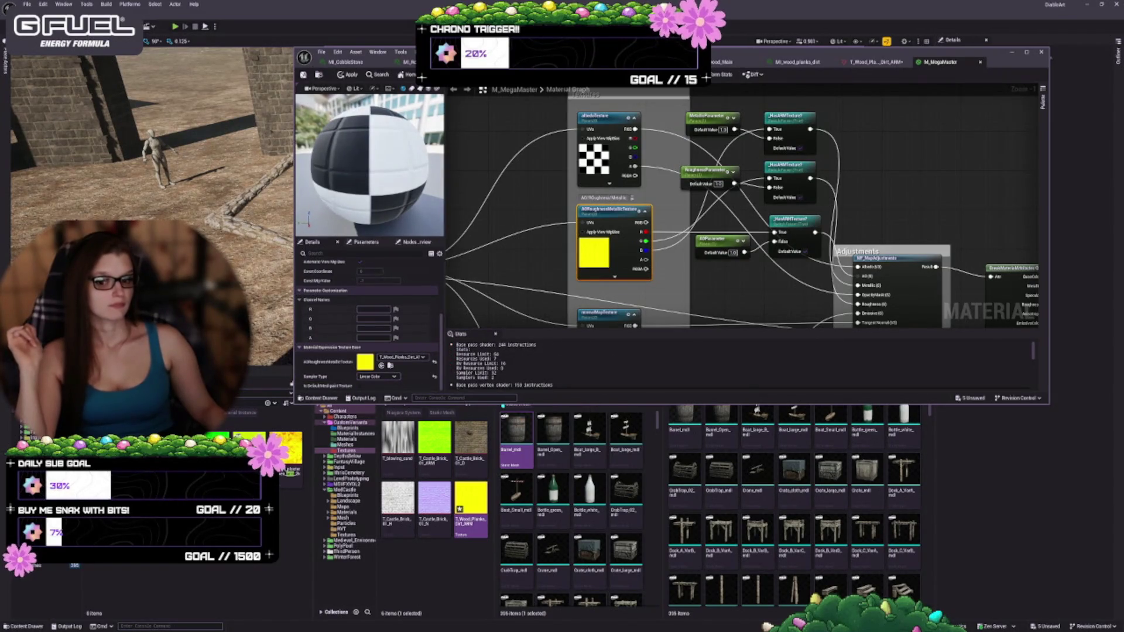
{"action": "key", "text": "ctrl+s"}
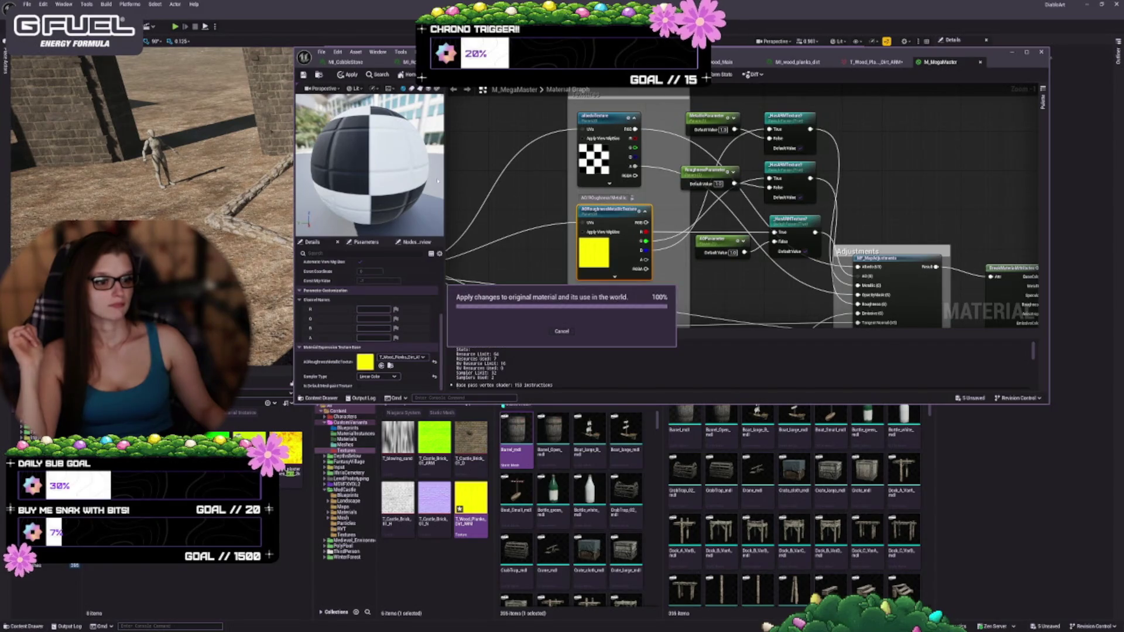
{"action": "left_click", "coordinate": [872, 63]}
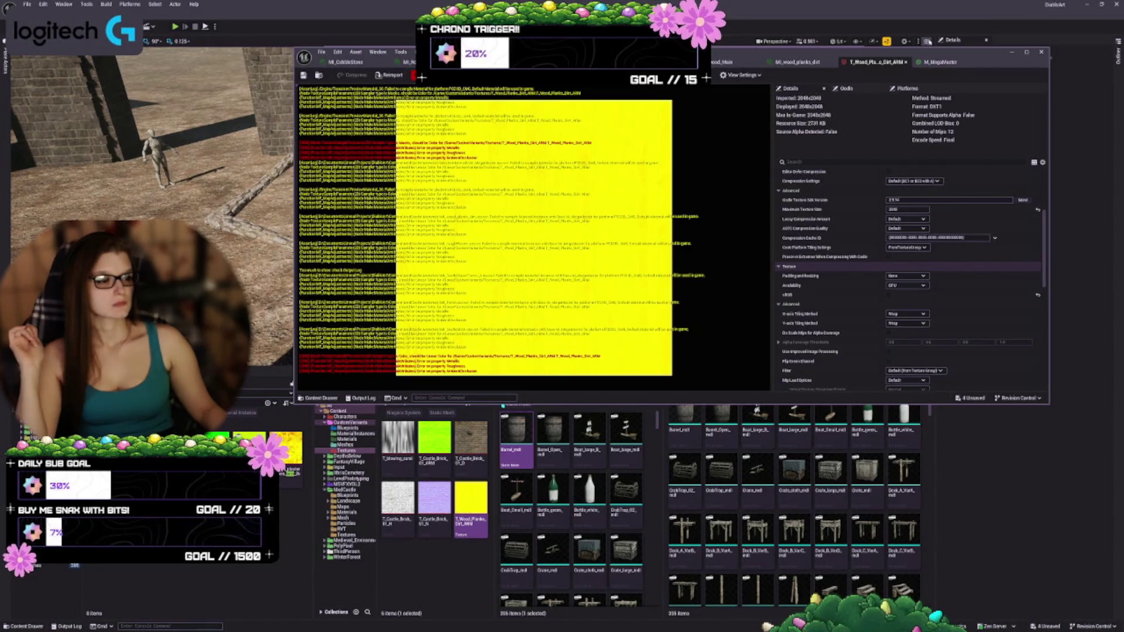
- Set MI_wood_planks_dirt's AORoughnessMetallicTexture to T_Wood_Planks_Dirt_ARM
{"action": "left_click", "coordinate": [797, 63]}
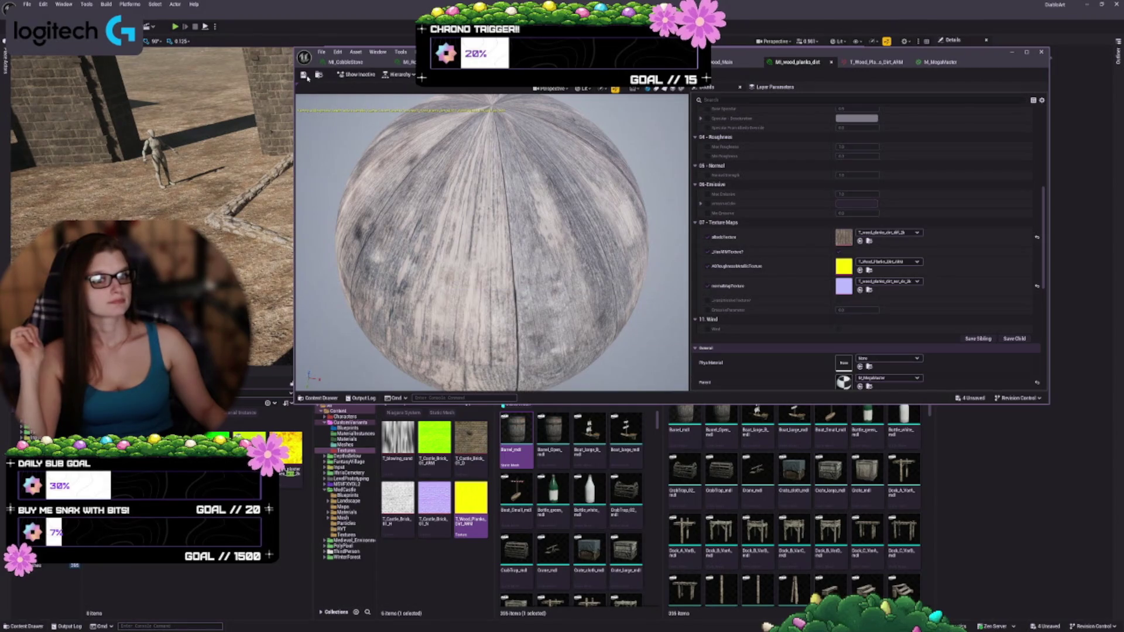
{"action": "mouse_move", "coordinate": [637, 150]}
{"action": "left_mouse_down"}
{"action": "mouse_move", "coordinate": [639, 275]}
{"action": "mouse_move", "coordinate": [479, 267]}
{"action": "left_mouse_up"}
{"action": "scroll", "coordinate": [490, 263], "scroll_direction": "up", "scroll_amount": 5}
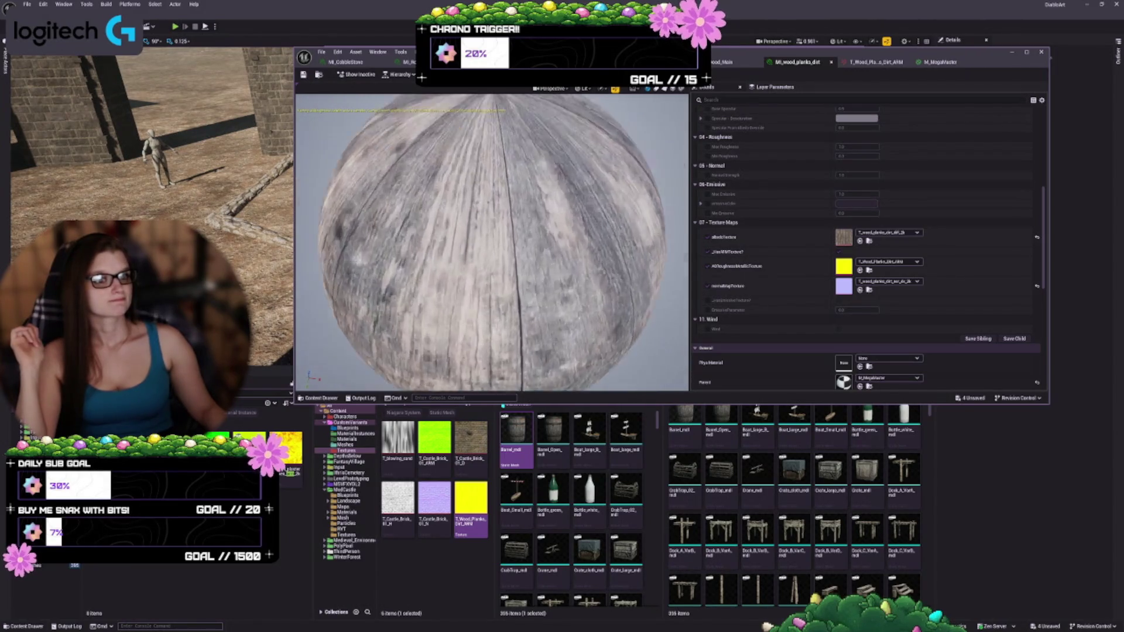
{"action": "scroll", "coordinate": [493, 242], "scroll_direction": "down", "scroll_amount": 5}
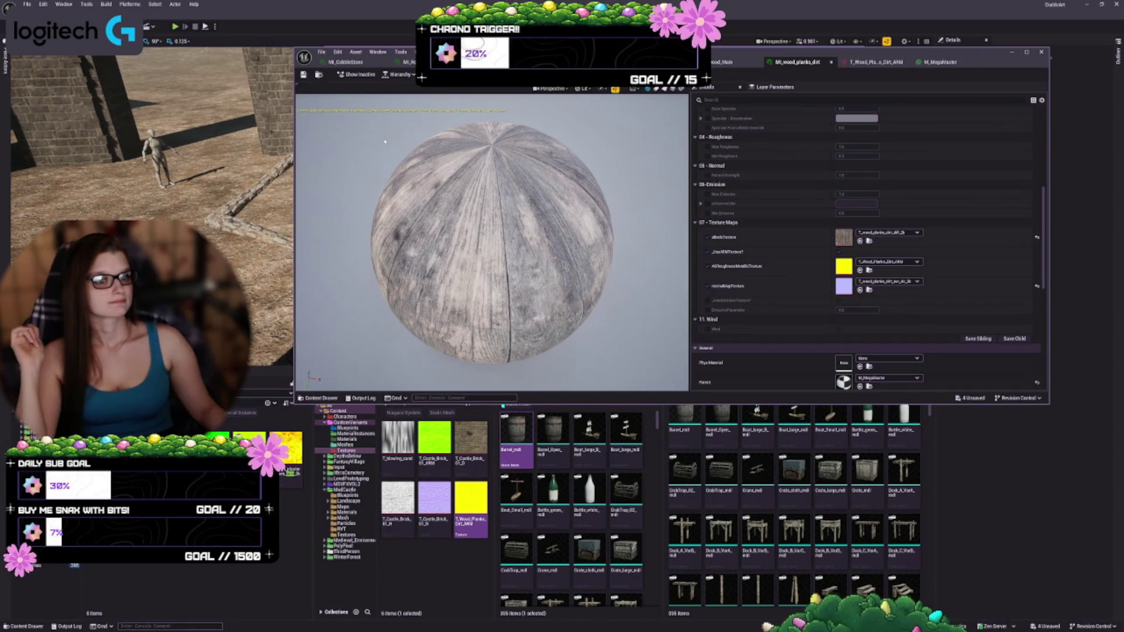
{"action": "left_click", "coordinate": [895, 262]}
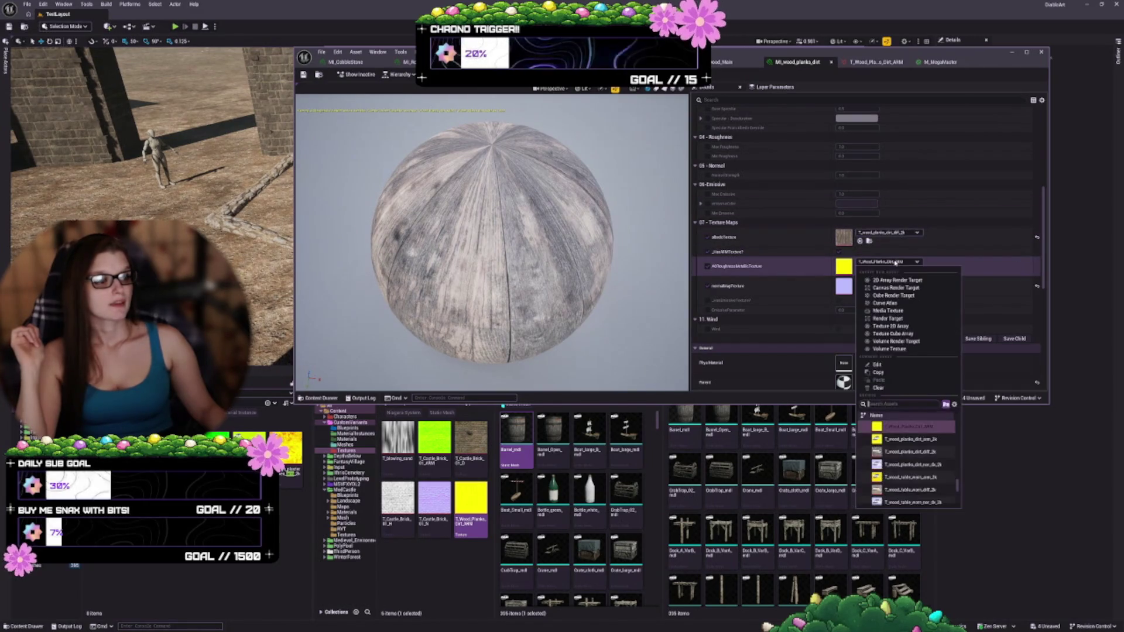
{"action": "left_click", "coordinate": [913, 438]}
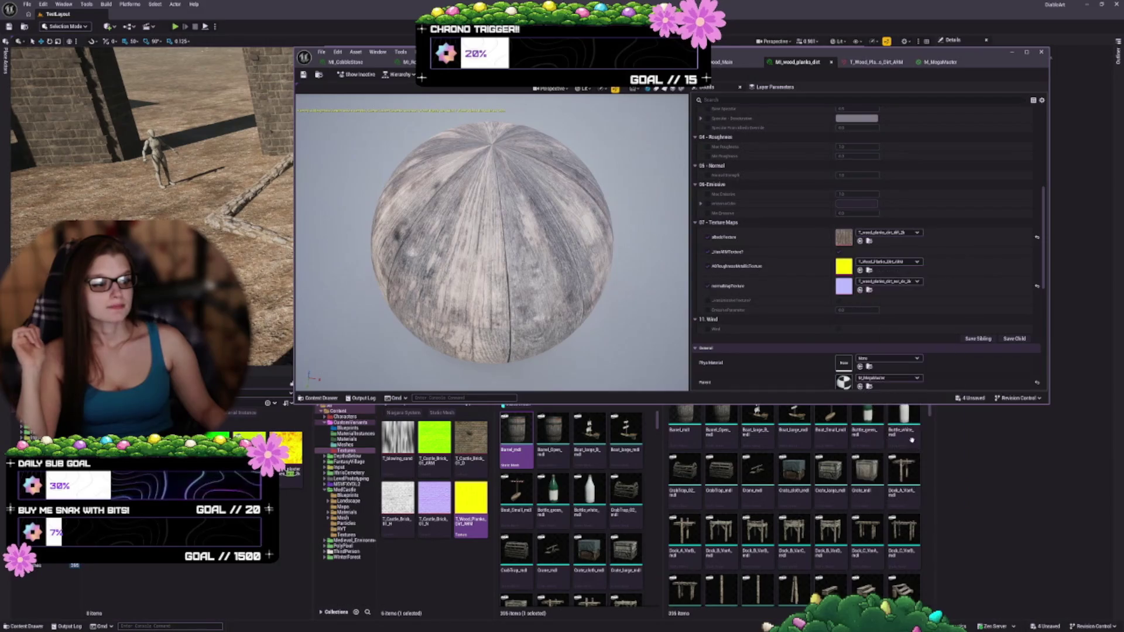
{"action": "left_click", "coordinate": [895, 262]}
{"action": "scroll", "coordinate": [903, 435], "scroll_direction": "up", "scroll_amount": 1}
{"action": "left_click", "coordinate": [903, 434]}
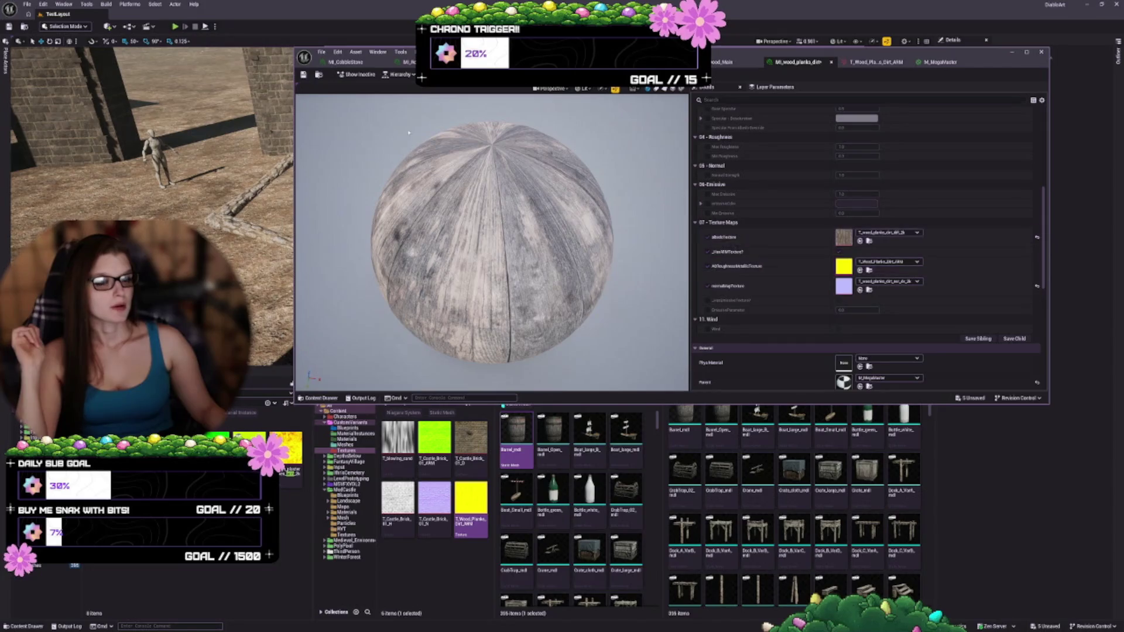
- Save the material instance and close it and the ARM texture editor
{"action": "left_click", "coordinate": [303, 75]}
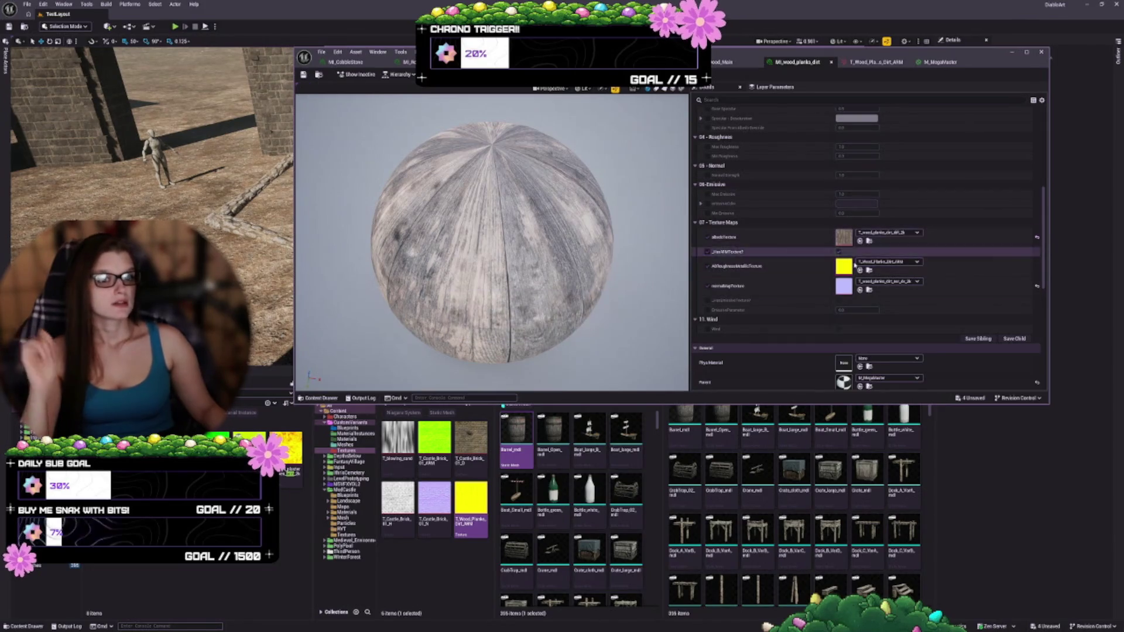
{"action": "scroll", "coordinate": [806, 240], "scroll_direction": "up", "scroll_amount": 1}
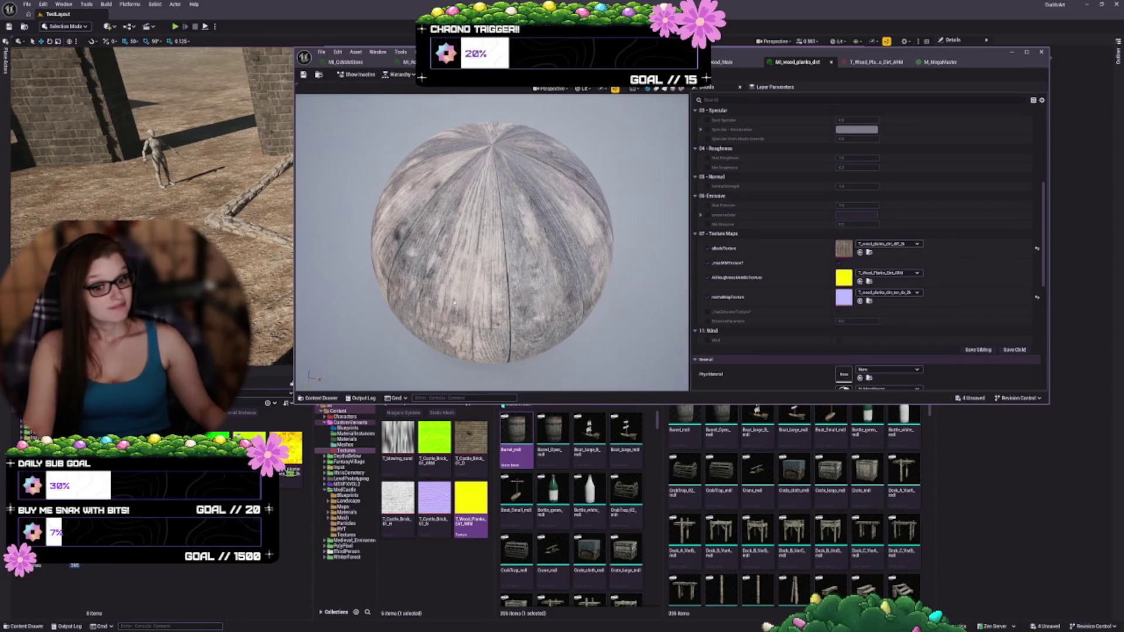
{"action": "scroll", "coordinate": [778, 269], "scroll_direction": "up", "scroll_amount": 1}
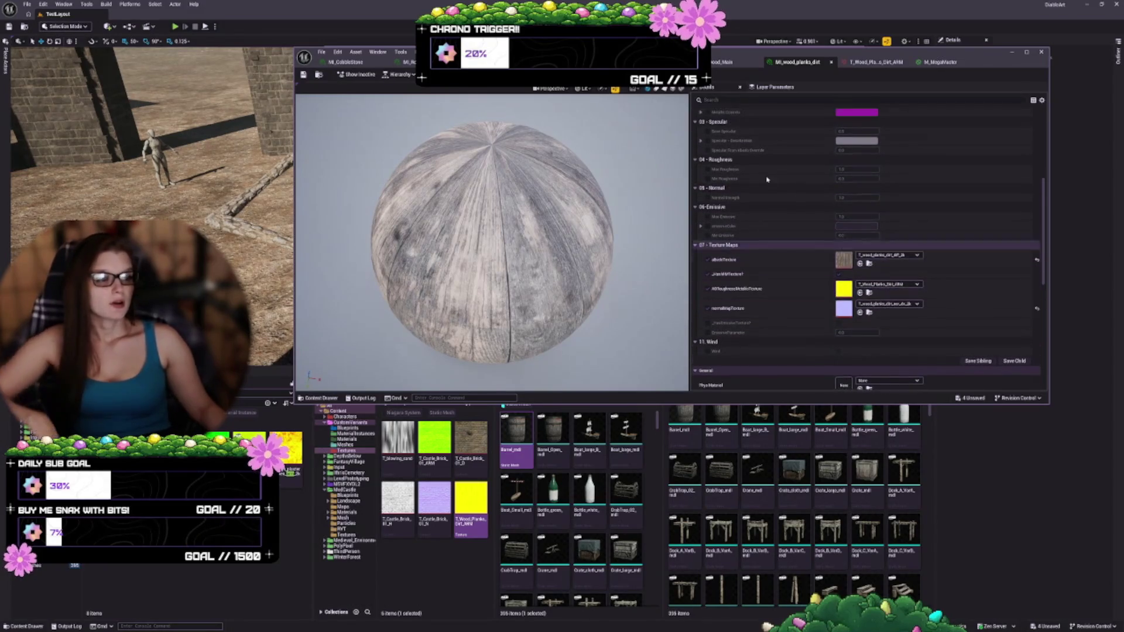
{"action": "left_click", "coordinate": [831, 63]}
{"action": "left_click", "coordinate": [831, 62]}
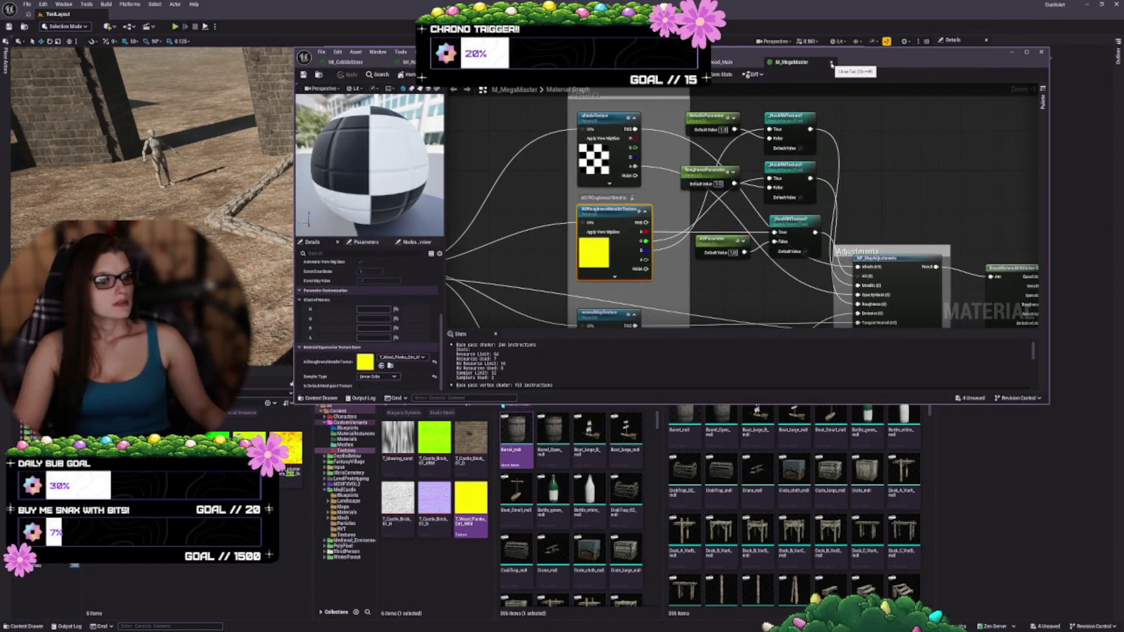
- Close M_MegaMaster, review Wood_Main's texture maps, and open its yellow worn-table ARM texture
{"action": "left_click", "coordinate": [831, 63]}
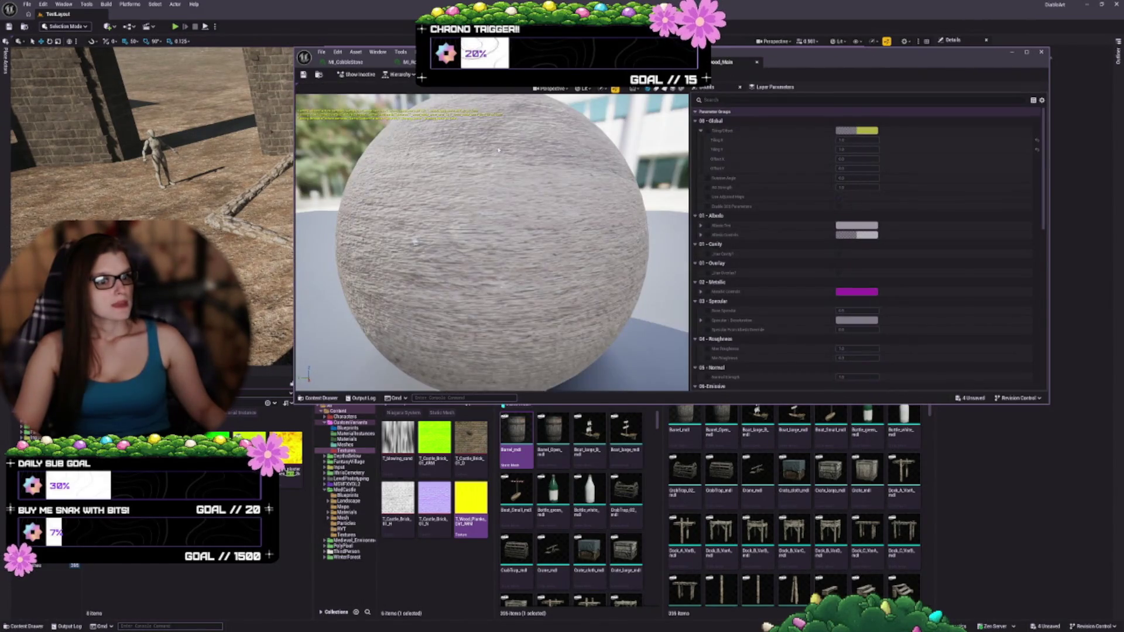
{"action": "left_click_drag", "start_coordinate": [415, 242], "coordinate": [439, 388]}
{"action": "scroll", "coordinate": [767, 246], "scroll_direction": "down", "scroll_amount": 8}
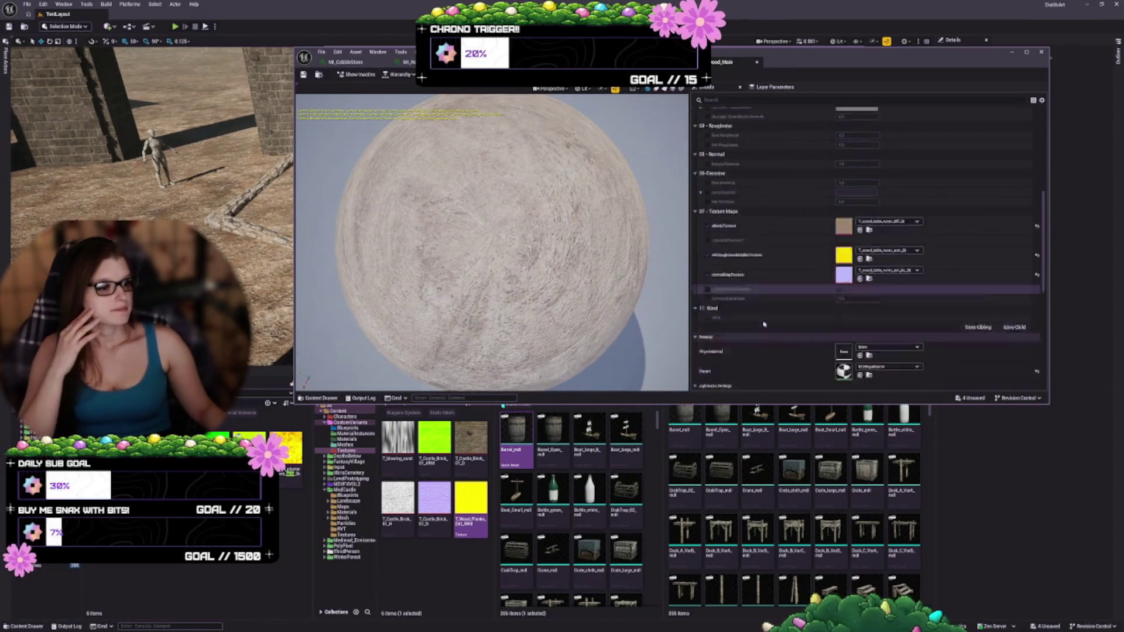
{"action": "scroll", "coordinate": [764, 323], "scroll_direction": "down", "scroll_amount": 1}
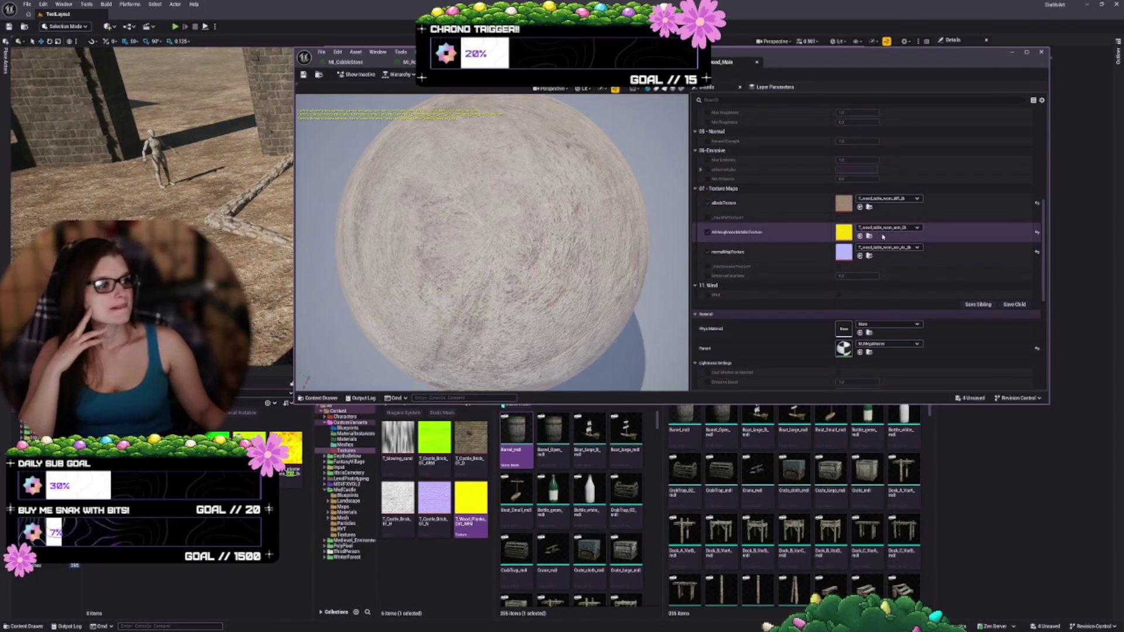
{"action": "mouse_move", "coordinate": [469, 523]}
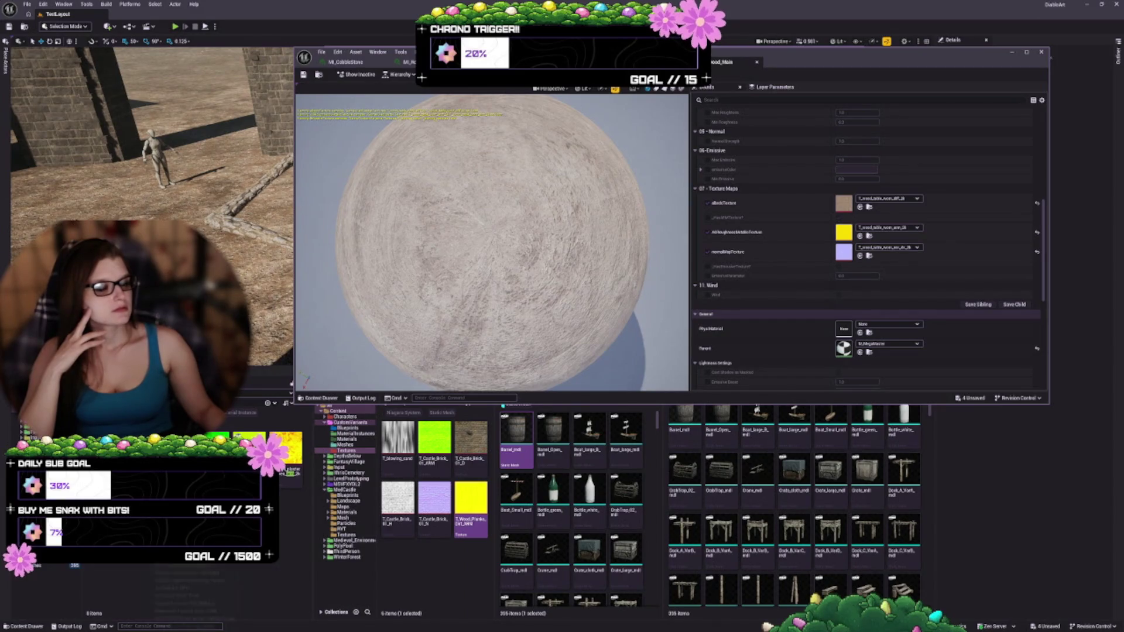
{"action": "mouse_move", "coordinate": [147, 423]}
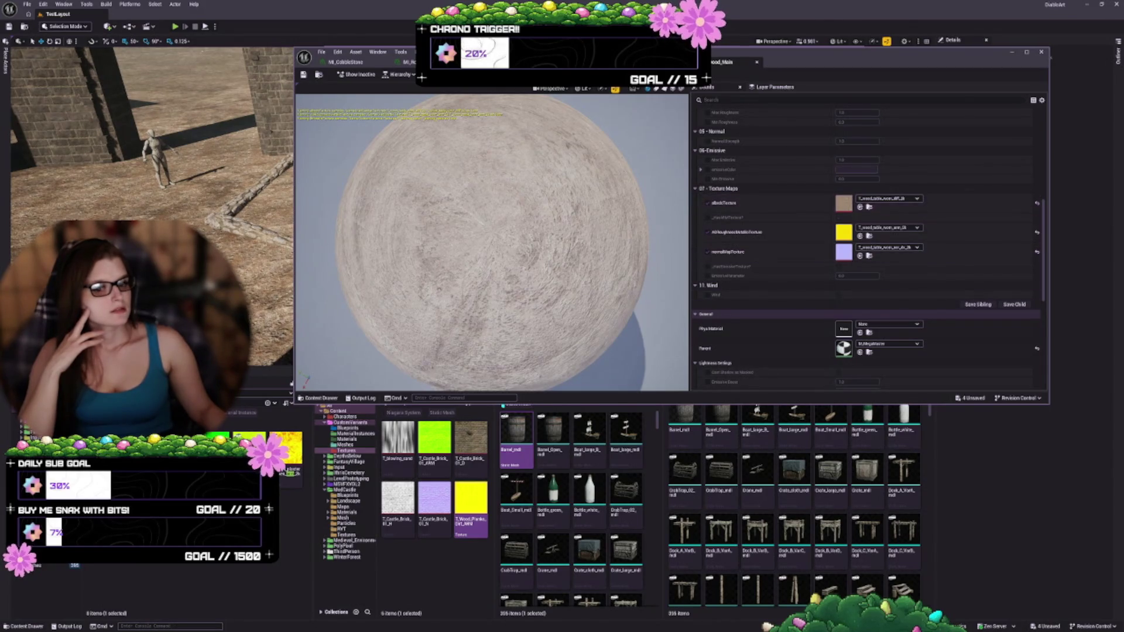
{"action": "double_click", "coordinate": [844, 232]}
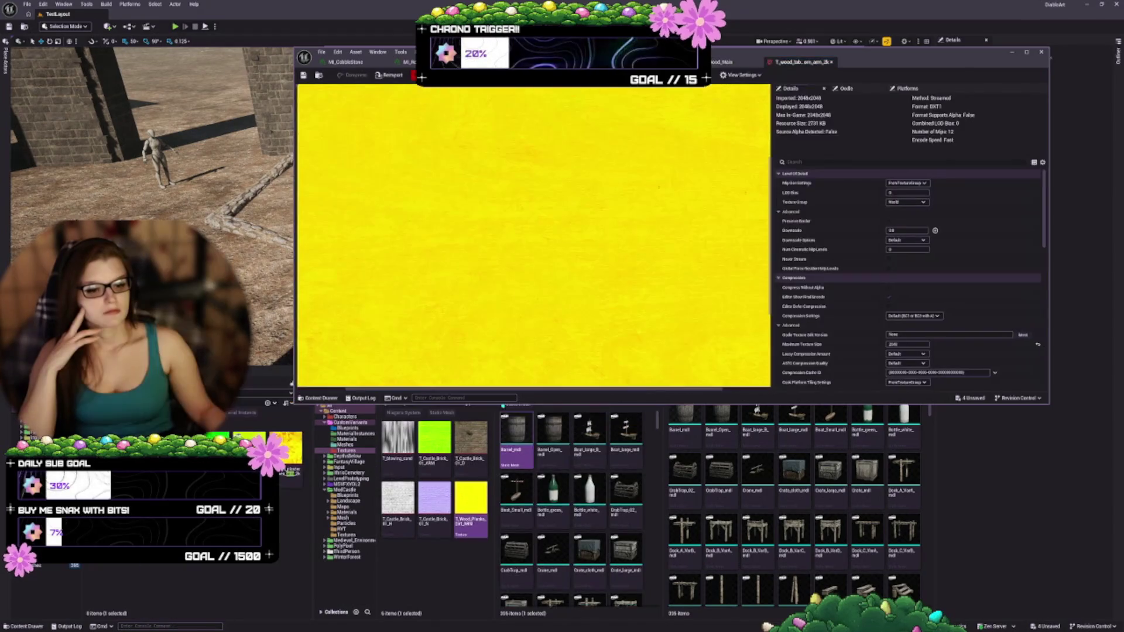
- Clear Wood_Main's emissive texture to None, turn the emissive texture option off, and save
{"action": "scroll", "coordinate": [835, 281], "scroll_direction": "down", "scroll_amount": 3}
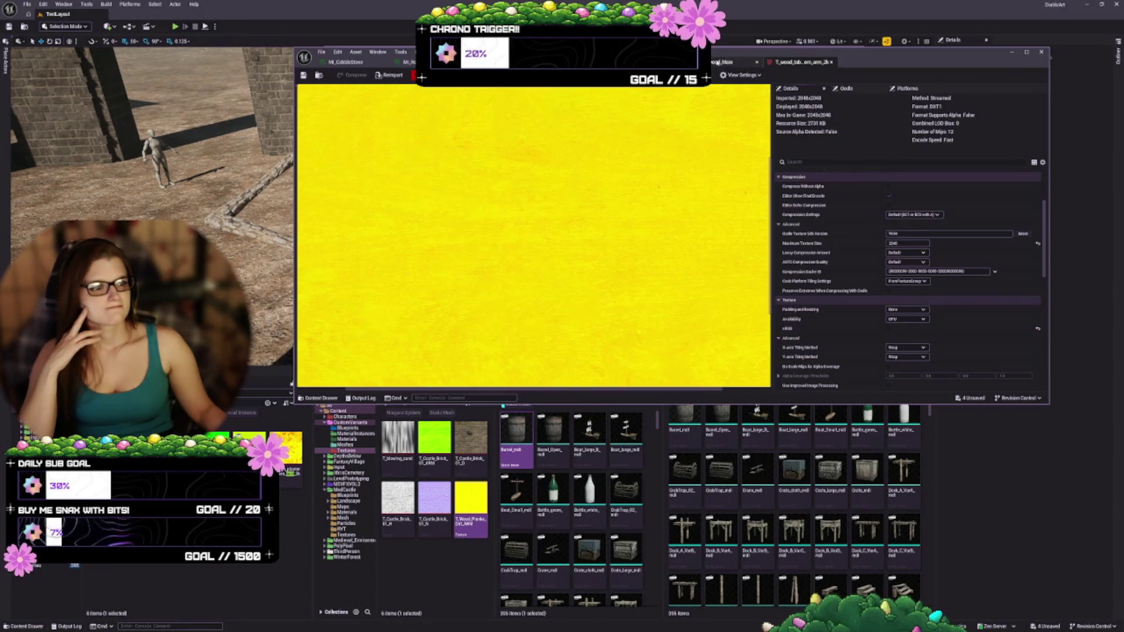
{"action": "left_click", "coordinate": [726, 61]}
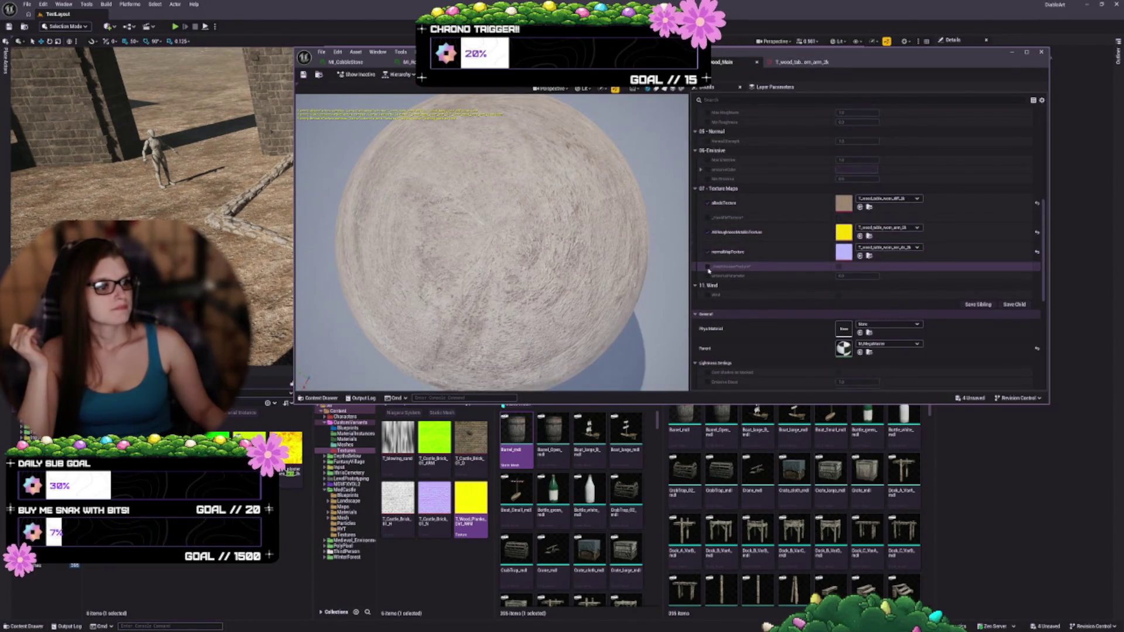
{"action": "left_click", "coordinate": [838, 268]}
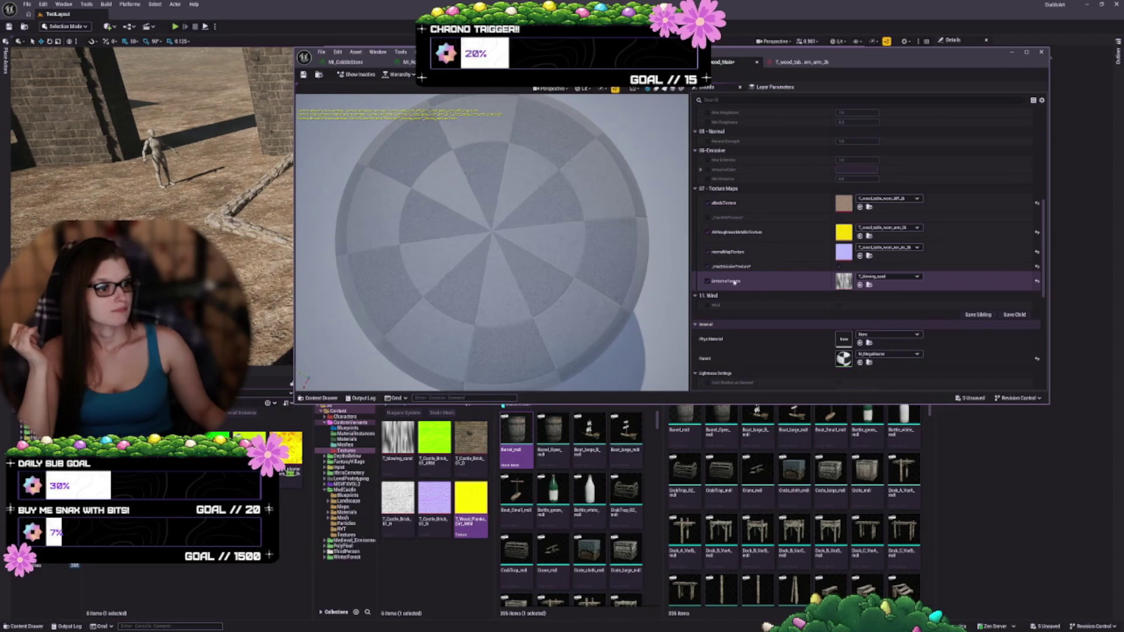
{"action": "left_click", "coordinate": [888, 276]}
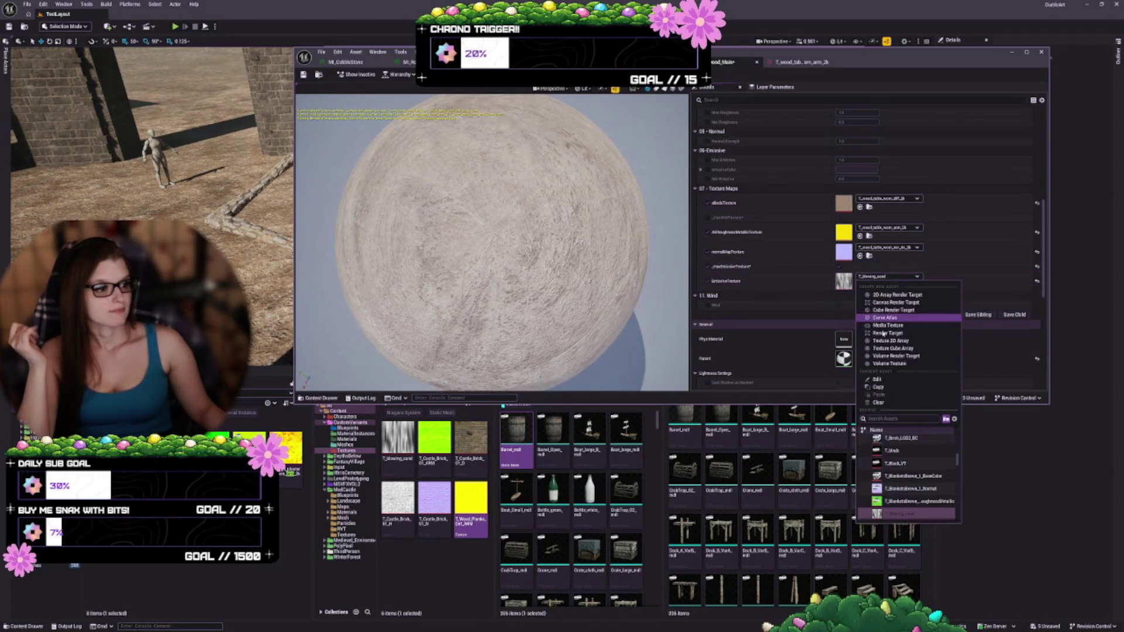
{"action": "left_click", "coordinate": [883, 402]}
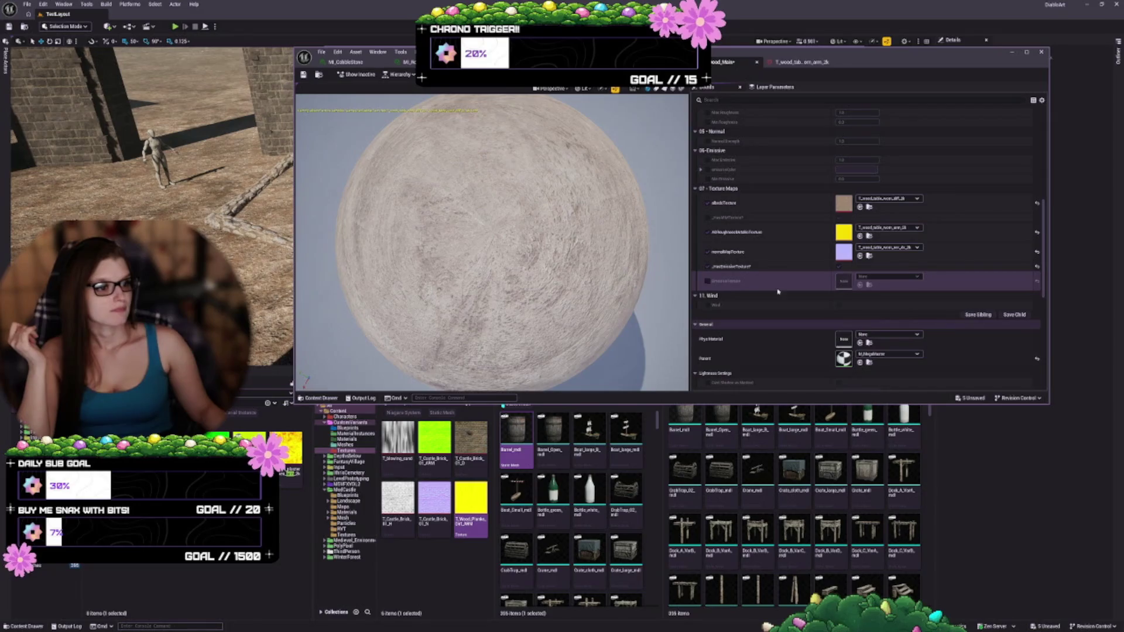
{"action": "left_click", "coordinate": [707, 267]}
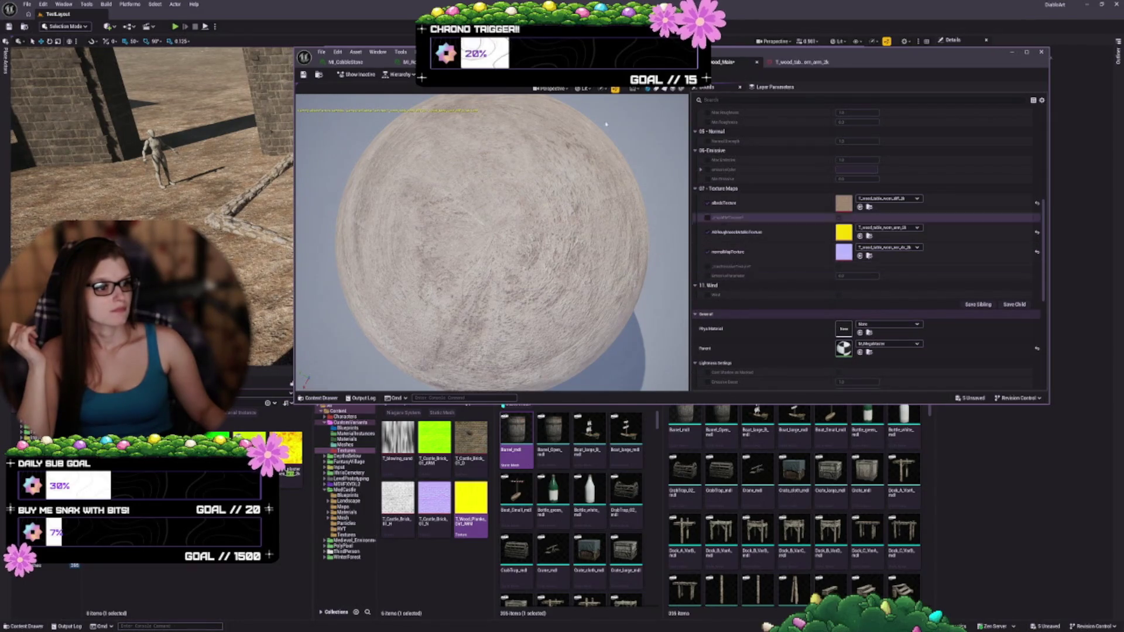
{"action": "left_click", "coordinate": [304, 75]}
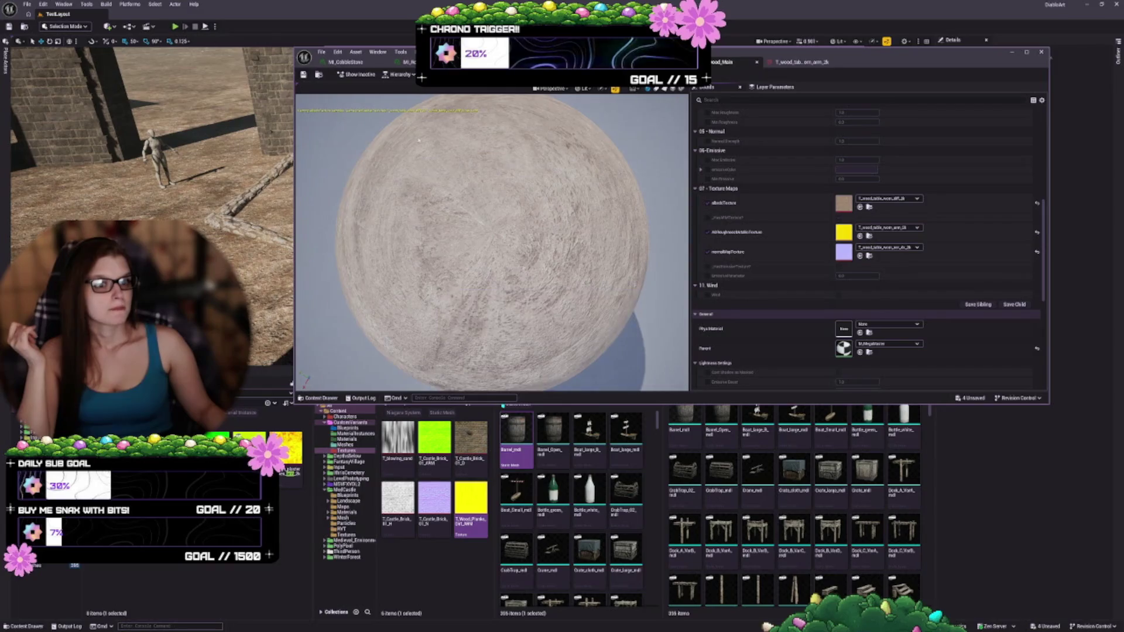
- Orbit the Wood_Main preview and show the T_Wood textures in the Content Browser
{"action": "mouse_move", "coordinate": [478, 152]}
{"action": "left_mouse_down"}
{"action": "mouse_move", "coordinate": [413, 158]}
{"action": "mouse_move", "coordinate": [405, 176]}
{"action": "left_mouse_up"}
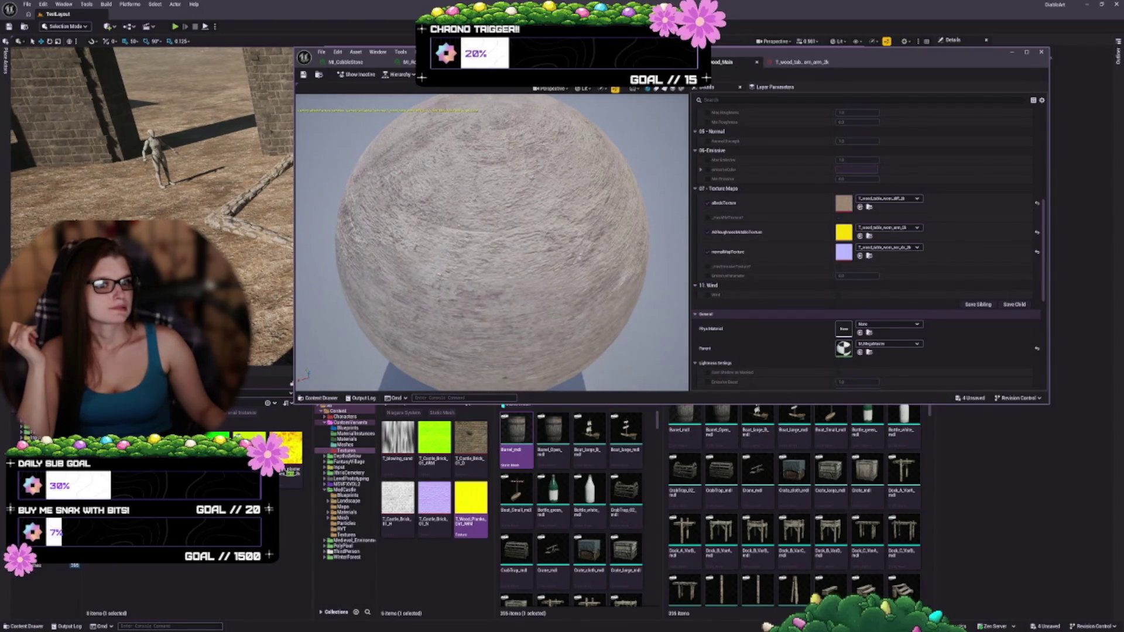
{"action": "mouse_move", "coordinate": [405, 176]}
{"action": "left_mouse_down"}
{"action": "mouse_move", "coordinate": [398, 183]}
{"action": "mouse_move", "coordinate": [445, 139]}
{"action": "left_mouse_up"}
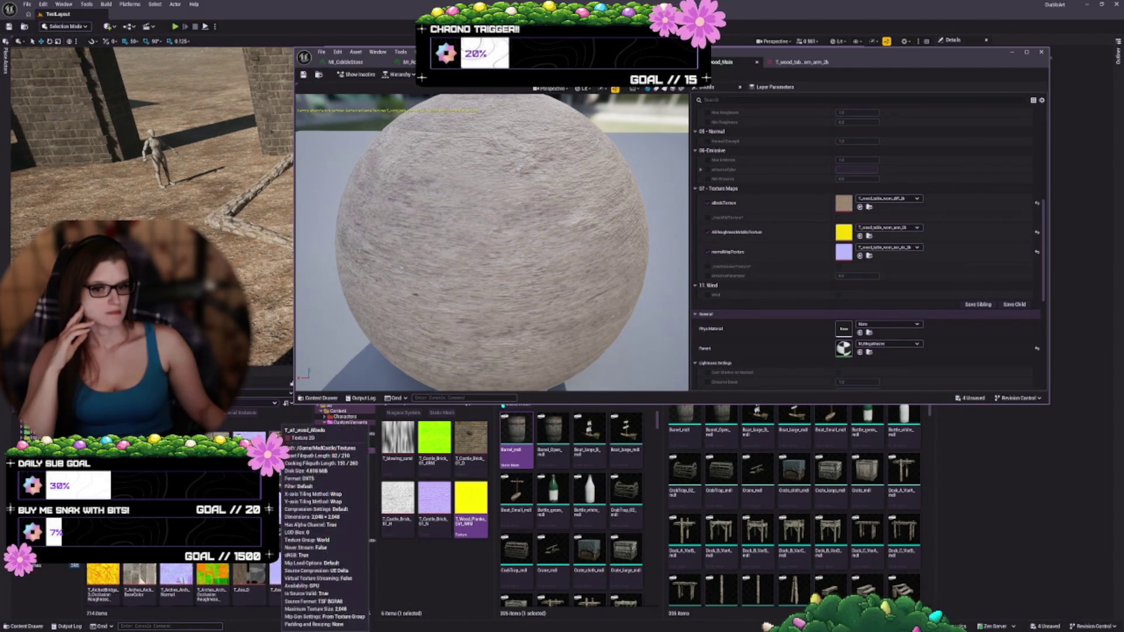
{"action": "left_click", "coordinate": [868, 206]}
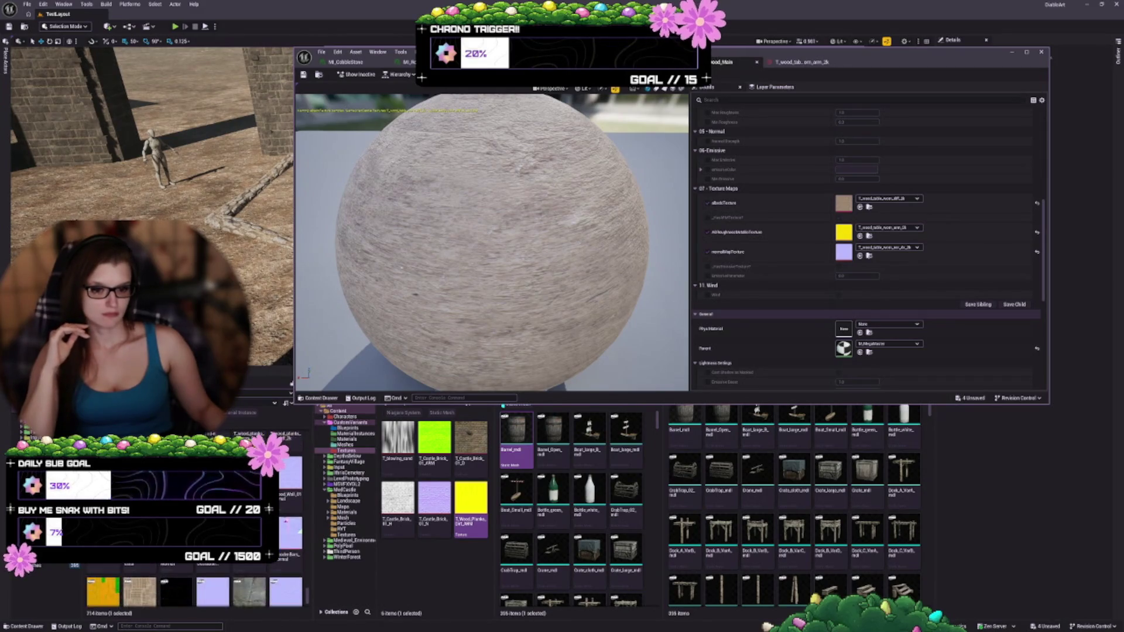
{"action": "scroll", "coordinate": [266, 591], "scroll_direction": "down", "scroll_amount": 1}
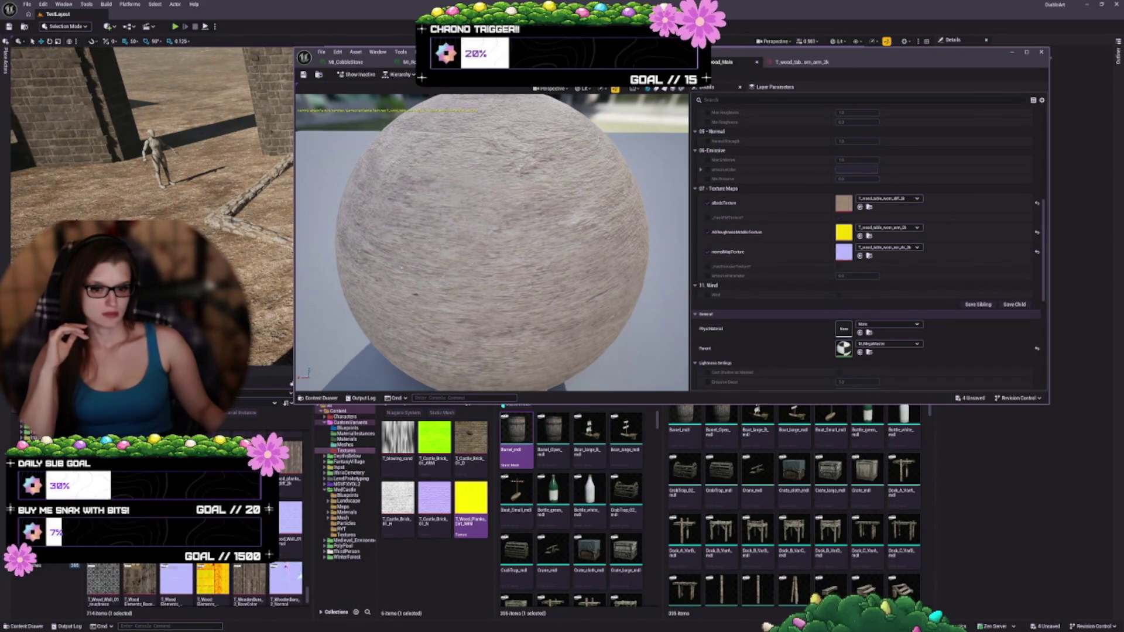
{"action": "mouse_move", "coordinate": [285, 566]}
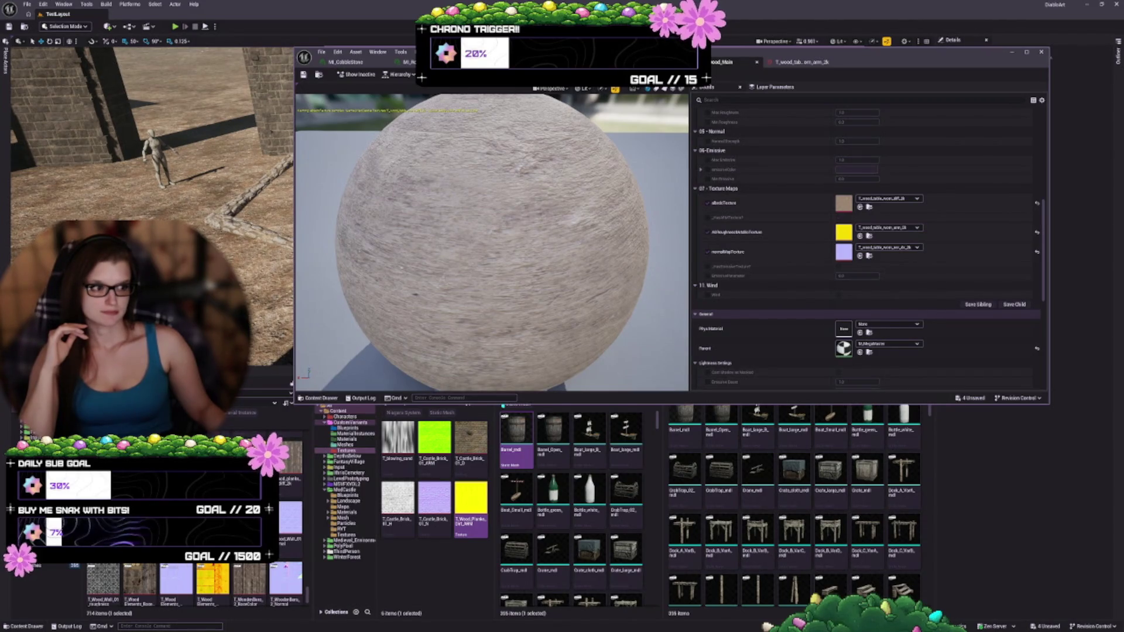
- Toggle the wood diffuse texture's sRGB setting and save the texture
{"action": "double_click", "coordinate": [843, 203]}
{"action": "scroll", "coordinate": [851, 268], "scroll_direction": "down", "scroll_amount": 3}
{"action": "left_click", "coordinate": [889, 294]}
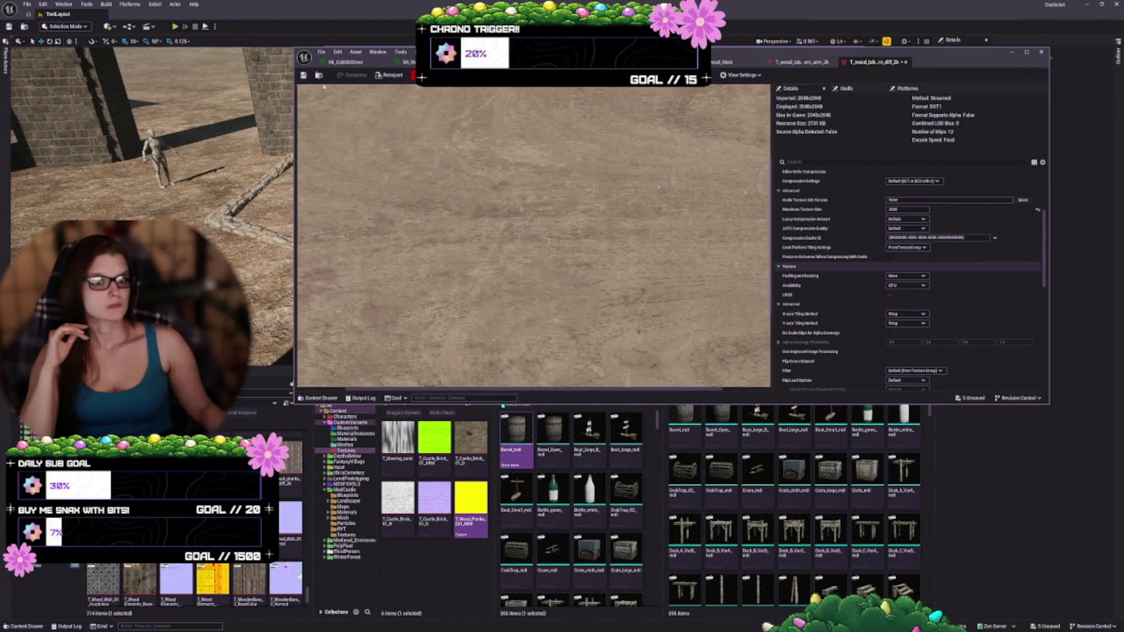
{"action": "key", "text": "ctrl+s"}
- Reassign the diffuse texture as Wood_Main's albedo, save, and close the wood editors
{"action": "left_click", "coordinate": [726, 63]}
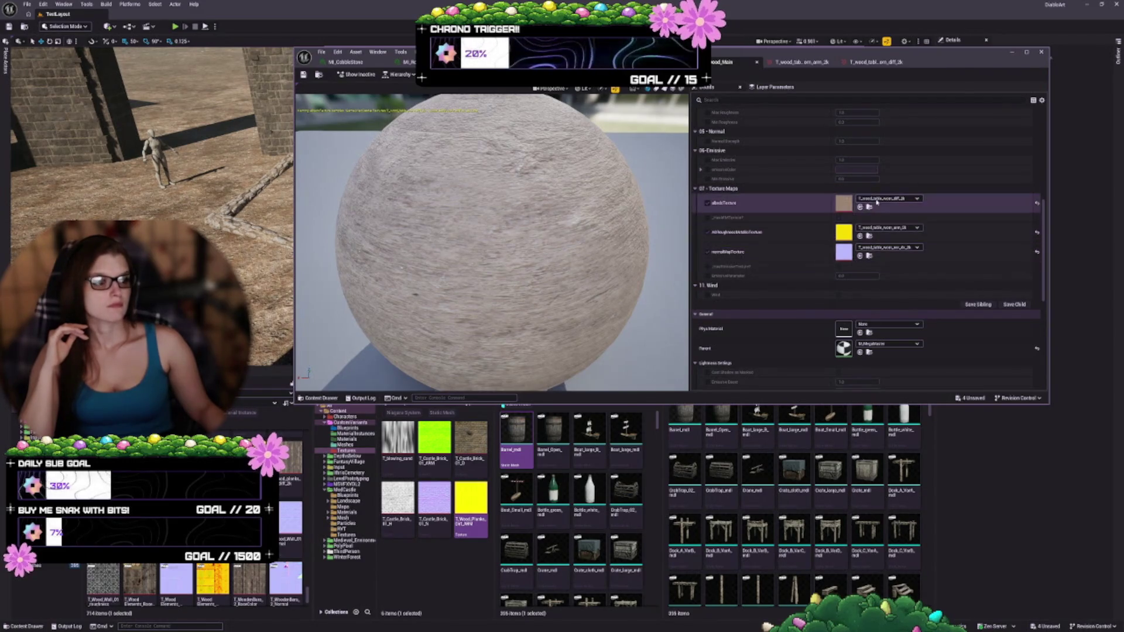
{"action": "left_click", "coordinate": [877, 324]}
{"action": "key", "text": "Escape"}
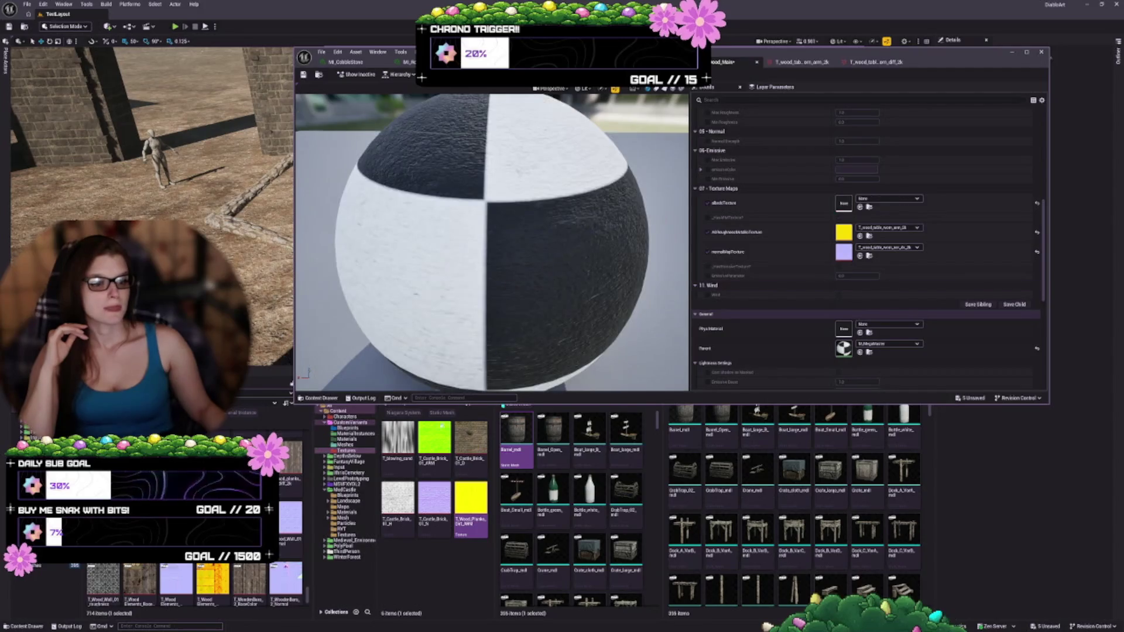
{"action": "left_click", "coordinate": [860, 207]}
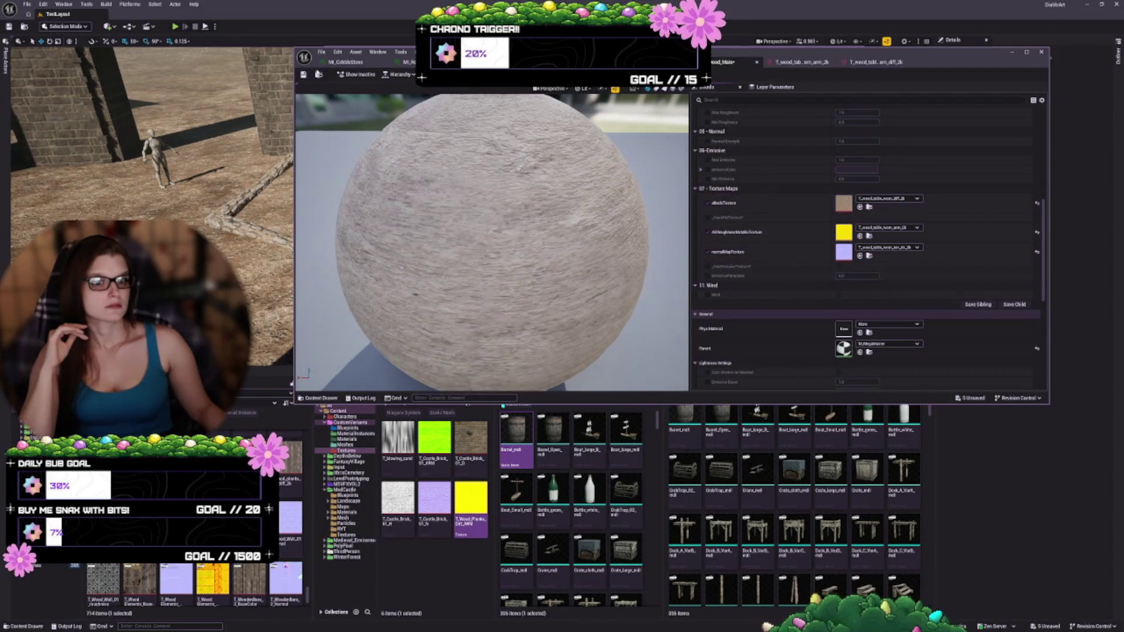
{"action": "left_click", "coordinate": [304, 75]}
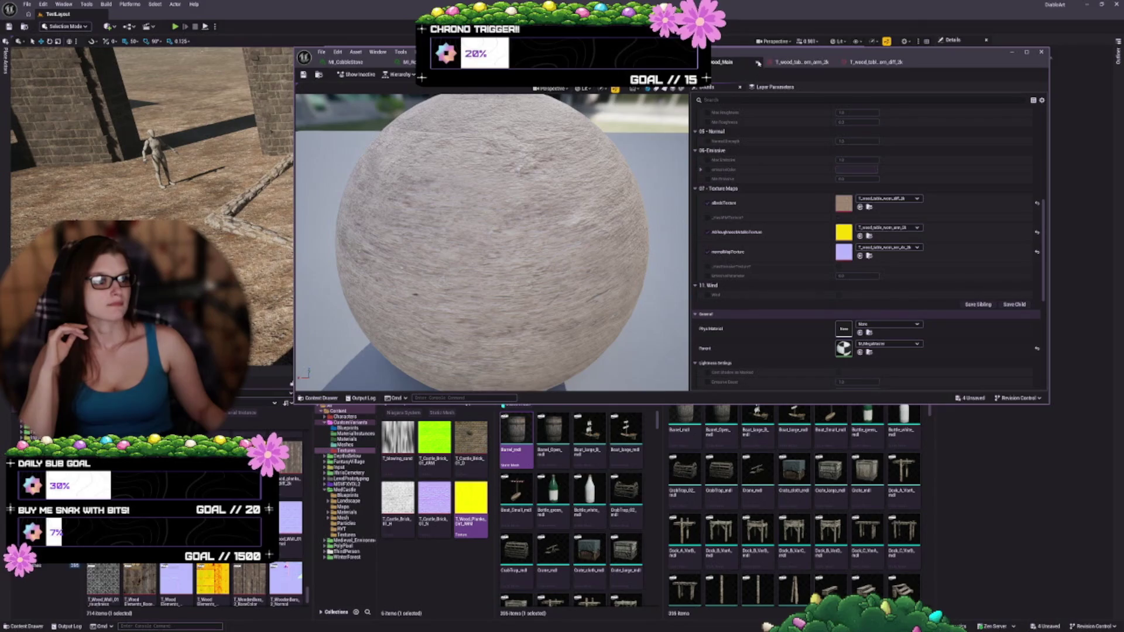
{"action": "left_click", "coordinate": [758, 62]}
{"action": "left_click", "coordinate": [758, 63]}
{"action": "left_click", "coordinate": [758, 62]}
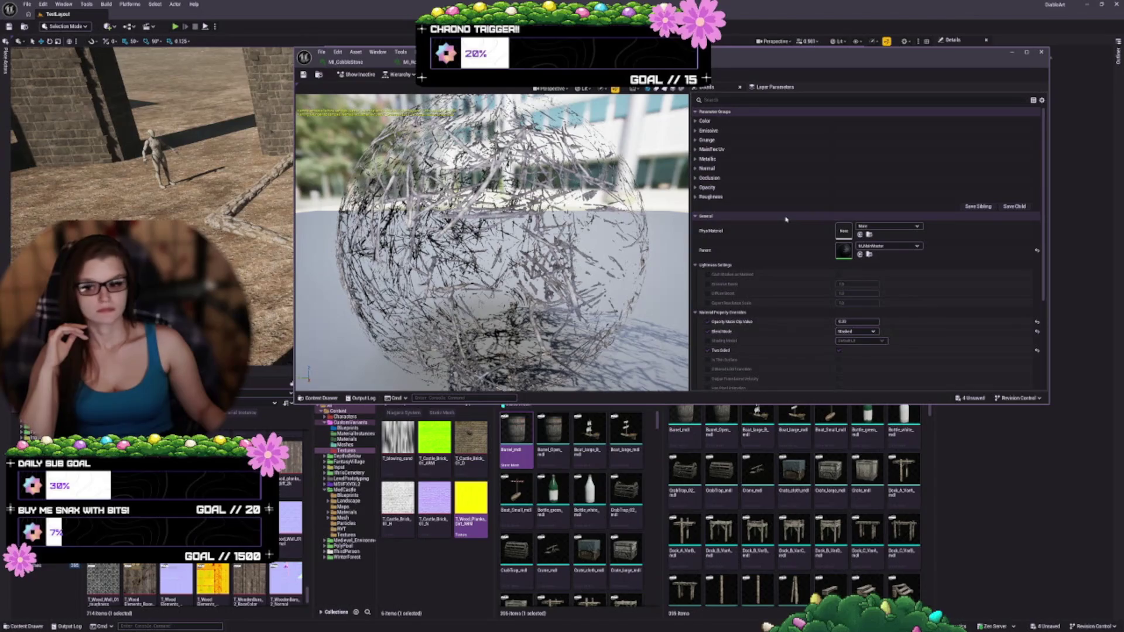
- Expand the Color, Emissive, Grunge, MainTex Uv, Metallic and Normal parameter groups
{"action": "scroll", "coordinate": [785, 219], "scroll_direction": "down", "scroll_amount": 3}
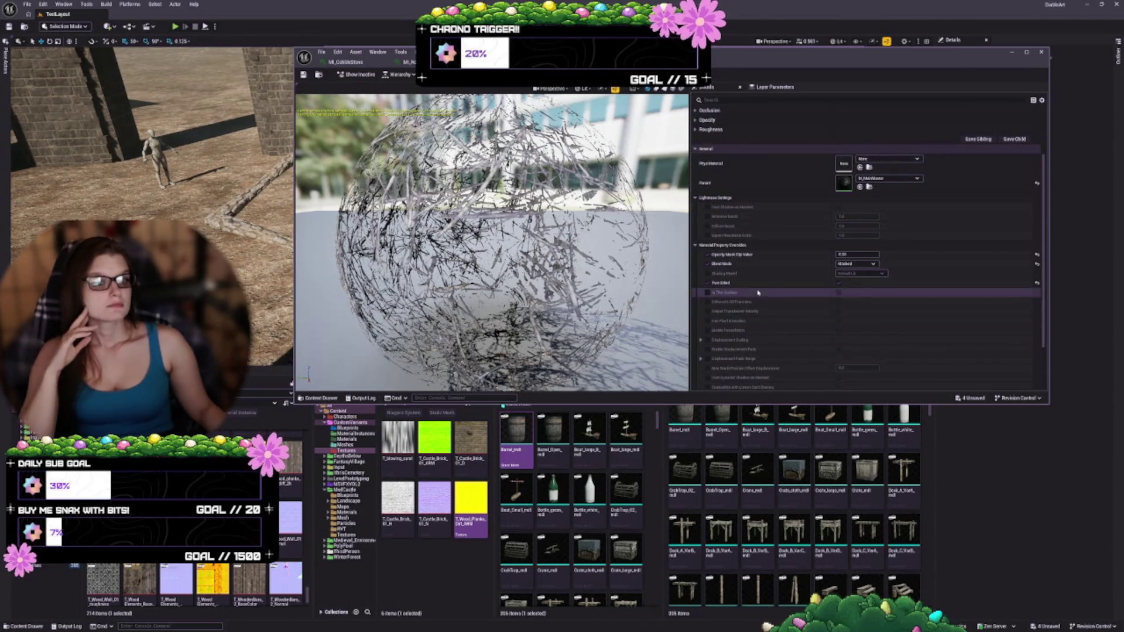
{"action": "scroll", "coordinate": [755, 271], "scroll_direction": "down", "scroll_amount": 3}
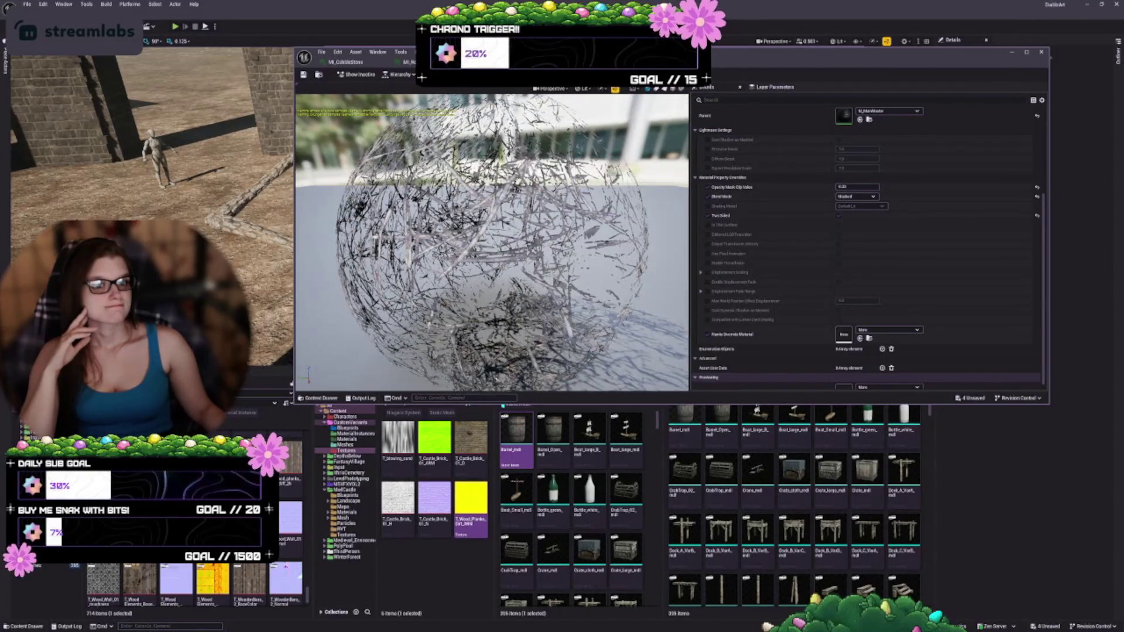
{"action": "scroll", "coordinate": [777, 220], "scroll_direction": "up", "scroll_amount": 3}
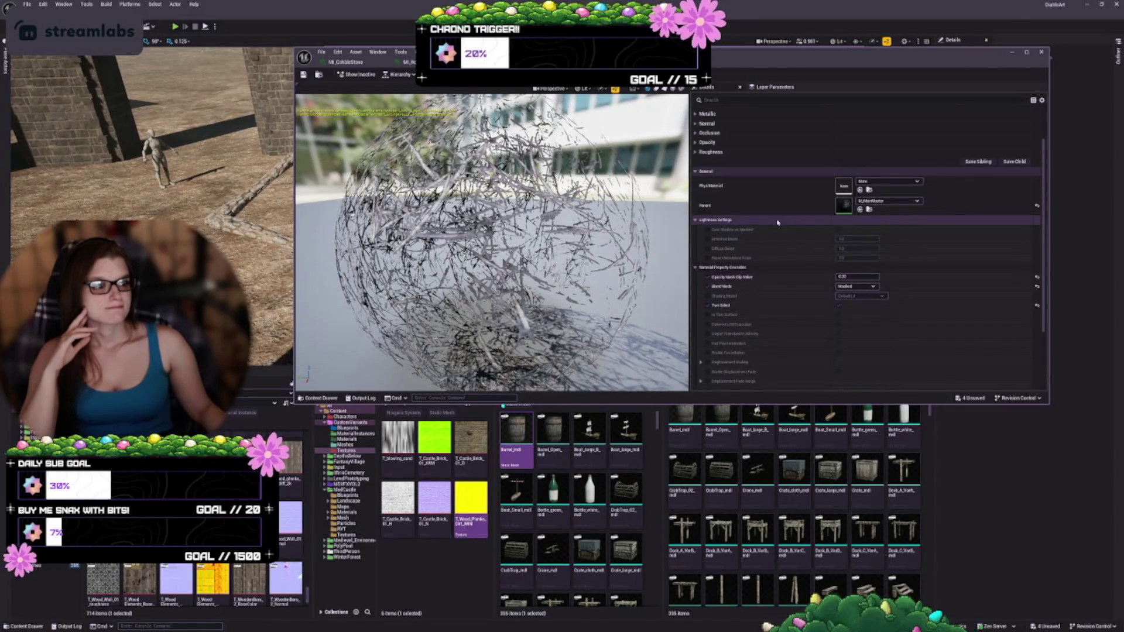
{"action": "scroll", "coordinate": [766, 214], "scroll_direction": "up", "scroll_amount": 2}
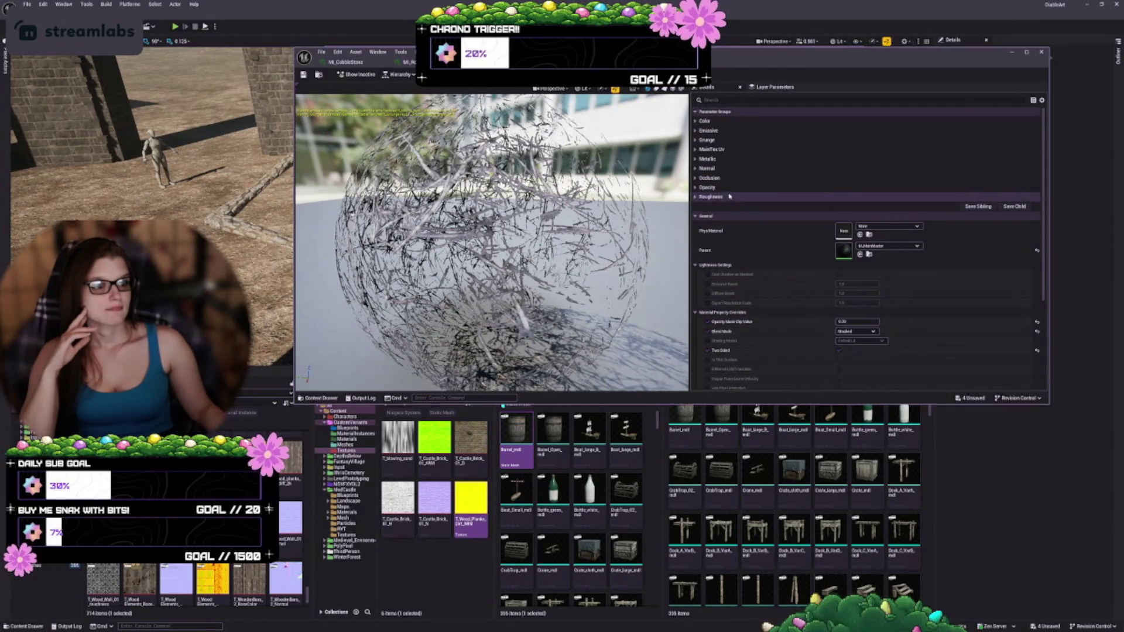
{"action": "left_click", "coordinate": [696, 122]}
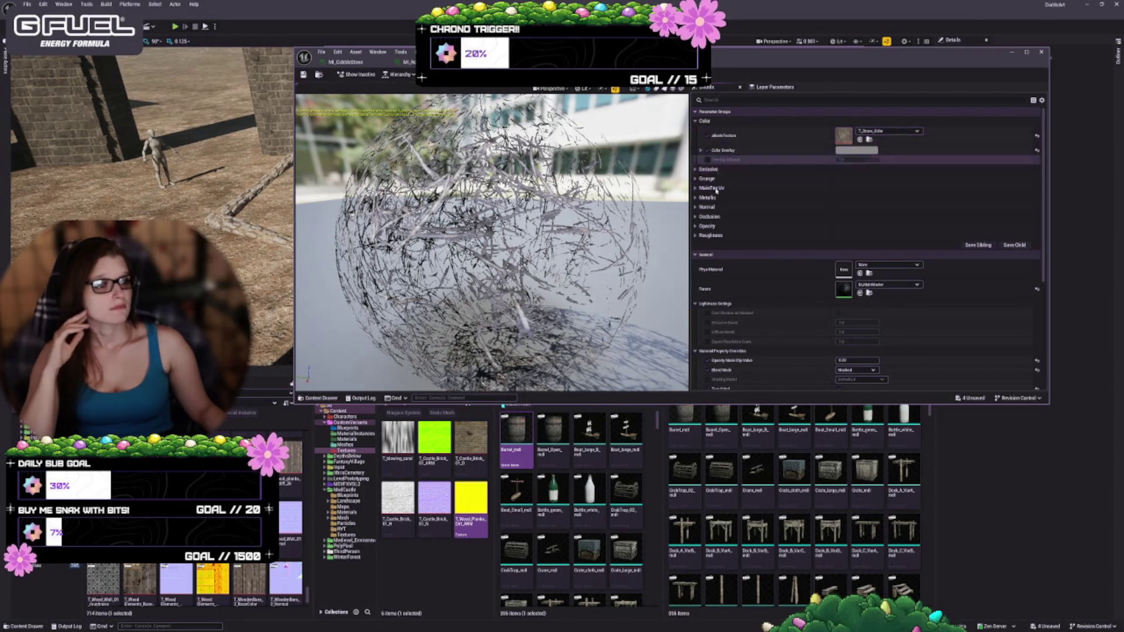
{"action": "left_click", "coordinate": [696, 169]}
{"action": "left_click", "coordinate": [702, 188]}
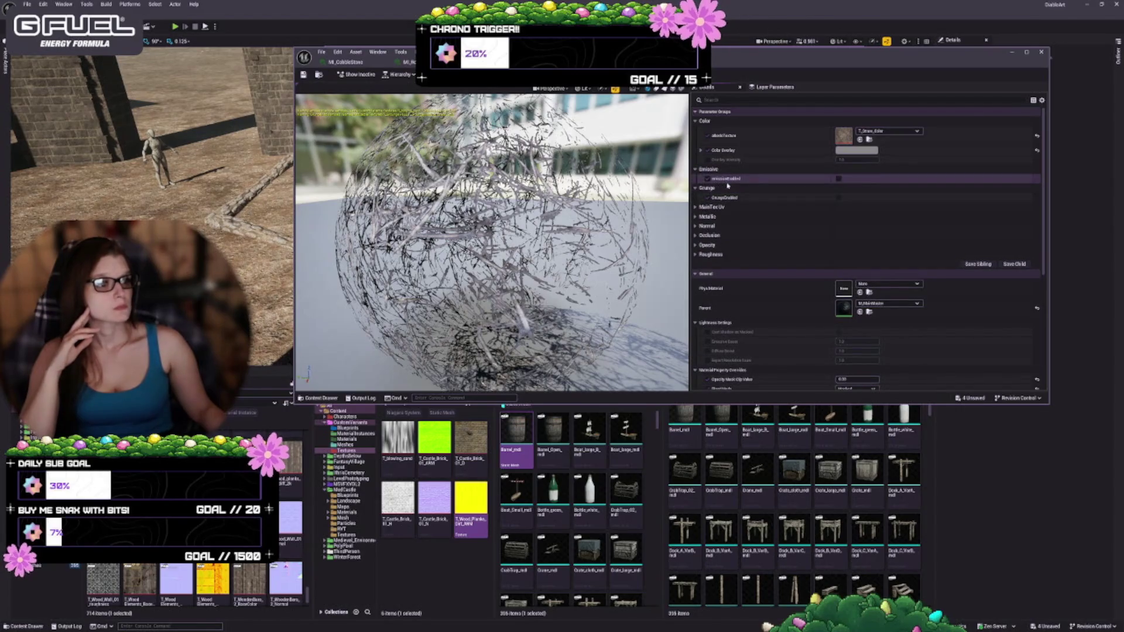
{"action": "left_click", "coordinate": [695, 207]}
{"action": "left_click", "coordinate": [696, 226]}
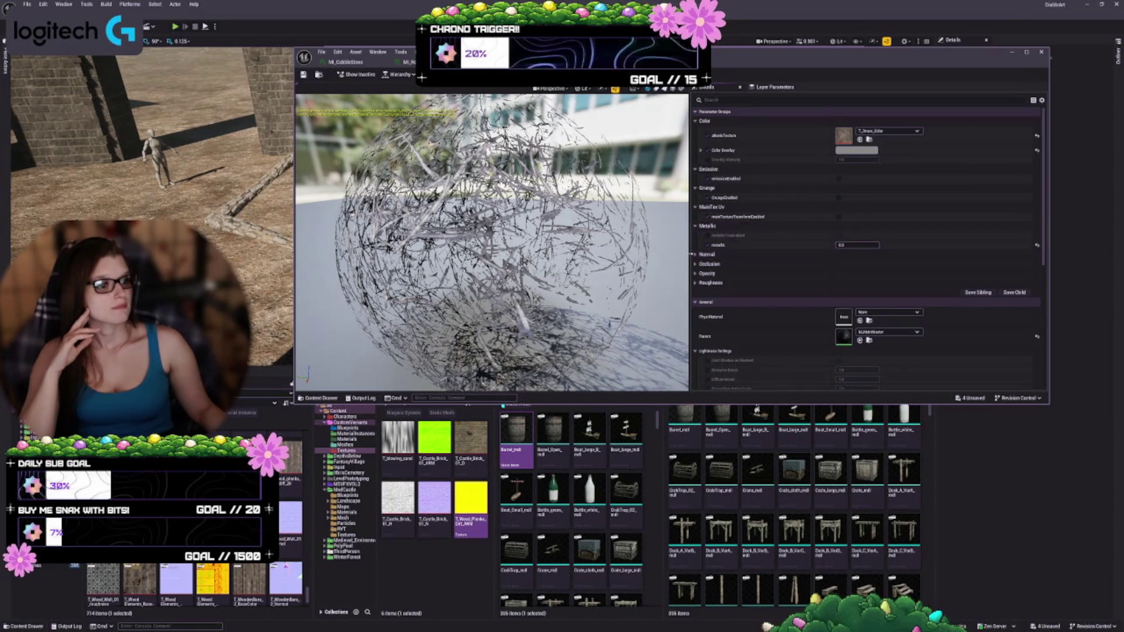
{"action": "left_click", "coordinate": [696, 254]}
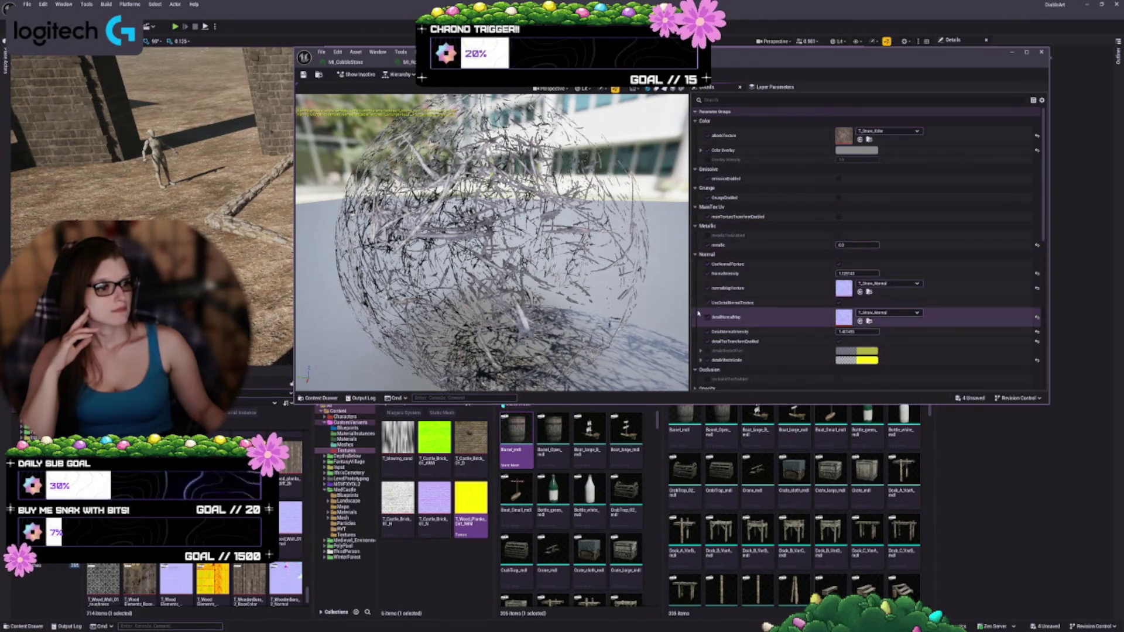
- Expand the detailAlbedoOffset, Opacity and Roughness parameters and orbit the preview sphere
{"action": "scroll", "coordinate": [698, 314], "scroll_direction": "down", "scroll_amount": 2}
{"action": "scroll", "coordinate": [732, 305], "scroll_direction": "down", "scroll_amount": 1}
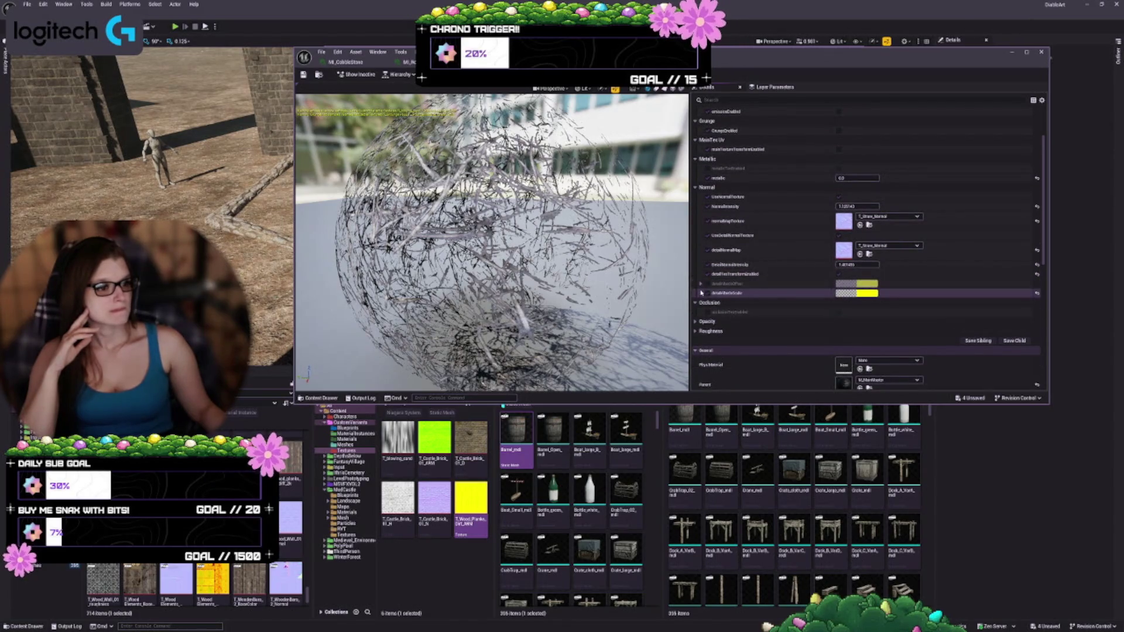
{"action": "scroll", "coordinate": [702, 290], "scroll_direction": "down", "scroll_amount": 1}
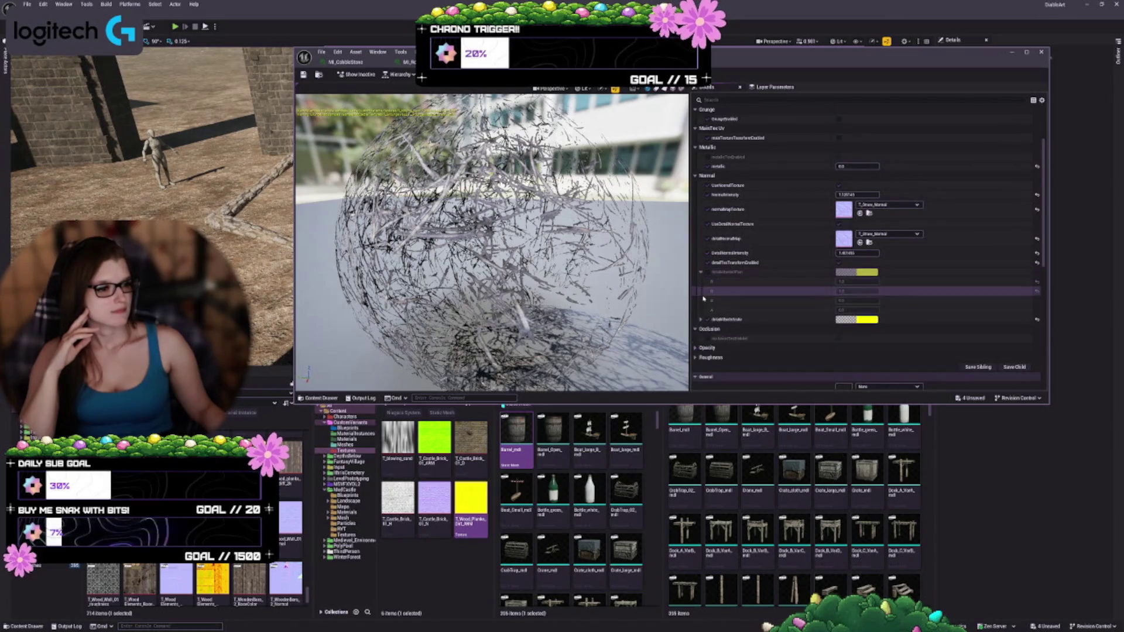
{"action": "left_click", "coordinate": [700, 273]}
{"action": "scroll", "coordinate": [701, 315], "scroll_direction": "down", "scroll_amount": 2}
{"action": "scroll", "coordinate": [701, 315], "scroll_direction": "down", "scroll_amount": 3}
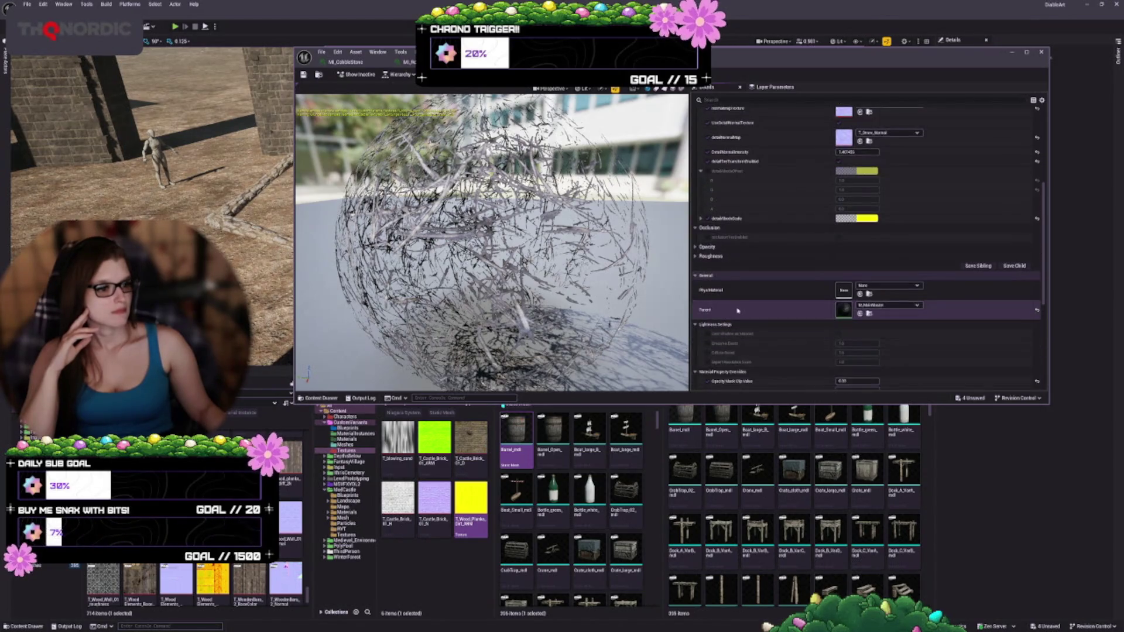
{"action": "left_click", "coordinate": [699, 247]}
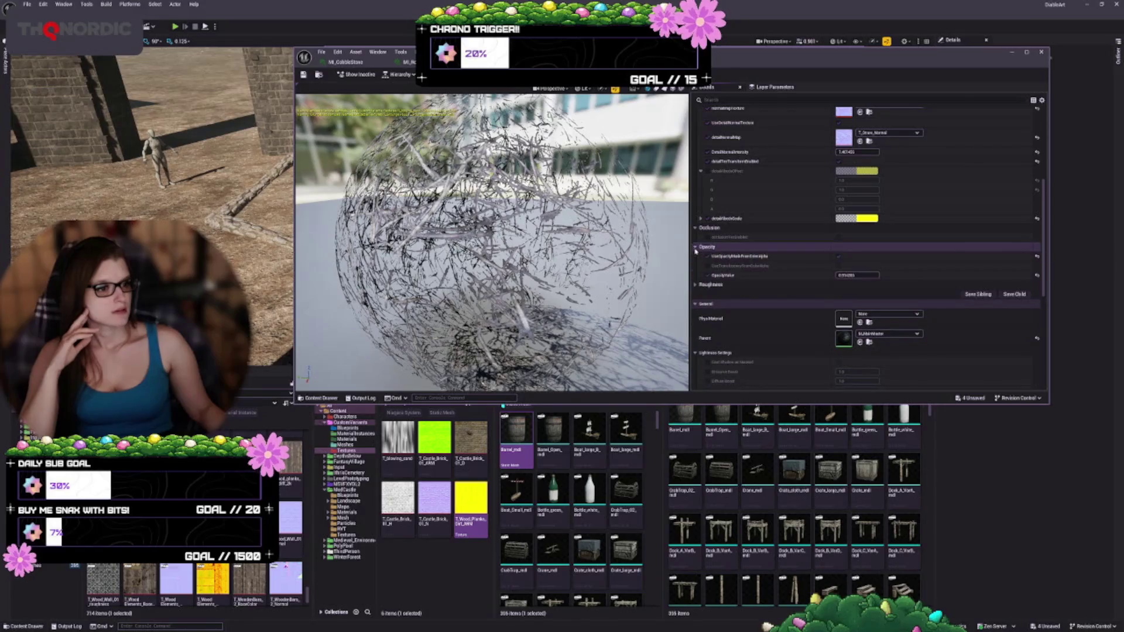
{"action": "left_click", "coordinate": [699, 284]}
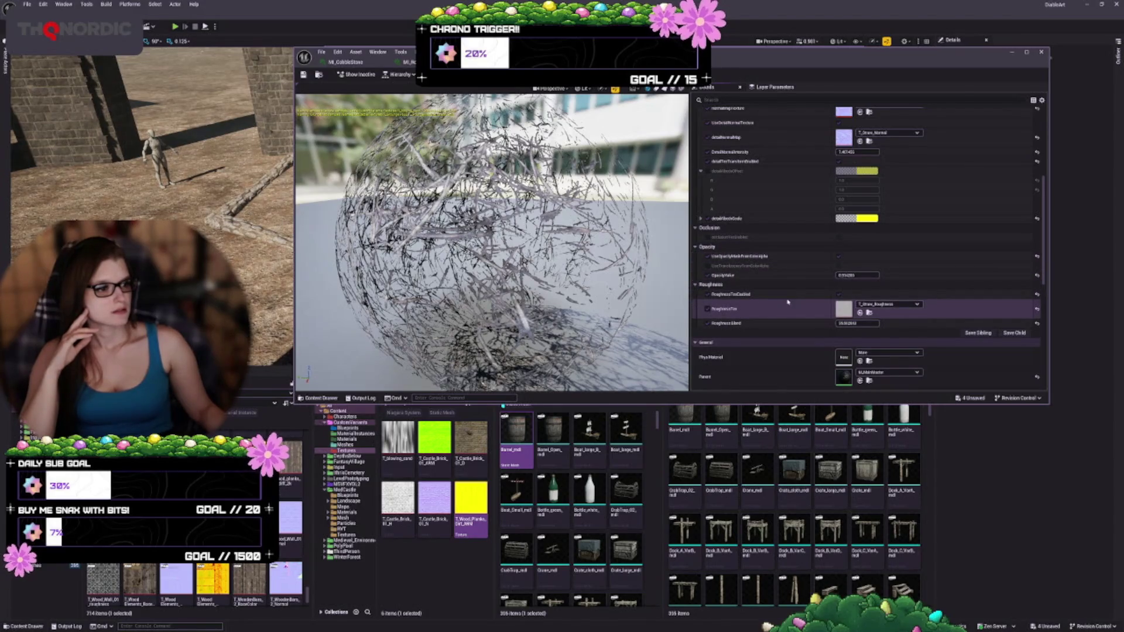
{"action": "left_click_drag", "start_coordinate": [527, 246], "coordinate": [459, 249]}
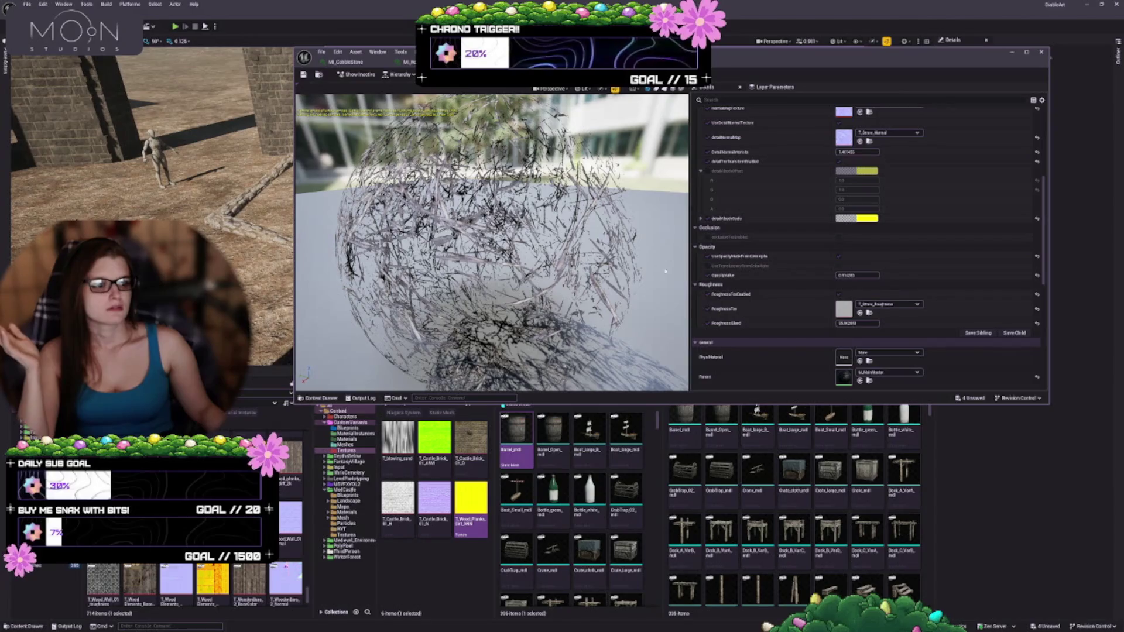
{"action": "scroll", "coordinate": [771, 268], "scroll_direction": "up", "scroll_amount": 5}
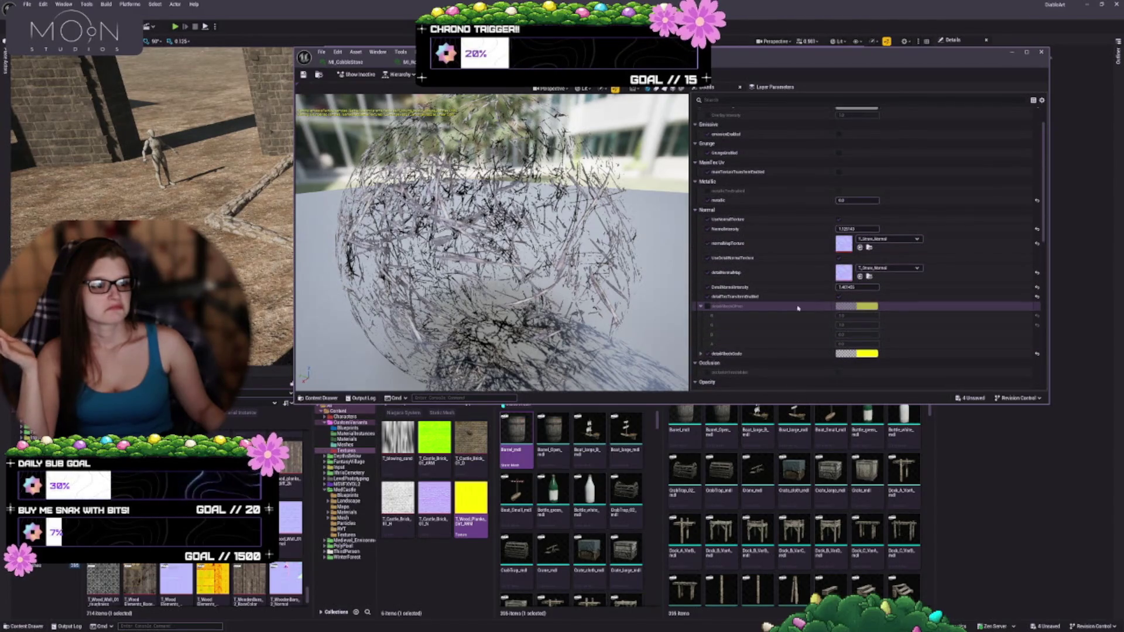
{"action": "scroll", "coordinate": [773, 298], "scroll_direction": "up", "scroll_amount": 2}
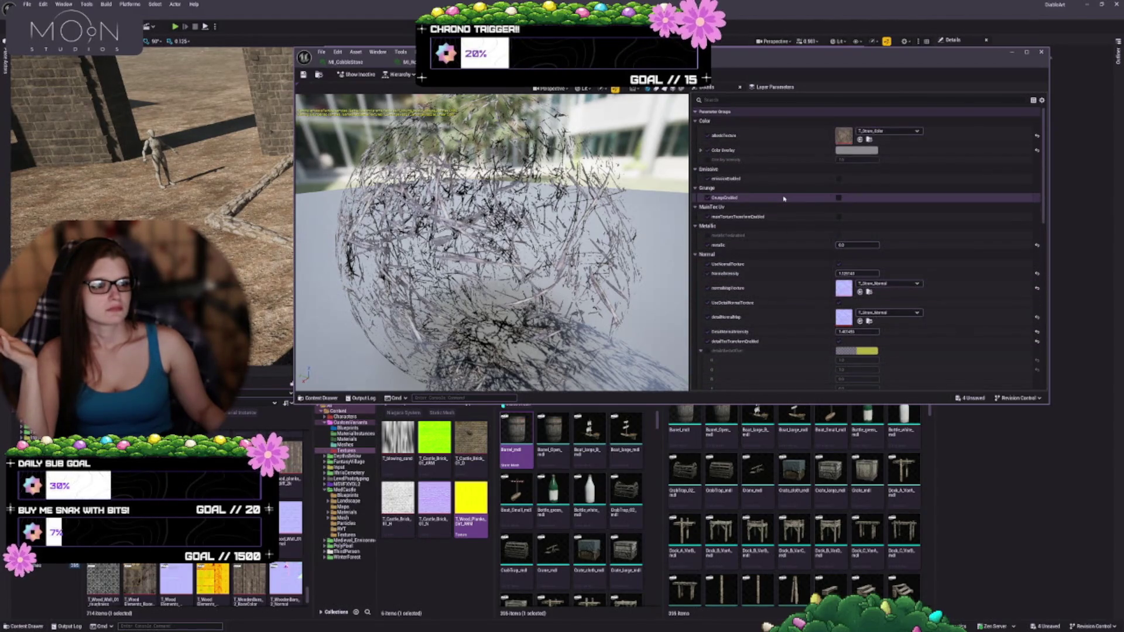
- Leave emissive and the emissive texture off with no texture, and enable GrungeEnabled
{"action": "left_click", "coordinate": [839, 179]}
{"action": "left_click", "coordinate": [838, 207]}
{"action": "left_click", "coordinate": [887, 217]}
{"action": "left_click", "coordinate": [878, 342]}
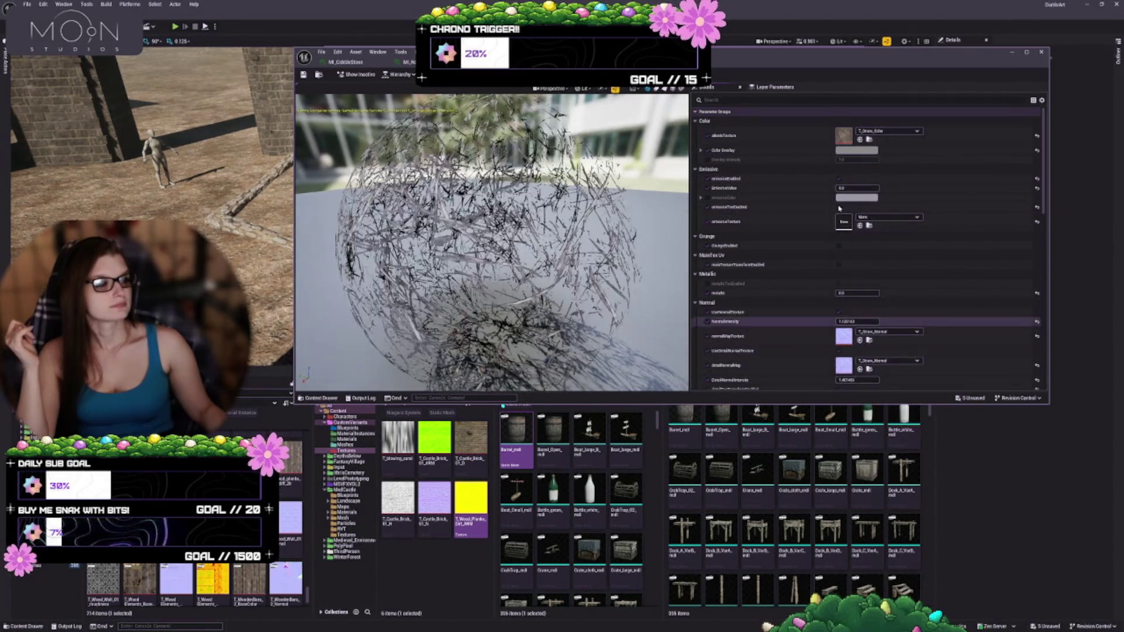
{"action": "left_click", "coordinate": [839, 208]}
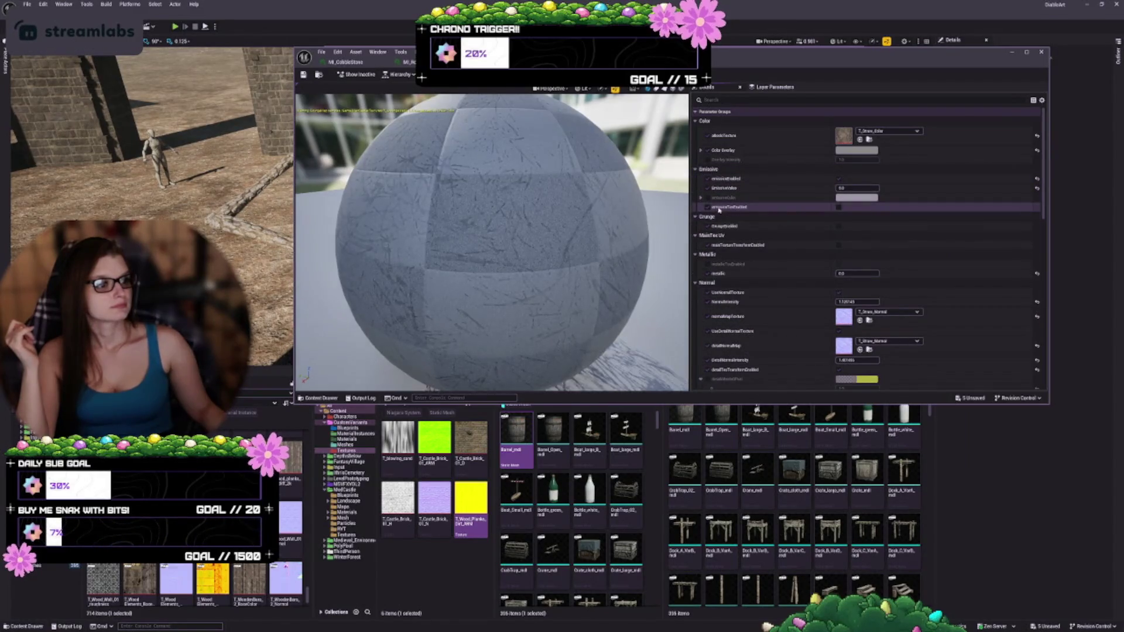
{"action": "left_click", "coordinate": [838, 178]}
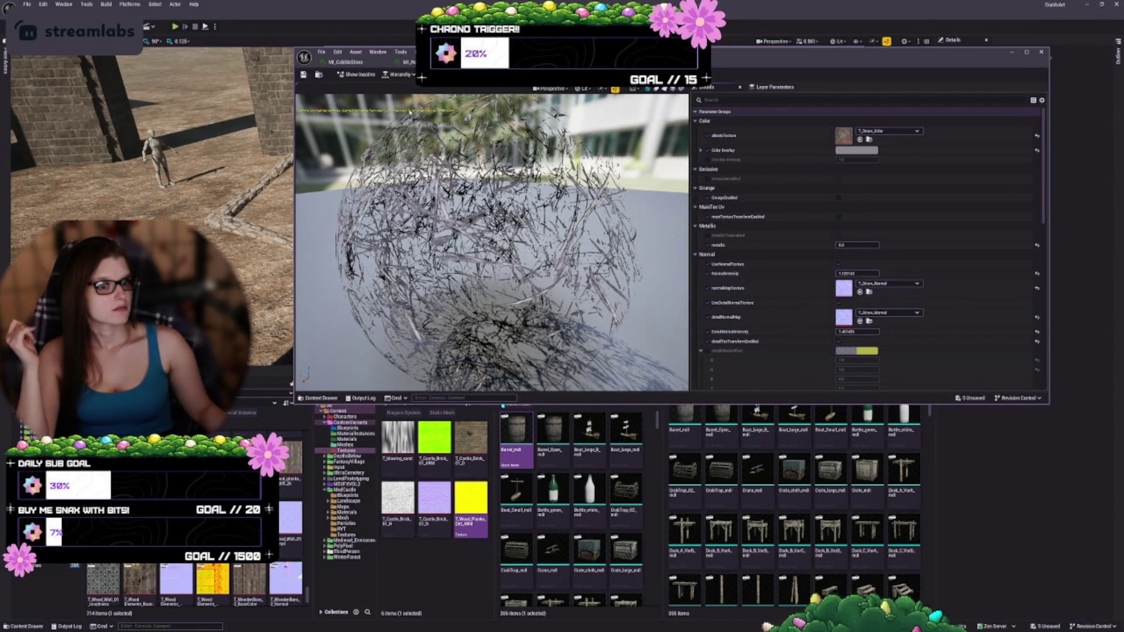
{"action": "left_click", "coordinate": [839, 198]}
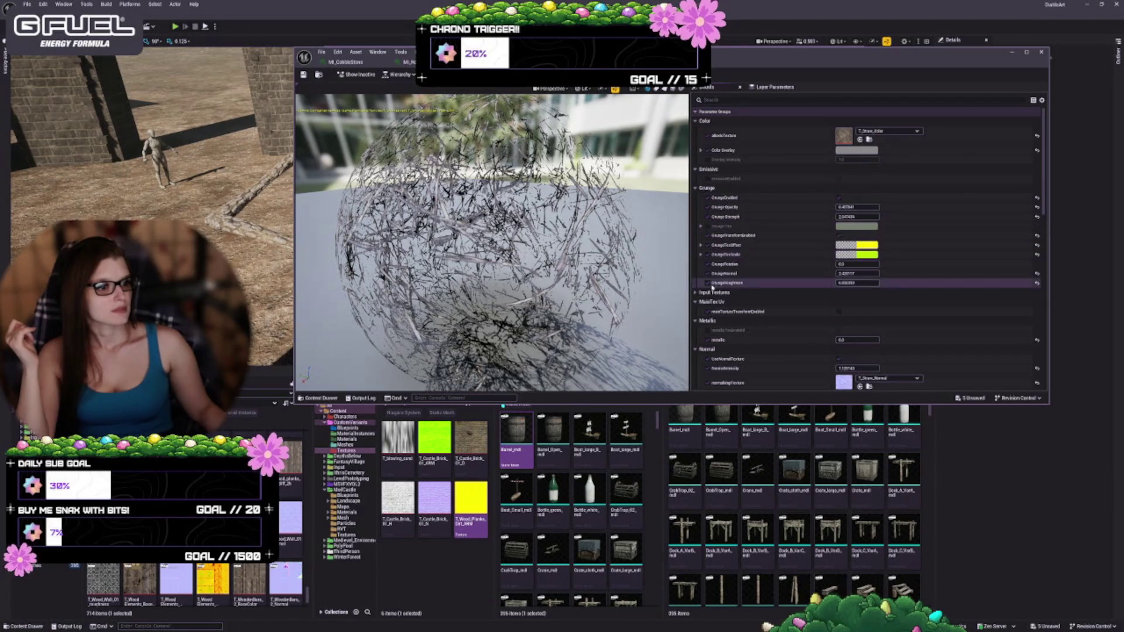
- Expand the Input Textures parameters and toggle grunge off and back on to compare
{"action": "left_click", "coordinate": [695, 293]}
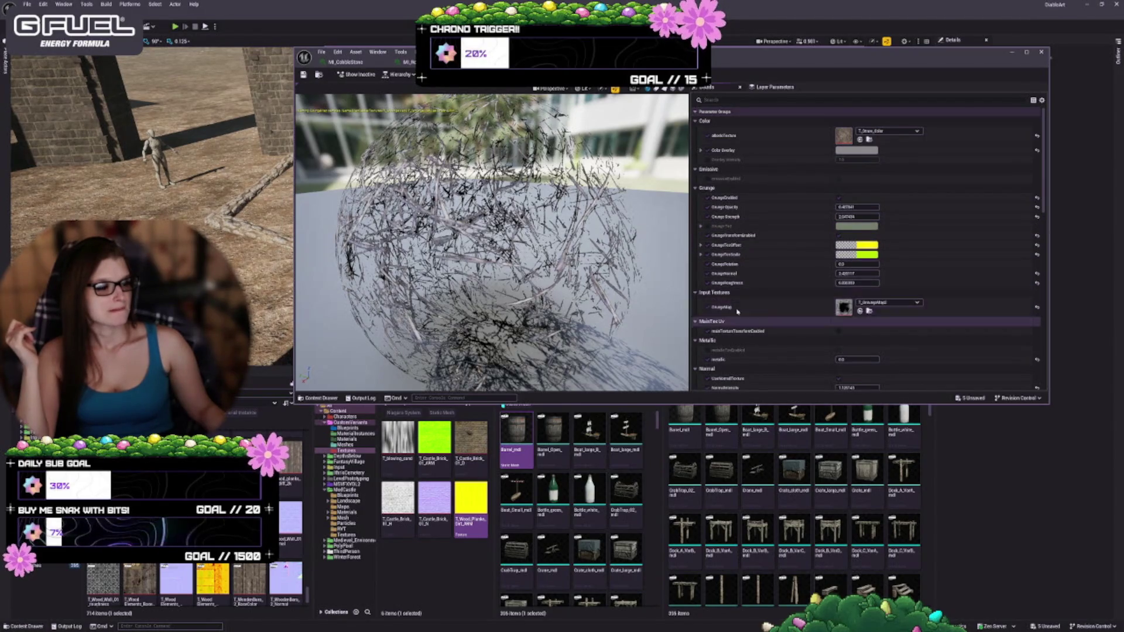
{"action": "left_click", "coordinate": [838, 199]}
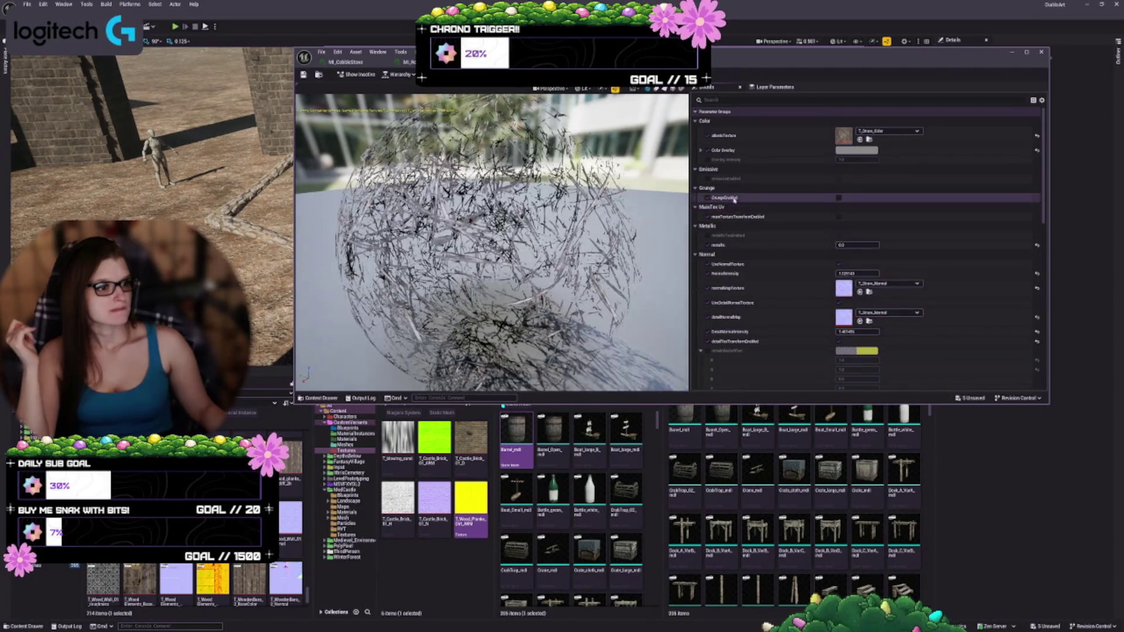
{"action": "left_click", "coordinate": [838, 198]}
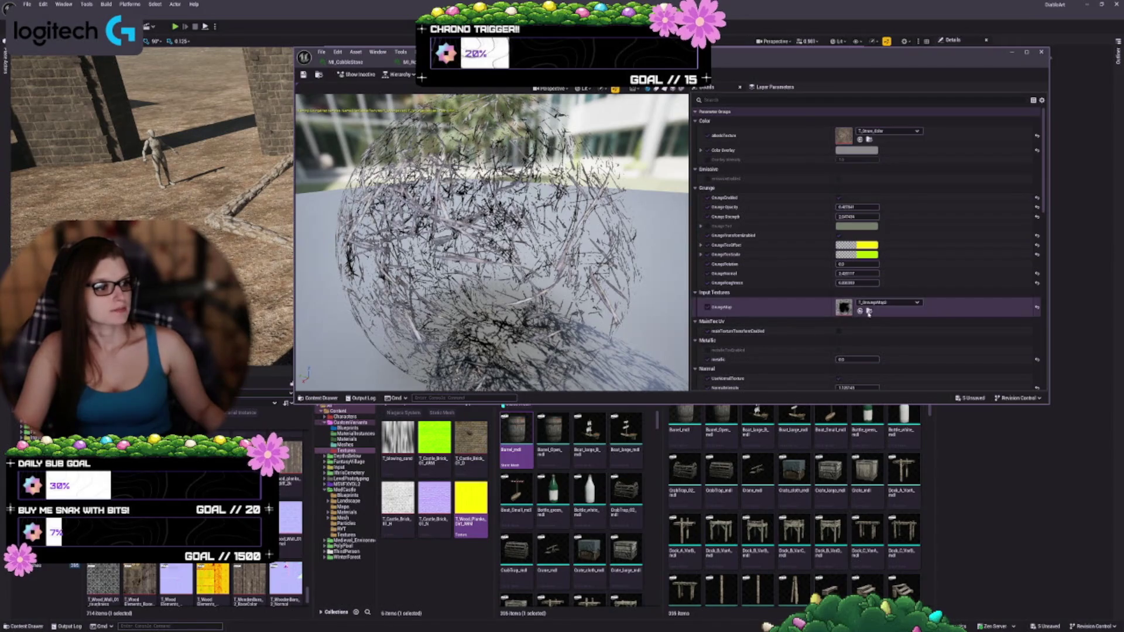
- Clear the GrungeMap slot, assign T_GrungeMap2, and open that texture for editing
{"action": "left_click", "coordinate": [869, 311]}
{"action": "left_click", "coordinate": [872, 303]}
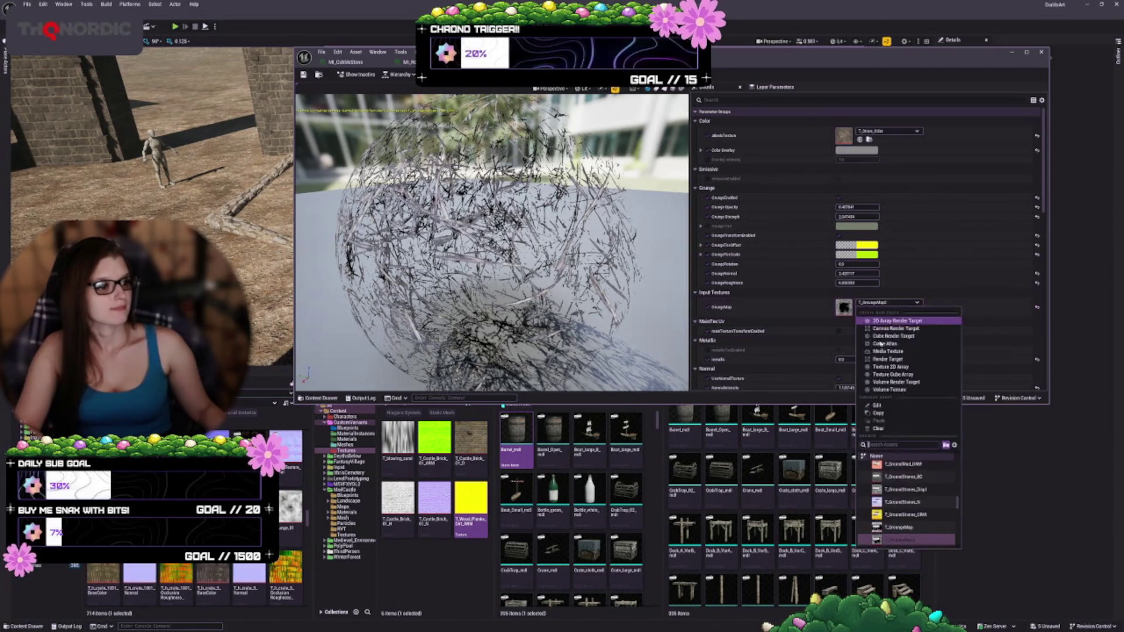
{"action": "left_click", "coordinate": [877, 428]}
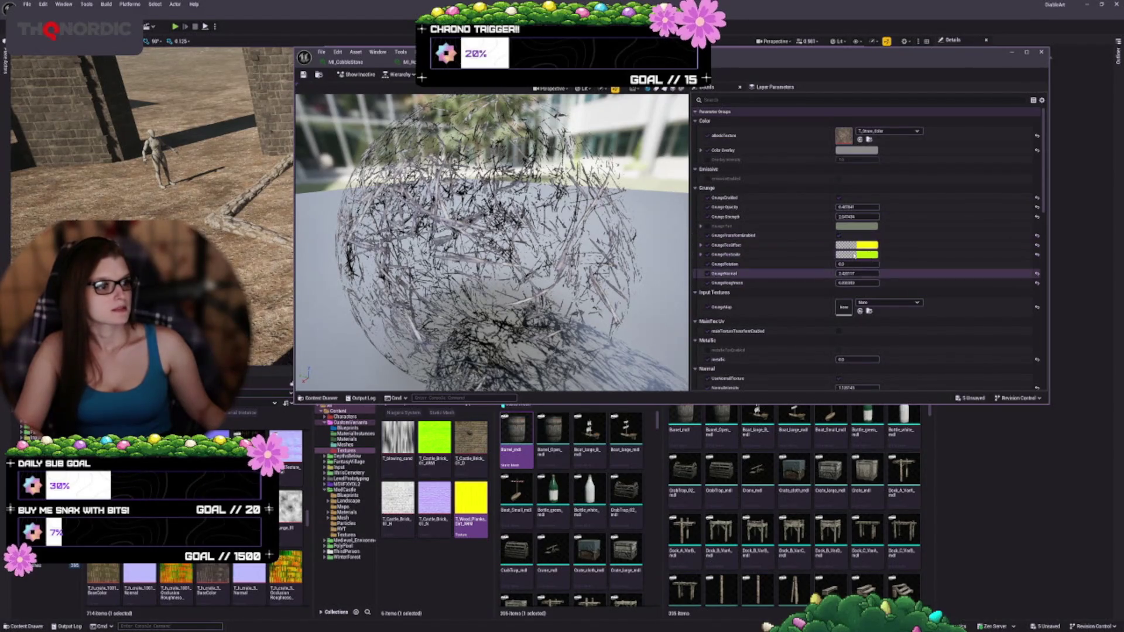
{"action": "left_click", "coordinate": [859, 311]}
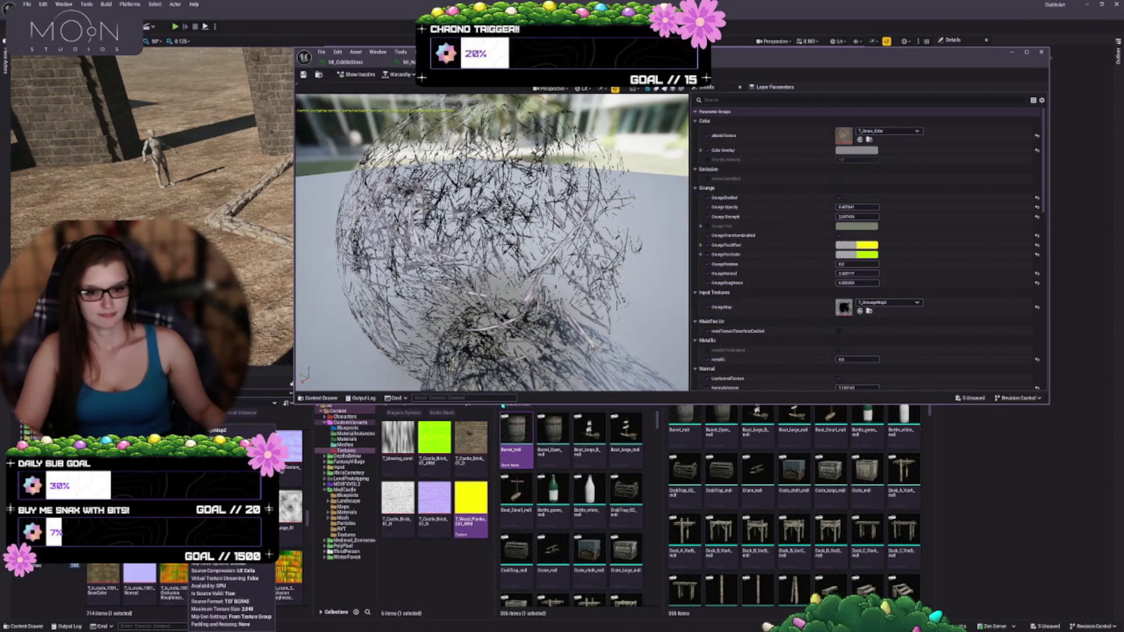
{"action": "double_click", "coordinate": [843, 307]}
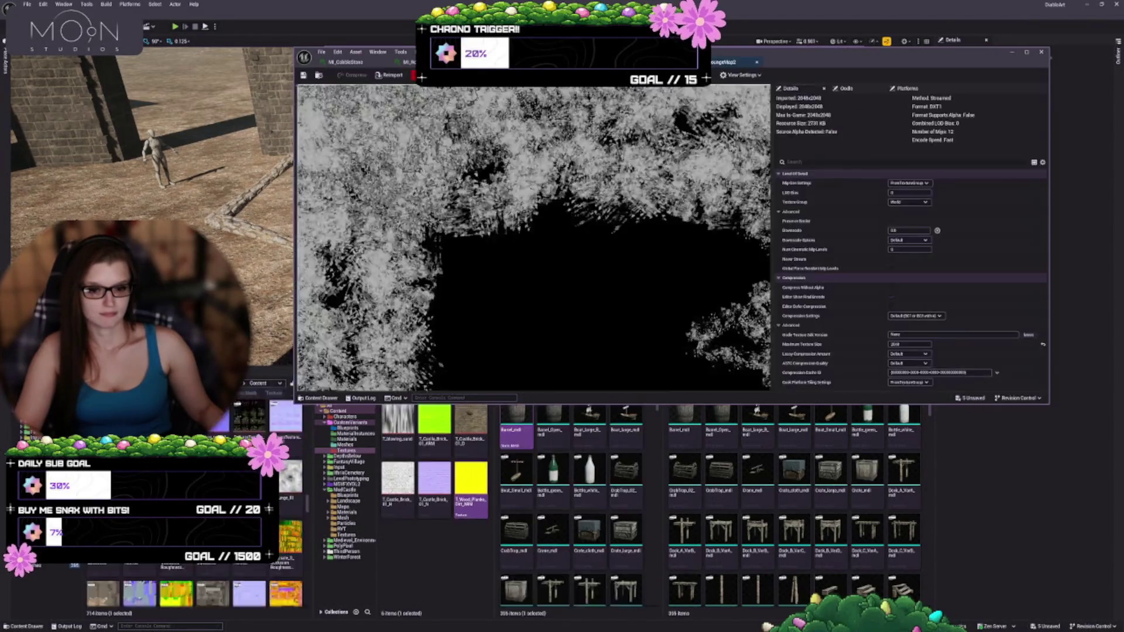
- Uncheck sRGB on T_GrungeMap2 and close it to get back to the twig material instance
{"action": "scroll", "coordinate": [824, 267], "scroll_direction": "down", "scroll_amount": 5}
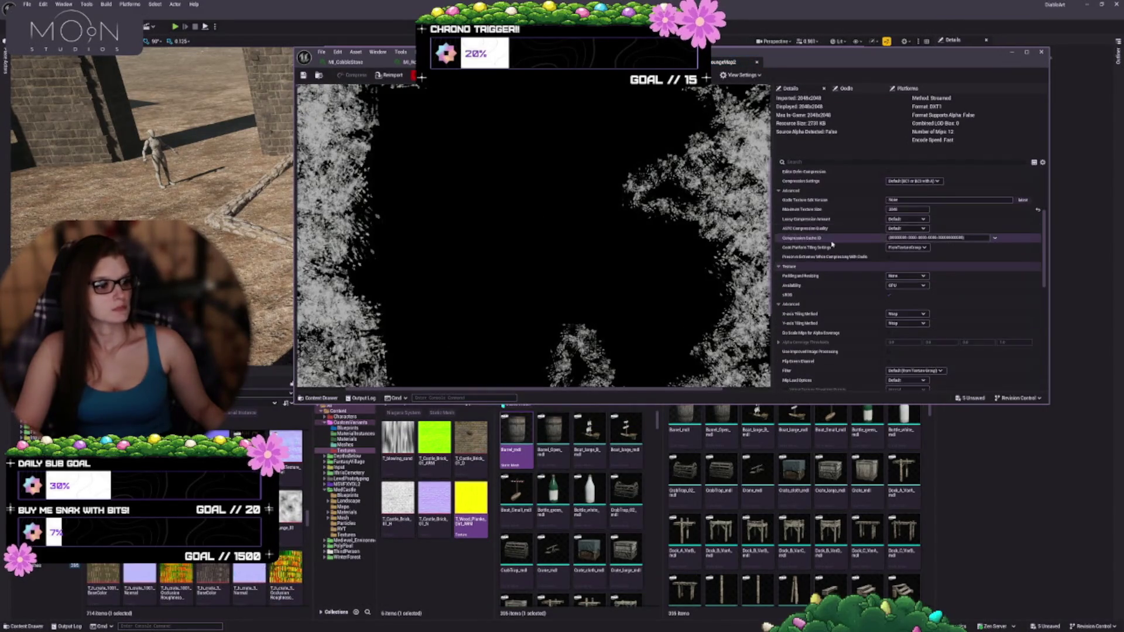
{"action": "left_click", "coordinate": [888, 295]}
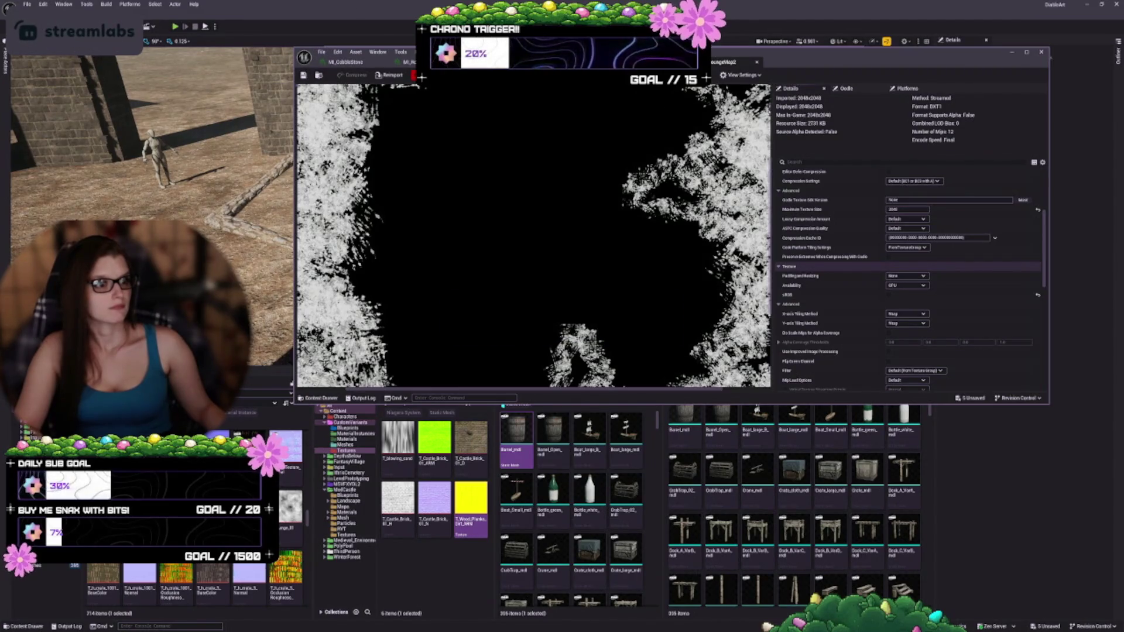
{"action": "left_click", "coordinate": [756, 64]}
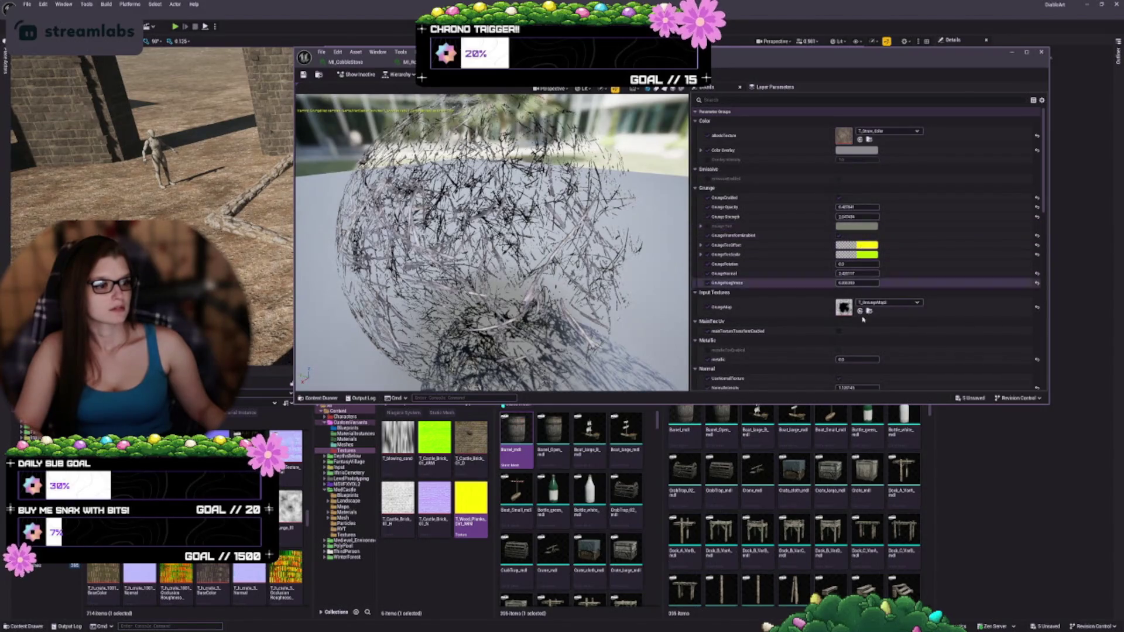
- Re-pick T_GrungeMap2 as the grunge map and save, then uncheck GrungeEnabled and save again
{"action": "left_click", "coordinate": [890, 303]}
{"action": "left_click", "coordinate": [878, 429]}
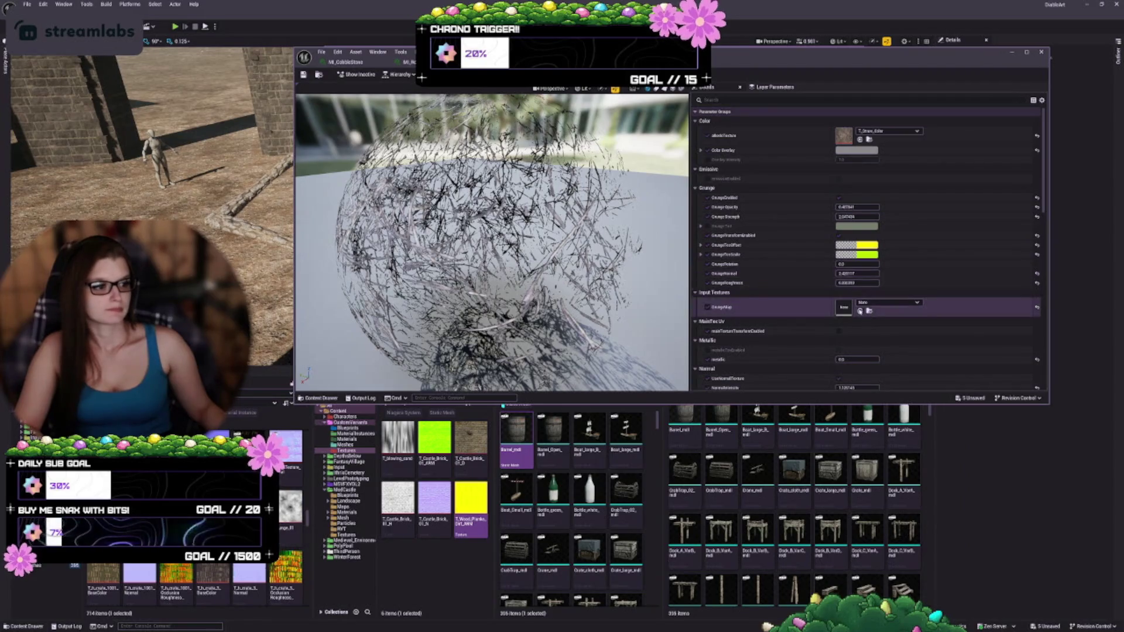
{"action": "left_click", "coordinate": [859, 310]}
{"action": "left_click", "coordinate": [304, 75]}
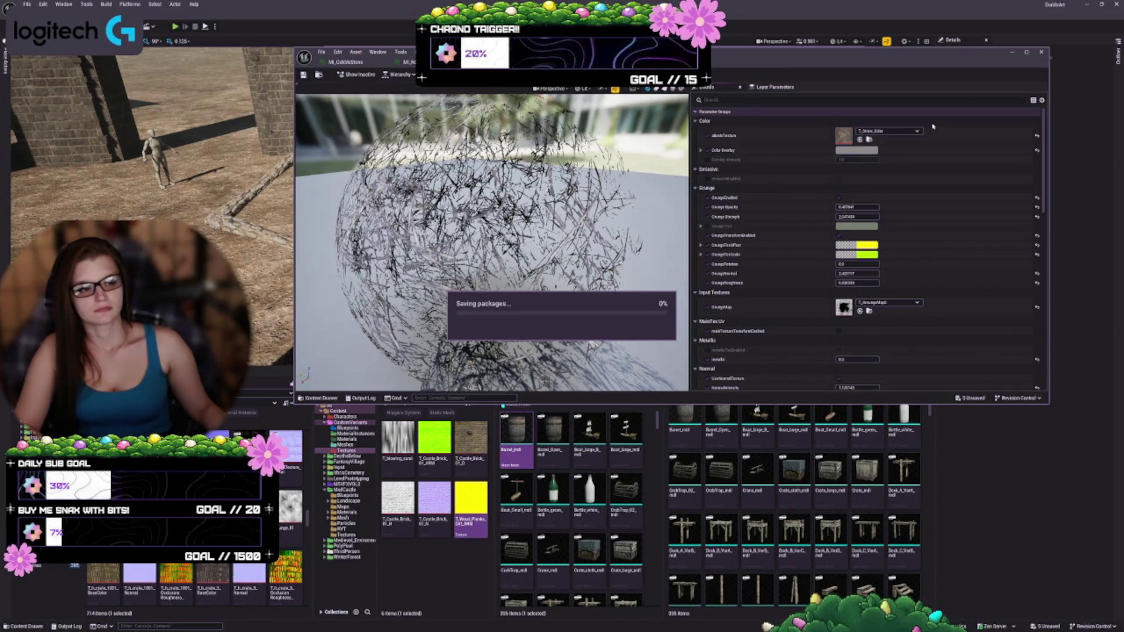
{"action": "left_click", "coordinate": [838, 198]}
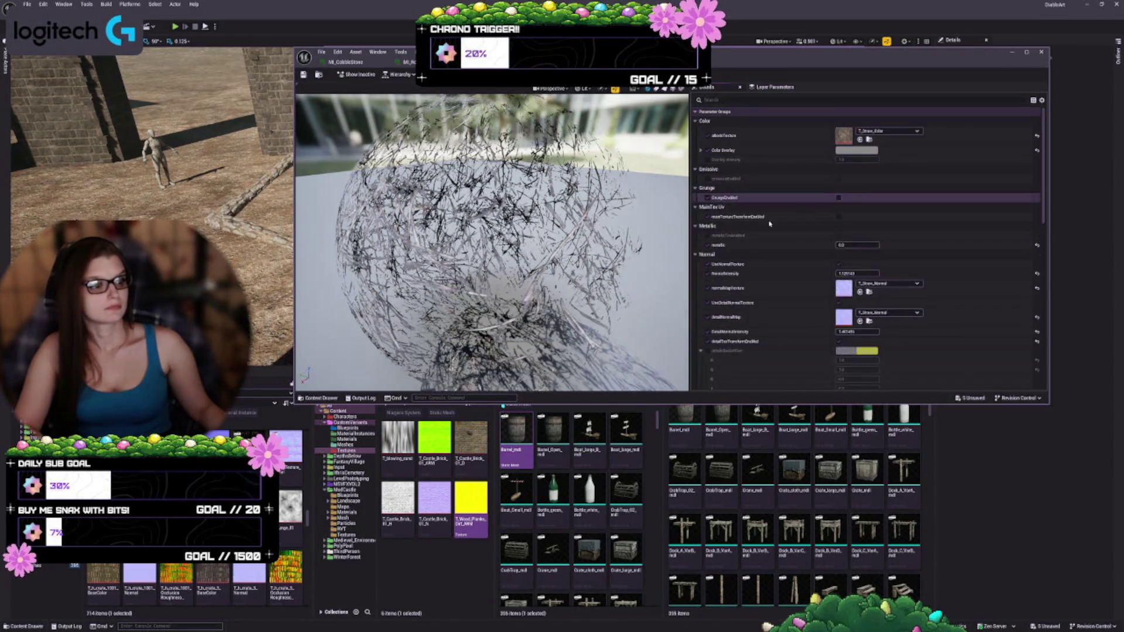
{"action": "left_click", "coordinate": [303, 75]}
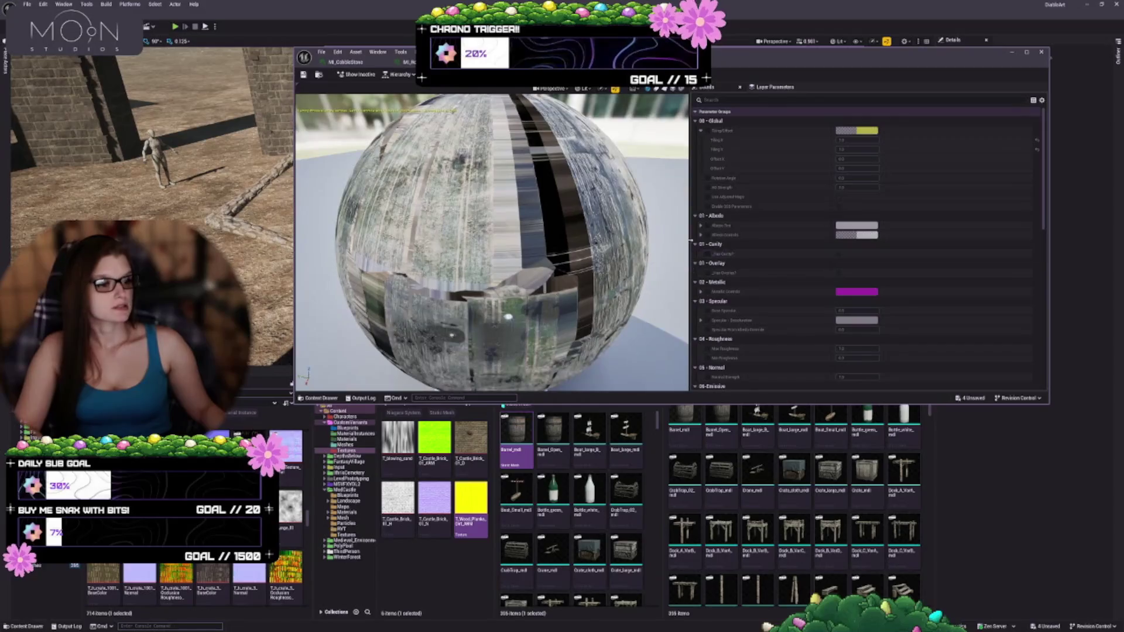
- Enable the emissive texture override, clear its texture, and switch the override back off
{"action": "scroll", "coordinate": [708, 339], "scroll_direction": "down", "scroll_amount": 5}
{"action": "left_click", "coordinate": [707, 334]}
{"action": "left_click", "coordinate": [839, 335]}
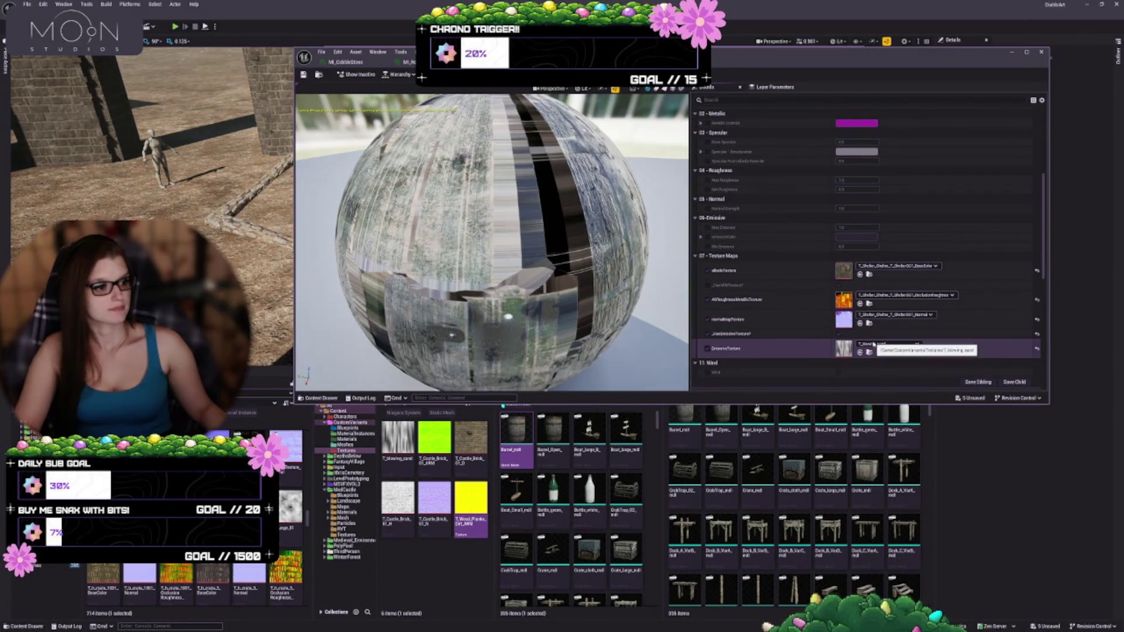
{"action": "left_click", "coordinate": [889, 345]}
{"action": "left_click", "coordinate": [878, 469]}
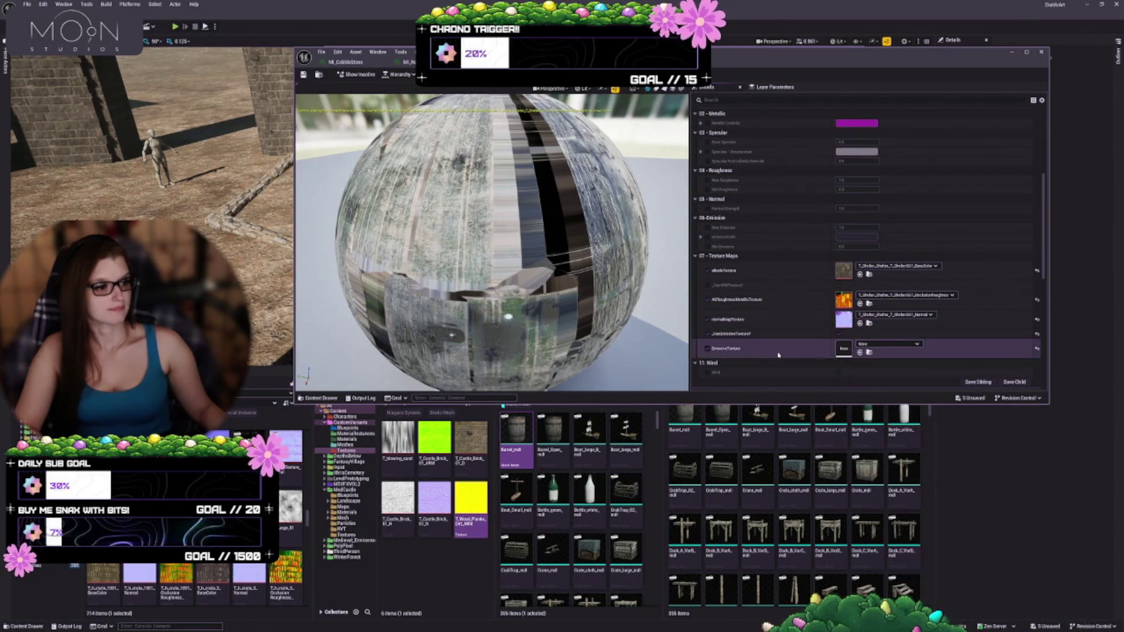
{"action": "left_click", "coordinate": [708, 349]}
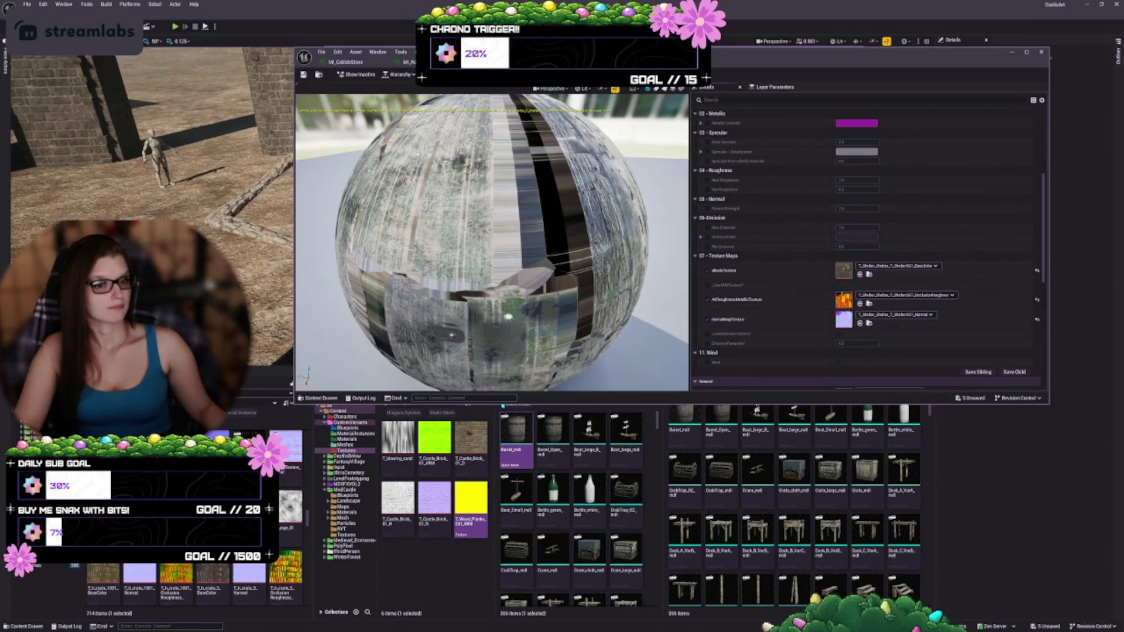
- Locate MI_CobbleStone's occlusion-roughness-metallic texture and open it in the texture editor
{"action": "mouse_move", "coordinate": [508, 317]}
{"action": "left_mouse_down"}
{"action": "mouse_move", "coordinate": [508, 386]}
{"action": "mouse_move", "coordinate": [397, 208]}
{"action": "left_mouse_up"}
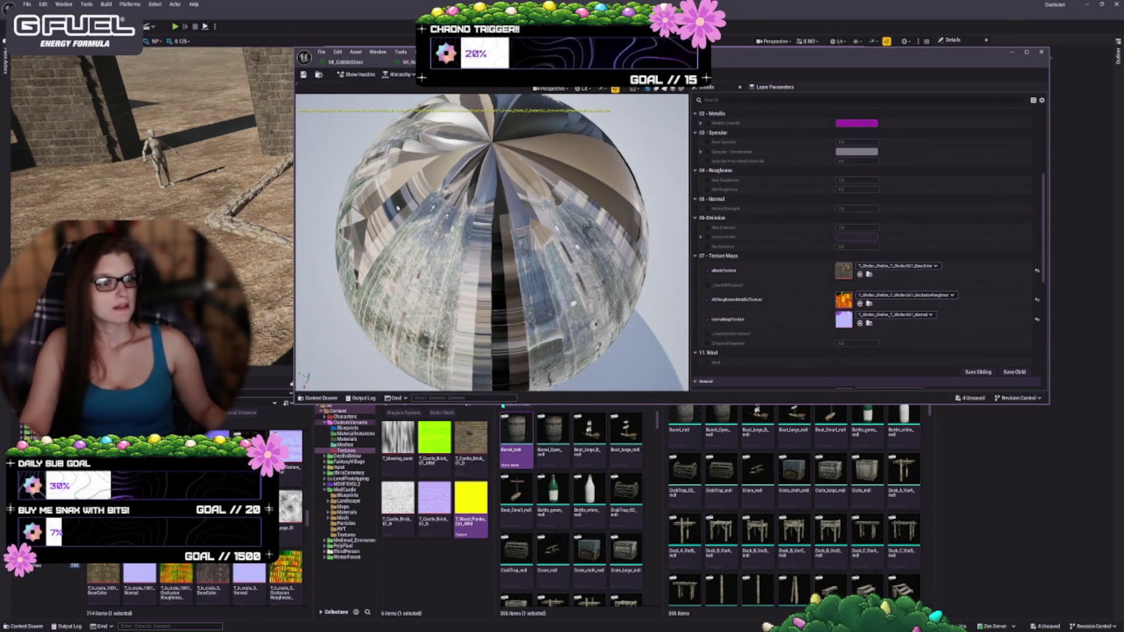
{"action": "mouse_move", "coordinate": [398, 207]}
{"action": "left_mouse_down"}
{"action": "mouse_move", "coordinate": [397, 246]}
{"action": "mouse_move", "coordinate": [434, 287]}
{"action": "left_mouse_up"}
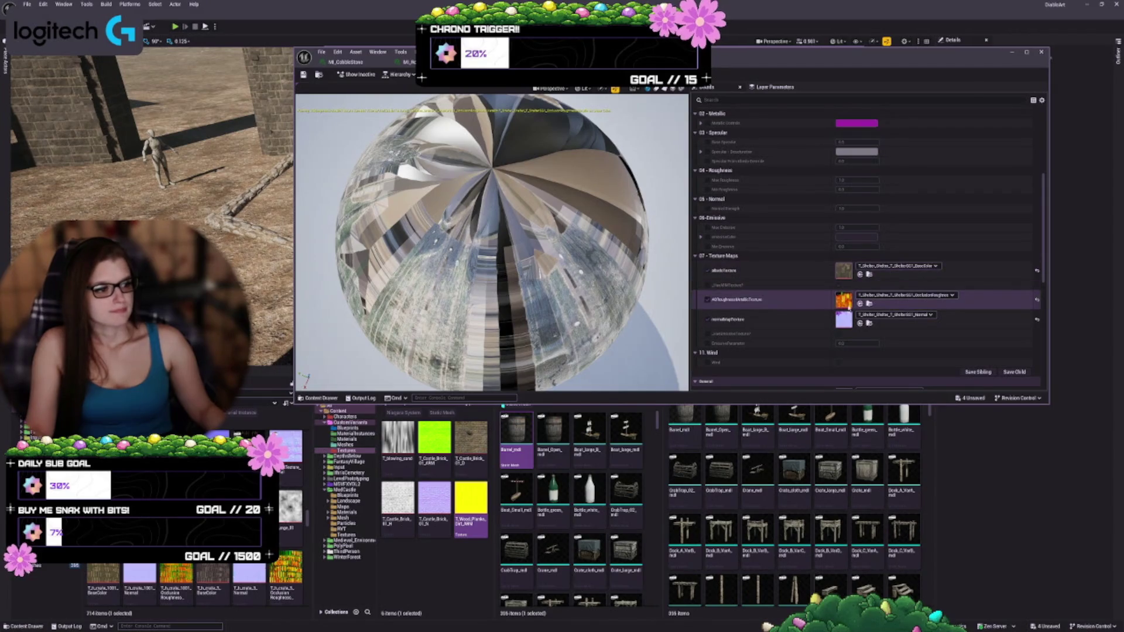
{"action": "left_click", "coordinate": [869, 304]}
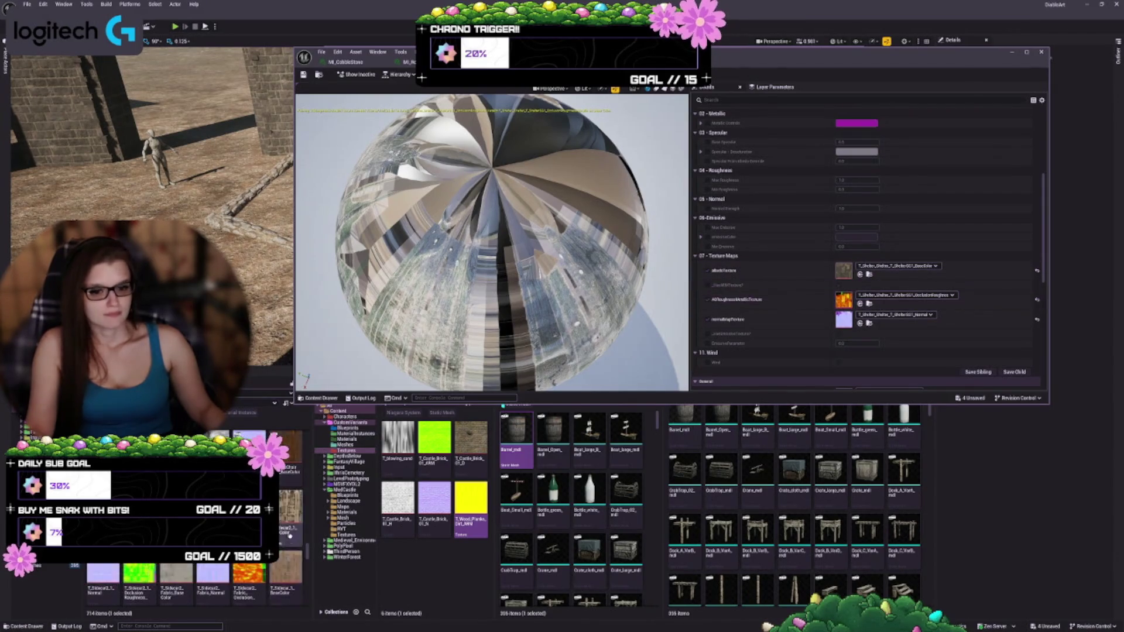
{"action": "mouse_move", "coordinate": [249, 573]}
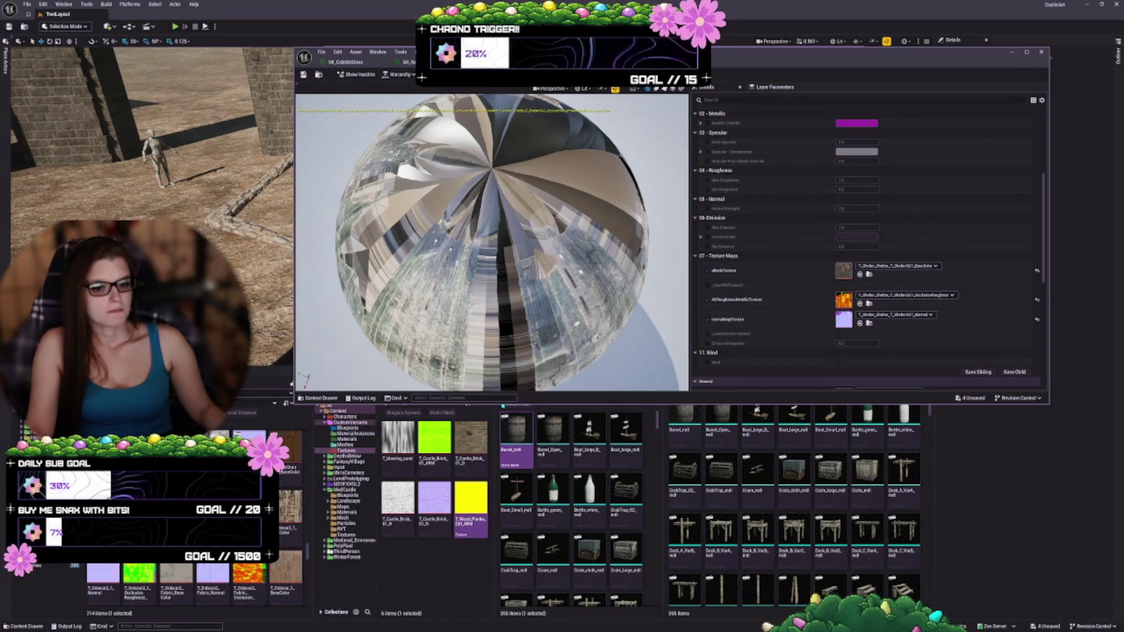
{"action": "double_click", "coordinate": [241, 572]}
{"action": "scroll", "coordinate": [890, 297], "scroll_direction": "down", "scroll_amount": 5}
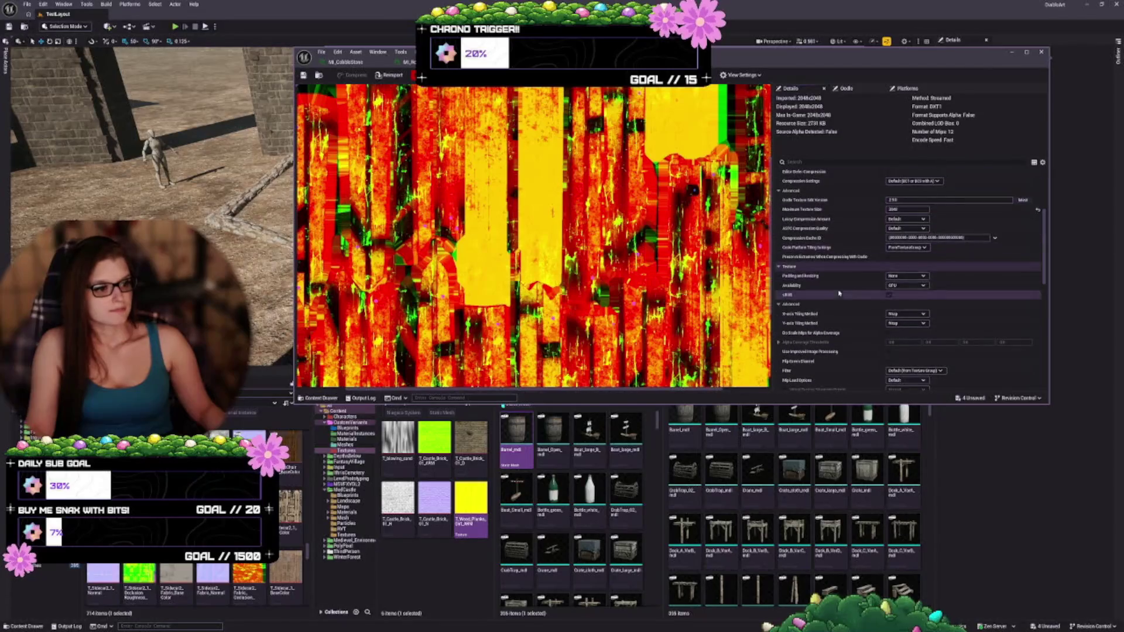
- Uncheck sRGB on the ORM texture, close it, then clear and re-pick it in the ORM slot
{"action": "left_click", "coordinate": [890, 295]}
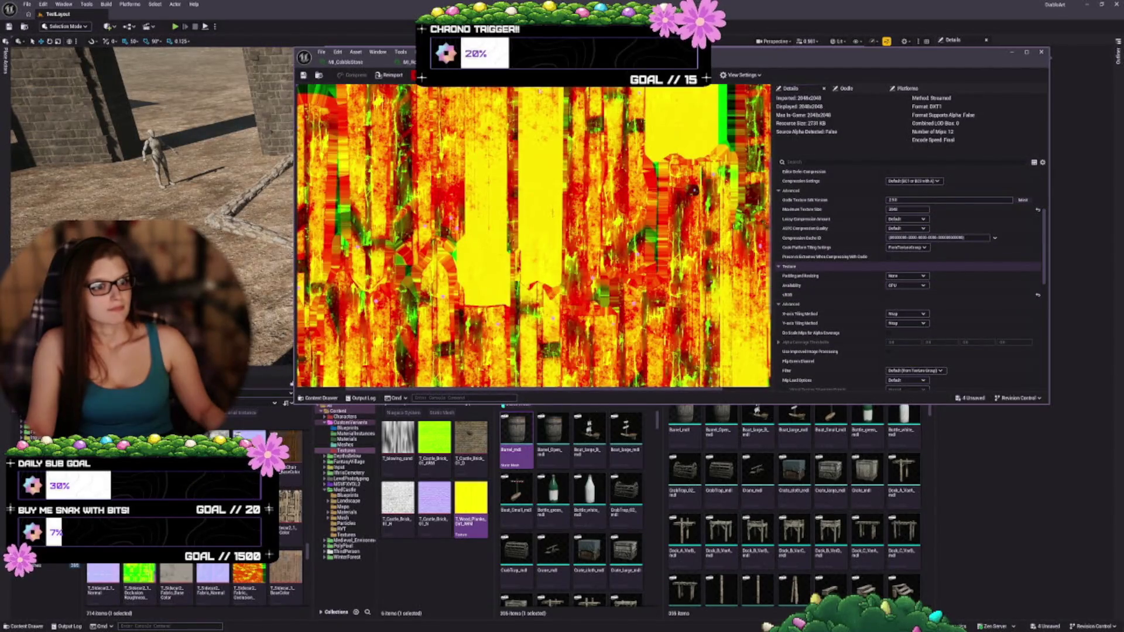
{"action": "key", "text": "ctrl+w"}
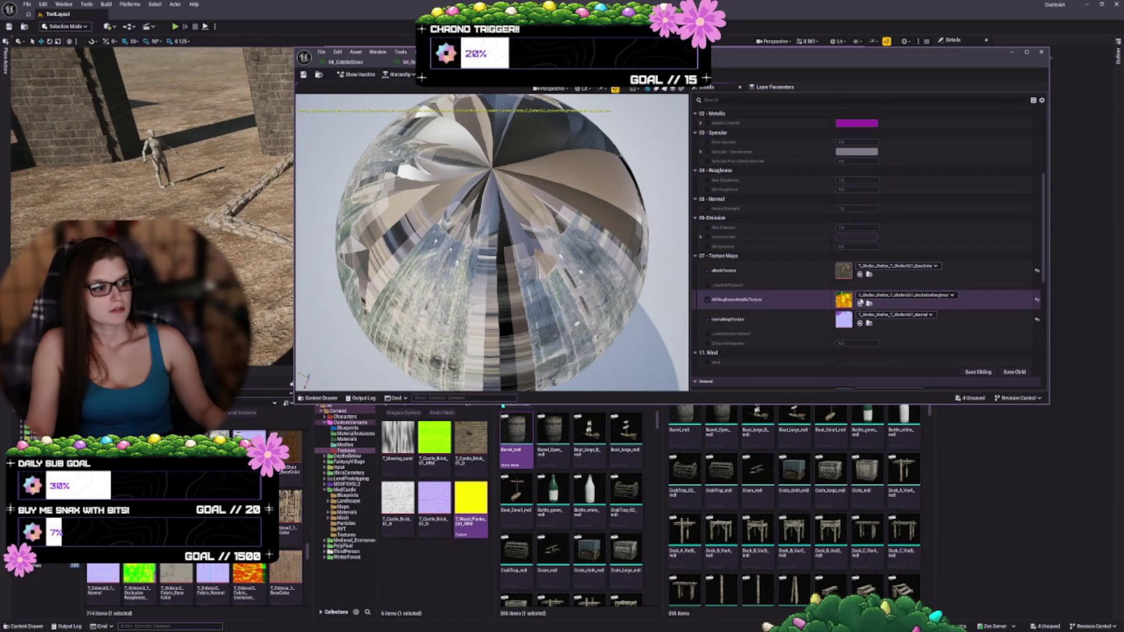
{"action": "left_click", "coordinate": [866, 295]}
{"action": "left_click", "coordinate": [879, 420]}
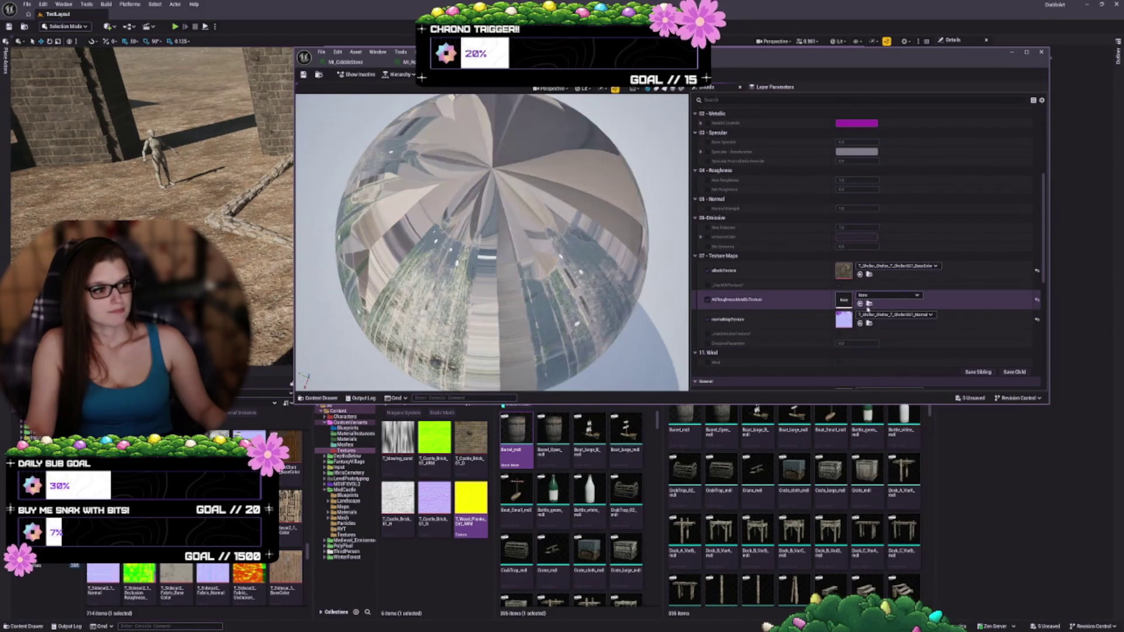
{"action": "left_click", "coordinate": [866, 304]}
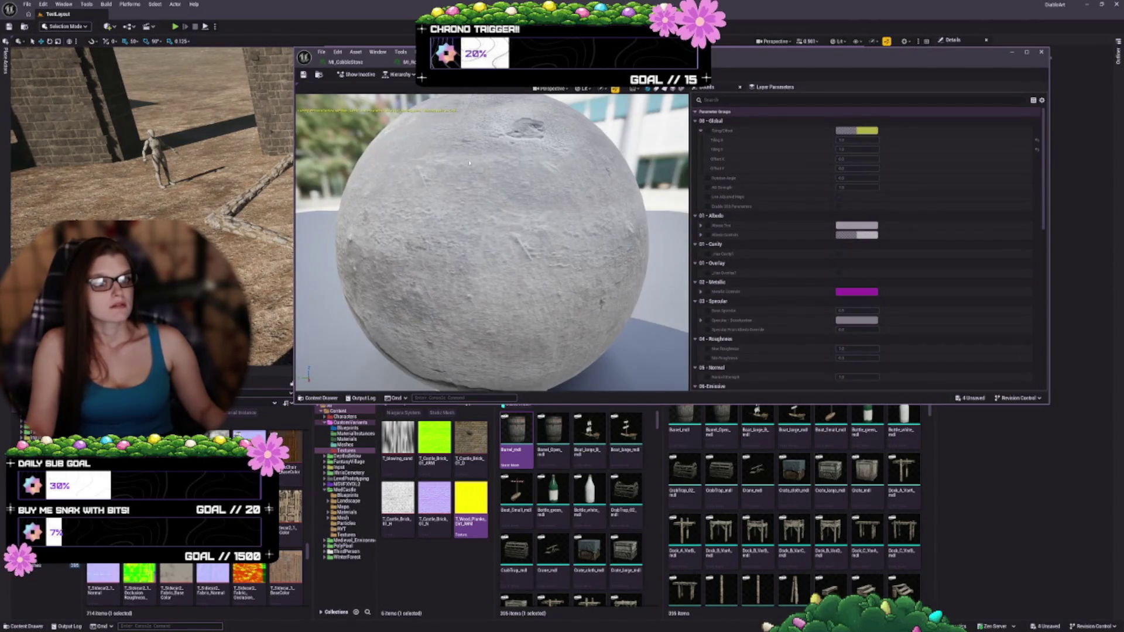
- Clear the emissive texture, leave the emissive option off, and save the cobblestone instance
{"action": "scroll", "coordinate": [746, 302], "scroll_direction": "down", "scroll_amount": 8}
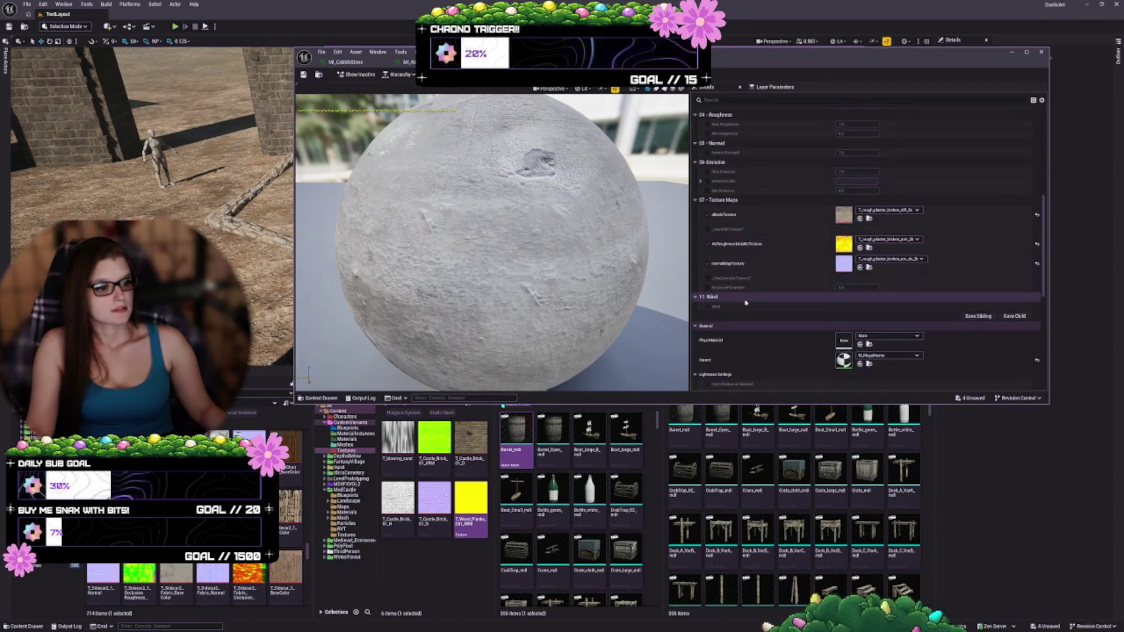
{"action": "left_click", "coordinate": [838, 278]}
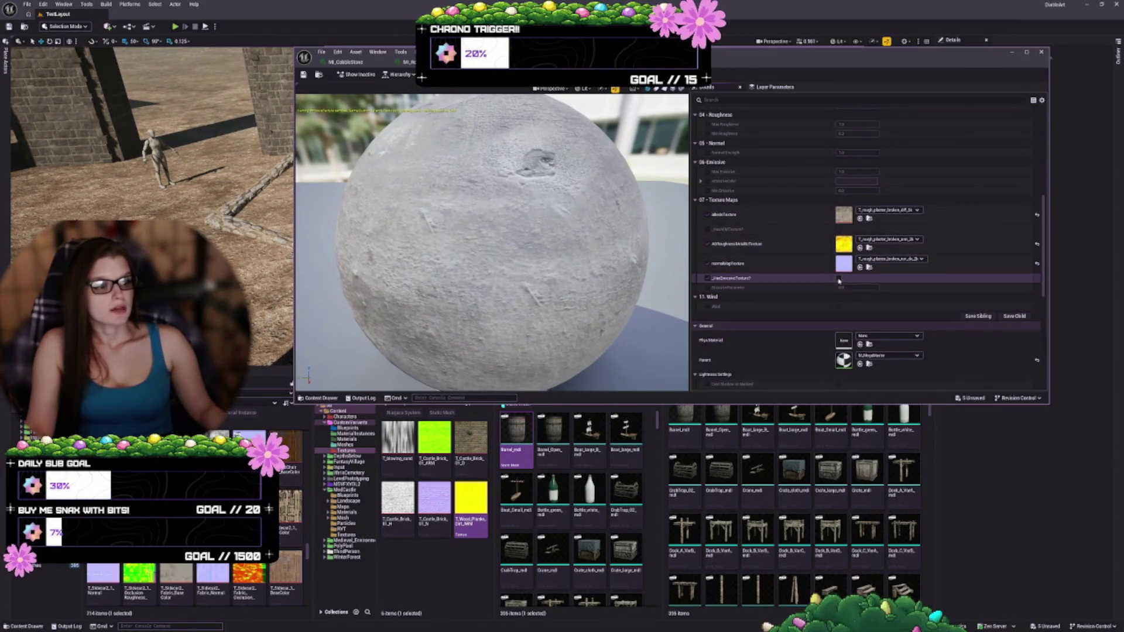
{"action": "left_click", "coordinate": [888, 288]}
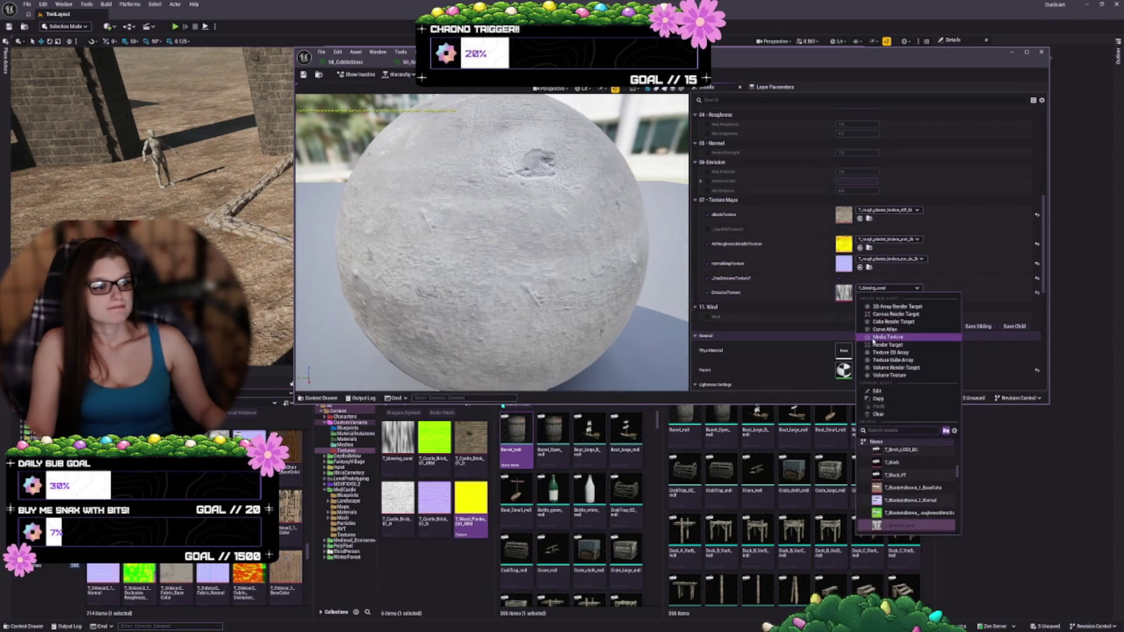
{"action": "left_click", "coordinate": [878, 414]}
{"action": "left_click", "coordinate": [838, 278]}
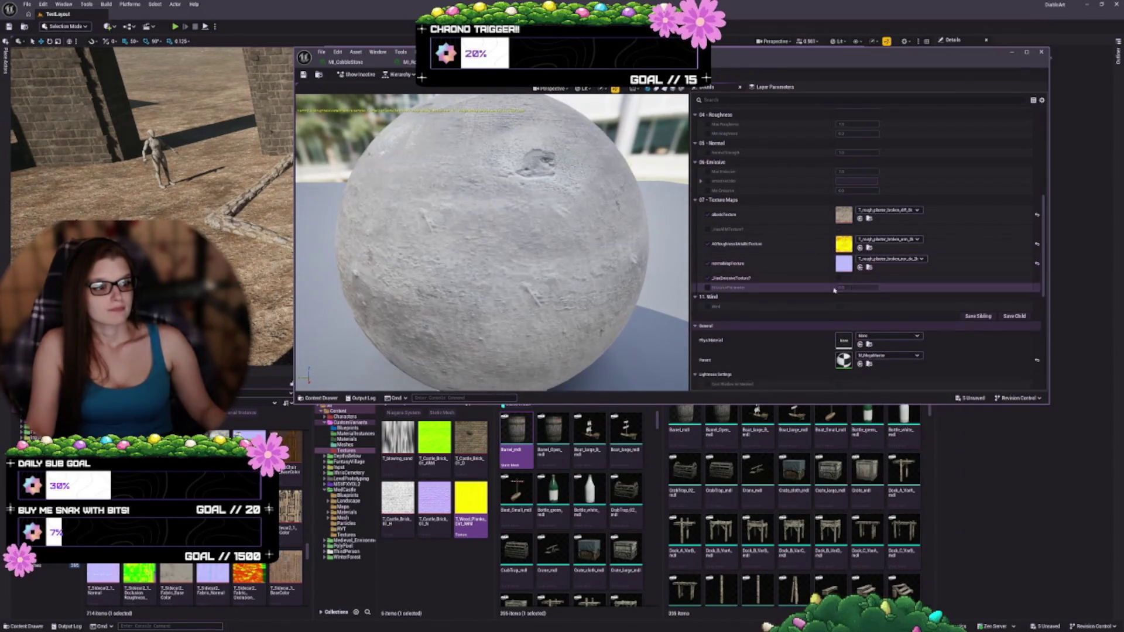
{"action": "left_click", "coordinate": [708, 279]}
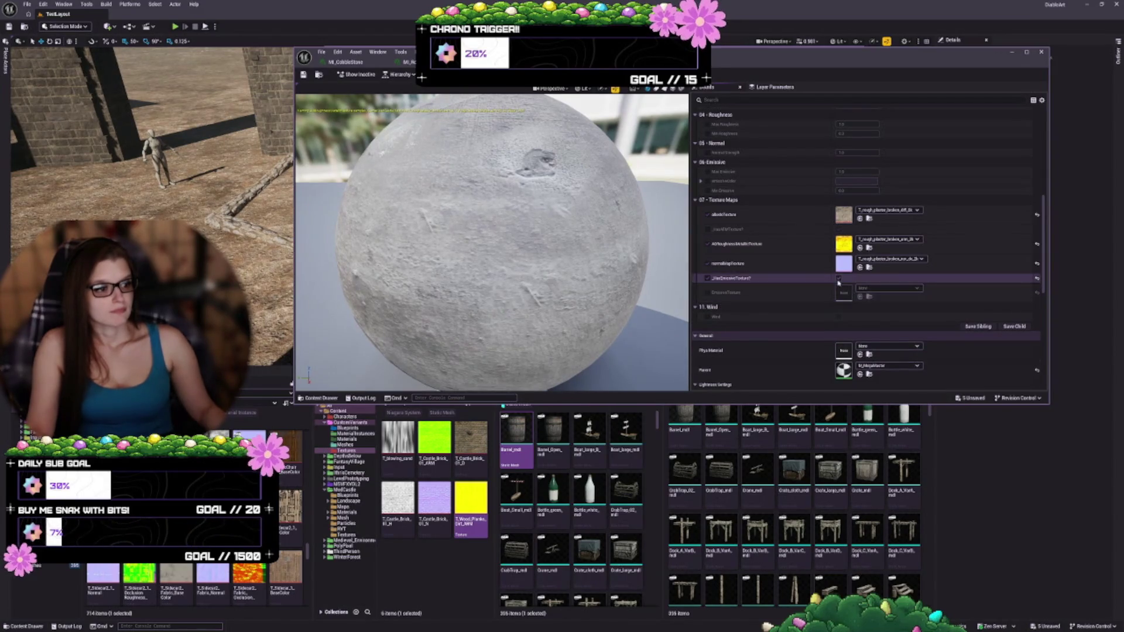
{"action": "left_click", "coordinate": [708, 278]}
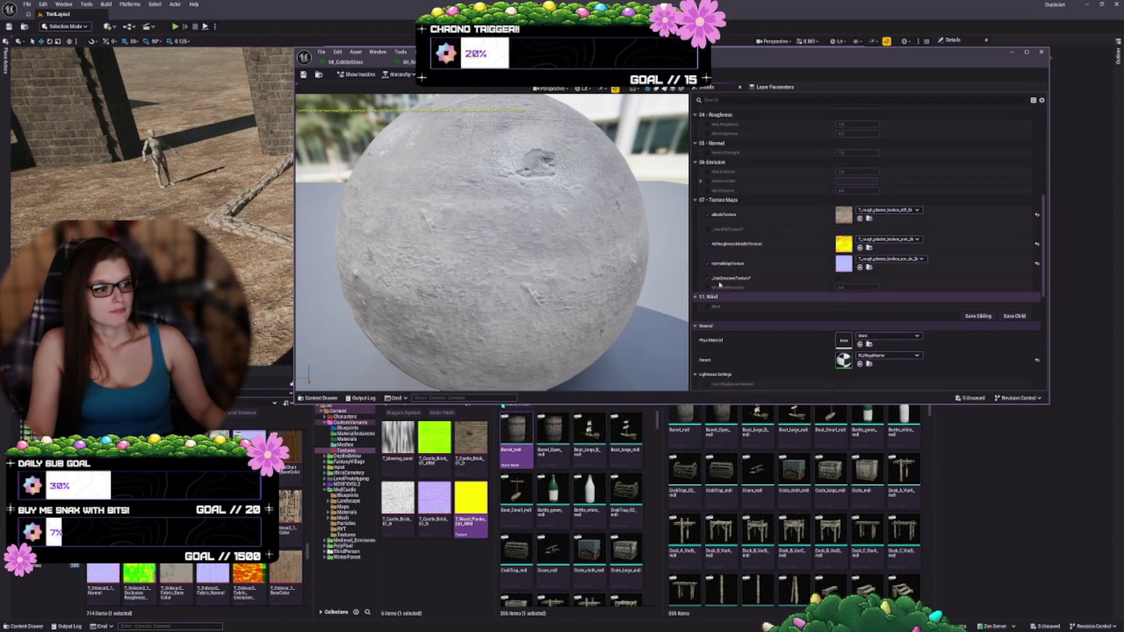
{"action": "left_click", "coordinate": [304, 75]}
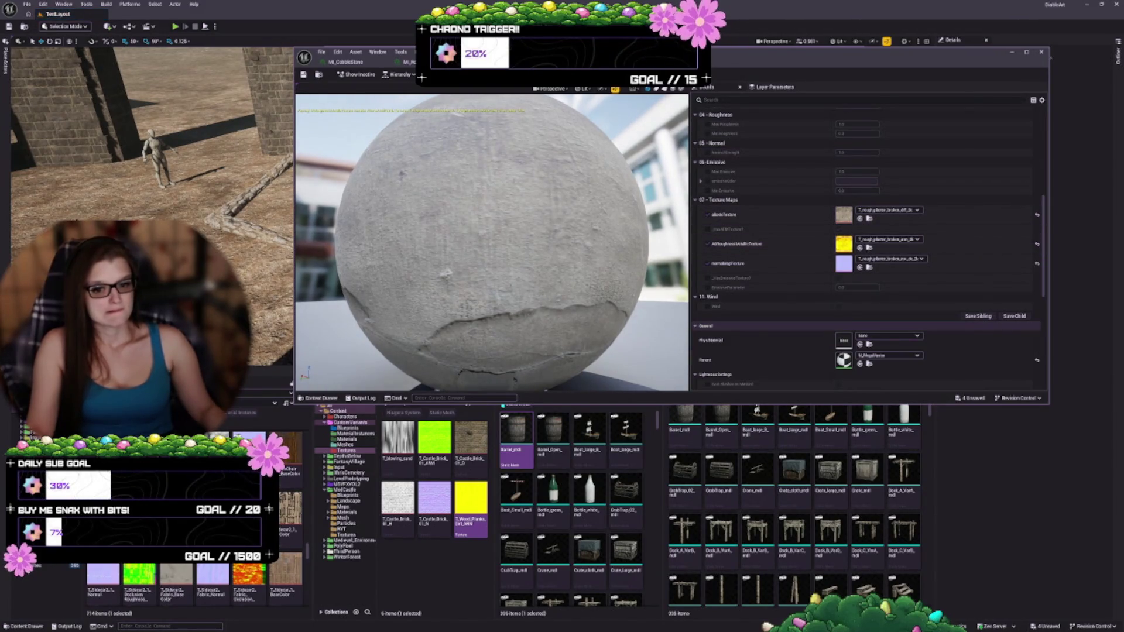
- Turn off sRGB on the yellow occlusion-roughness-metallic texture and return to the material
{"action": "double_click", "coordinate": [843, 244]}
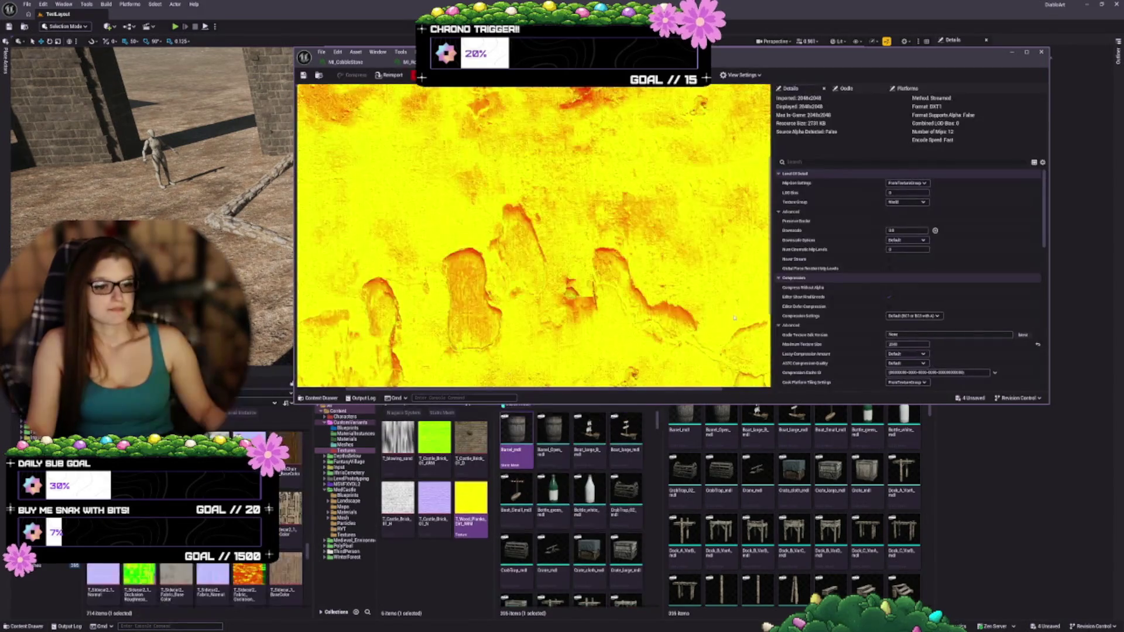
{"action": "scroll", "coordinate": [822, 242], "scroll_direction": "down", "scroll_amount": 3}
{"action": "scroll", "coordinate": [821, 242], "scroll_direction": "down", "scroll_amount": 3}
{"action": "left_click", "coordinate": [889, 216]}
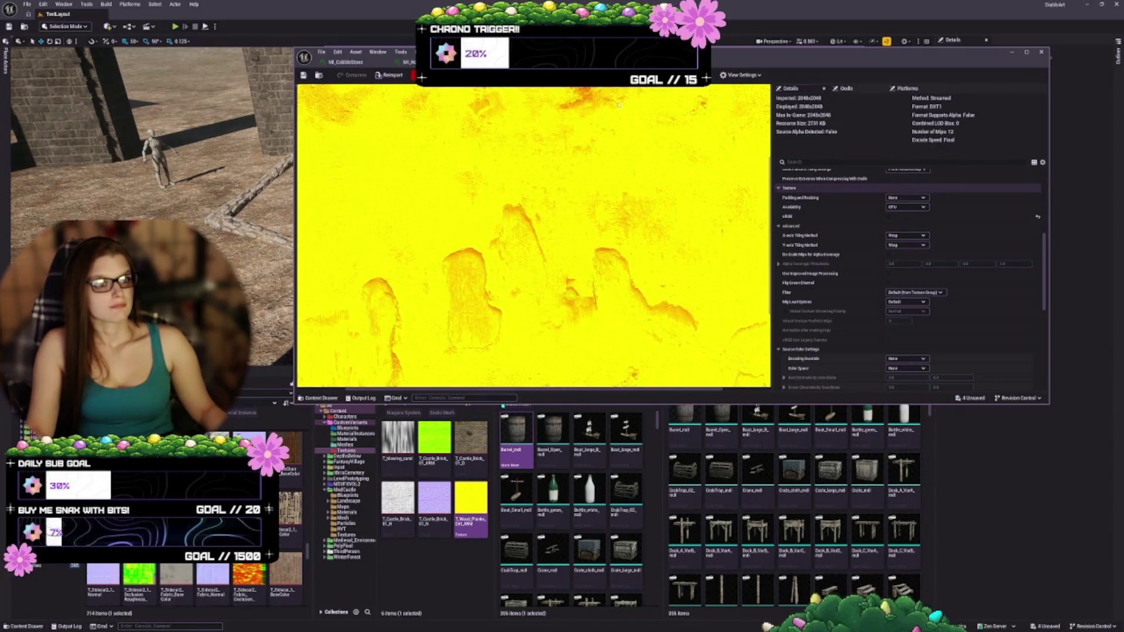
{"action": "left_click", "coordinate": [304, 79]}
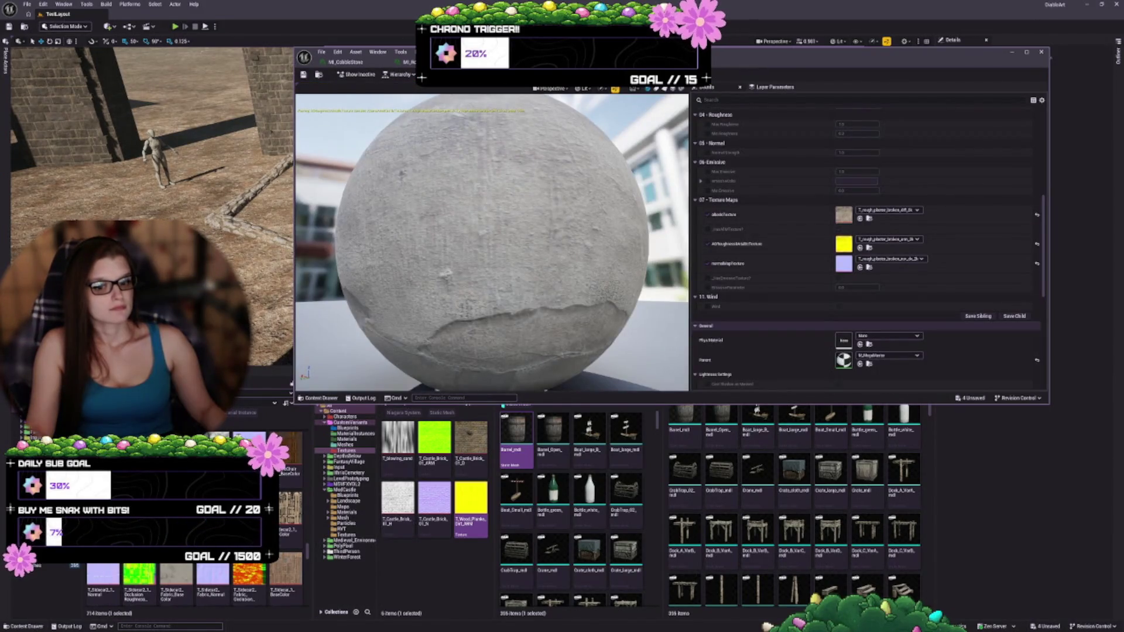
- Clear the ARM slot and put T_rough_plaster_broken_arm_2k back in it
{"action": "left_click", "coordinate": [887, 239]}
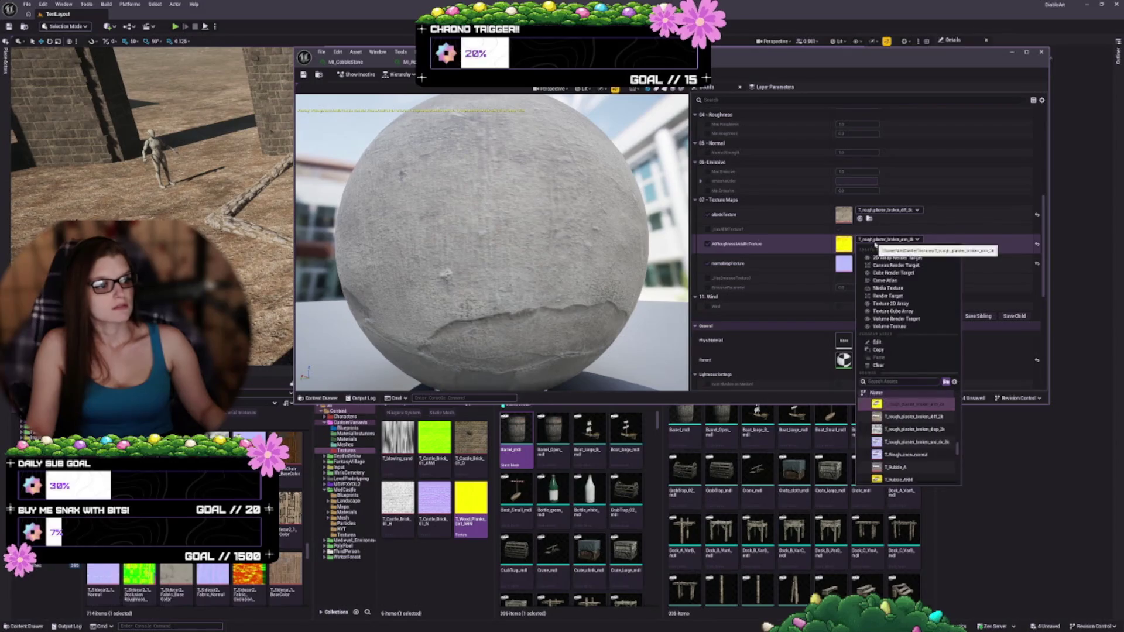
{"action": "left_click", "coordinate": [885, 366]}
{"action": "left_click", "coordinate": [860, 238]}
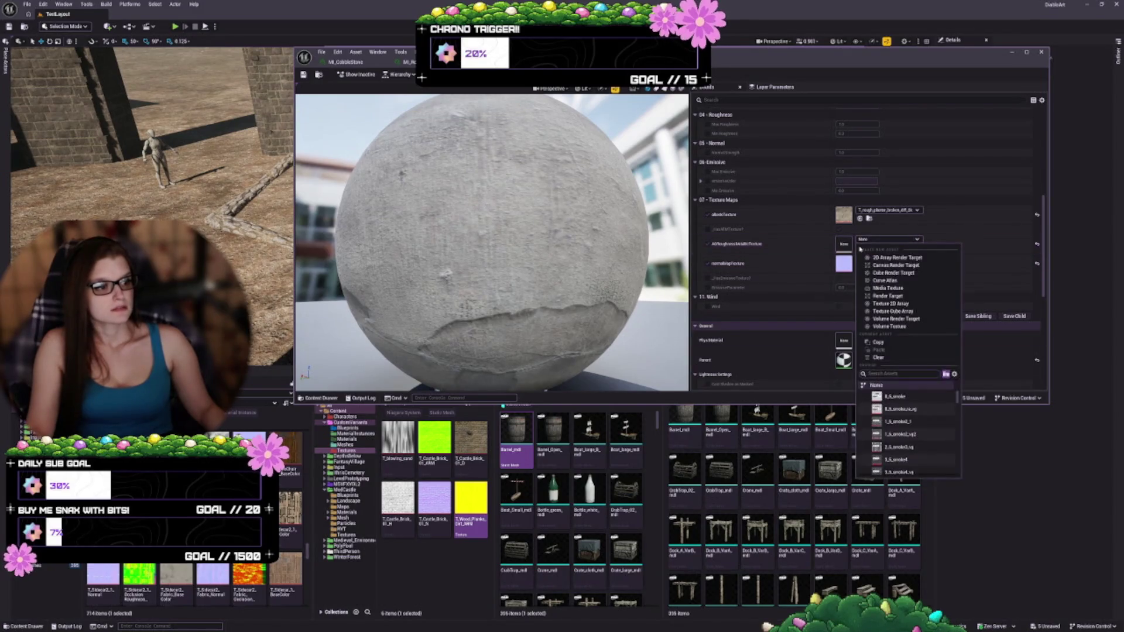
{"action": "left_click", "coordinate": [861, 239]}
{"action": "left_click", "coordinate": [859, 247]}
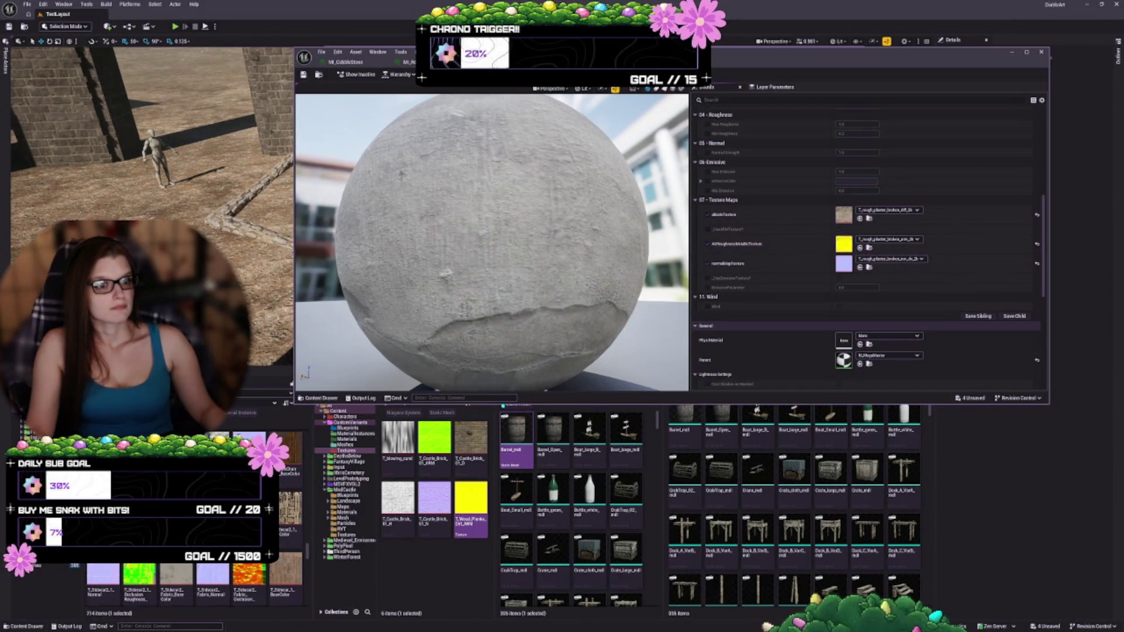
{"action": "scroll", "coordinate": [772, 227], "scroll_direction": "down", "scroll_amount": 3}
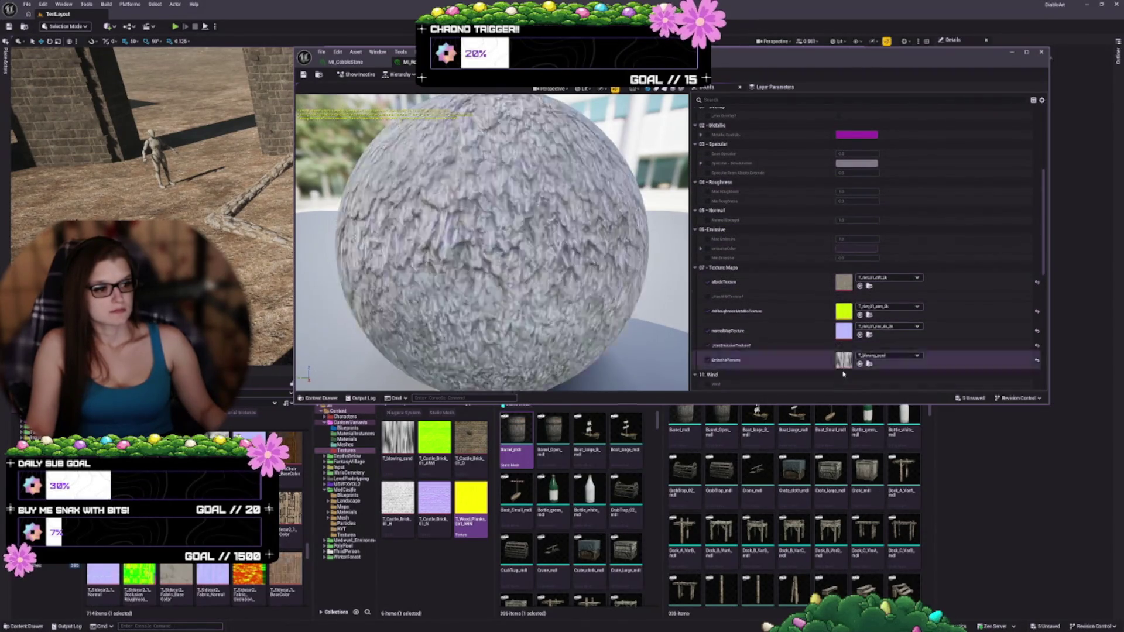
- Clear the emissive texture and switch the emissive texture override off
{"action": "left_click", "coordinate": [888, 356]}
{"action": "left_click", "coordinate": [878, 481]}
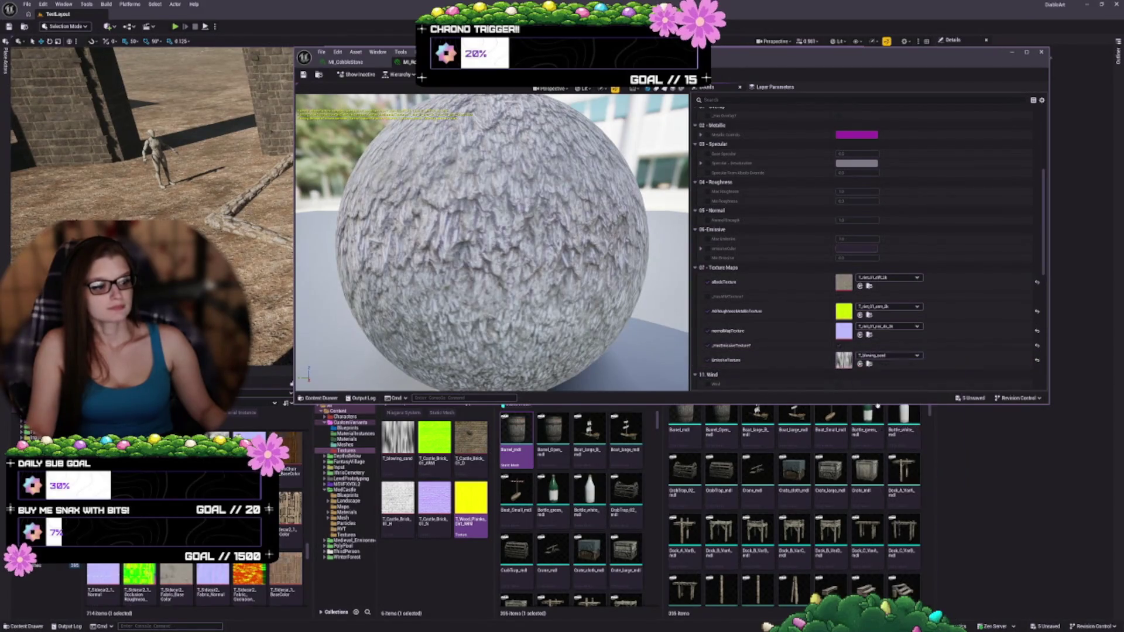
{"action": "left_click", "coordinate": [707, 346]}
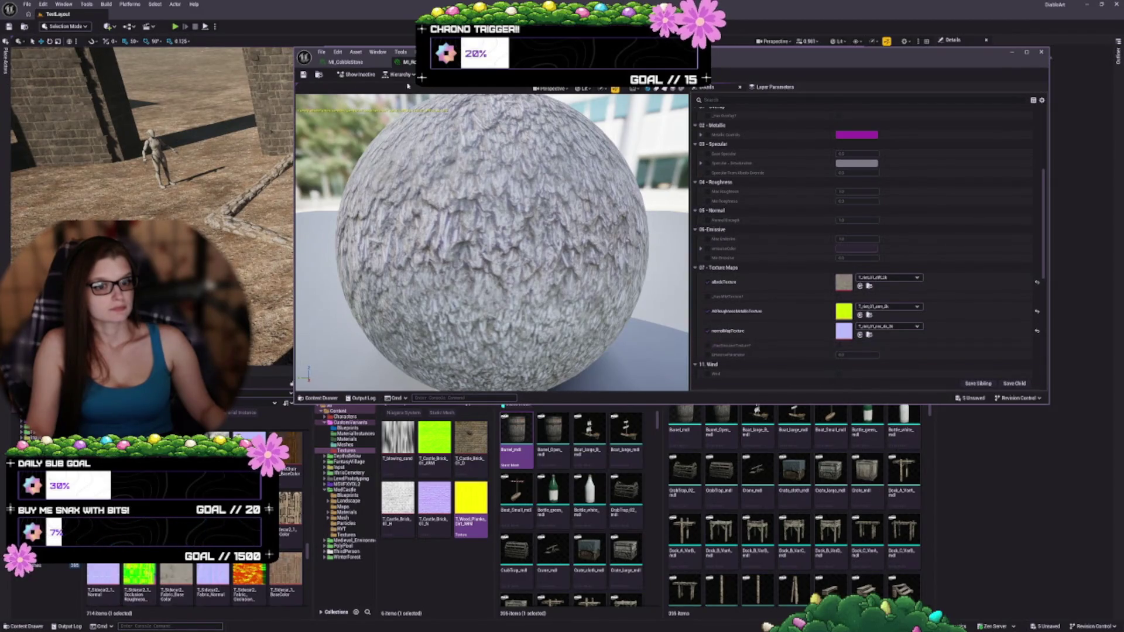
{"action": "mouse_move", "coordinate": [492, 240]}
{"action": "left_mouse_down"}
{"action": "mouse_move", "coordinate": [597, 240]}
{"action": "mouse_move", "coordinate": [597, 313]}
{"action": "mouse_move", "coordinate": [585, 248]}
{"action": "left_mouse_up"}
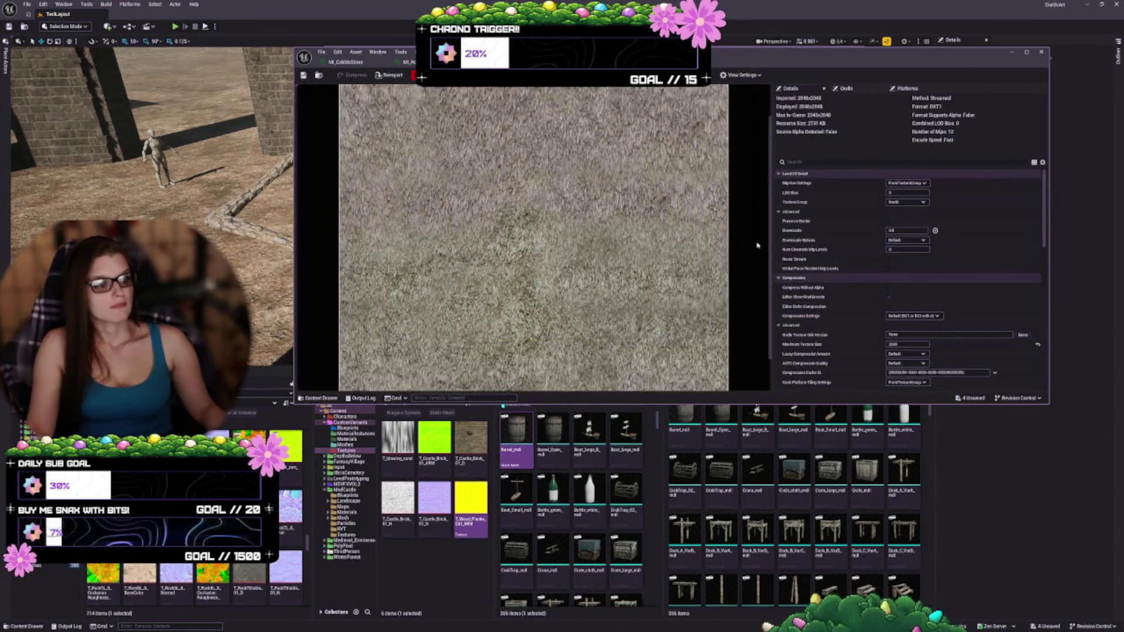
- Enable sRGB on the texture, then clear the albedo texture and restore it with undo
{"action": "scroll", "coordinate": [801, 228], "scroll_direction": "down", "scroll_amount": 3}
{"action": "left_click", "coordinate": [888, 239]}
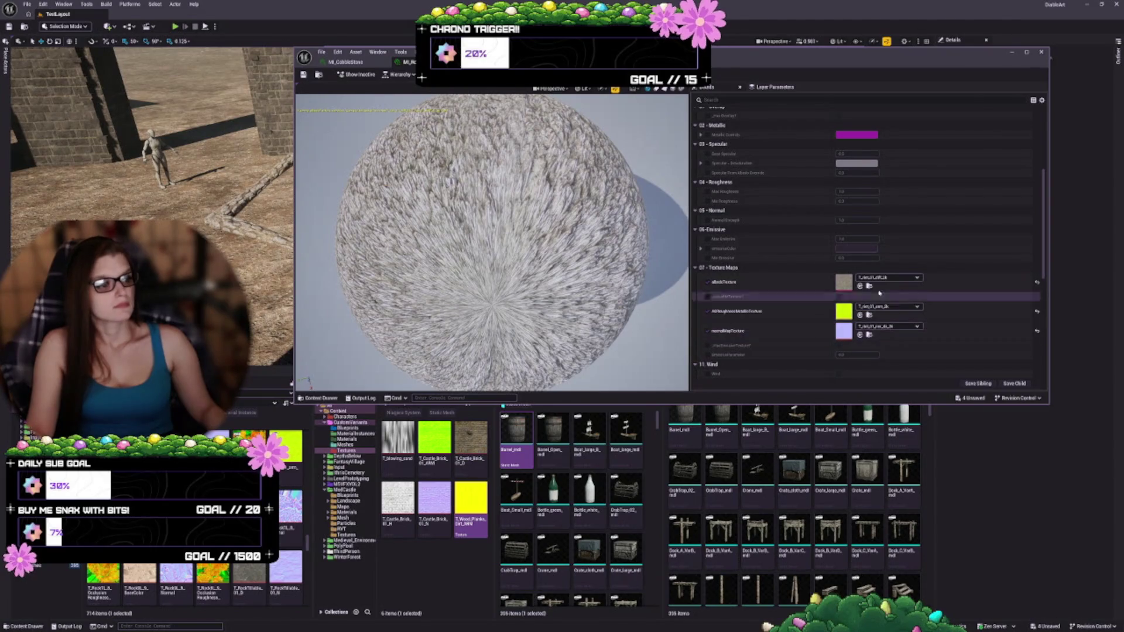
{"action": "left_click", "coordinate": [886, 277]}
{"action": "left_click", "coordinate": [883, 403]}
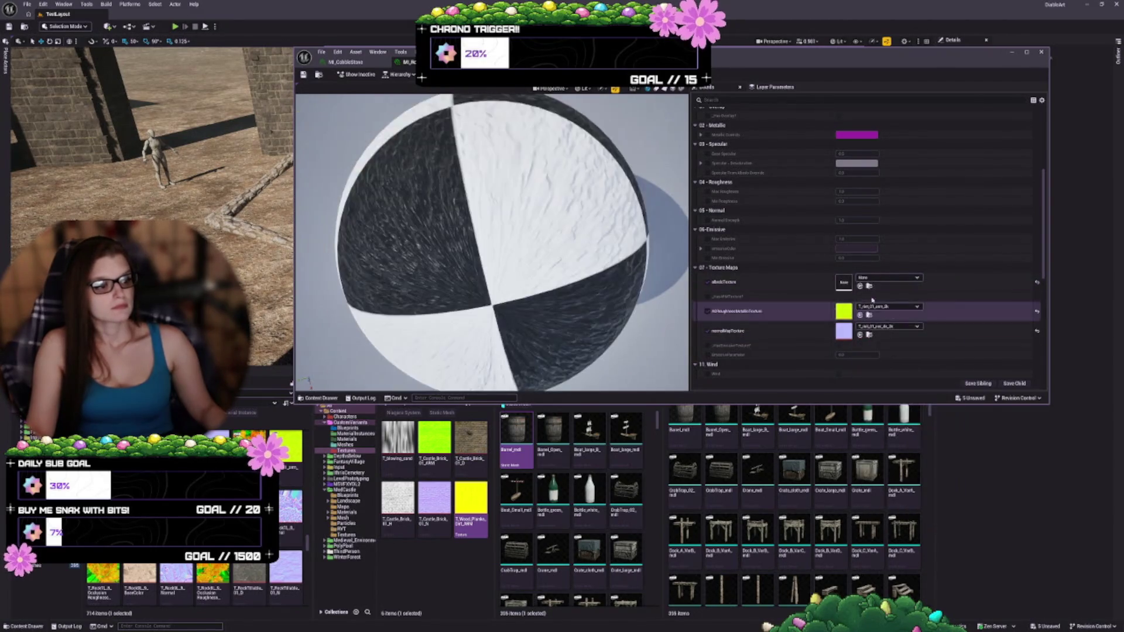
{"action": "key", "text": "ctrl+z"}
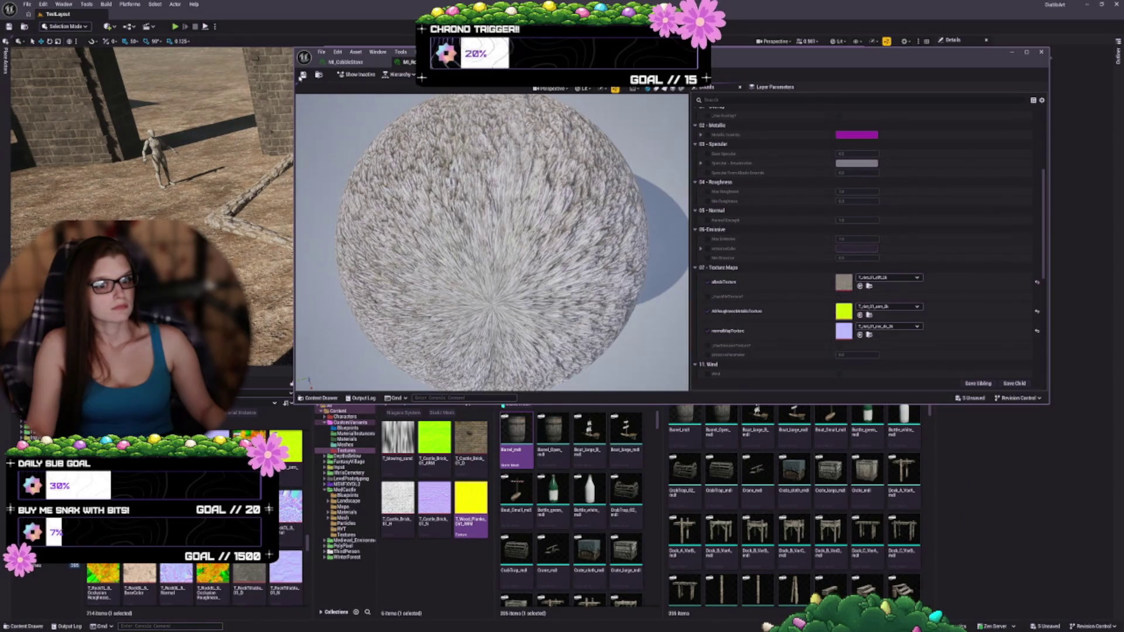
{"action": "left_click", "coordinate": [355, 62]}
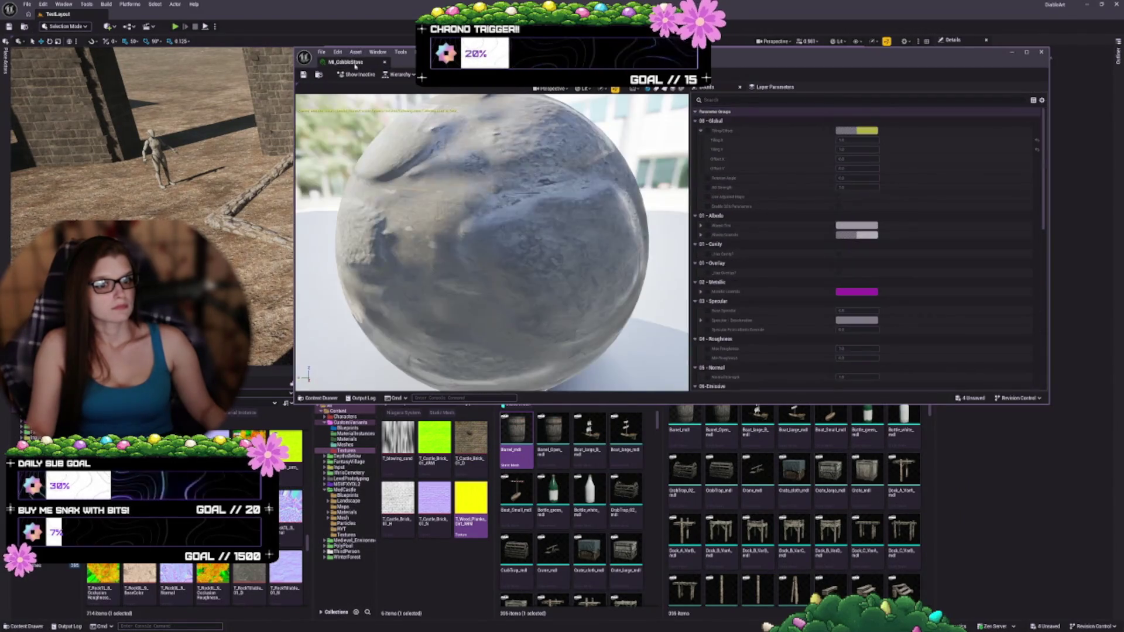
- Clear MI_CobbleStone's emissive texture and turn the emissive texture override off
{"action": "scroll", "coordinate": [719, 307], "scroll_direction": "down", "scroll_amount": 3}
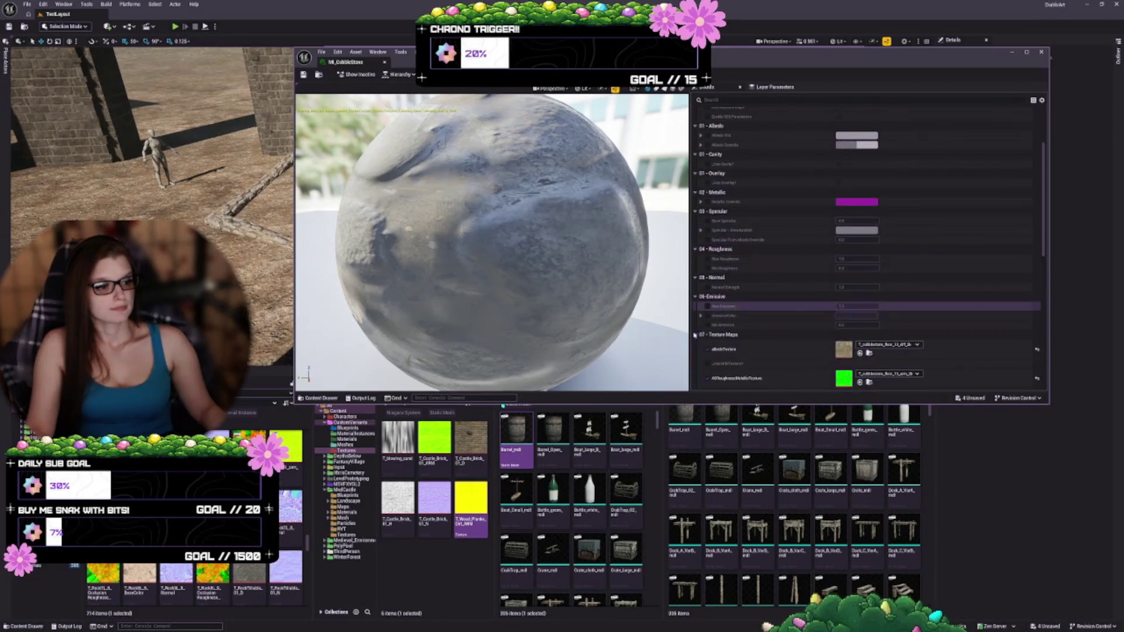
{"action": "scroll", "coordinate": [720, 348], "scroll_direction": "down", "scroll_amount": 2}
{"action": "left_click", "coordinate": [841, 356]}
{"action": "left_click", "coordinate": [882, 367]}
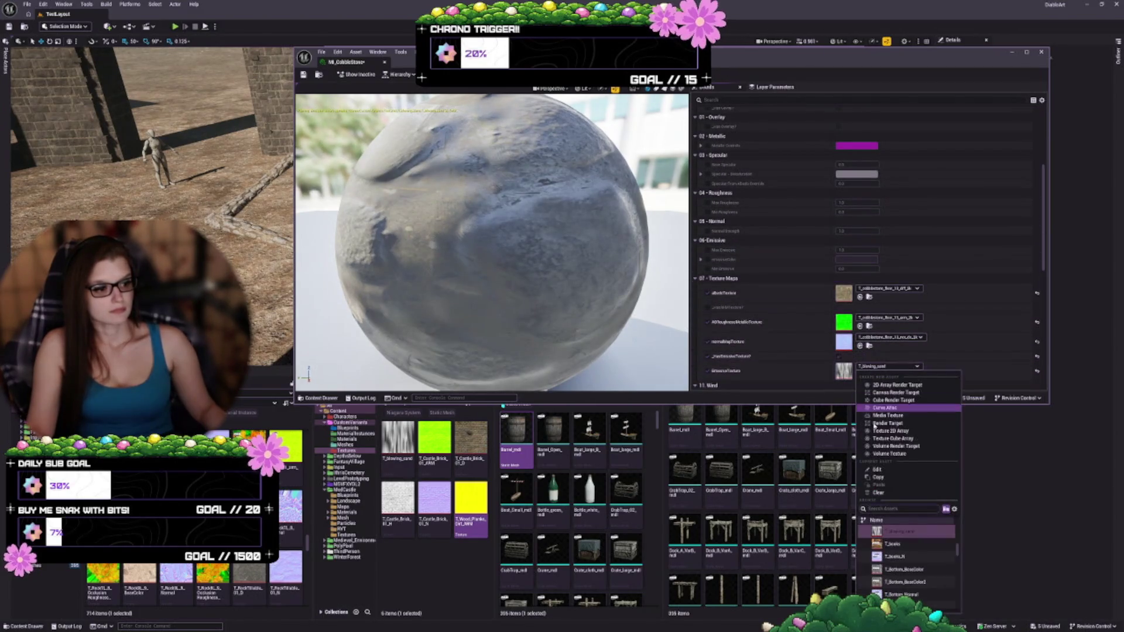
{"action": "left_click", "coordinate": [890, 477]}
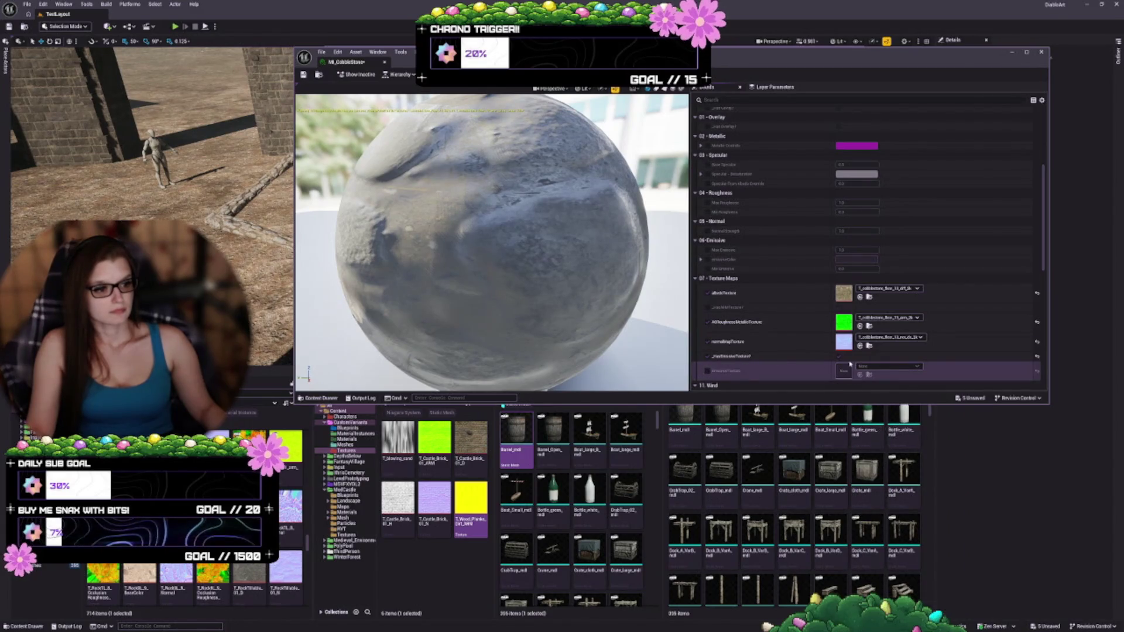
{"action": "left_click", "coordinate": [708, 357]}
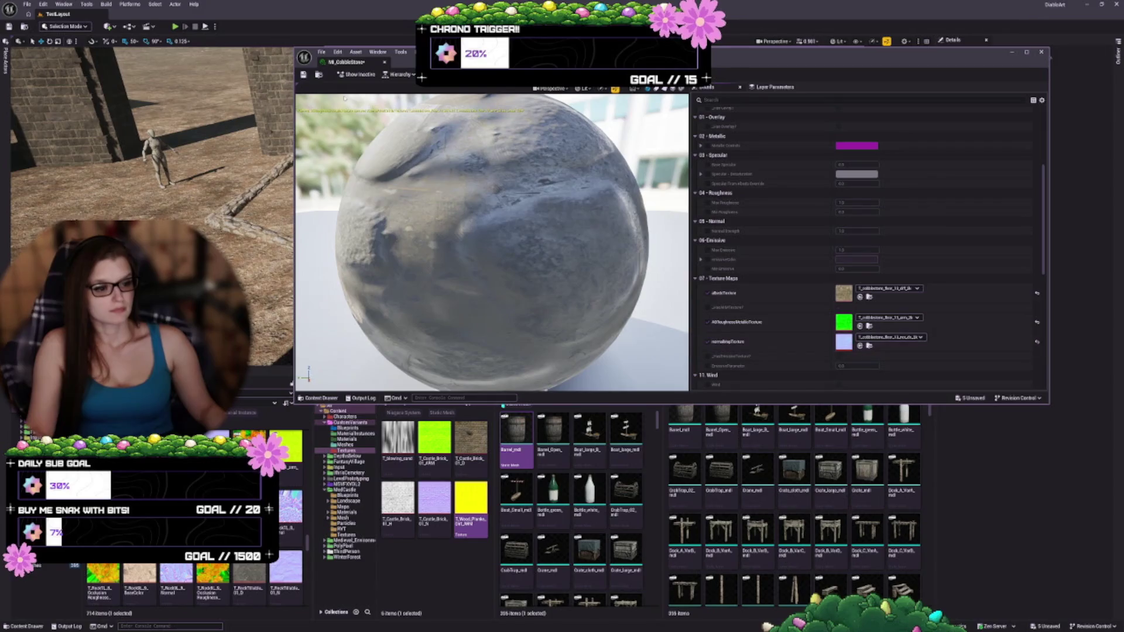
{"action": "left_click_drag", "start_coordinate": [468, 143], "coordinate": [498, 144]}
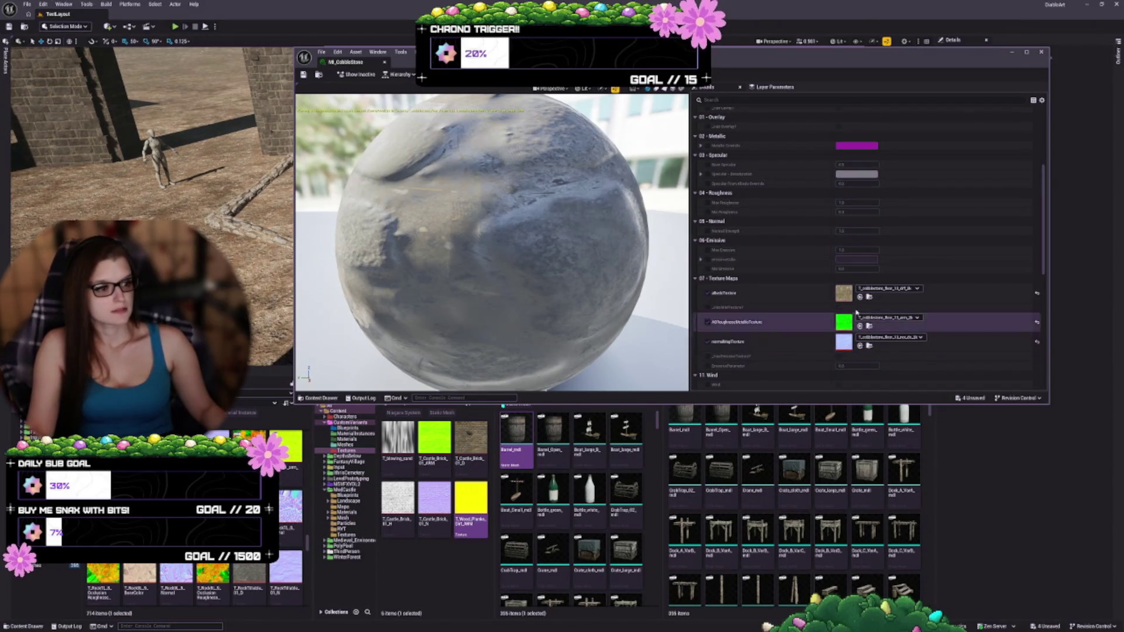
- Locate the green ARM texture and toggle its sRGB setting
{"action": "left_click", "coordinate": [869, 327]}
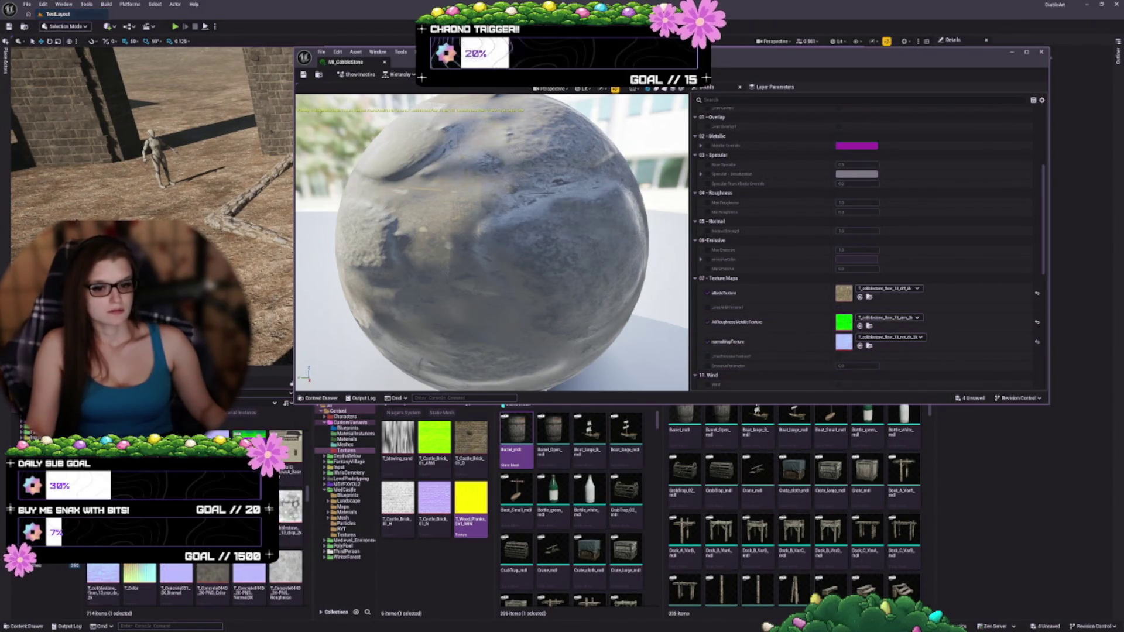
{"action": "scroll", "coordinate": [886, 233], "scroll_direction": "down", "scroll_amount": 5}
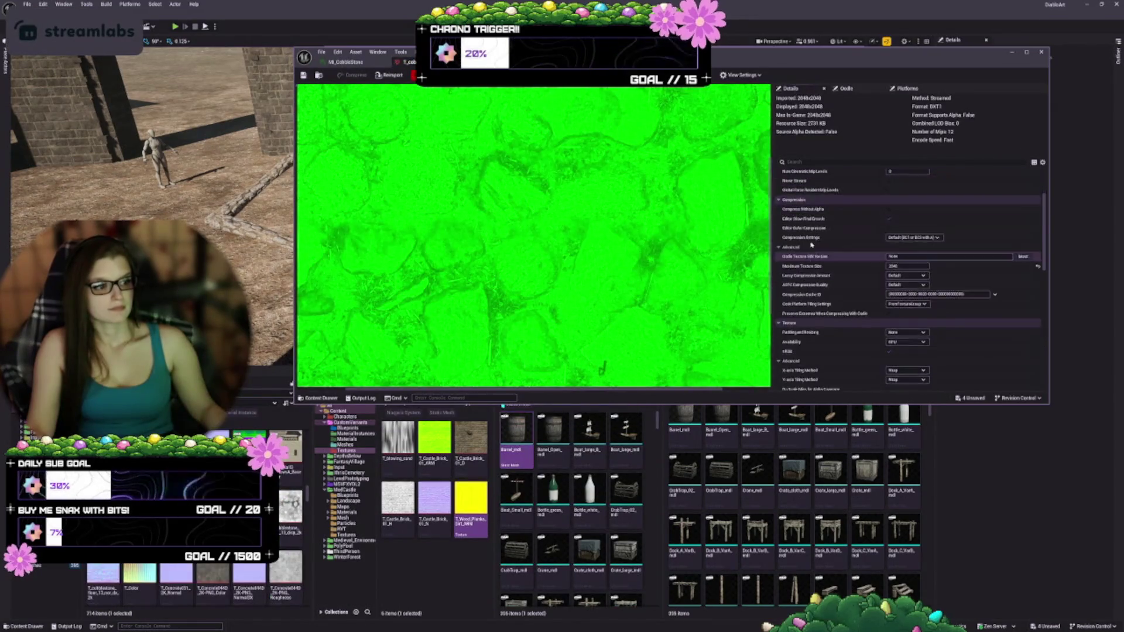
{"action": "left_click", "coordinate": [888, 229]}
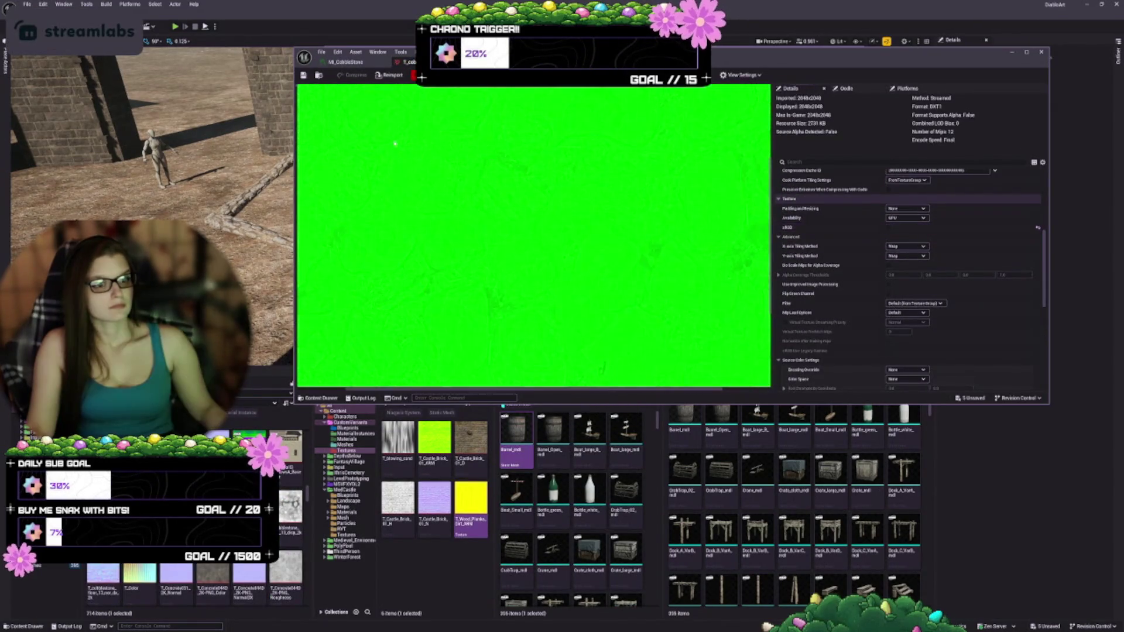
- Clear and restore the AORoughnessMetallic texture, save MI_CobbleStone with Ctrl+S, and close it
{"action": "left_click", "coordinate": [344, 62]}
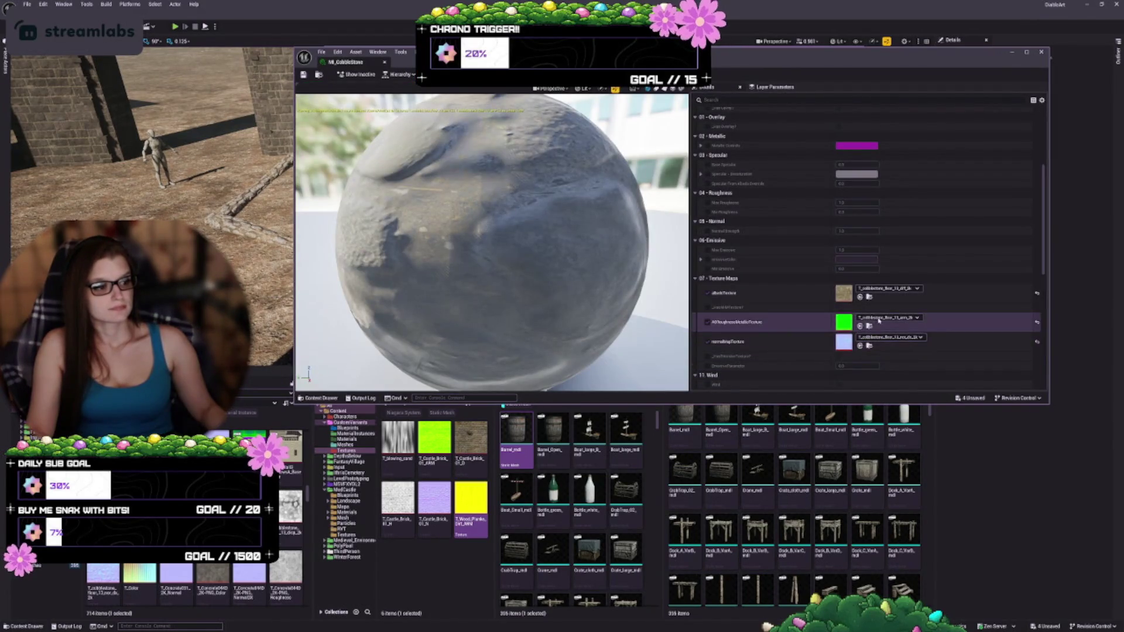
{"action": "left_click", "coordinate": [877, 319]}
{"action": "left_click", "coordinate": [878, 443]}
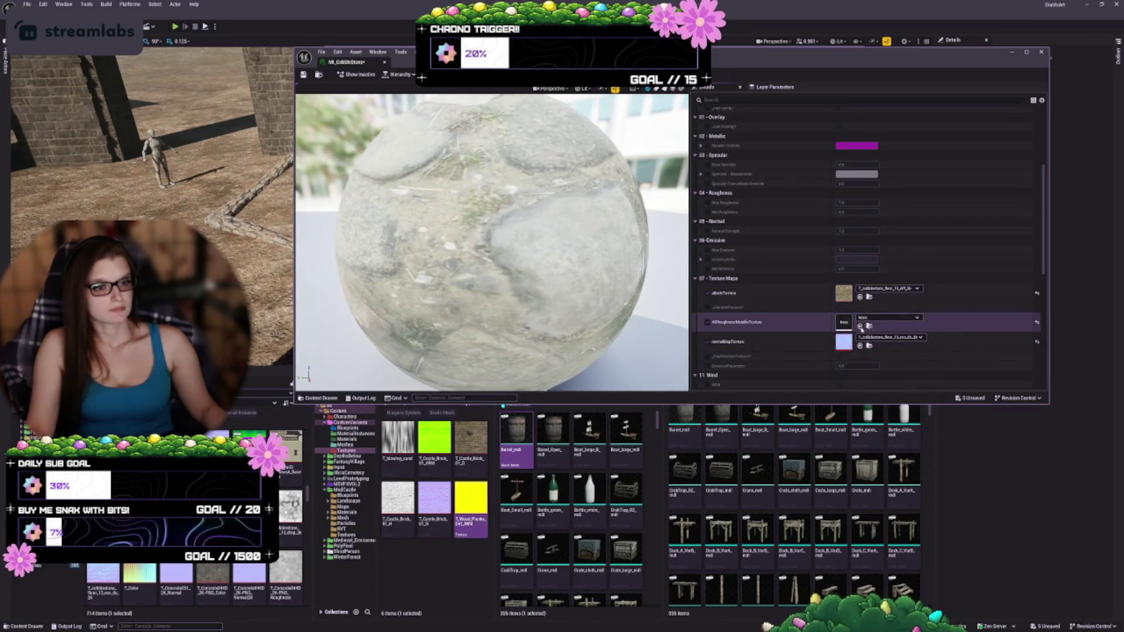
{"action": "key", "text": "ctrl+z"}
{"action": "key", "text": "ctrl+s"}
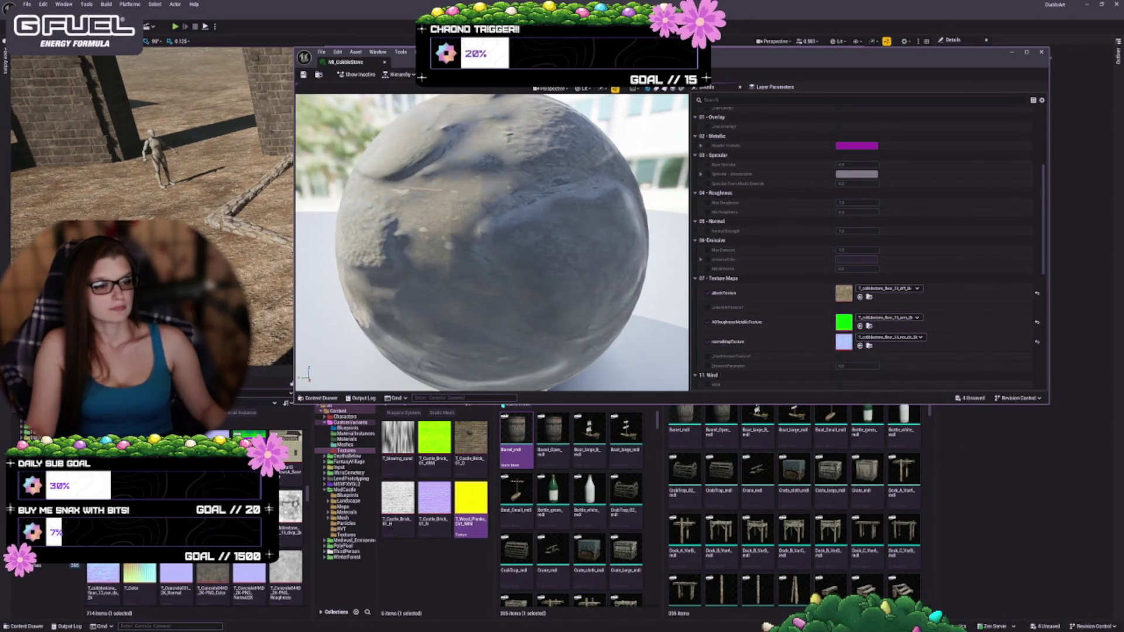
{"action": "left_click", "coordinate": [385, 63]}
{"action": "scroll", "coordinate": [667, 319], "scroll_direction": "down", "scroll_amount": 2}
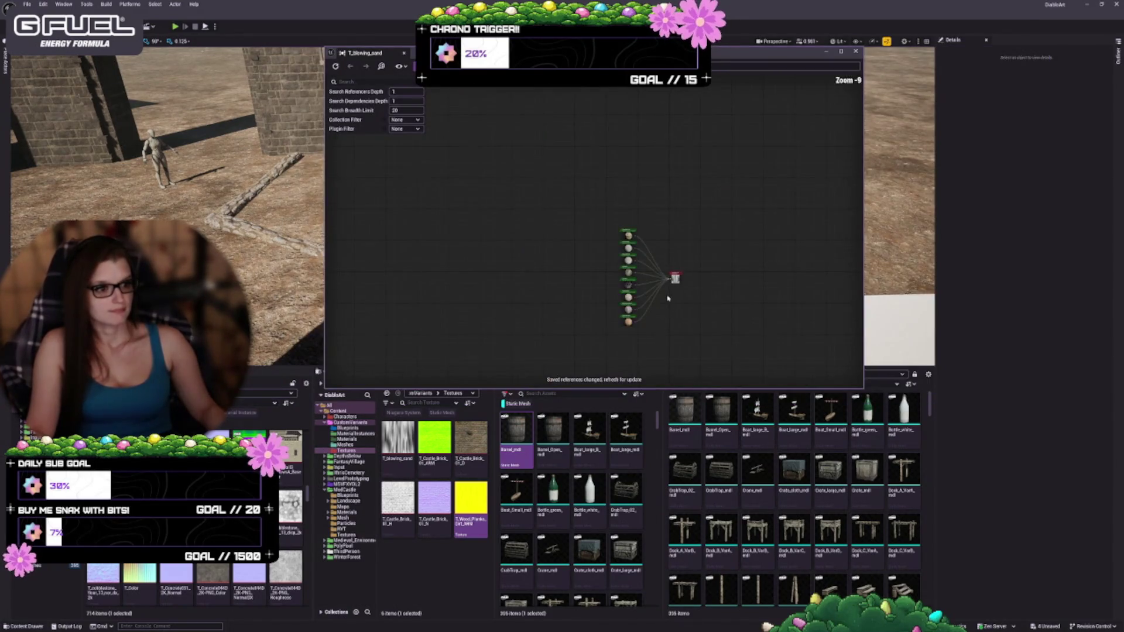
- Close the T_blowing_sand reference graph, widen the asset browser, and open CustomVariants' Materials folder
{"action": "left_click", "coordinate": [405, 54]}
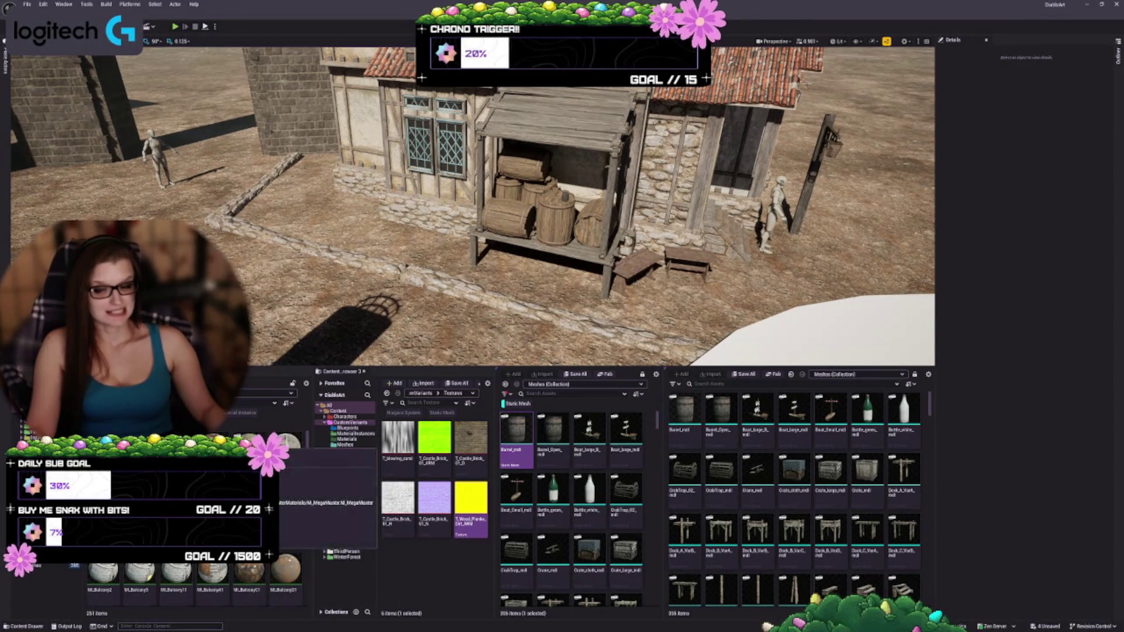
{"action": "scroll", "coordinate": [285, 534], "scroll_direction": "down", "scroll_amount": 3}
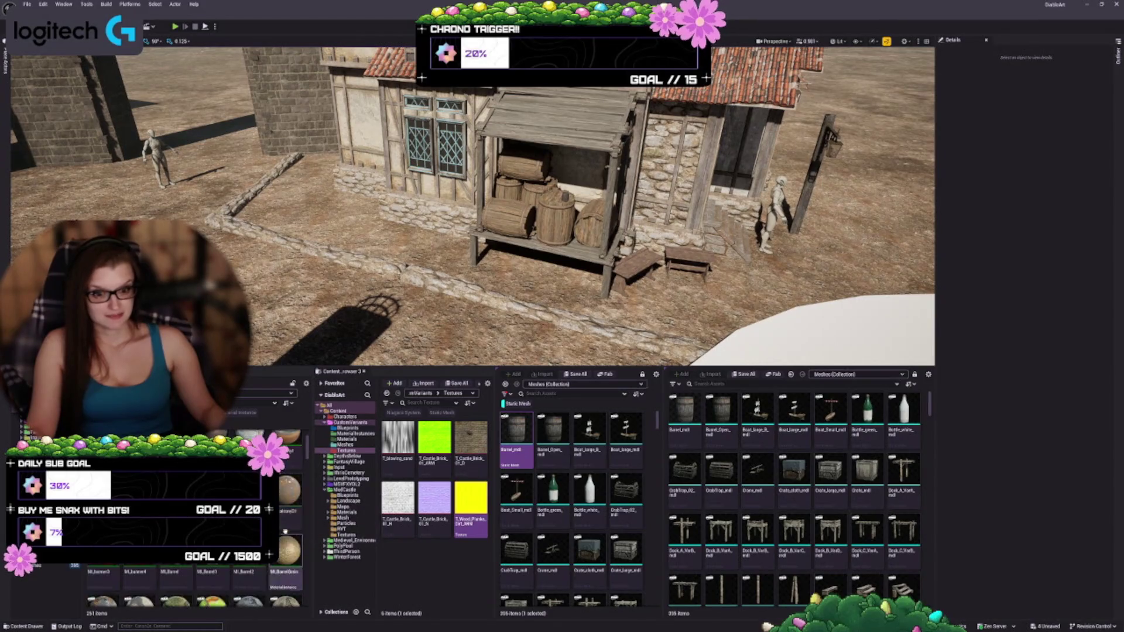
{"action": "scroll", "coordinate": [310, 453], "scroll_direction": "down", "scroll_amount": 5}
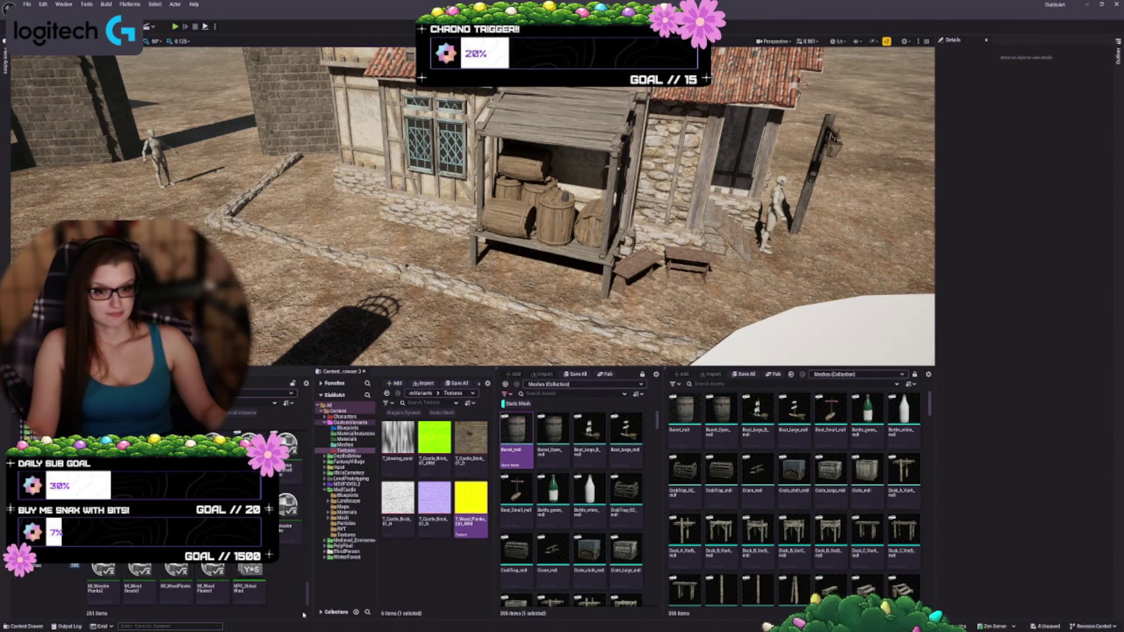
{"action": "left_click_drag", "start_coordinate": [313, 561], "coordinate": [262, 561]}
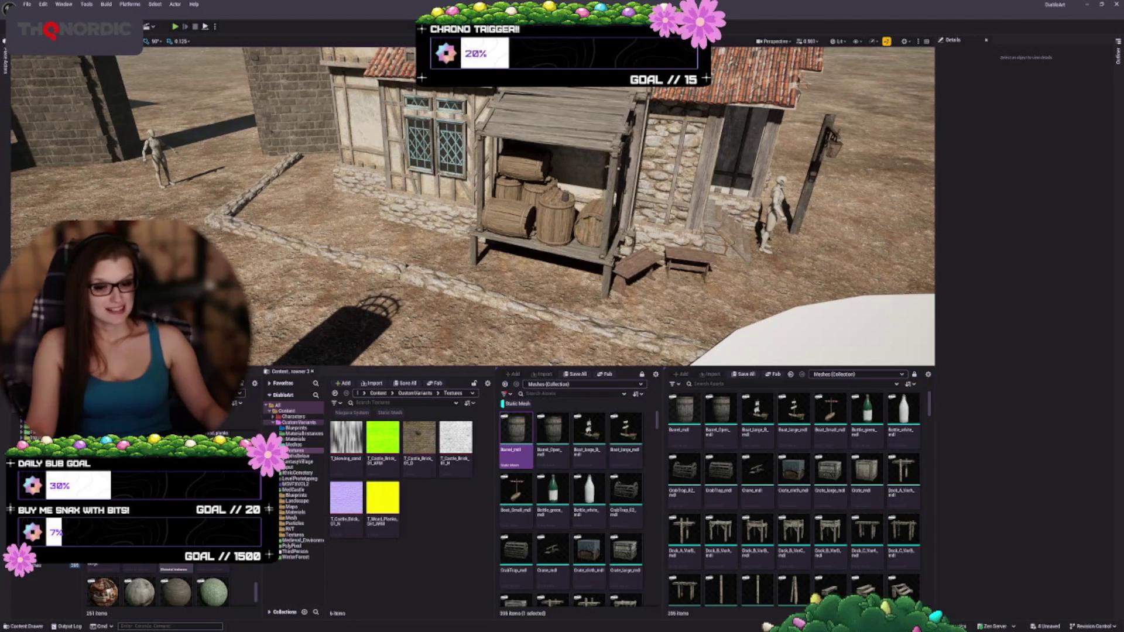
{"action": "left_click_drag", "start_coordinate": [262, 561], "coordinate": [269, 561]}
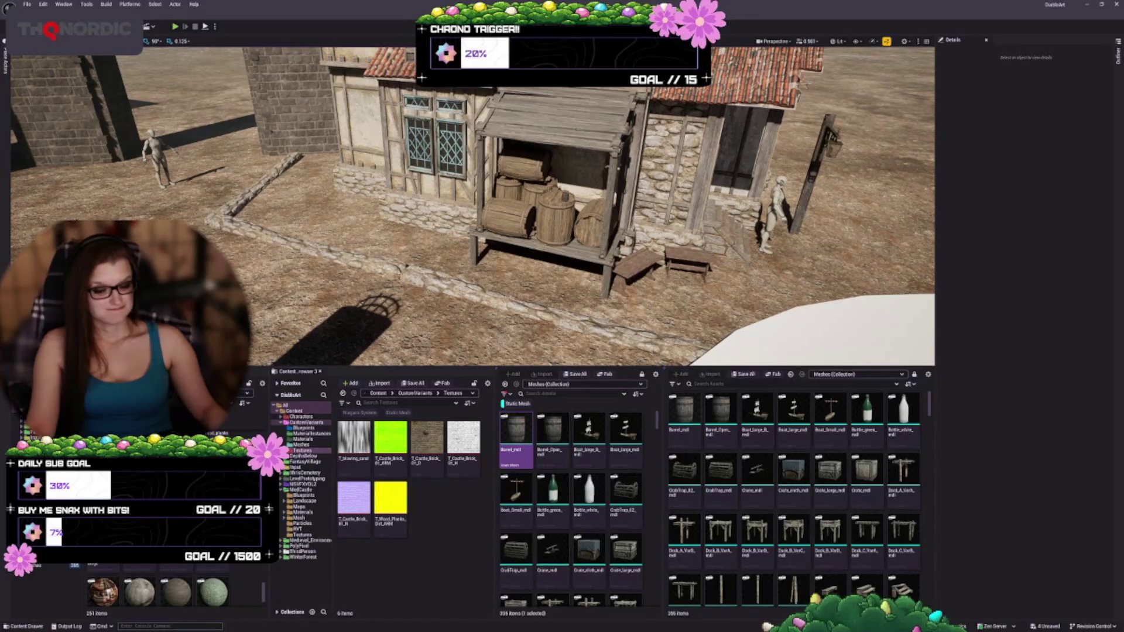
{"action": "scroll", "coordinate": [154, 586], "scroll_direction": "down", "scroll_amount": 3}
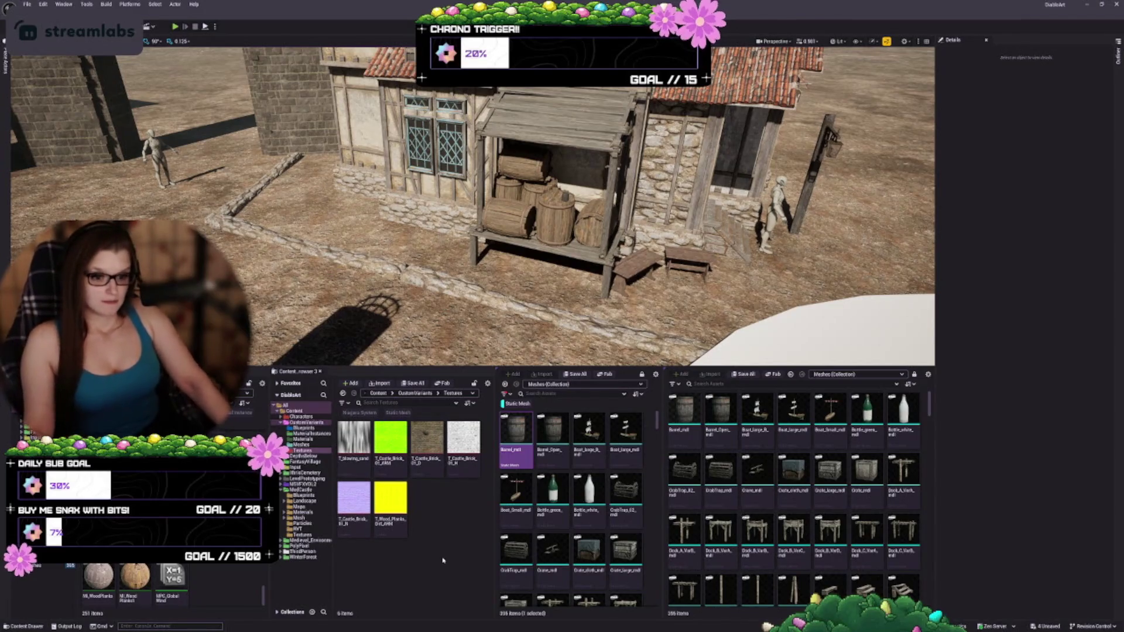
{"action": "left_click", "coordinate": [413, 394]}
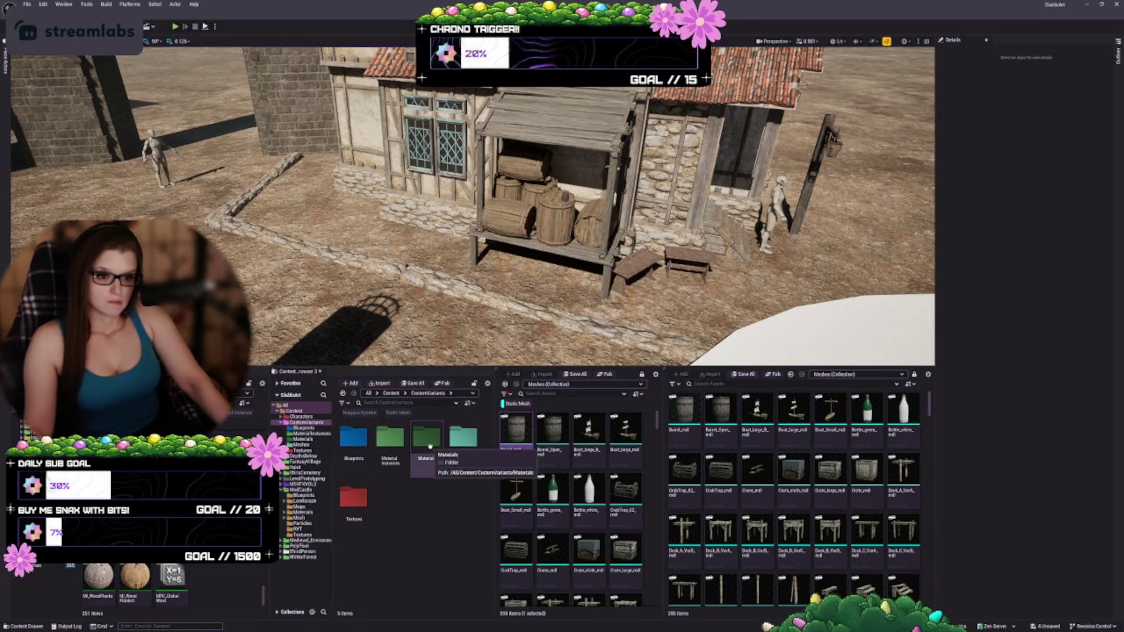
{"action": "double_click", "coordinate": [427, 436]}
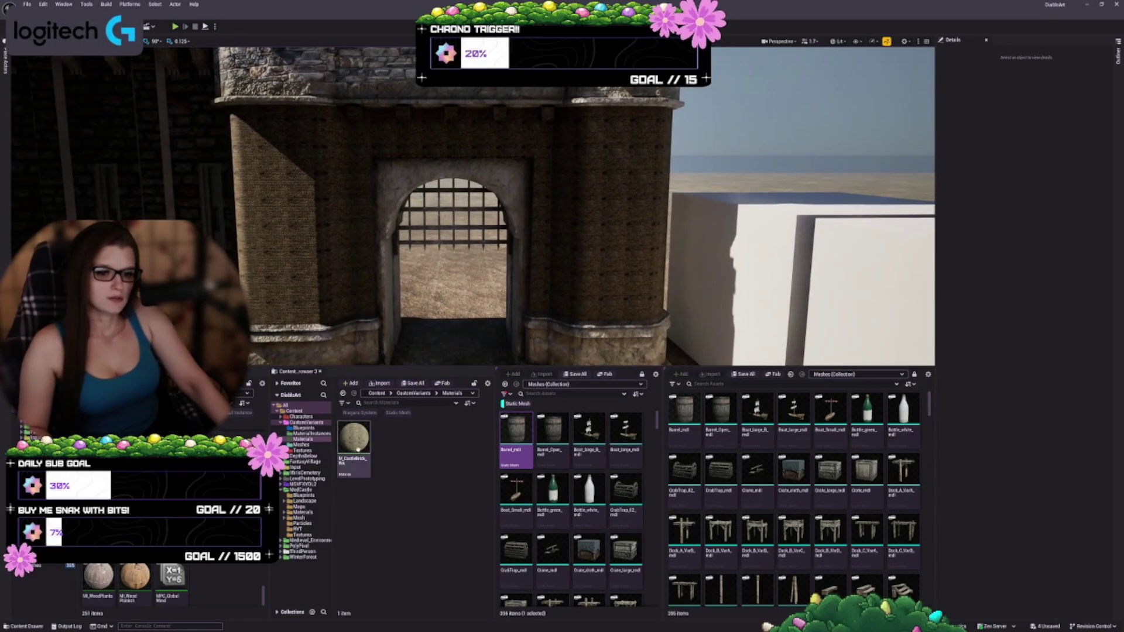
- Open M_CastleBrick_WA, hide its Stats panel, and drag the TexCoord node further left
{"action": "left_click", "coordinate": [348, 446]}
{"action": "double_click", "coordinate": [354, 439]}
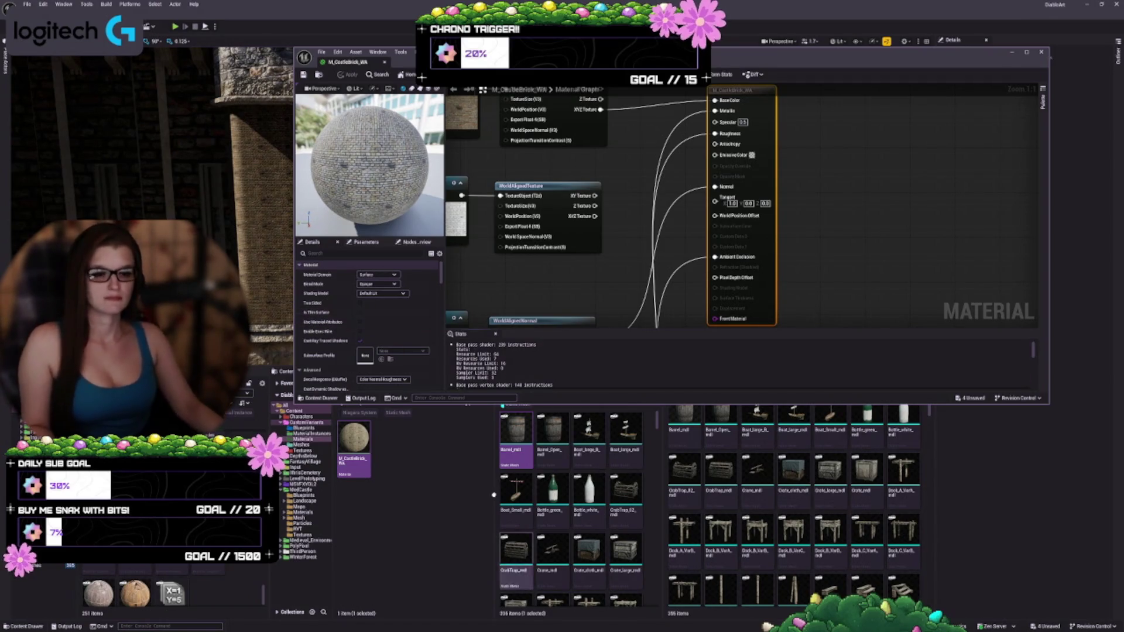
{"action": "left_click", "coordinate": [494, 335]}
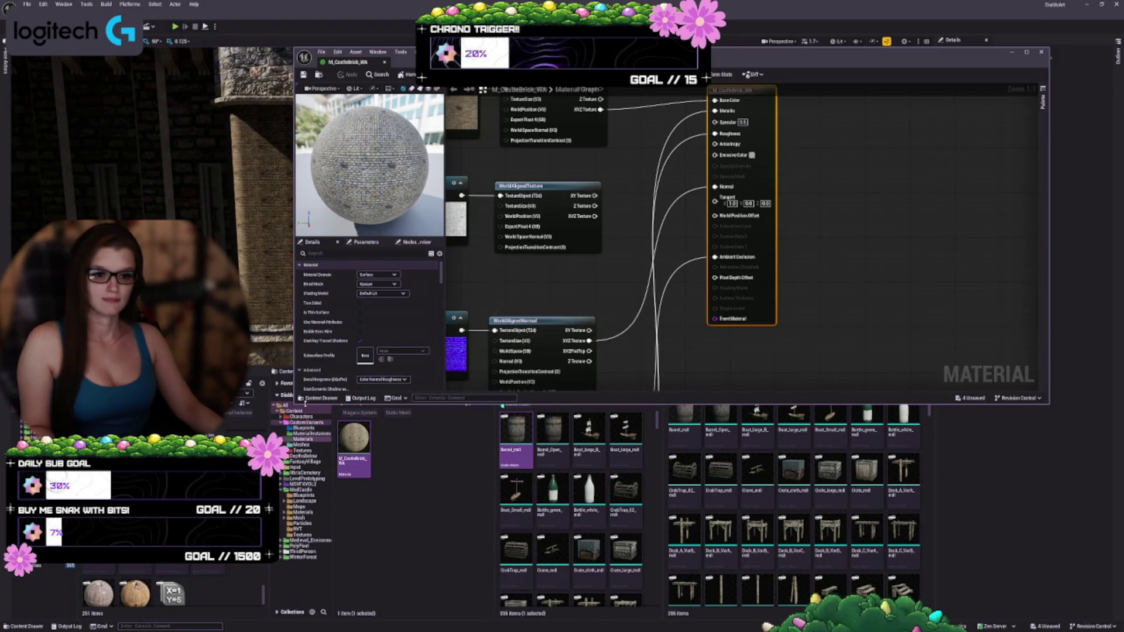
{"action": "mouse_move", "coordinate": [293, 405]}
{"action": "left_mouse_down"}
{"action": "mouse_move", "coordinate": [146, 557]}
{"action": "mouse_move", "coordinate": [354, 546]}
{"action": "mouse_move", "coordinate": [366, 555]}
{"action": "left_mouse_up"}
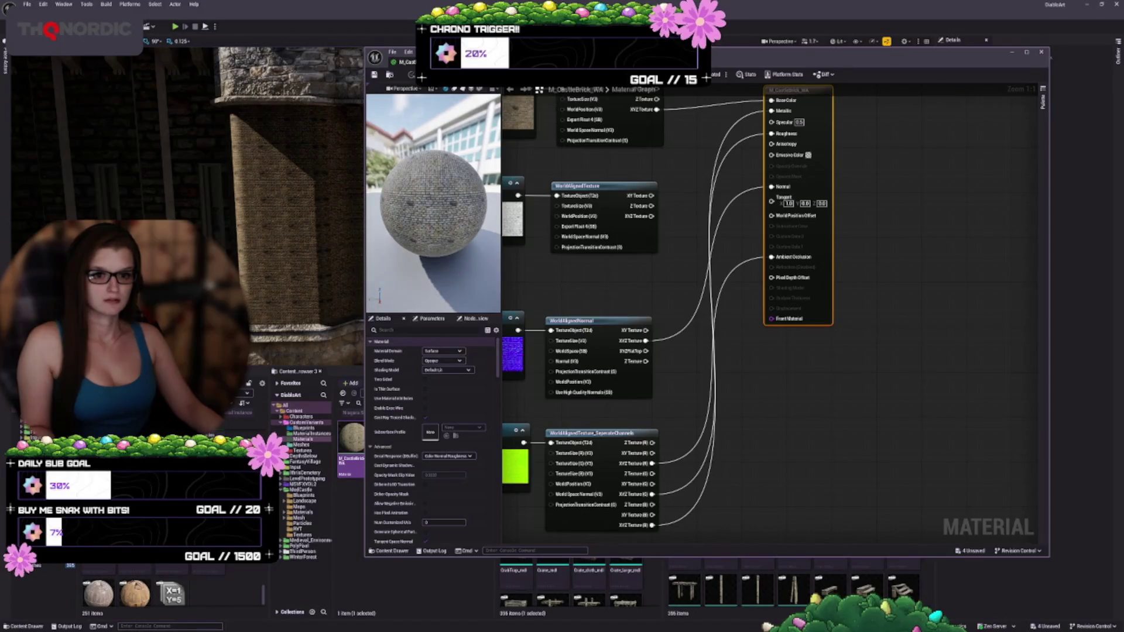
{"action": "mouse_move", "coordinate": [665, 367]}
{"action": "left_mouse_down"}
{"action": "mouse_move", "coordinate": [848, 404]}
{"action": "mouse_move", "coordinate": [630, 417]}
{"action": "left_mouse_up"}
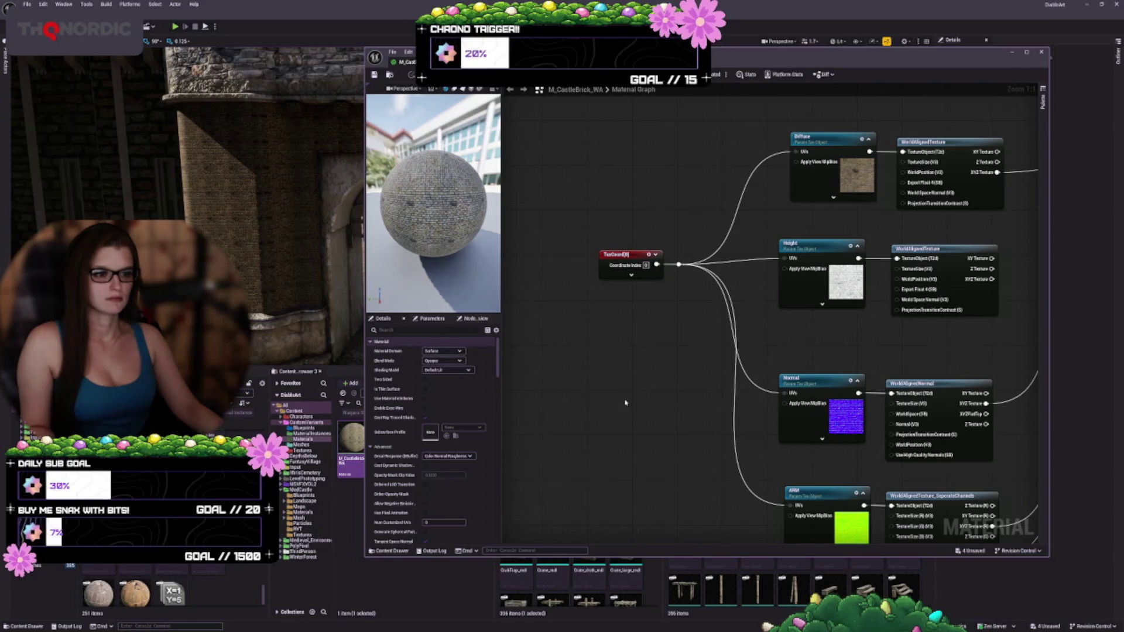
{"action": "left_click_drag", "start_coordinate": [597, 321], "coordinate": [700, 318]}
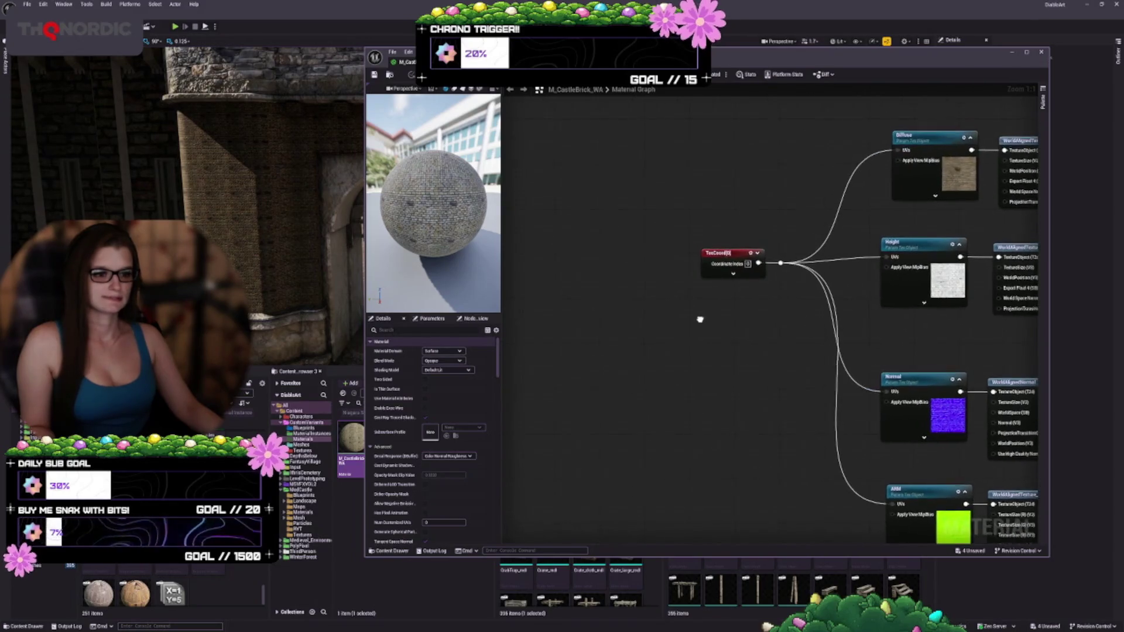
{"action": "left_click_drag", "start_coordinate": [707, 253], "coordinate": [529, 254]}
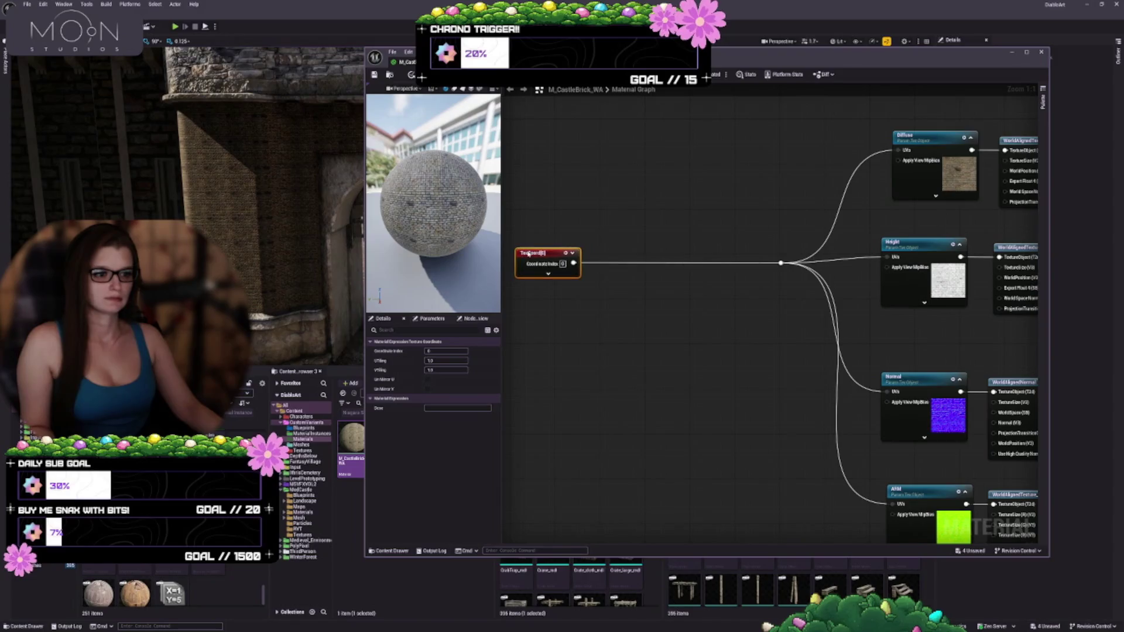
- Divide TexCoord by a 5,5 Constant2Vector and apply the material
{"action": "mouse_move", "coordinate": [639, 328]}
{"action": "left_mouse_down"}
{"action": "mouse_move", "coordinate": [695, 316]}
{"action": "mouse_move", "coordinate": [612, 286]}
{"action": "mouse_move", "coordinate": [685, 285]}
{"action": "mouse_move", "coordinate": [685, 295]}
{"action": "mouse_move", "coordinate": [847, 257]}
{"action": "left_mouse_up"}
{"action": "left_click", "coordinate": [673, 299]}
{"action": "left_click", "coordinate": [679, 272]}
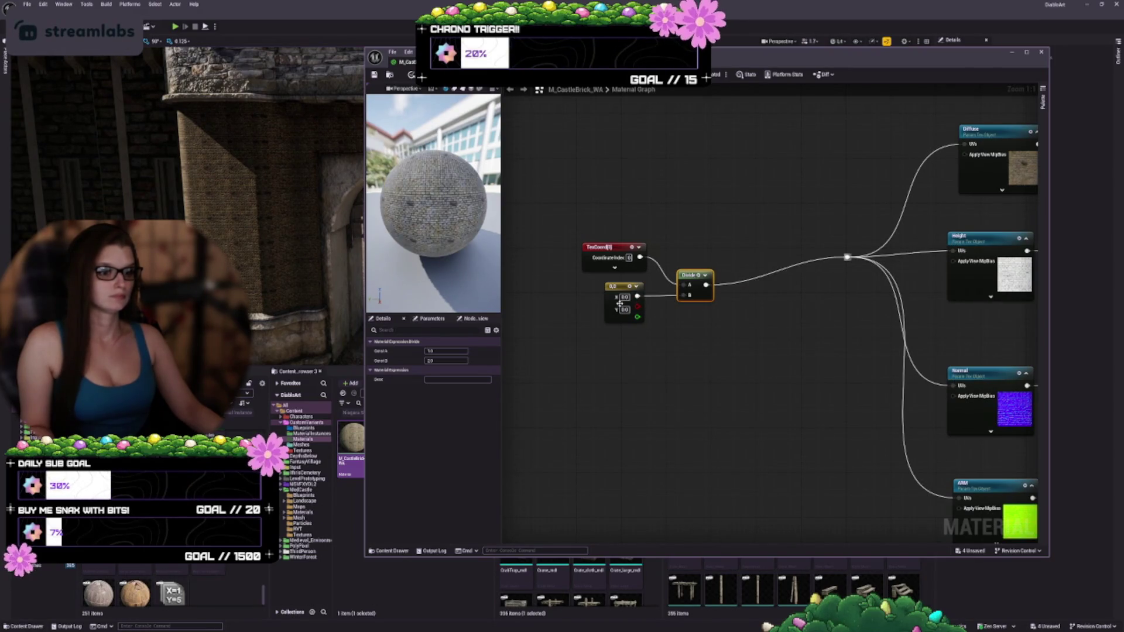
{"action": "type", "text": "1"}
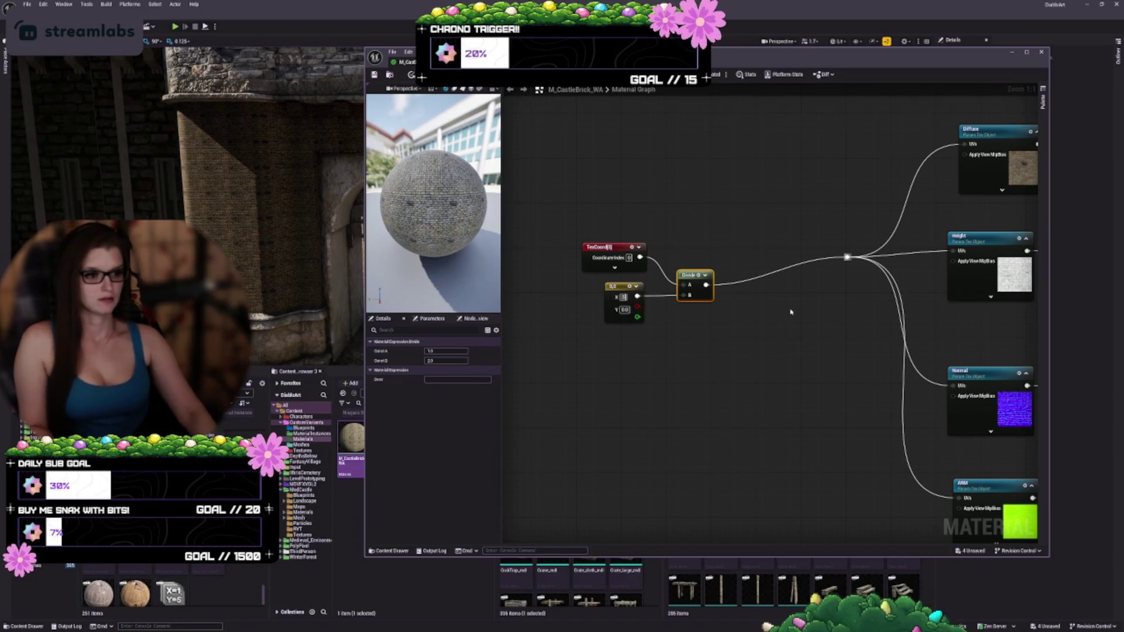
{"action": "left_click", "coordinate": [607, 222]}
{"action": "key", "text": "ctrl+s"}
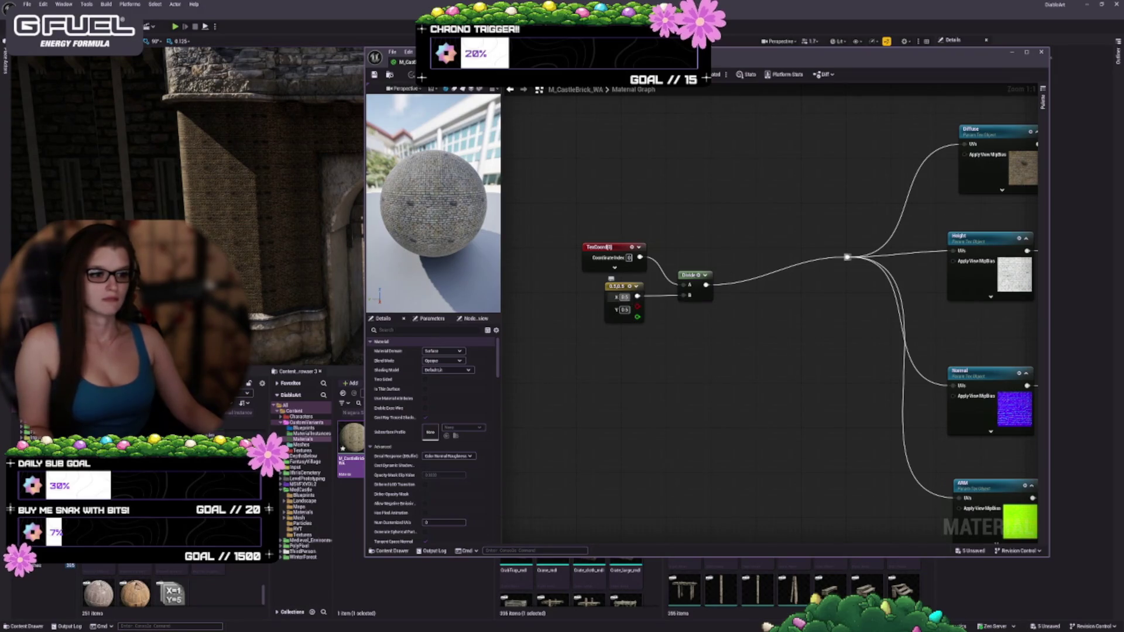
{"action": "type", "text": "5"}
{"action": "key", "text": "Return"}
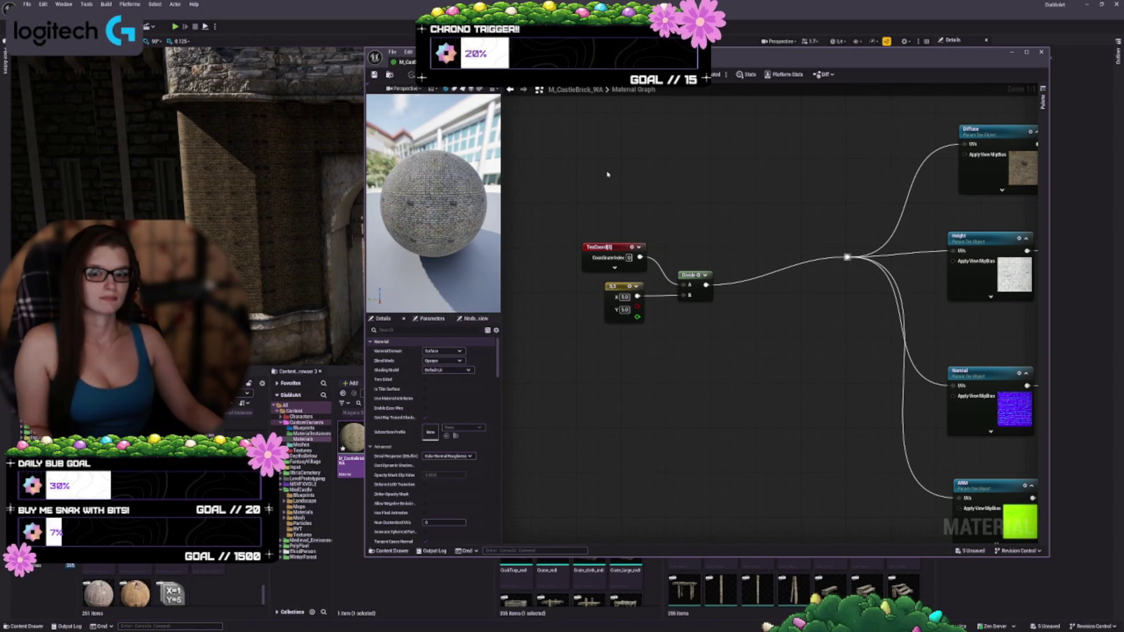
- Check the castle gate in the level with the divided texture coordinates
{"action": "mouse_move", "coordinate": [732, 52]}
{"action": "left_mouse_down"}
{"action": "mouse_move", "coordinate": [642, 271]}
{"action": "mouse_move", "coordinate": [508, 280]}
{"action": "left_mouse_up"}
{"action": "left_click", "coordinate": [578, 261]}
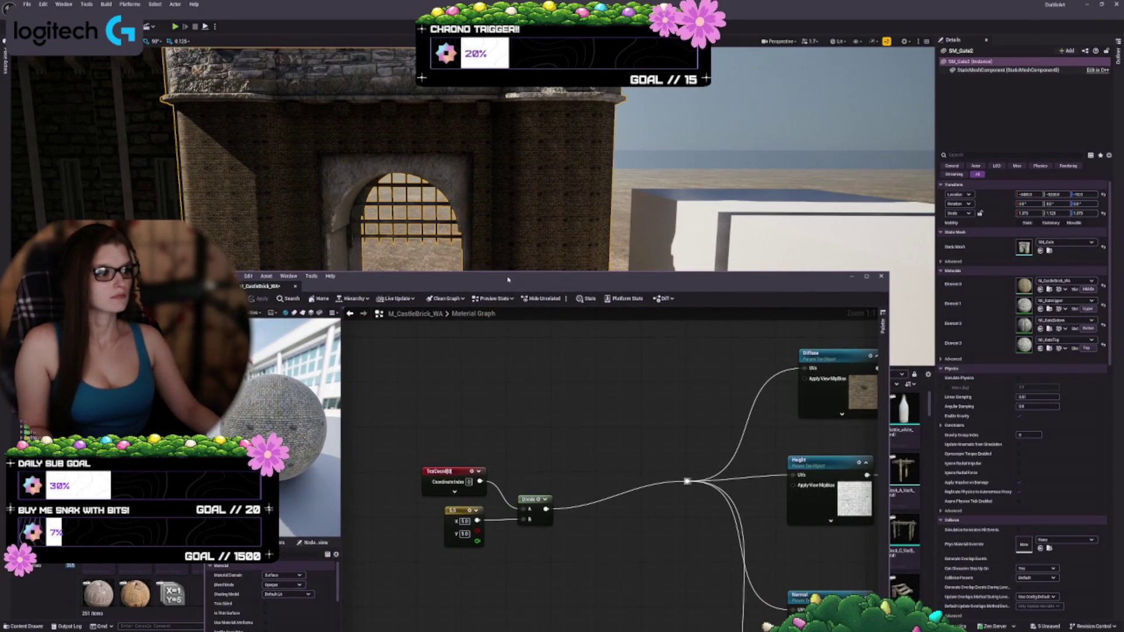
{"action": "mouse_move", "coordinate": [508, 280]}
{"action": "left_mouse_down"}
{"action": "mouse_move", "coordinate": [588, 110]}
{"action": "mouse_move", "coordinate": [675, 41]}
{"action": "left_mouse_up"}
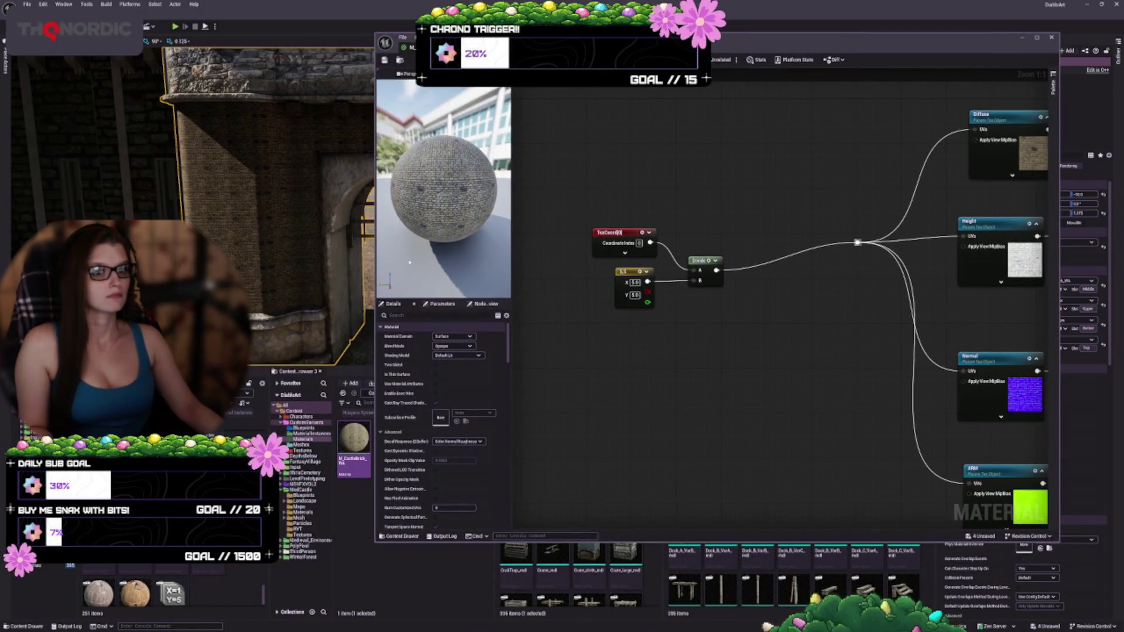
- Delete the Divide node and its 5,5 constant, leaving TexCoord unconnected
{"action": "left_click_drag", "start_coordinate": [804, 349], "coordinate": [614, 270]}
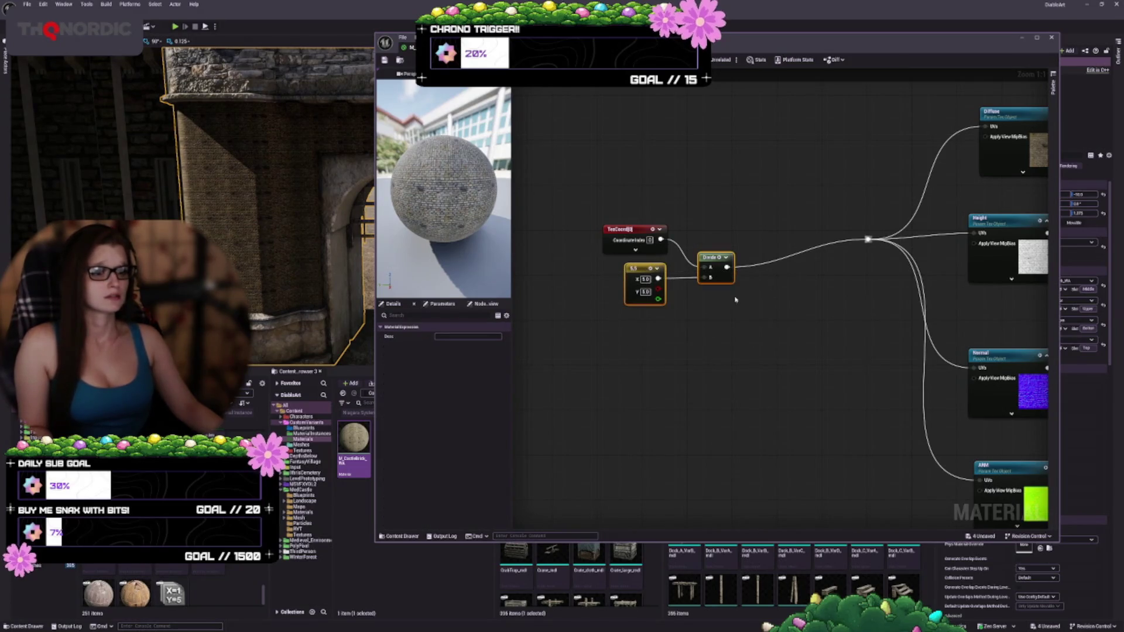
{"action": "left_click", "coordinate": [721, 277]}
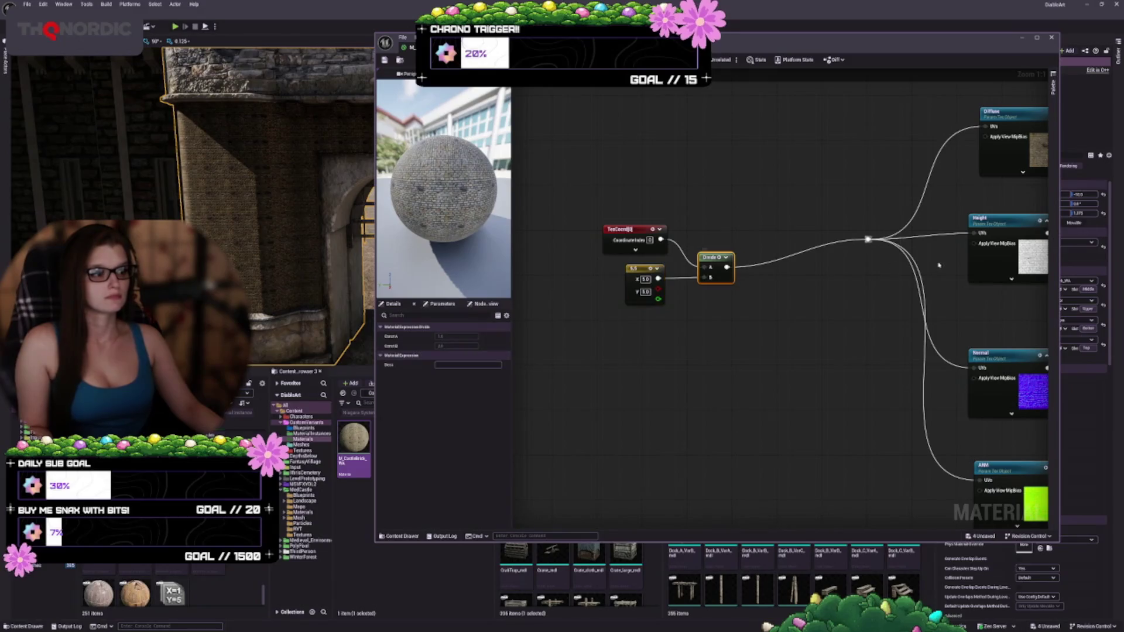
{"action": "key", "text": "Delete"}
{"action": "left_click_drag", "start_coordinate": [727, 351], "coordinate": [612, 270]}
{"action": "key", "text": "Delete"}
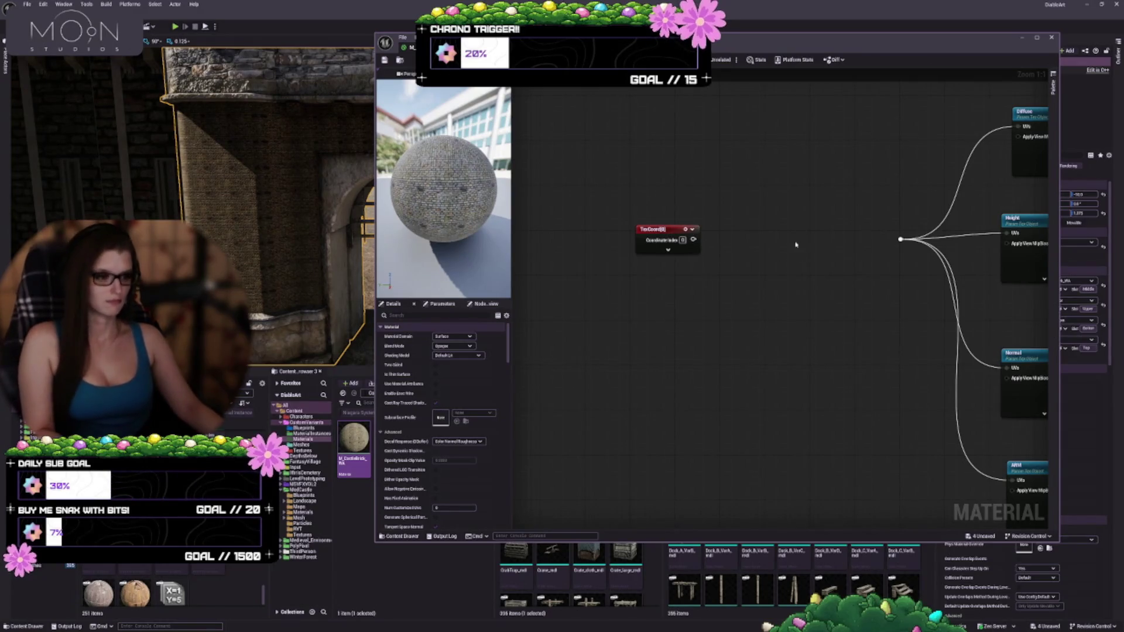
- Multiply TexCoord by a scalar parameter of 20 and feed it into the texture parameters
{"action": "left_click", "coordinate": [727, 244]}
{"action": "left_click_drag", "start_coordinate": [694, 239], "coordinate": [735, 266]}
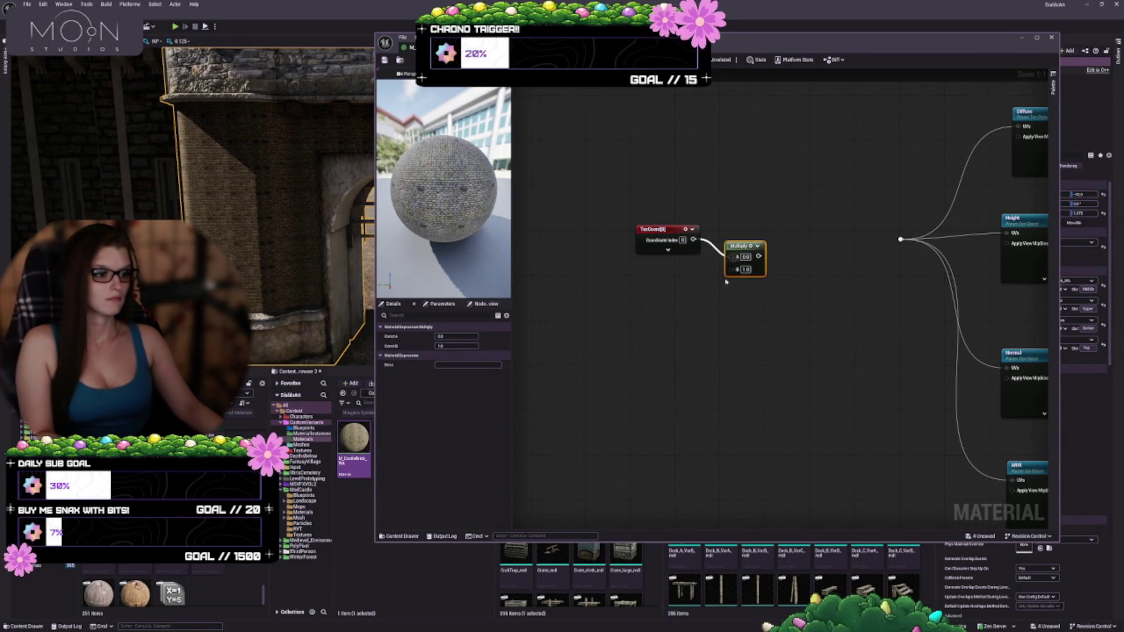
{"action": "left_click", "coordinate": [662, 288]}
{"action": "left_click", "coordinate": [661, 289]}
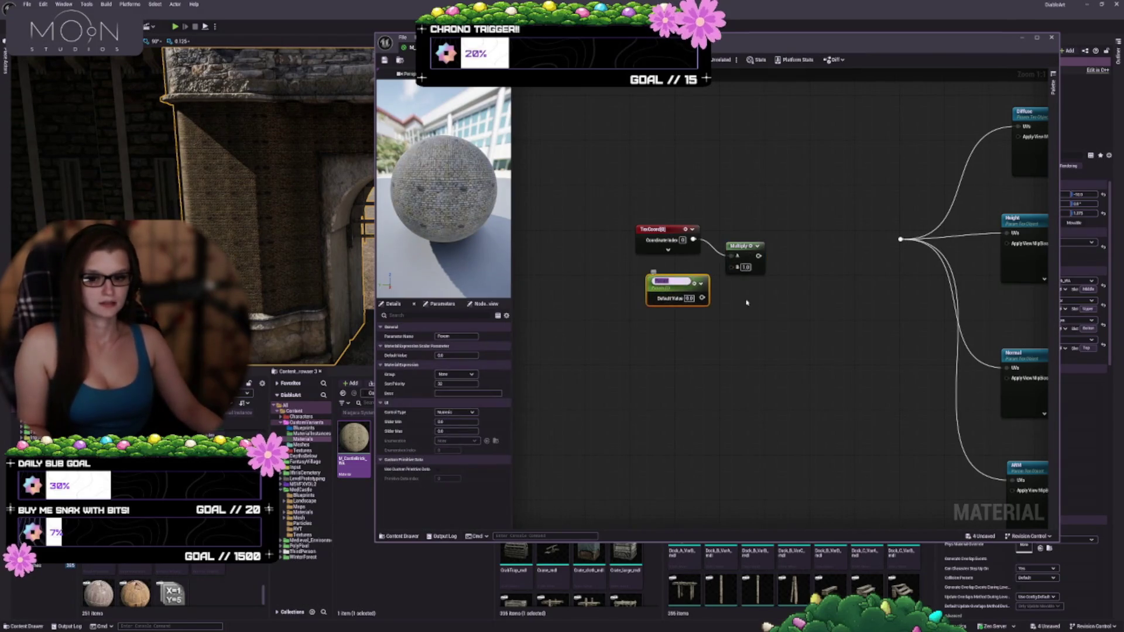
{"action": "left_click_drag", "start_coordinate": [731, 267], "coordinate": [703, 297]}
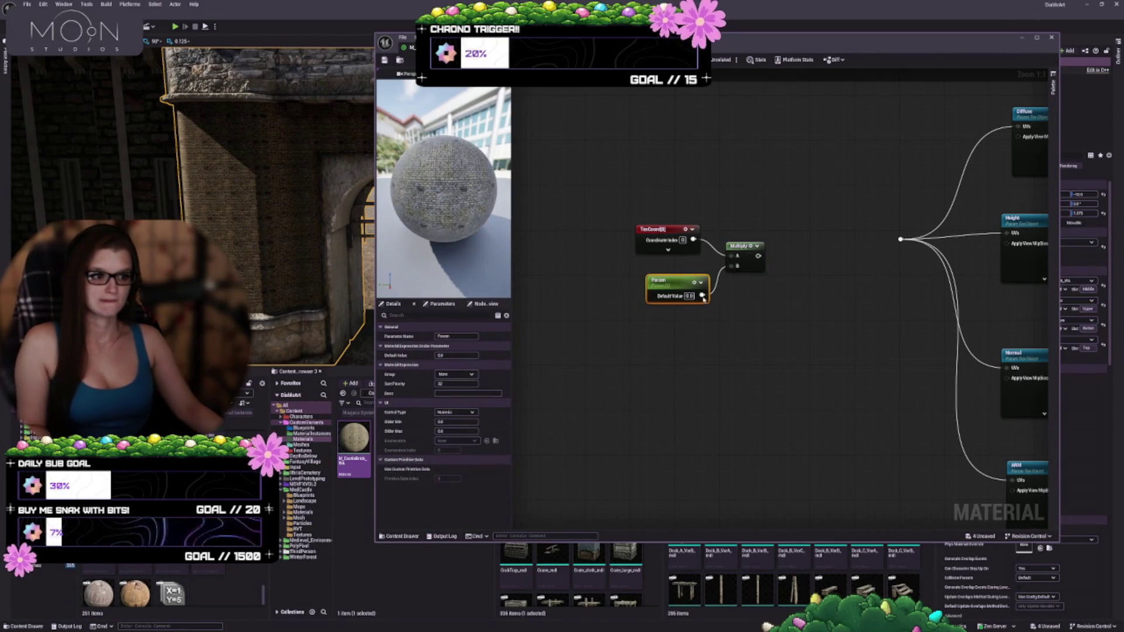
{"action": "type", "text": "20"}
{"action": "key", "text": "Return"}
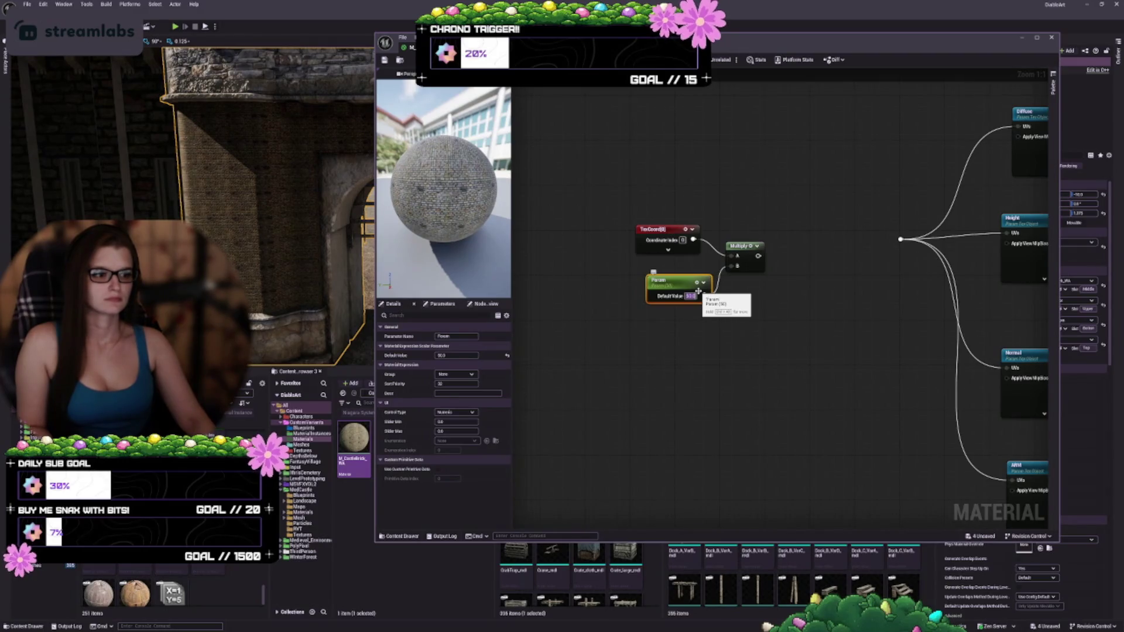
{"action": "left_click_drag", "start_coordinate": [756, 257], "coordinate": [900, 239]}
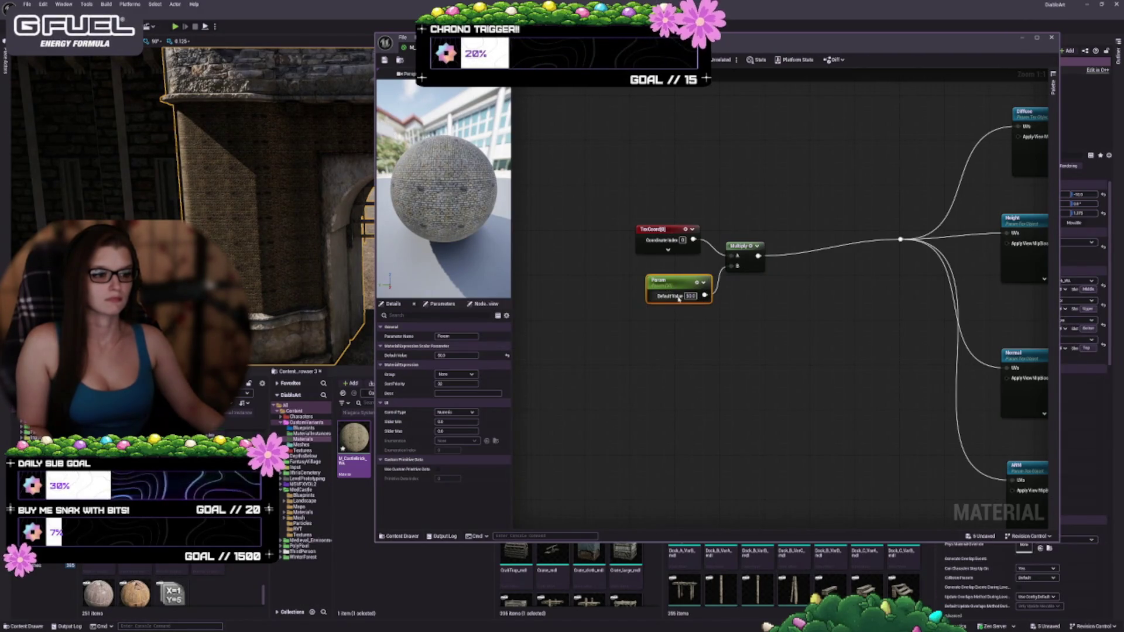
- Delete the parameter and Multiply nodes and wire TexCoord straight back to the texture parameters
{"action": "left_click_drag", "start_coordinate": [701, 322], "coordinate": [732, 349]}
{"action": "left_click_drag", "start_coordinate": [653, 300], "coordinate": [647, 295]}
{"action": "left_click_drag", "start_coordinate": [799, 349], "coordinate": [549, 282]}
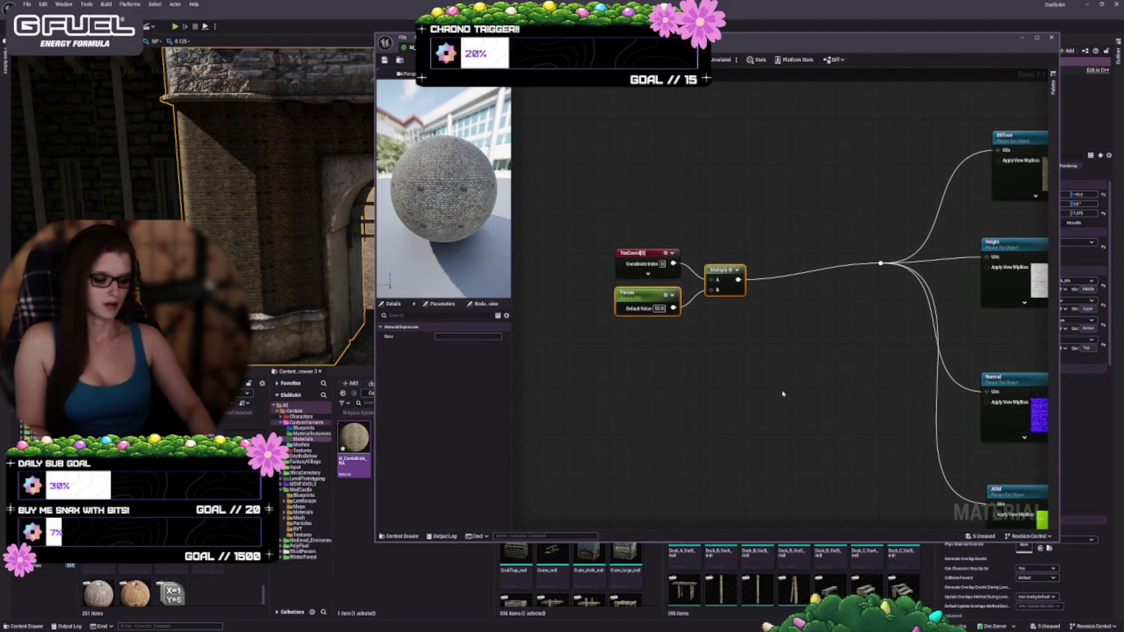
{"action": "key", "text": "Delete"}
{"action": "left_click_drag", "start_coordinate": [673, 263], "coordinate": [880, 263]}
{"action": "mouse_move", "coordinate": [856, 340]}
{"action": "left_mouse_down"}
{"action": "mouse_move", "coordinate": [727, 334]}
{"action": "mouse_move", "coordinate": [644, 306]}
{"action": "mouse_move", "coordinate": [778, 304]}
{"action": "left_mouse_up"}
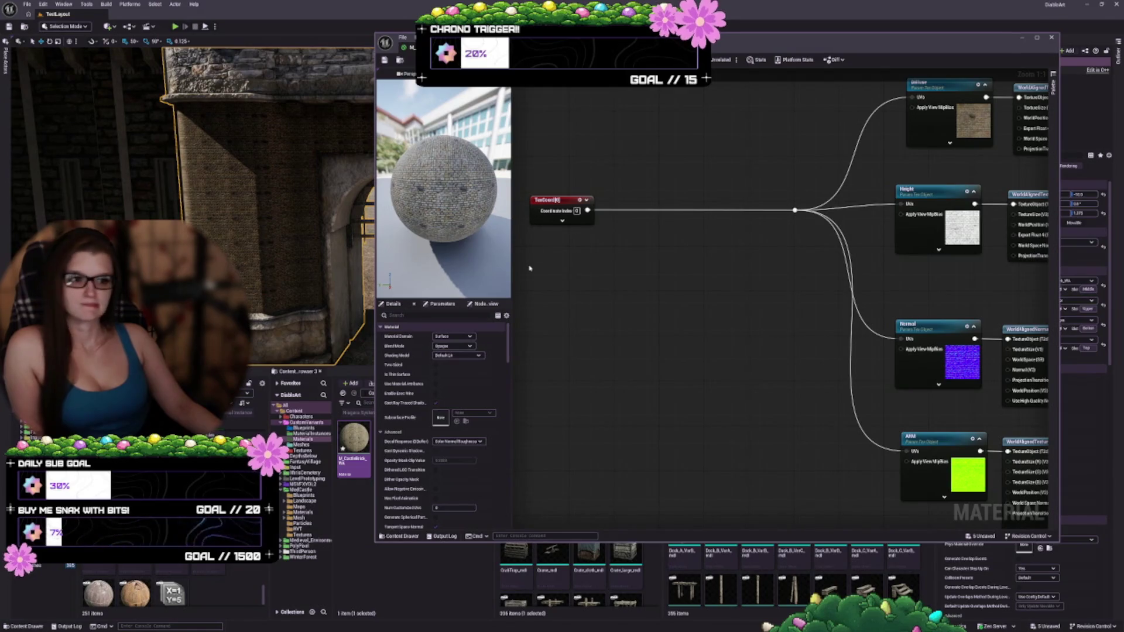
{"action": "left_click_drag", "start_coordinate": [547, 269], "coordinate": [584, 269]}
{"action": "left_click", "coordinate": [591, 205]}
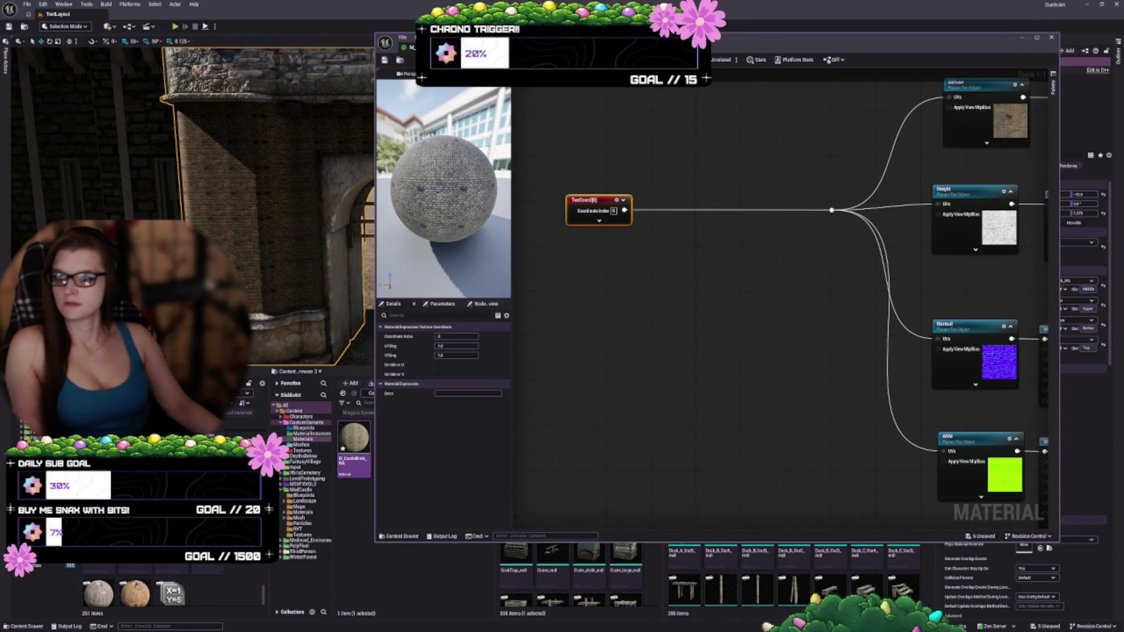
{"action": "scroll", "coordinate": [627, 359], "scroll_direction": "down", "scroll_amount": 2}
{"action": "scroll", "coordinate": [791, 328], "scroll_direction": "up", "scroll_amount": 2}
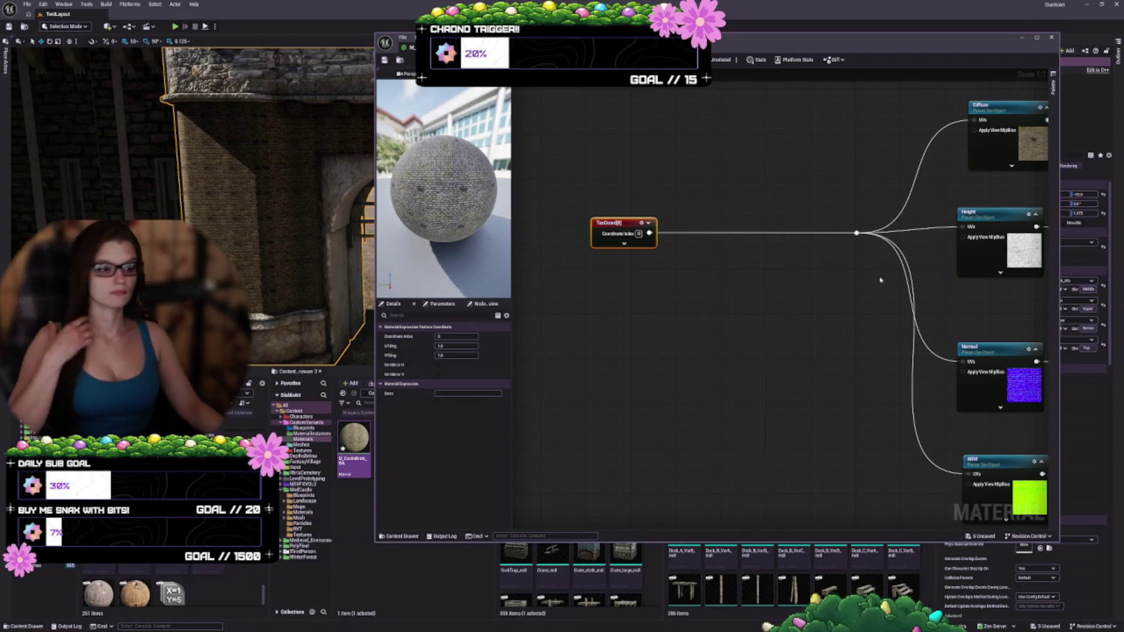
{"action": "key", "text": "Home"}
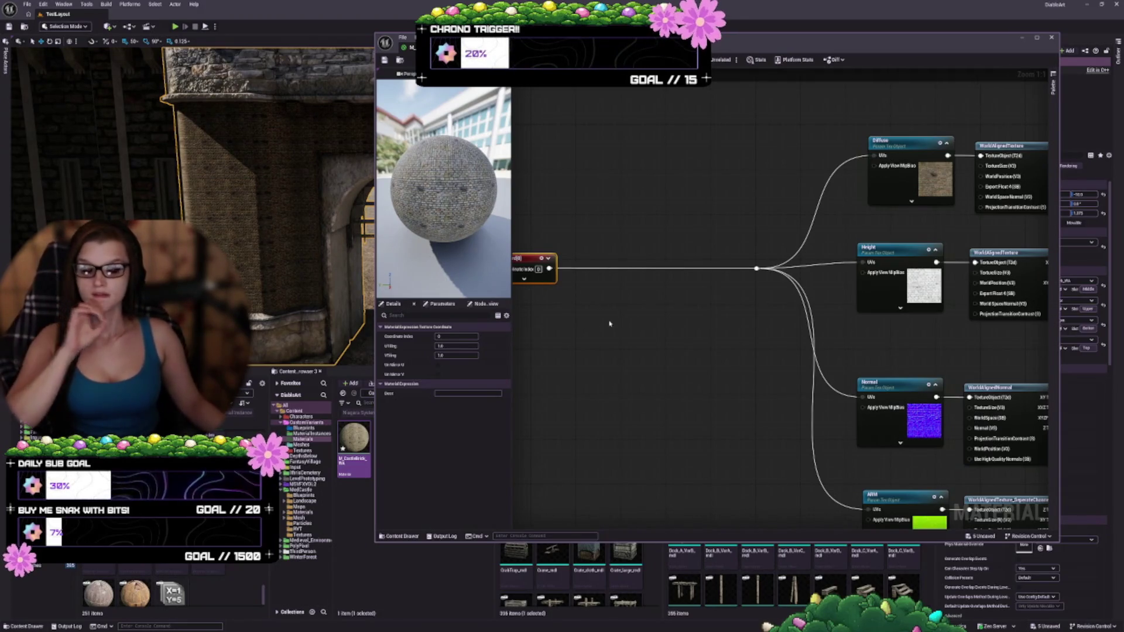
- Add a scalar parameter named TilingAmount with a default value of 20
{"action": "key", "text": "Home"}
{"action": "right_click", "coordinate": [654, 225]}
{"action": "left_click", "coordinate": [615, 196]}
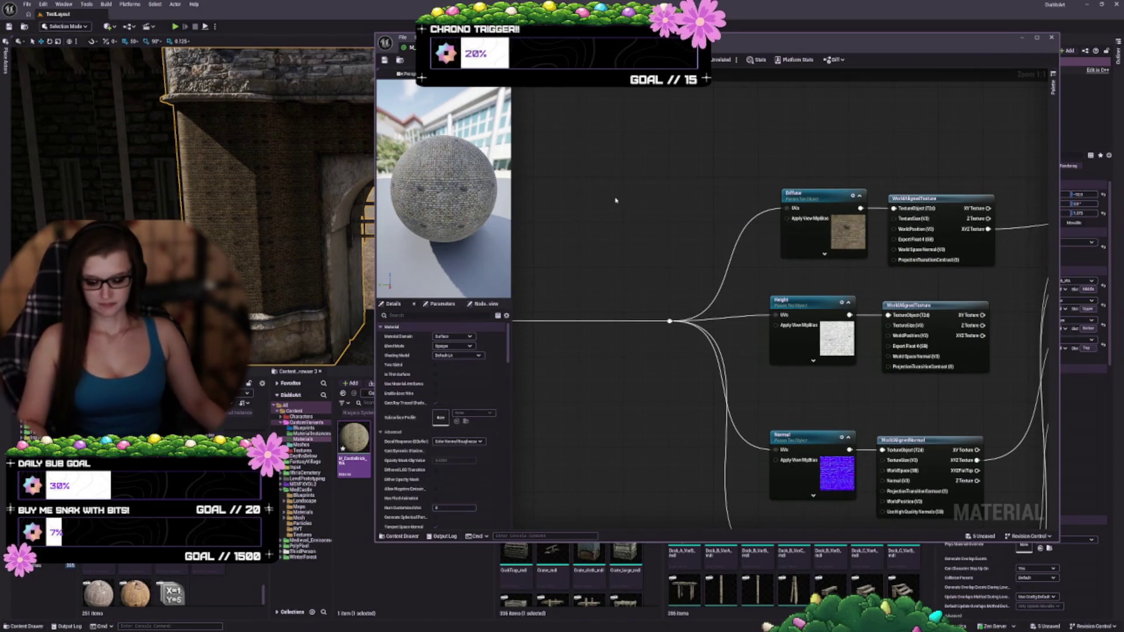
{"action": "left_click", "coordinate": [592, 198]}
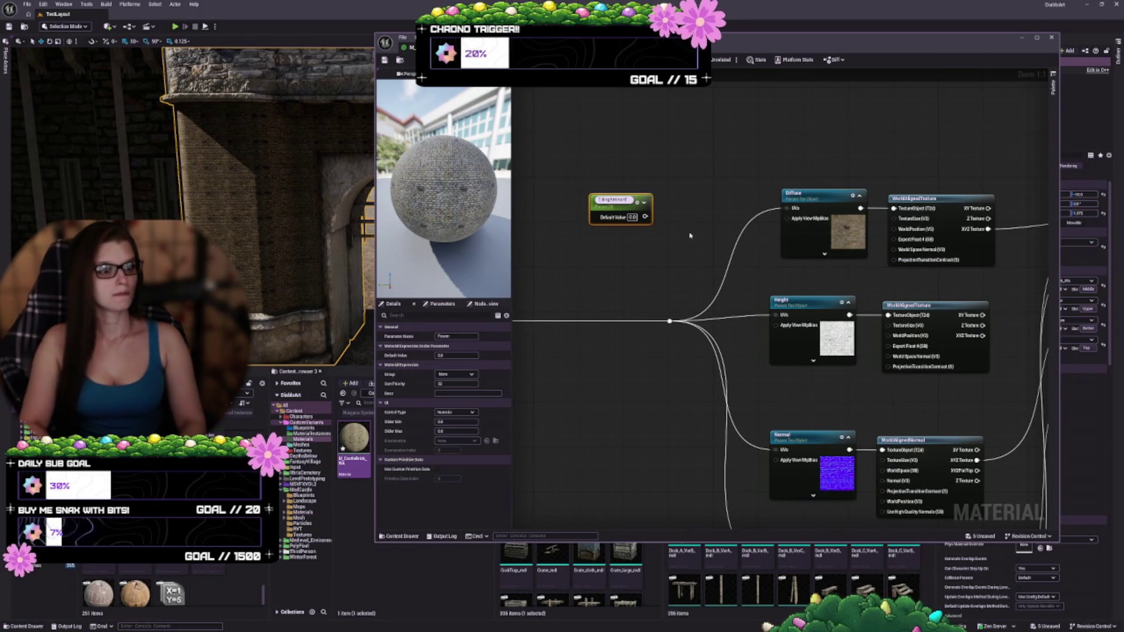
{"action": "key", "text": "Return"}
{"action": "left_click_drag", "start_coordinate": [630, 216], "coordinate": [624, 254]}
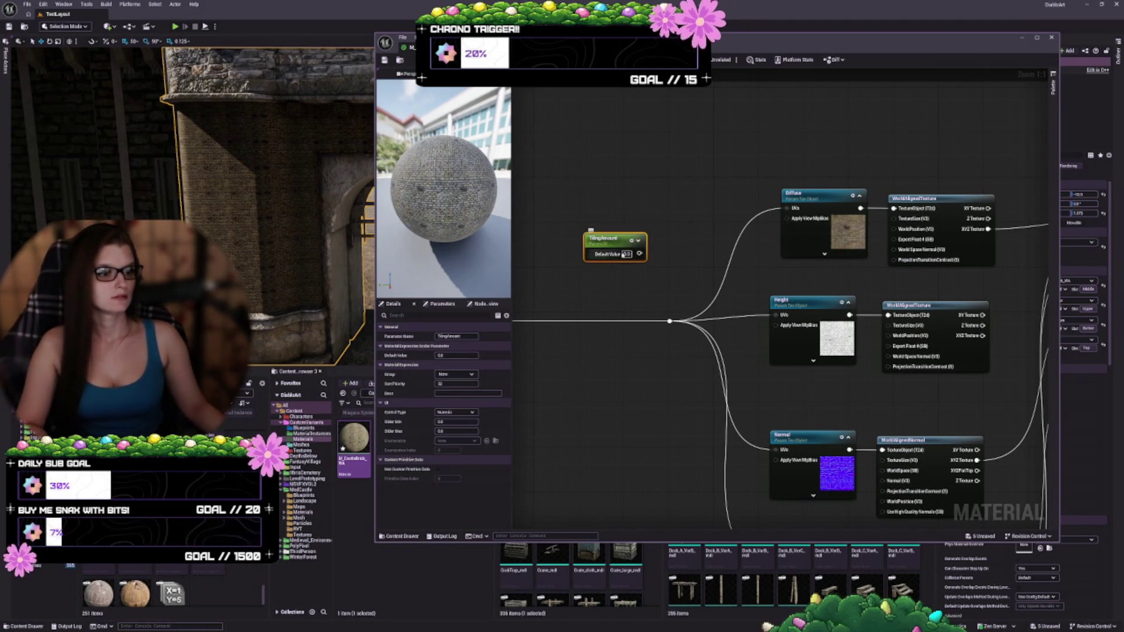
{"action": "type", "text": "20"}
{"action": "key", "text": "Return"}
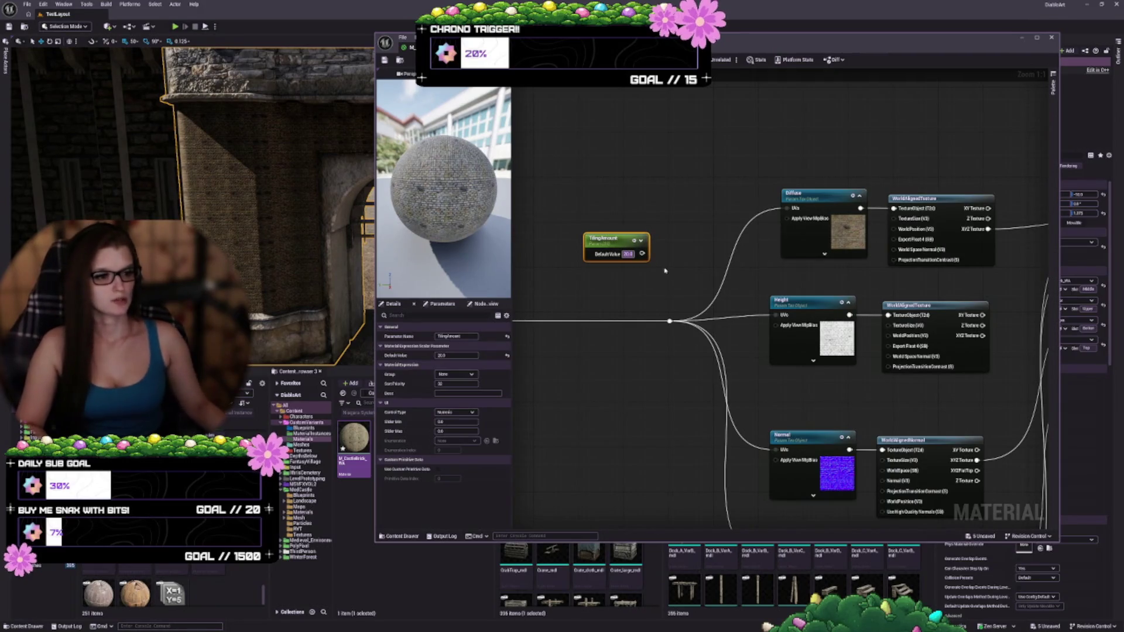
- Route TilingAmount through a reroute into the world-aligned TextureSize inputs and apply the material
{"action": "mouse_move", "coordinate": [630, 245]}
{"action": "left_mouse_down"}
{"action": "mouse_move", "coordinate": [607, 245]}
{"action": "mouse_move", "coordinate": [697, 263]}
{"action": "left_mouse_up"}
{"action": "type", "text": "rer"}
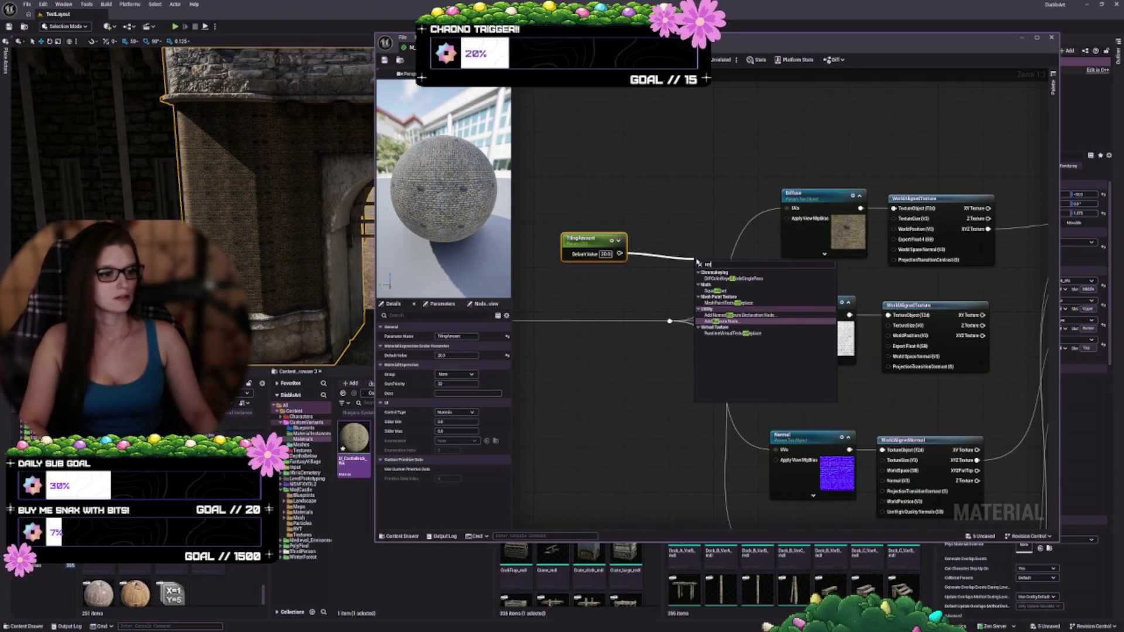
{"action": "key", "text": "Return"}
{"action": "mouse_move", "coordinate": [699, 261]}
{"action": "left_mouse_down"}
{"action": "mouse_move", "coordinate": [683, 261]}
{"action": "mouse_move", "coordinate": [899, 251]}
{"action": "mouse_move", "coordinate": [913, 234]}
{"action": "mouse_move", "coordinate": [804, 175]}
{"action": "left_mouse_up"}
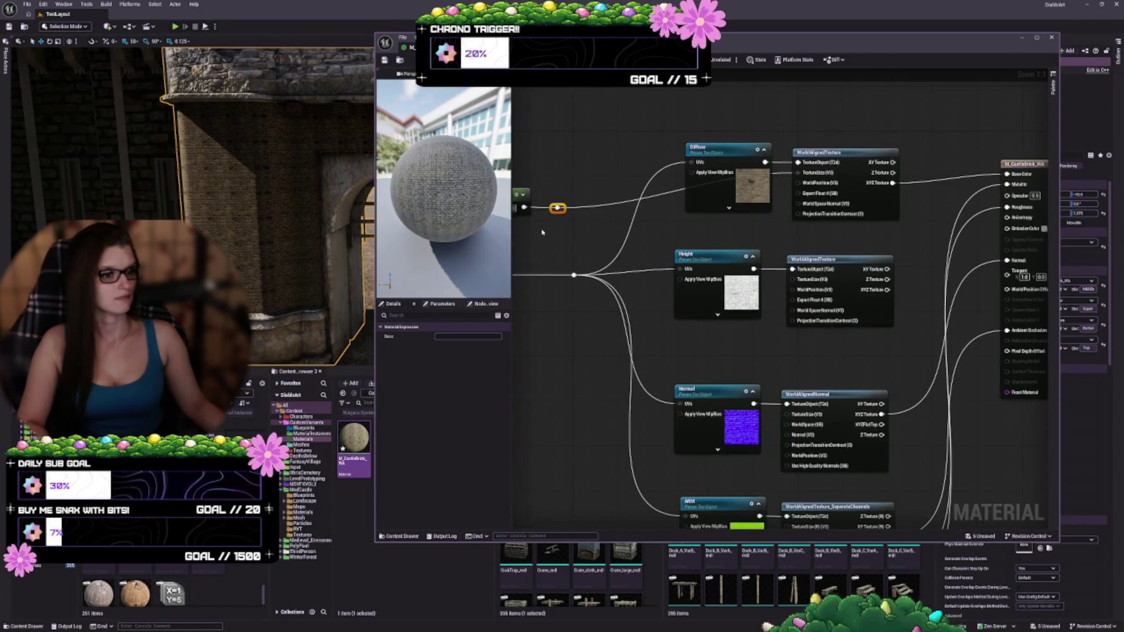
{"action": "mouse_move", "coordinate": [560, 207]}
{"action": "left_mouse_down"}
{"action": "mouse_move", "coordinate": [787, 318]}
{"action": "mouse_move", "coordinate": [792, 279]}
{"action": "left_mouse_up"}
{"action": "mouse_move", "coordinate": [786, 413]}
{"action": "left_mouse_down"}
{"action": "mouse_move", "coordinate": [644, 328]}
{"action": "mouse_move", "coordinate": [558, 209]}
{"action": "mouse_move", "coordinate": [691, 496]}
{"action": "mouse_move", "coordinate": [761, 515]}
{"action": "mouse_move", "coordinate": [787, 499]}
{"action": "left_mouse_up"}
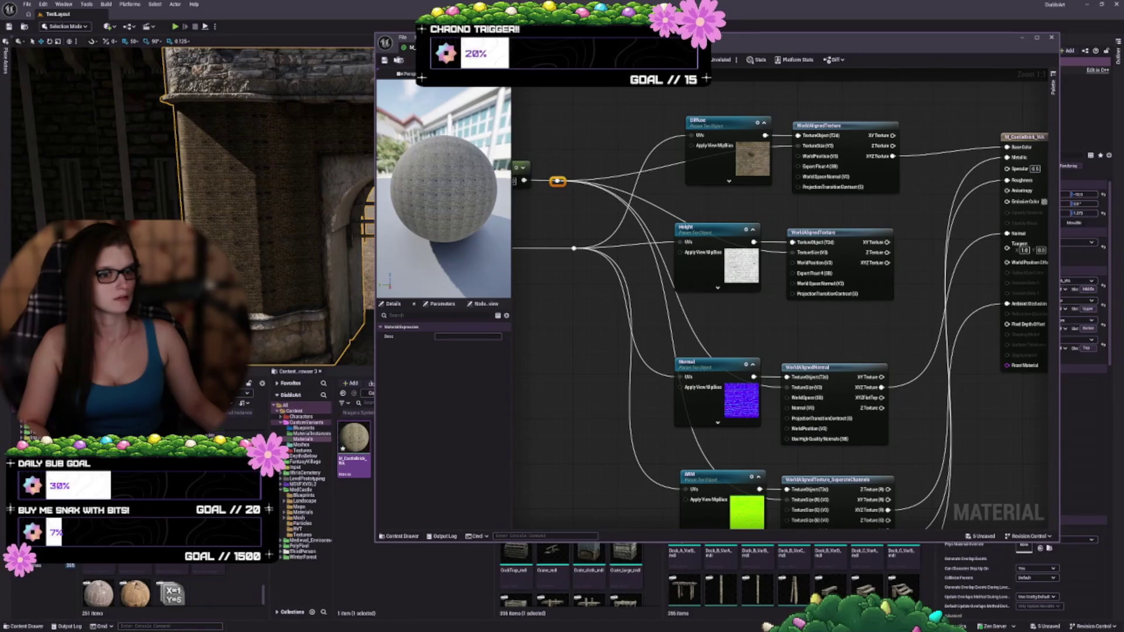
{"action": "key", "text": "ctrl+s"}
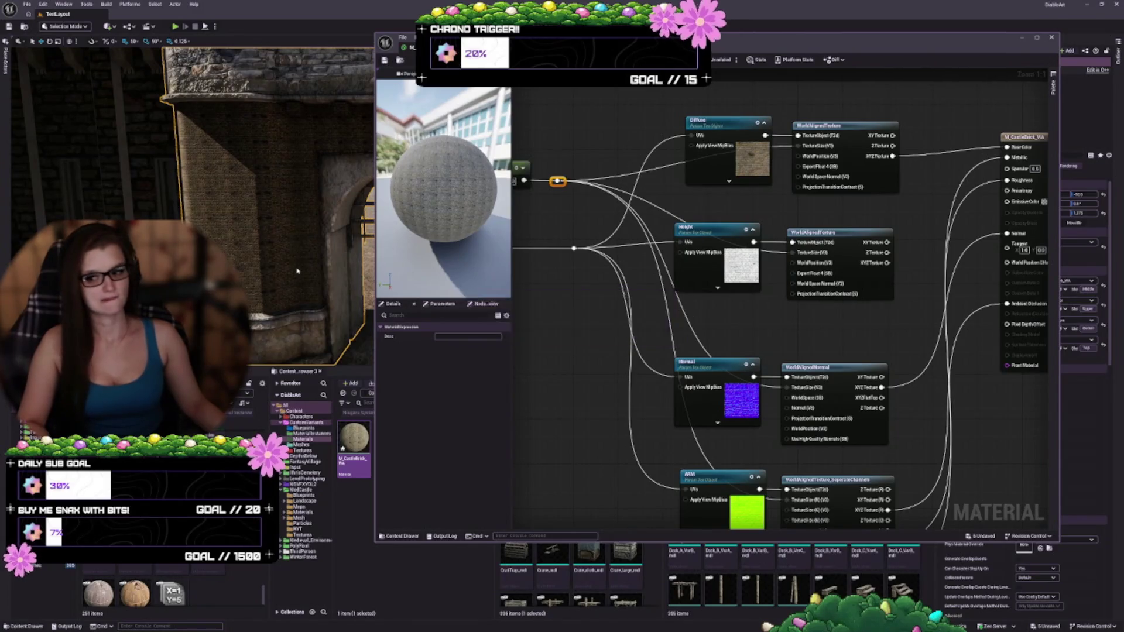
- Try TilingAmount values of 0.1, 1, 2 and 5 on the brick material
{"action": "left_click_drag", "start_coordinate": [556, 189], "coordinate": [745, 196]}
{"action": "left_click", "coordinate": [673, 178]}
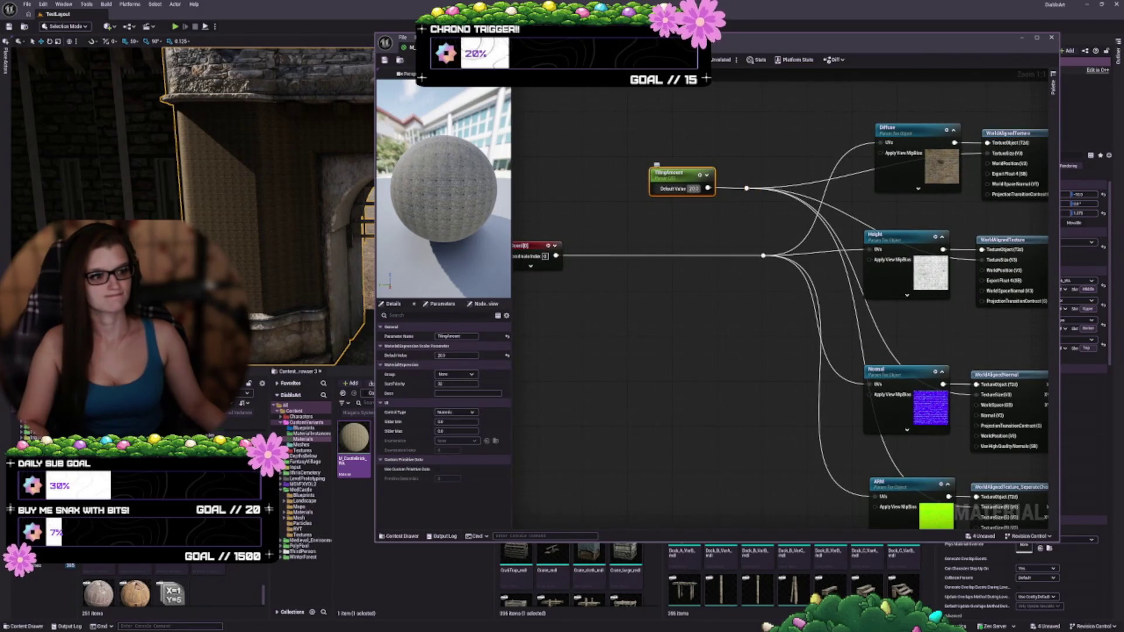
{"action": "type", "text": "0.1"}
{"action": "key", "text": "Return"}
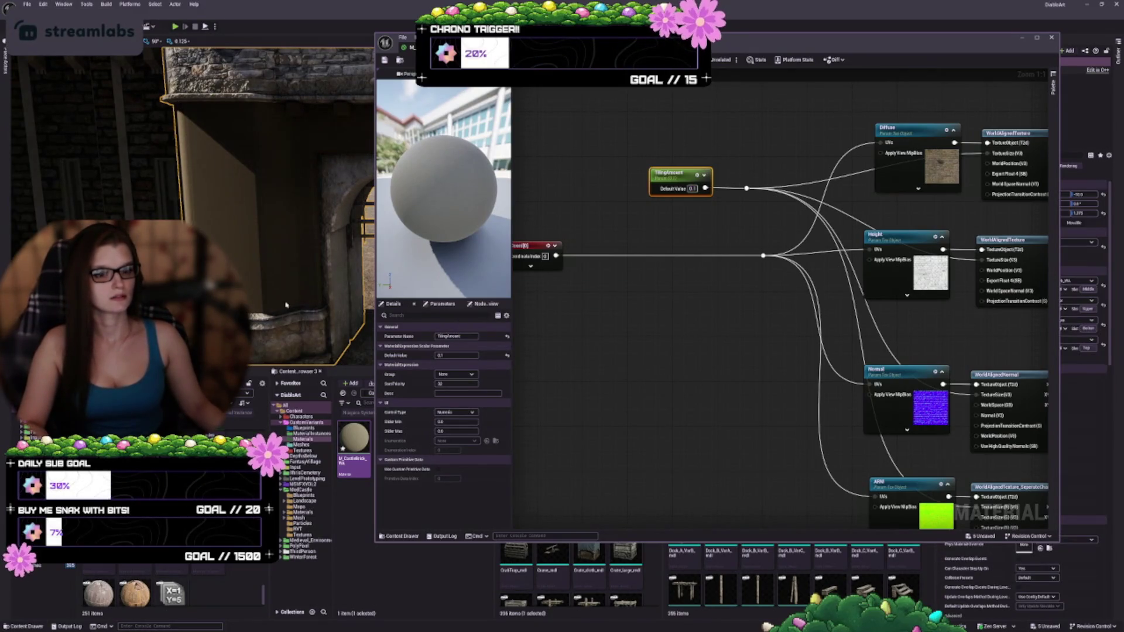
{"action": "type", "text": "1"}
{"action": "key", "text": "Return"}
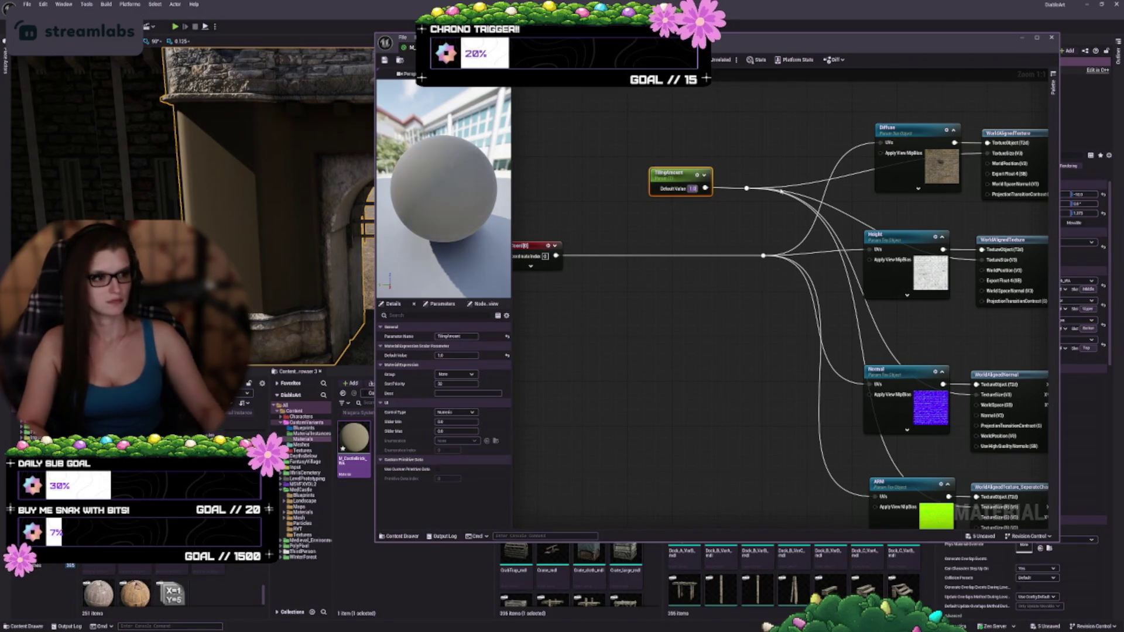
{"action": "type", "text": "2"}
{"action": "key", "text": "Return"}
{"action": "type", "text": "5"}
{"action": "key", "text": "Return"}
- Set TilingAmount to 50 and save the brick material
{"action": "type", "text": "50"}
{"action": "key", "text": "Return"}
{"action": "key", "text": "Return"}
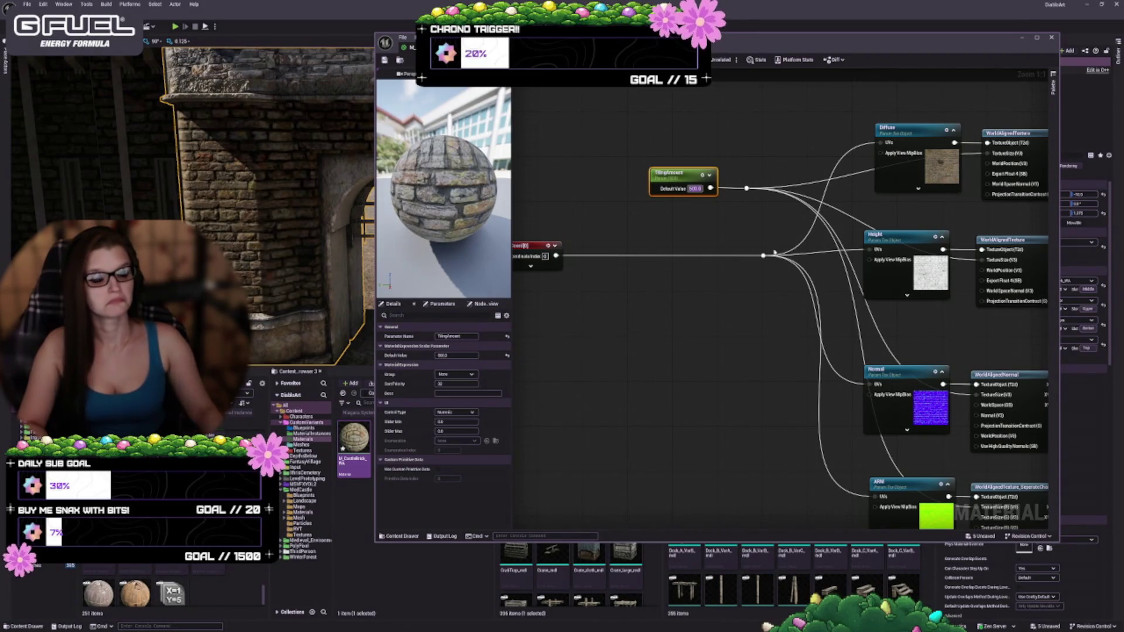
{"action": "left_click_drag", "start_coordinate": [667, 173], "coordinate": [729, 208]}
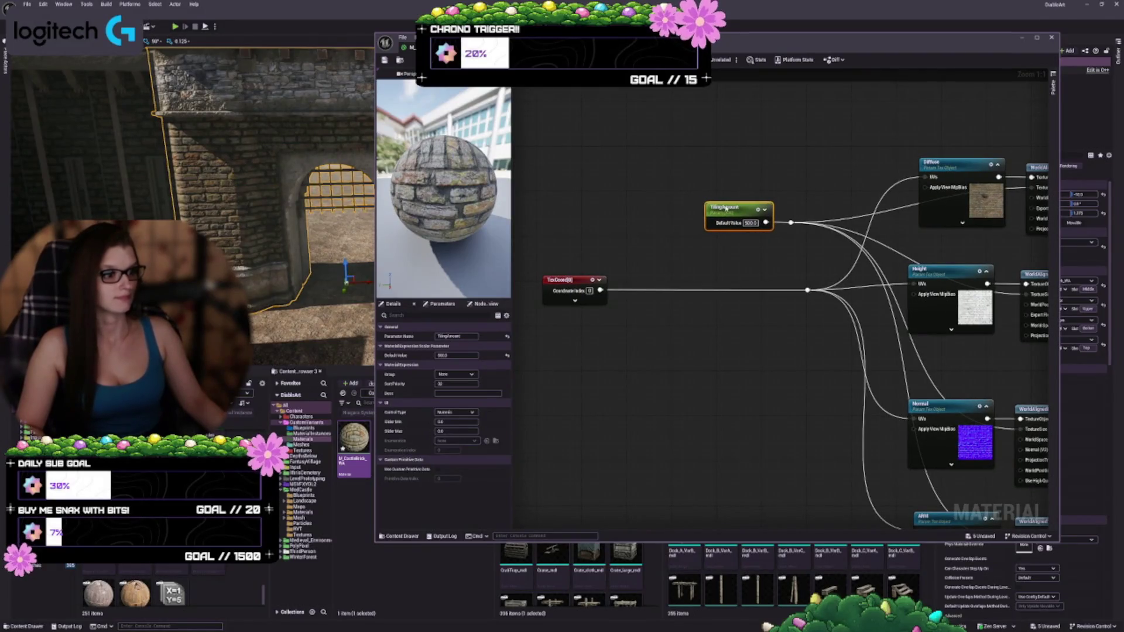
{"action": "key", "text": "ctrl+s"}
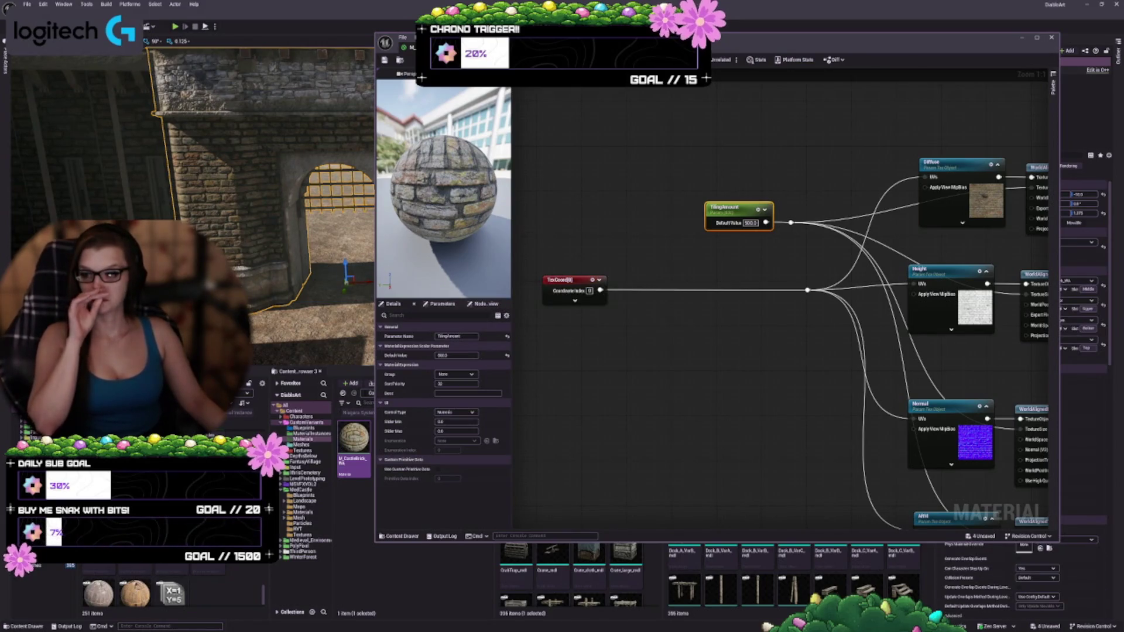
{"action": "left_click_drag", "start_coordinate": [693, 381], "coordinate": [656, 316]}
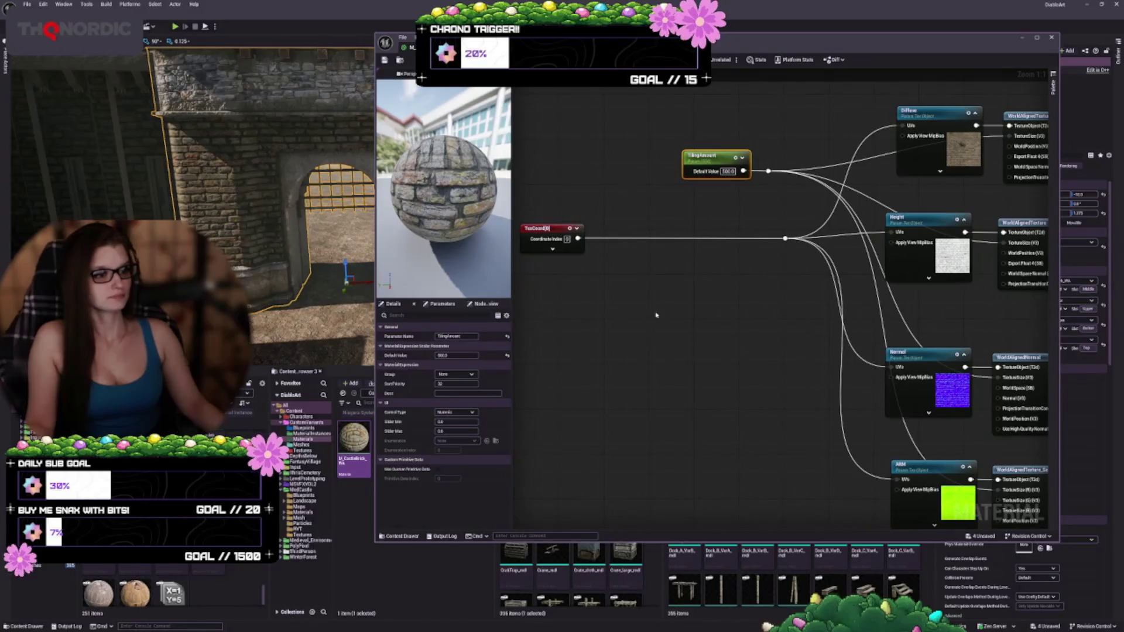
- Add a reroute on the TexCoord wire and place TilingAmount beside the TexCoord node
{"action": "mouse_move", "coordinate": [548, 229]}
{"action": "left_mouse_down"}
{"action": "mouse_move", "coordinate": [771, 228]}
{"action": "mouse_move", "coordinate": [731, 230]}
{"action": "left_mouse_up"}
{"action": "left_click_drag", "start_coordinate": [784, 321], "coordinate": [652, 345]}
{"action": "double_click", "coordinate": [652, 261]}
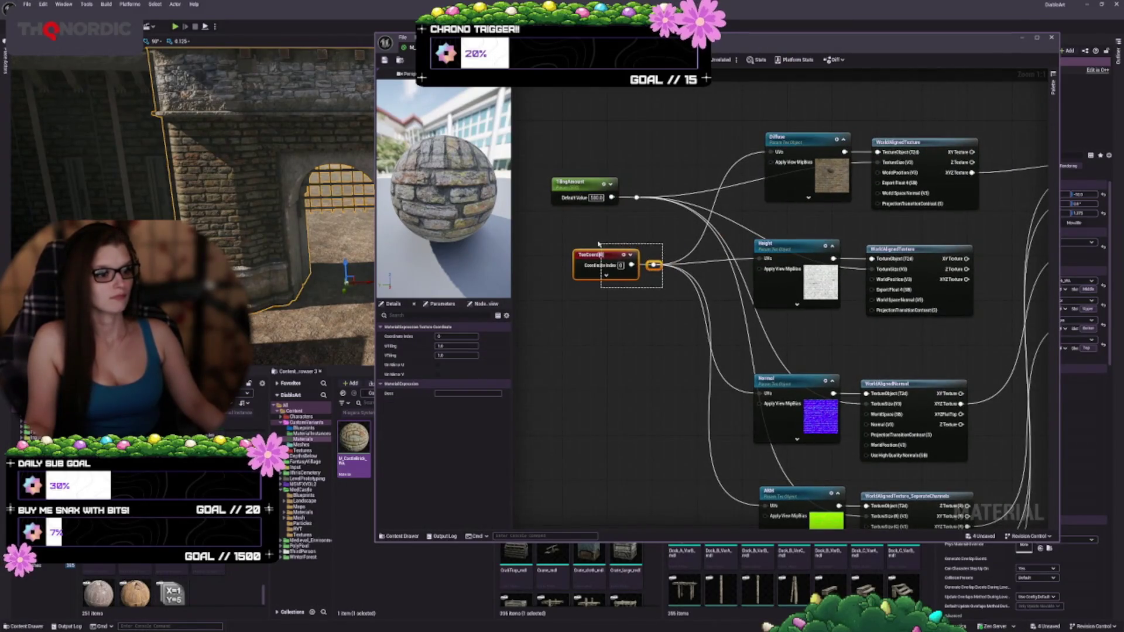
{"action": "left_click", "coordinate": [599, 250], "text": "ctrl"}
{"action": "mouse_move", "coordinate": [599, 249]}
{"action": "left_mouse_down"}
{"action": "mouse_move", "coordinate": [561, 251]}
{"action": "mouse_move", "coordinate": [533, 278]}
{"action": "left_mouse_up"}
{"action": "left_click_drag", "start_coordinate": [652, 350], "coordinate": [837, 362]}
{"action": "mouse_move", "coordinate": [715, 287]}
{"action": "left_mouse_down"}
{"action": "mouse_move", "coordinate": [546, 275]}
{"action": "mouse_move", "coordinate": [537, 256]}
{"action": "mouse_move", "coordinate": [527, 301]}
{"action": "left_mouse_up"}
{"action": "left_click_drag", "start_coordinate": [731, 189], "coordinate": [857, 312]}
{"action": "mouse_move", "coordinate": [765, 246]}
{"action": "left_mouse_down"}
{"action": "mouse_move", "coordinate": [625, 228]}
{"action": "mouse_move", "coordinate": [568, 241]}
{"action": "mouse_move", "coordinate": [585, 225]}
{"action": "left_mouse_up"}
- Realign the Height, Normal and ARM texture nodes with their world-aligned nodes
{"action": "mouse_move", "coordinate": [1012, 265]}
{"action": "left_mouse_down"}
{"action": "mouse_move", "coordinate": [783, 230]}
{"action": "mouse_move", "coordinate": [651, 266]}
{"action": "mouse_move", "coordinate": [633, 196]}
{"action": "left_mouse_up"}
{"action": "left_click_drag", "start_coordinate": [708, 342], "coordinate": [925, 269]}
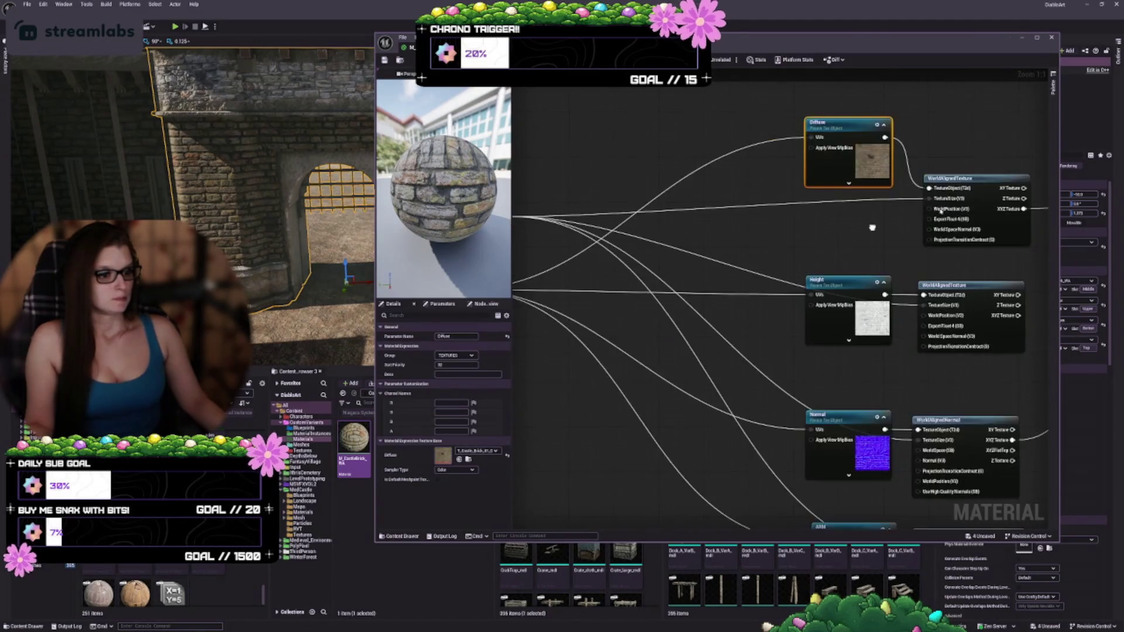
{"action": "scroll", "coordinate": [925, 269], "scroll_direction": "down", "scroll_amount": 1}
{"action": "mouse_move", "coordinate": [882, 313]}
{"action": "left_mouse_down"}
{"action": "mouse_move", "coordinate": [880, 274]}
{"action": "mouse_move", "coordinate": [882, 290]}
{"action": "mouse_move", "coordinate": [794, 199]}
{"action": "left_mouse_up"}
{"action": "left_click_drag", "start_coordinate": [773, 302], "coordinate": [772, 265]}
{"action": "left_click", "coordinate": [773, 398]}
{"action": "left_click_drag", "start_coordinate": [773, 398], "coordinate": [766, 291]}
{"action": "left_click_drag", "start_coordinate": [951, 442], "coordinate": [682, 279]}
{"action": "left_click_drag", "start_coordinate": [750, 327], "coordinate": [751, 386]}
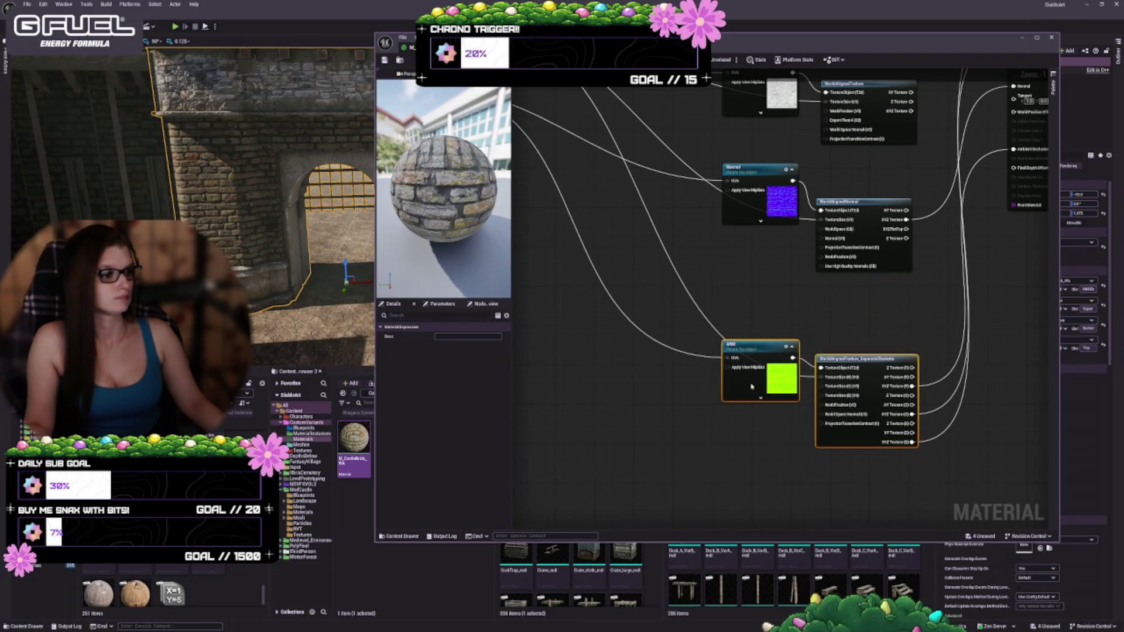
{"action": "mouse_move", "coordinate": [657, 416]}
{"action": "left_mouse_down"}
{"action": "mouse_move", "coordinate": [669, 510]}
{"action": "mouse_move", "coordinate": [703, 394]}
{"action": "mouse_move", "coordinate": [818, 376]}
{"action": "mouse_move", "coordinate": [748, 385]}
{"action": "left_mouse_up"}
{"action": "scroll", "coordinate": [748, 385], "scroll_direction": "down", "scroll_amount": 1}
{"action": "left_click_drag", "start_coordinate": [612, 215], "coordinate": [579, 313]}
{"action": "left_click", "coordinate": [742, 402]}
{"action": "left_click_drag", "start_coordinate": [743, 402], "coordinate": [598, 345]}
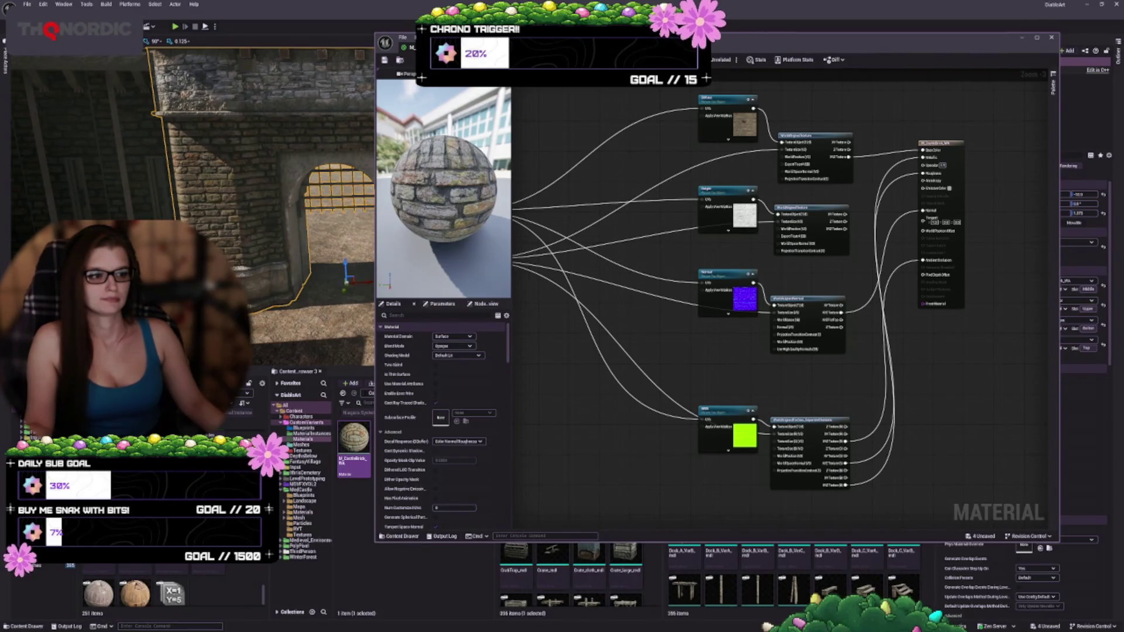
- Frame the brick-textured portcullis gate head-on in the level viewport
{"action": "scroll", "coordinate": [848, 232], "scroll_direction": "up", "scroll_amount": 2}
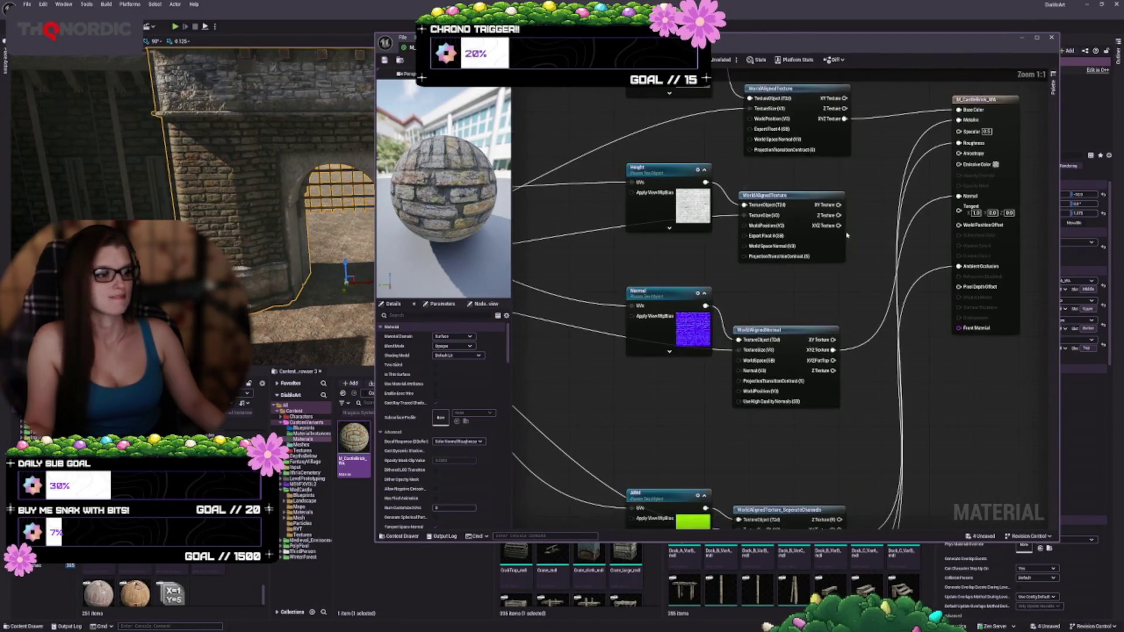
{"action": "scroll", "coordinate": [690, 338], "scroll_direction": "up", "scroll_amount": 1}
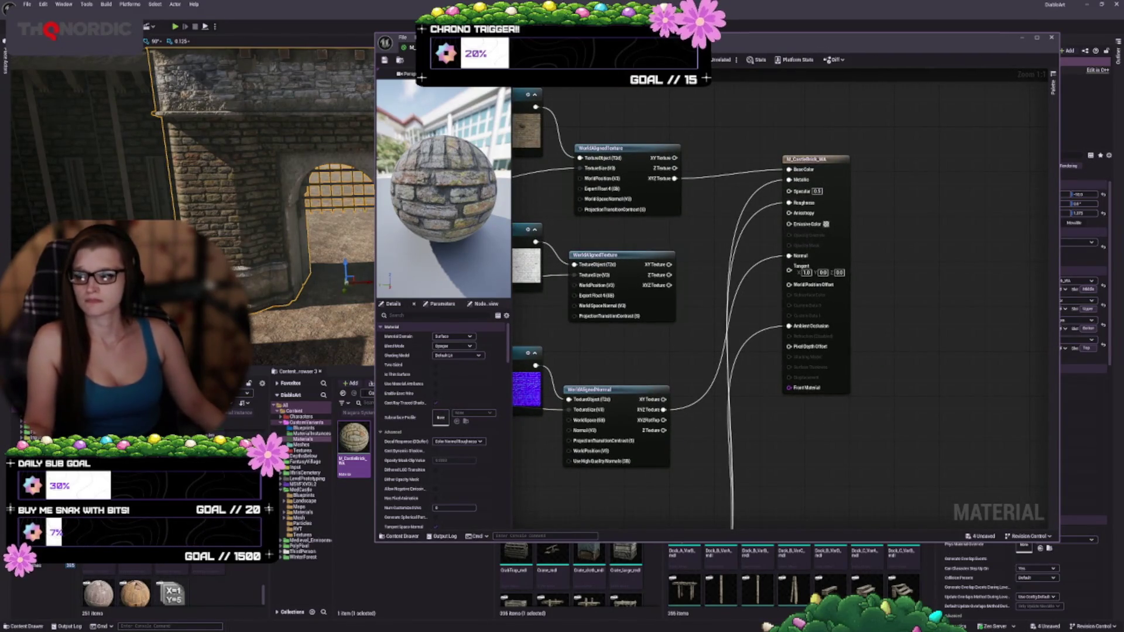
{"action": "left_click_drag", "start_coordinate": [719, 300], "coordinate": [794, 278]}
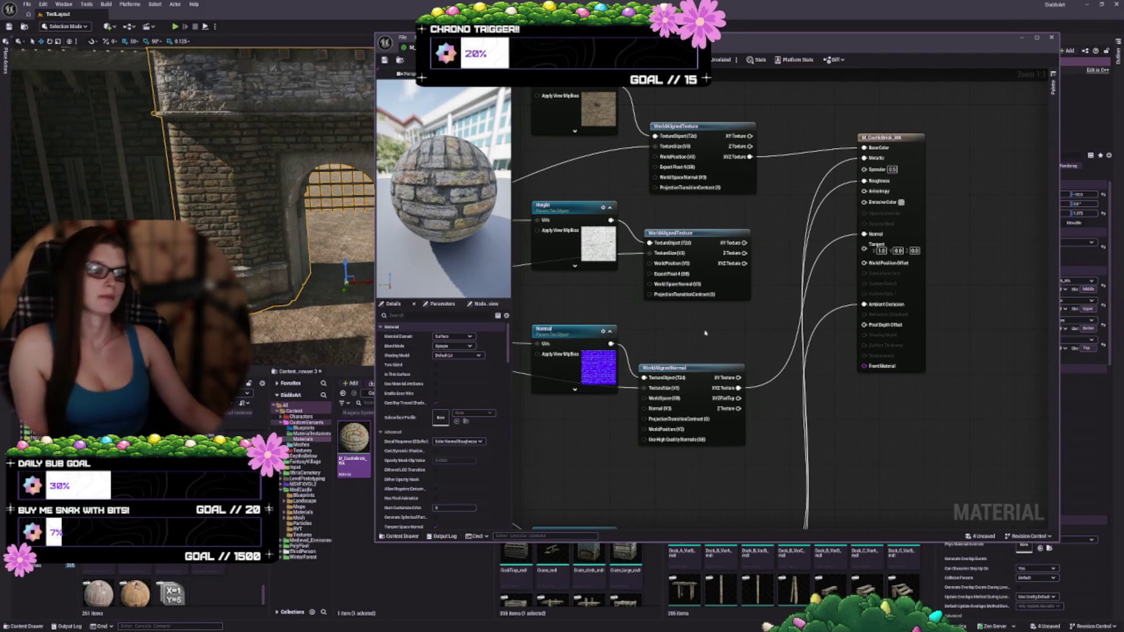
{"action": "key", "text": "w"}
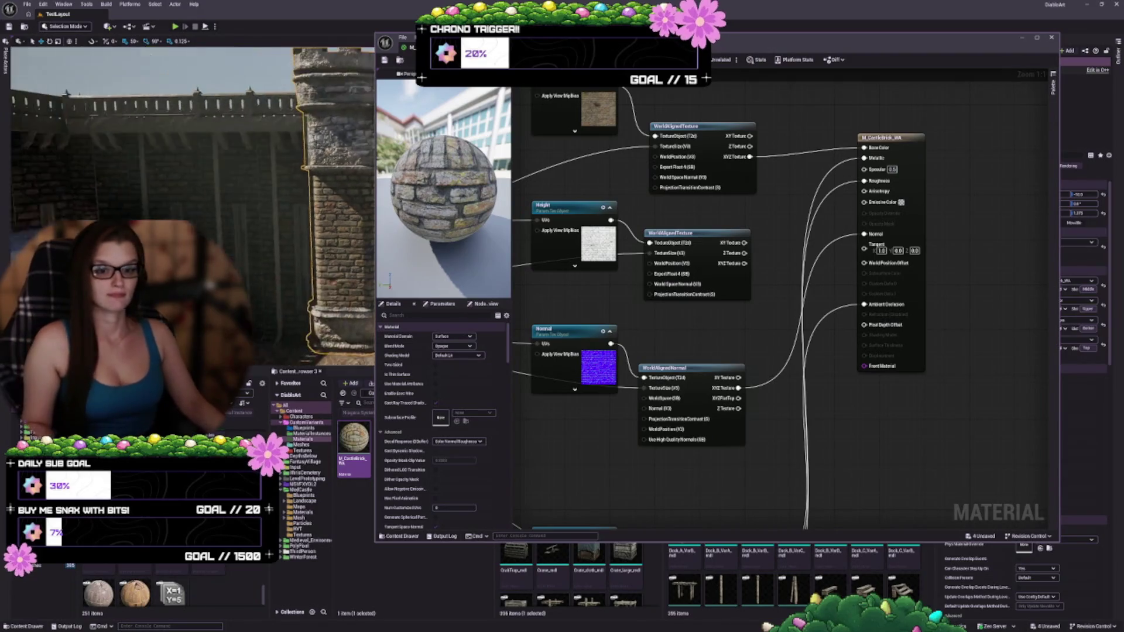
{"action": "key", "text": "a"}
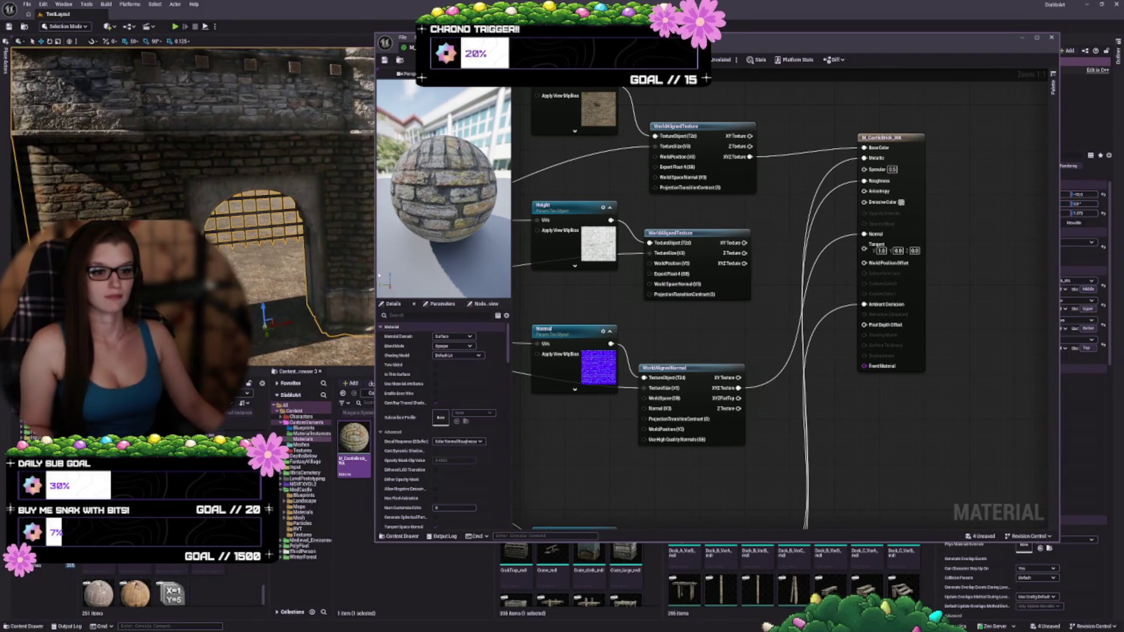
{"action": "left_click_drag", "start_coordinate": [376, 264], "coordinate": [451, 263]}
{"action": "mouse_move", "coordinate": [641, 301]}
{"action": "left_mouse_down"}
{"action": "mouse_move", "coordinate": [708, 301]}
{"action": "mouse_move", "coordinate": [829, 420]}
{"action": "left_mouse_up"}
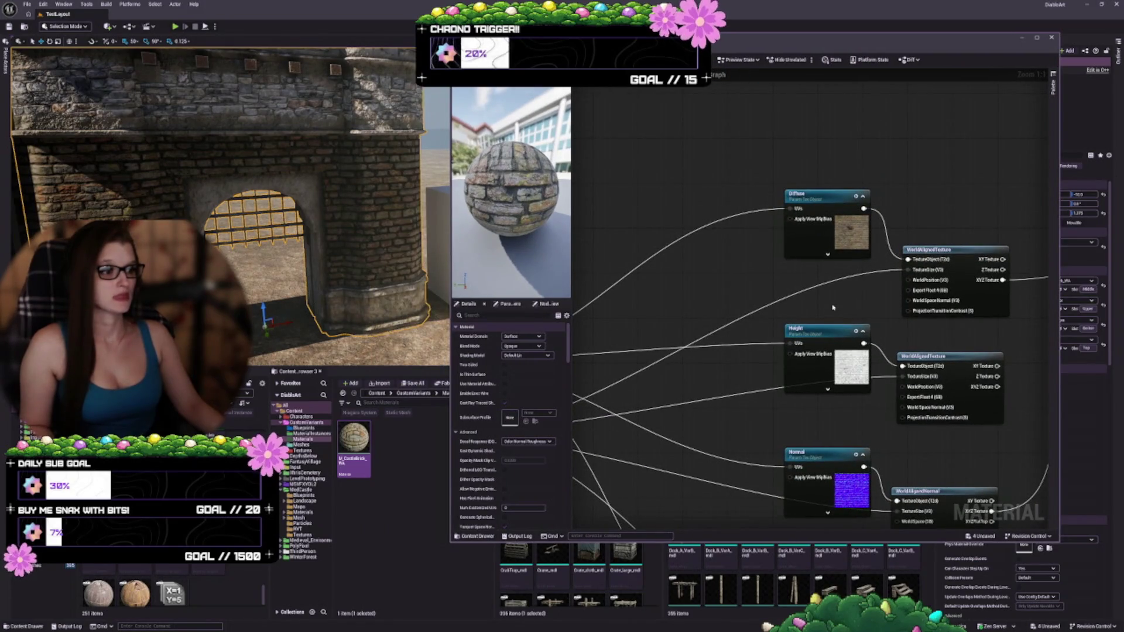
- Filter the Content Browser with 'master' and select one of the 11 master materials
{"action": "mouse_move", "coordinate": [832, 307]}
{"action": "left_mouse_down"}
{"action": "mouse_move", "coordinate": [745, 283]}
{"action": "mouse_move", "coordinate": [715, 237]}
{"action": "mouse_move", "coordinate": [664, 213]}
{"action": "mouse_move", "coordinate": [672, 181]}
{"action": "left_mouse_up"}
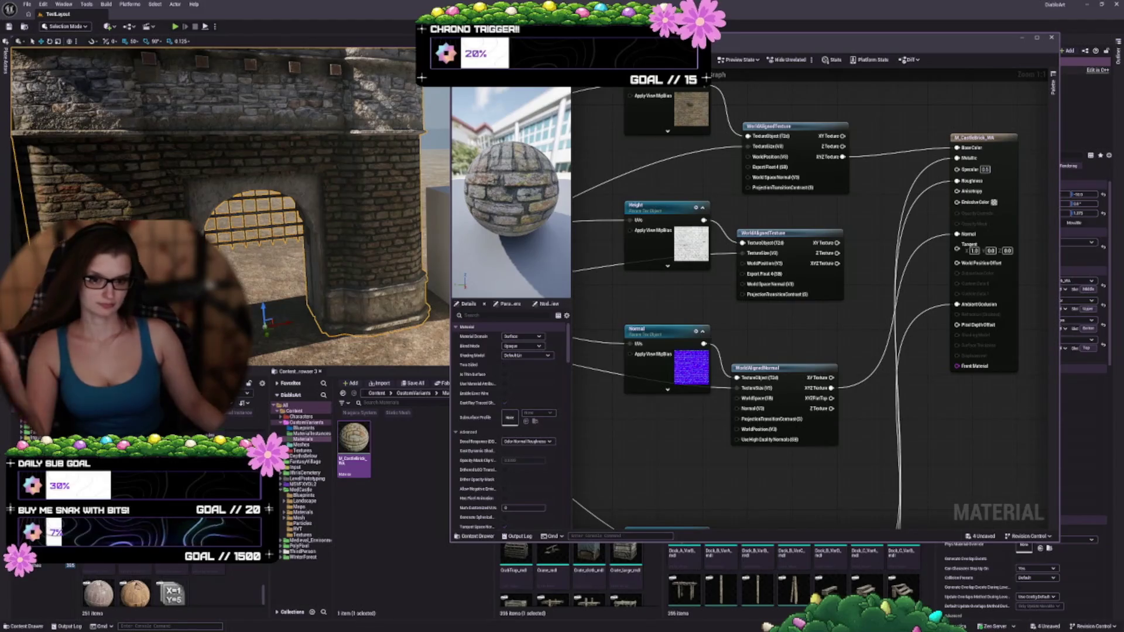
{"action": "scroll", "coordinate": [161, 571], "scroll_direction": "down", "scroll_amount": 3}
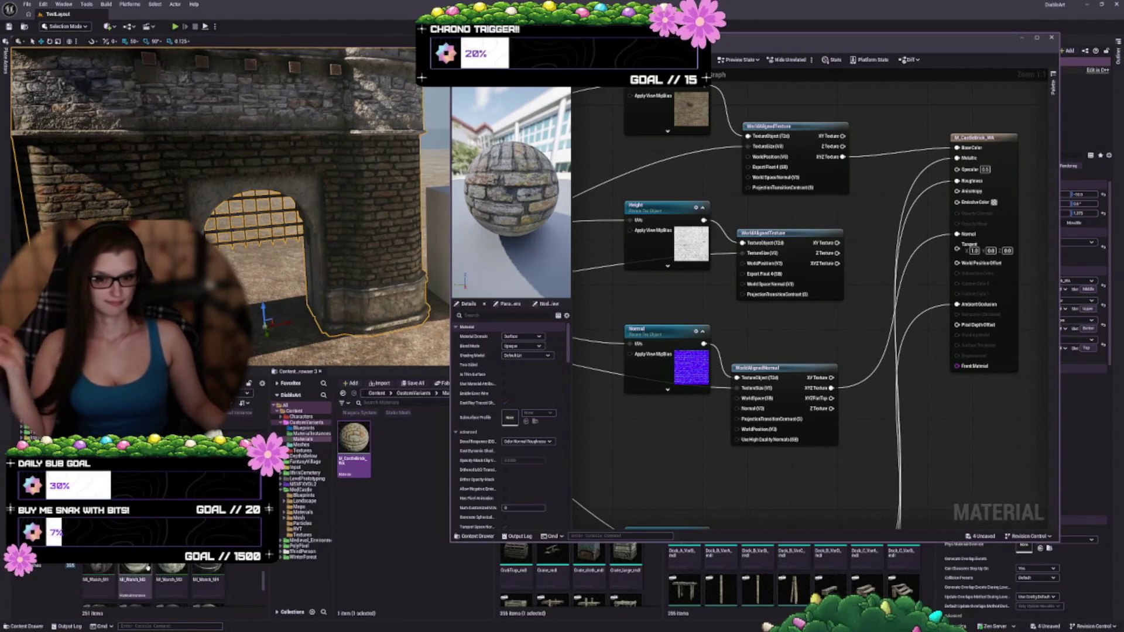
{"action": "scroll", "coordinate": [161, 571], "scroll_direction": "up", "scroll_amount": 1}
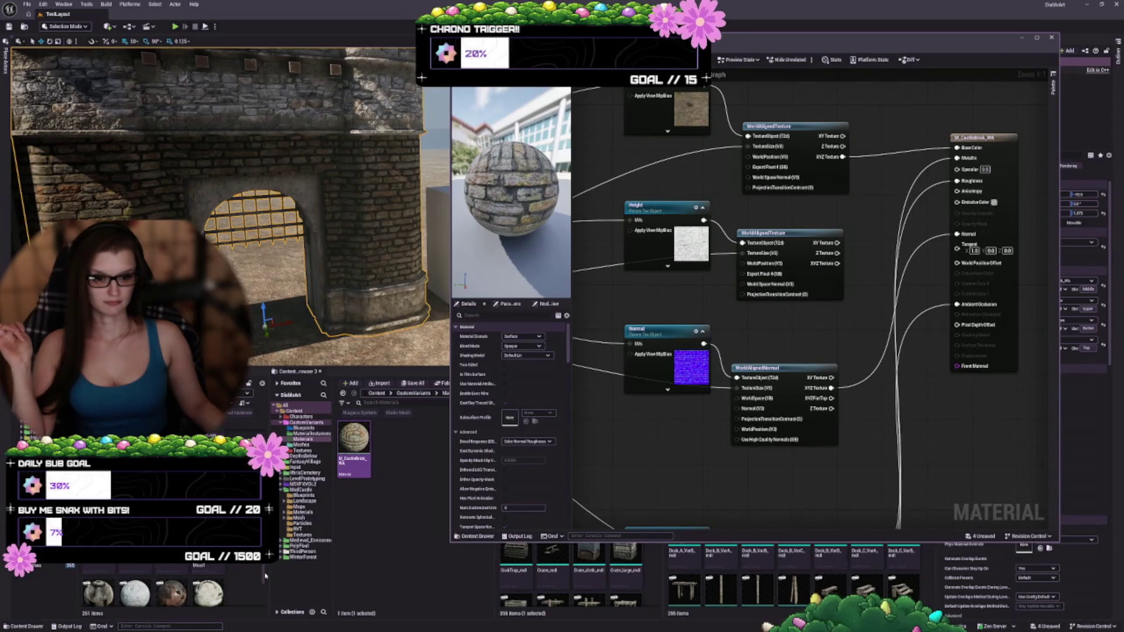
{"action": "scroll", "coordinate": [265, 576], "scroll_direction": "down", "scroll_amount": 1}
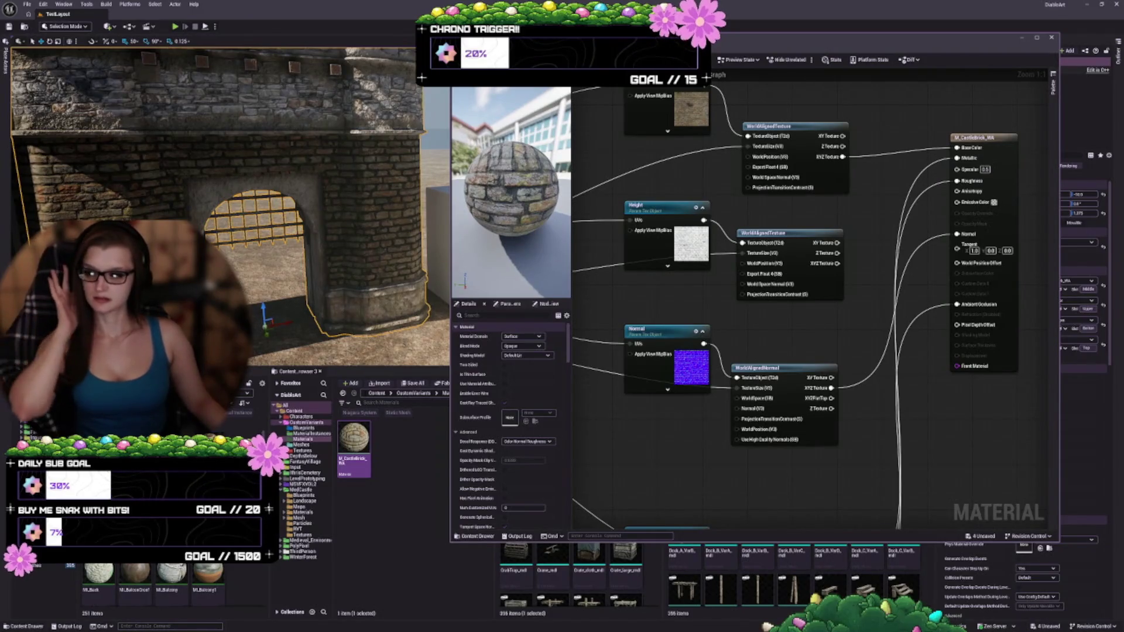
{"action": "type", "text": "master"}
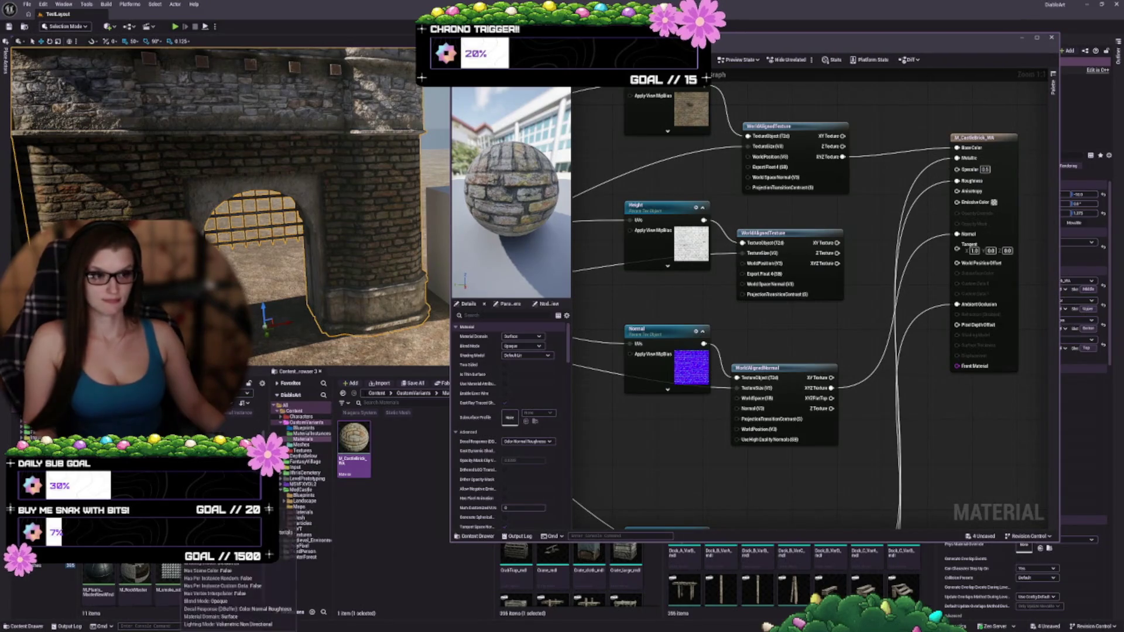
{"action": "left_click", "coordinate": [134, 577]}
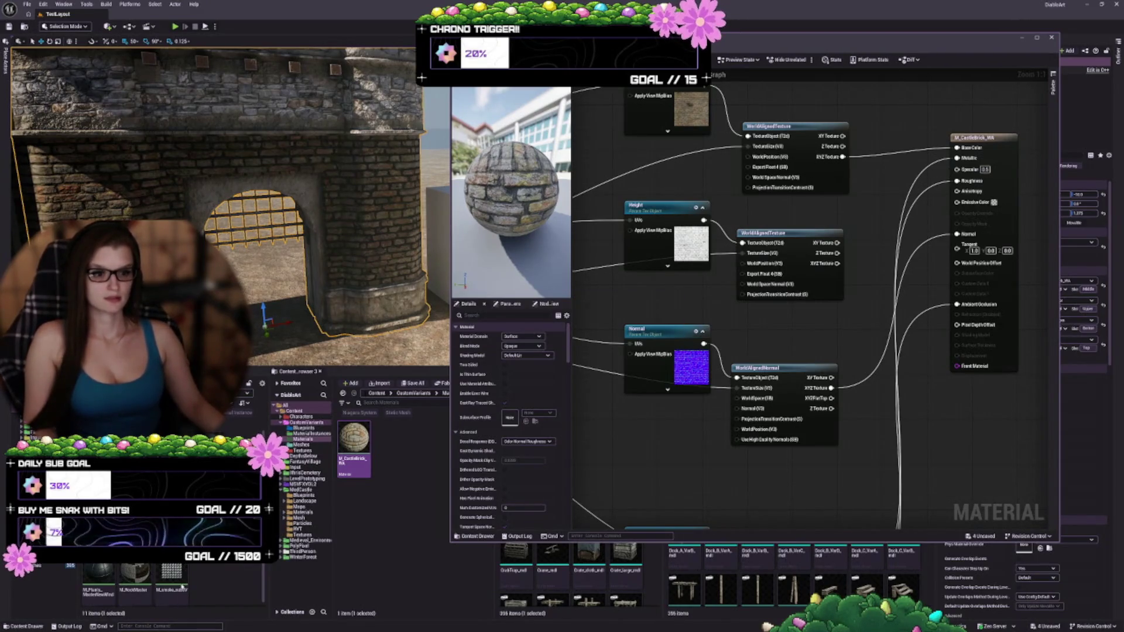
{"action": "double_click", "coordinate": [134, 577]}
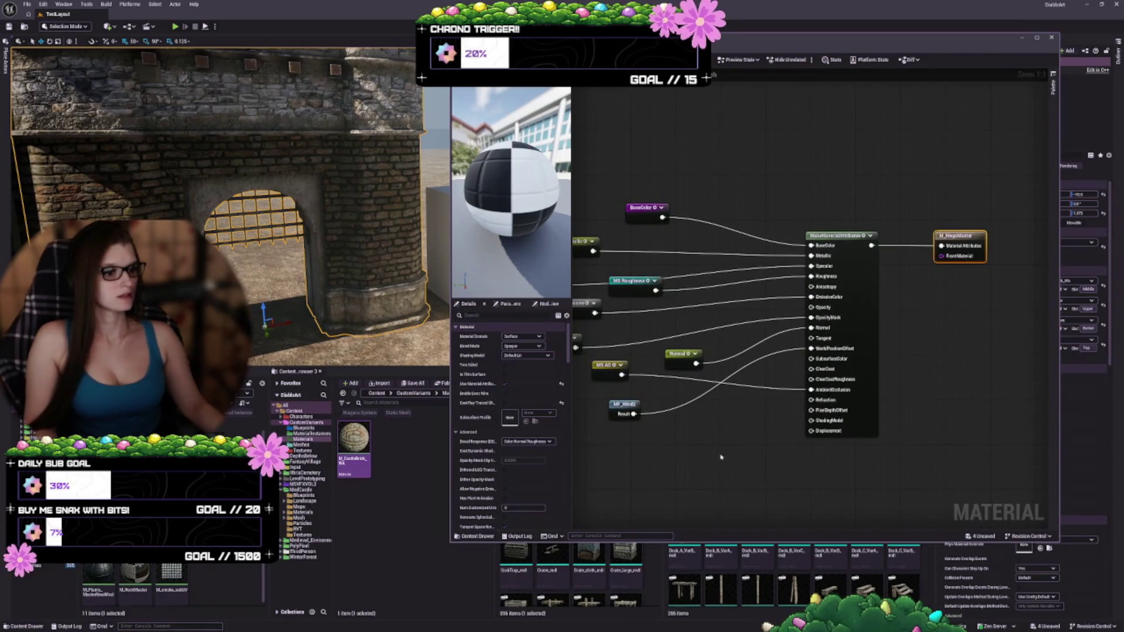
{"action": "mouse_move", "coordinate": [673, 460]}
{"action": "left_mouse_down"}
{"action": "mouse_move", "coordinate": [773, 431]}
{"action": "mouse_move", "coordinate": [826, 434]}
{"action": "left_mouse_up"}
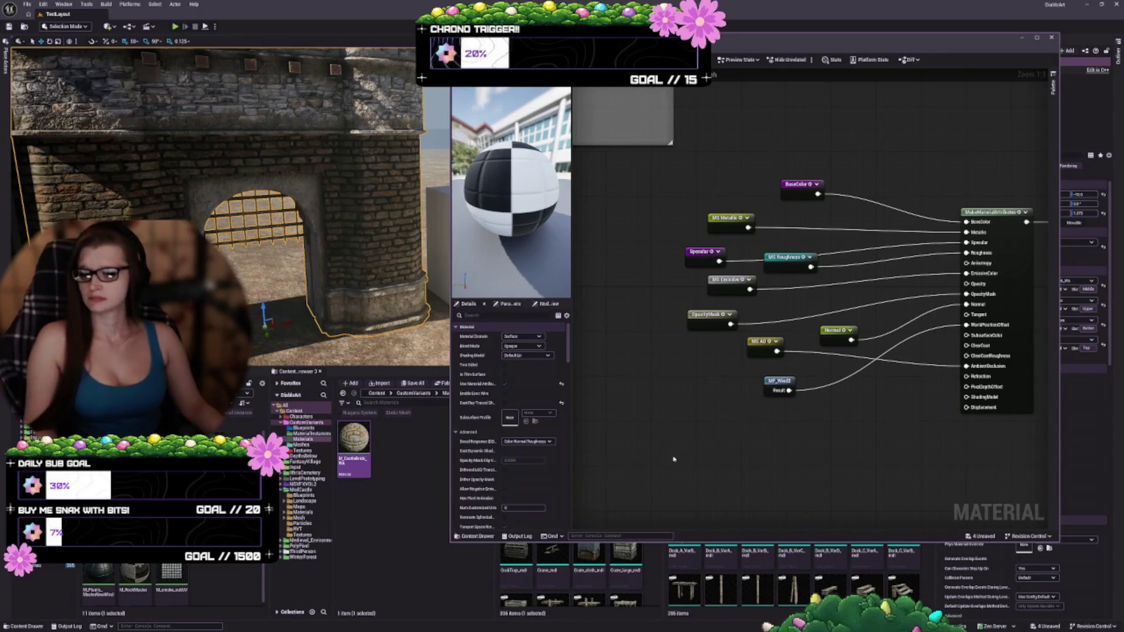
{"action": "scroll", "coordinate": [926, 351], "scroll_direction": "down", "scroll_amount": 4}
{"action": "mouse_move", "coordinate": [798, 285]}
{"action": "left_mouse_down"}
{"action": "mouse_move", "coordinate": [815, 384]}
{"action": "mouse_move", "coordinate": [806, 408]}
{"action": "left_mouse_up"}
{"action": "scroll", "coordinate": [811, 383], "scroll_direction": "up", "scroll_amount": 2}
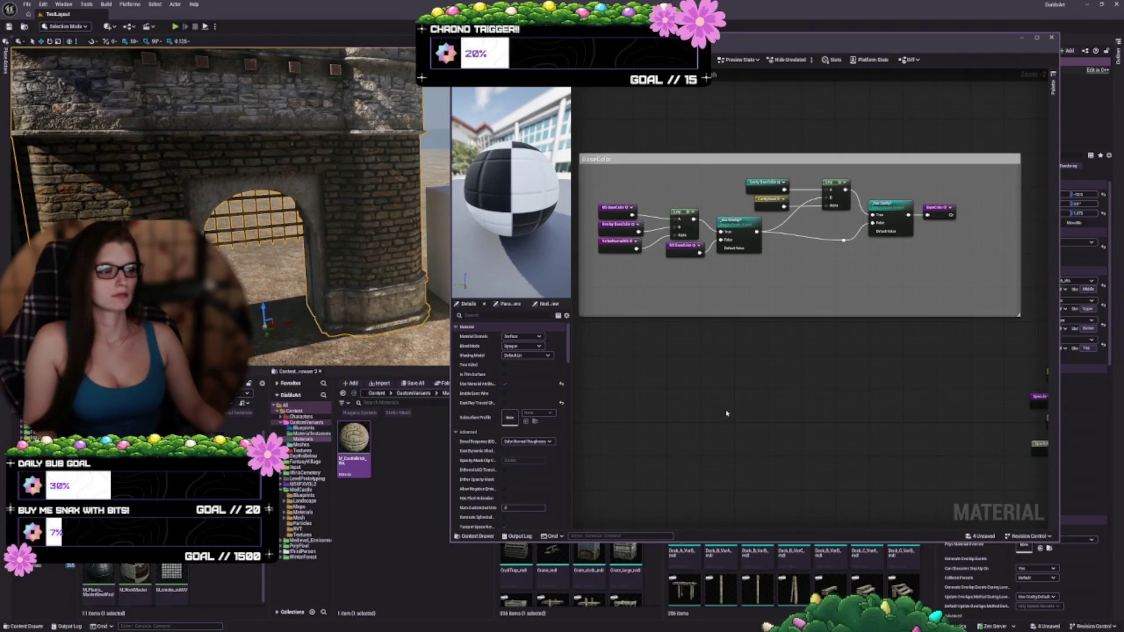
{"action": "mouse_move", "coordinate": [725, 413]}
{"action": "left_mouse_down"}
{"action": "mouse_move", "coordinate": [715, 396]}
{"action": "mouse_move", "coordinate": [828, 446]}
{"action": "mouse_move", "coordinate": [915, 436]}
{"action": "left_mouse_up"}
{"action": "scroll", "coordinate": [782, 441], "scroll_direction": "up", "scroll_amount": 2}
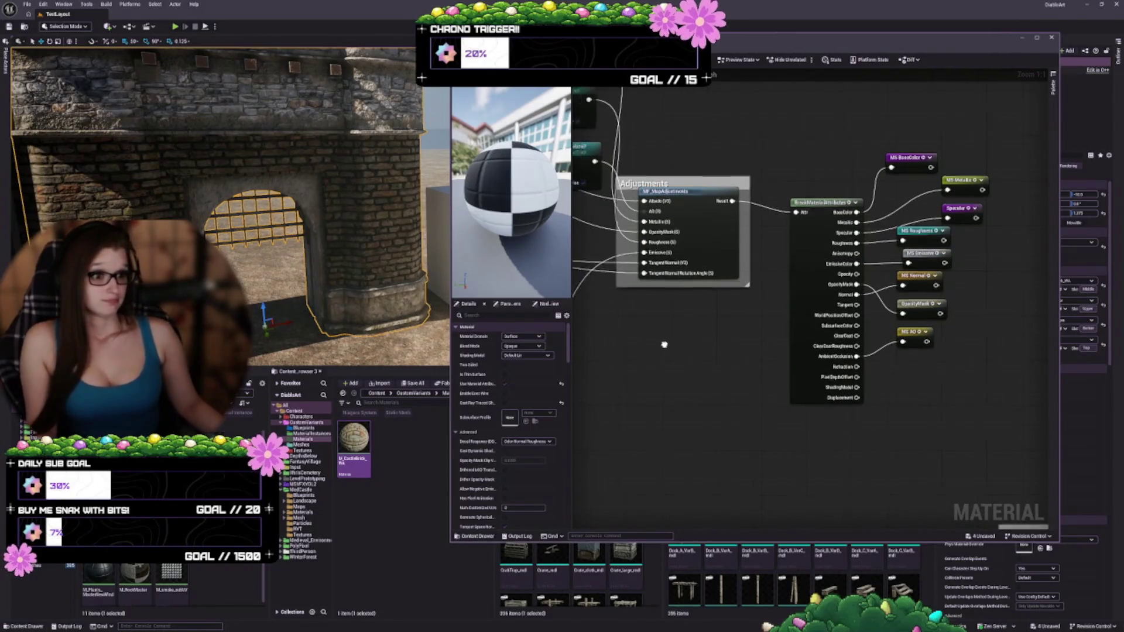
{"action": "left_click_drag", "start_coordinate": [665, 344], "coordinate": [870, 455]}
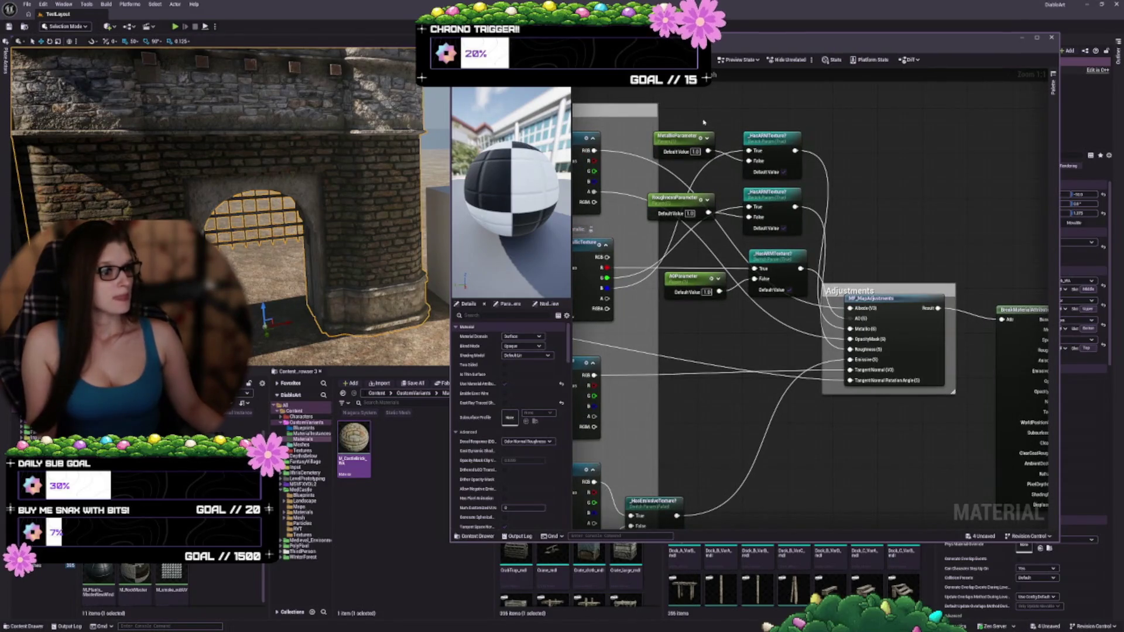
{"action": "mouse_move", "coordinate": [696, 273]}
{"action": "left_mouse_down"}
{"action": "mouse_move", "coordinate": [720, 379]}
{"action": "mouse_move", "coordinate": [862, 349]}
{"action": "mouse_move", "coordinate": [828, 258]}
{"action": "mouse_move", "coordinate": [820, 374]}
{"action": "mouse_move", "coordinate": [860, 340]}
{"action": "mouse_move", "coordinate": [889, 357]}
{"action": "mouse_move", "coordinate": [905, 402]}
{"action": "mouse_move", "coordinate": [863, 299]}
{"action": "left_mouse_up"}
{"action": "scroll", "coordinate": [824, 372], "scroll_direction": "down", "scroll_amount": 2}
{"action": "scroll", "coordinate": [863, 299], "scroll_direction": "up", "scroll_amount": 2}
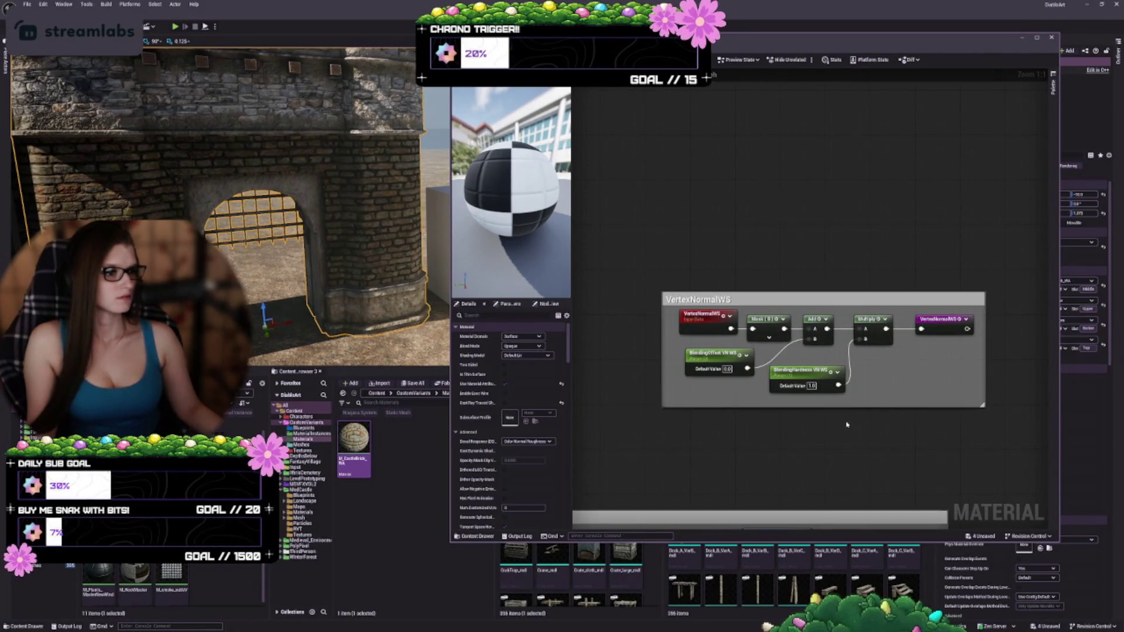
{"action": "left_click_drag", "start_coordinate": [916, 446], "coordinate": [1008, 243]}
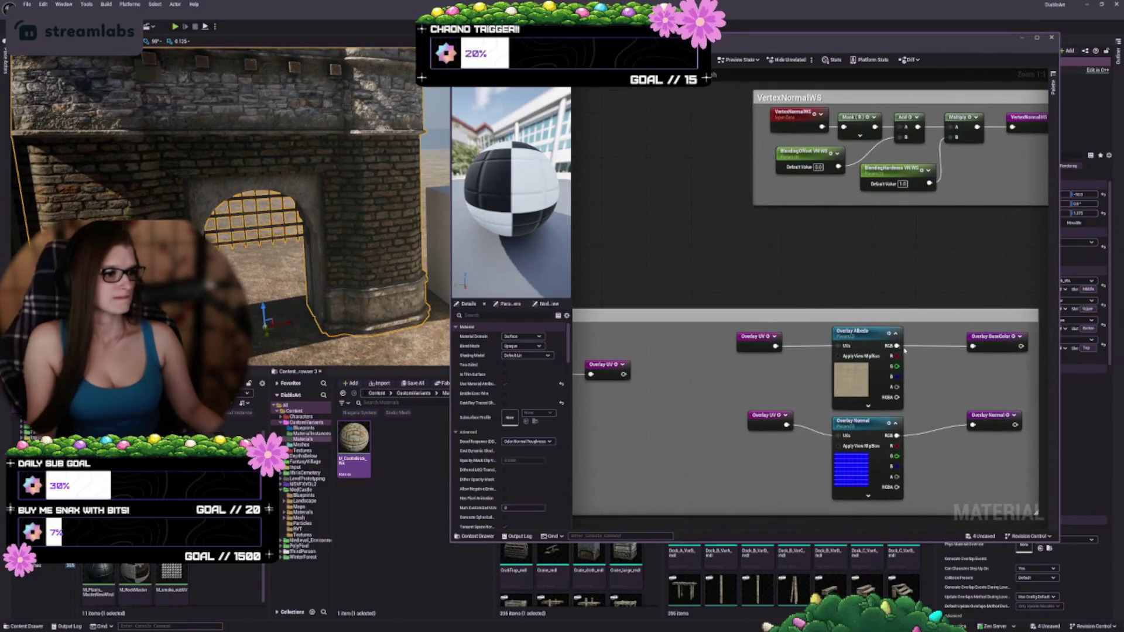
{"action": "scroll", "coordinate": [1010, 256], "scroll_direction": "down", "scroll_amount": 1}
{"action": "mouse_move", "coordinate": [956, 421]}
{"action": "left_mouse_down"}
{"action": "mouse_move", "coordinate": [1044, 310]}
{"action": "mouse_move", "coordinate": [1046, 138]}
{"action": "left_mouse_up"}
{"action": "left_click_drag", "start_coordinate": [960, 398], "coordinate": [862, 230]}
{"action": "mouse_move", "coordinate": [1031, 403]}
{"action": "left_mouse_down"}
{"action": "mouse_move", "coordinate": [941, 274]}
{"action": "mouse_move", "coordinate": [837, 323]}
{"action": "mouse_move", "coordinate": [891, 137]}
{"action": "mouse_move", "coordinate": [922, 244]}
{"action": "left_mouse_up"}
{"action": "mouse_move", "coordinate": [904, 290]}
{"action": "left_mouse_down"}
{"action": "mouse_move", "coordinate": [853, 331]}
{"action": "mouse_move", "coordinate": [666, 351]}
{"action": "left_mouse_up"}
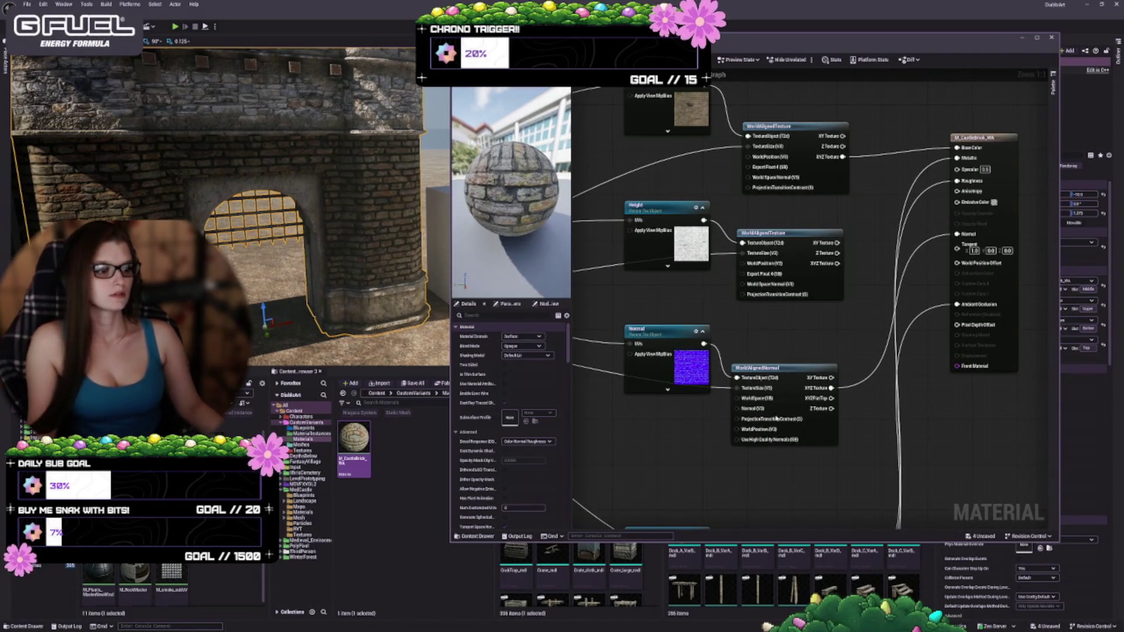
- Pan the M_CastleBrick_WA graph to view the world-aligned nodes, output and ARM texture nodes
{"action": "mouse_move", "coordinate": [805, 337]}
{"action": "left_mouse_down"}
{"action": "mouse_move", "coordinate": [934, 344]}
{"action": "mouse_move", "coordinate": [726, 345]}
{"action": "mouse_move", "coordinate": [744, 302]}
{"action": "left_mouse_up"}
{"action": "mouse_move", "coordinate": [745, 362]}
{"action": "left_mouse_down"}
{"action": "mouse_move", "coordinate": [837, 331]}
{"action": "mouse_move", "coordinate": [829, 200]}
{"action": "left_mouse_up"}
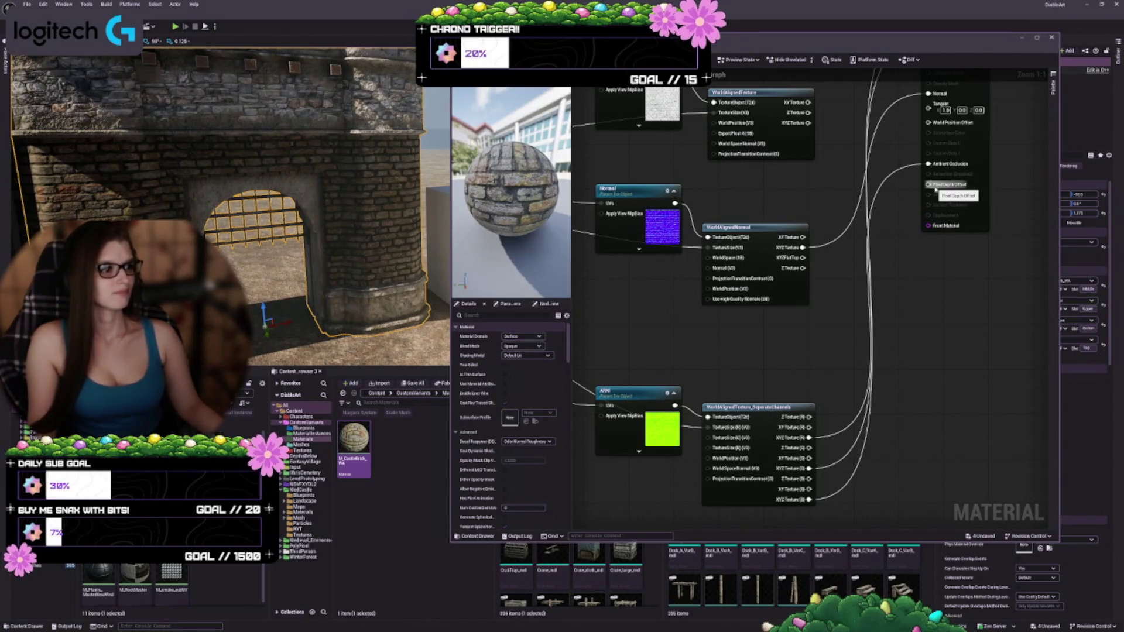
{"action": "left_click_drag", "start_coordinate": [707, 328], "coordinate": [724, 479]}
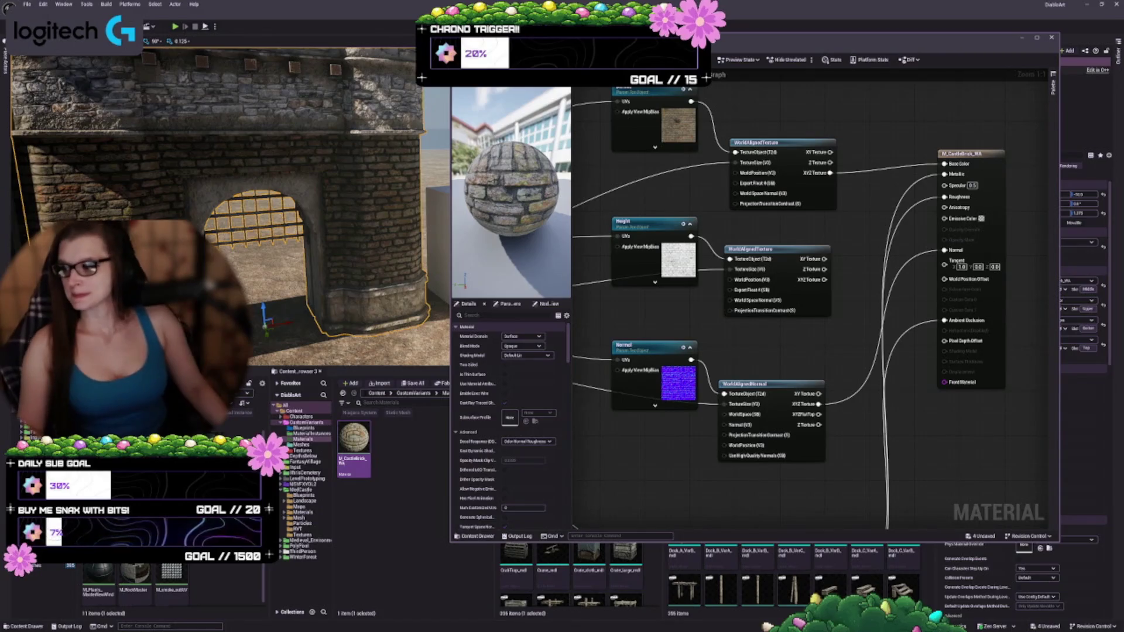
{"action": "left_click_drag", "start_coordinate": [795, 352], "coordinate": [831, 320]}
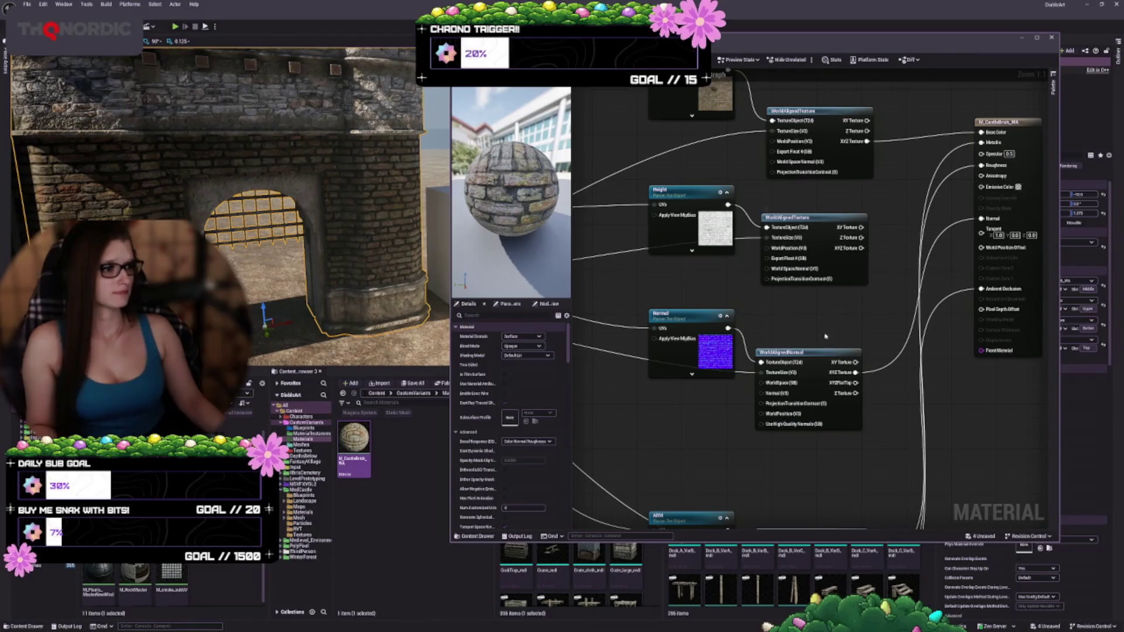
- Wire the XYZ Texture output into the material and apply it to update the brick walls
{"action": "left_click_drag", "start_coordinate": [515, 193], "coordinate": [529, 212]}
{"action": "mouse_move", "coordinate": [861, 248]}
{"action": "left_mouse_down"}
{"action": "mouse_move", "coordinate": [925, 268]}
{"action": "mouse_move", "coordinate": [913, 278]}
{"action": "mouse_move", "coordinate": [981, 247]}
{"action": "left_mouse_up"}
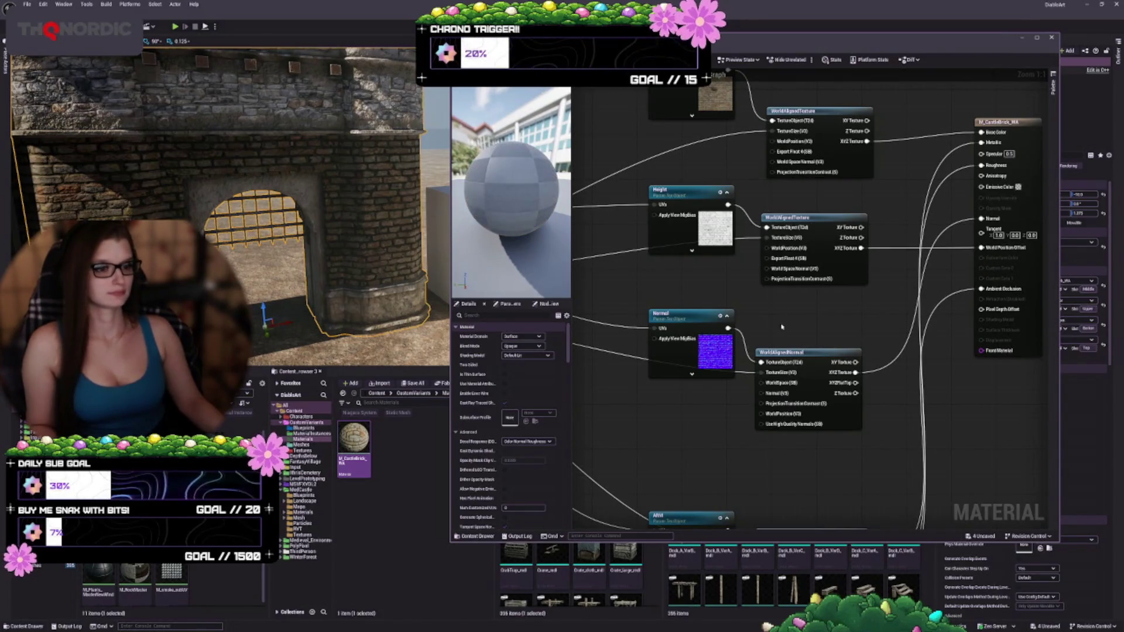
{"action": "left_click_drag", "start_coordinate": [865, 309], "coordinate": [898, 193]}
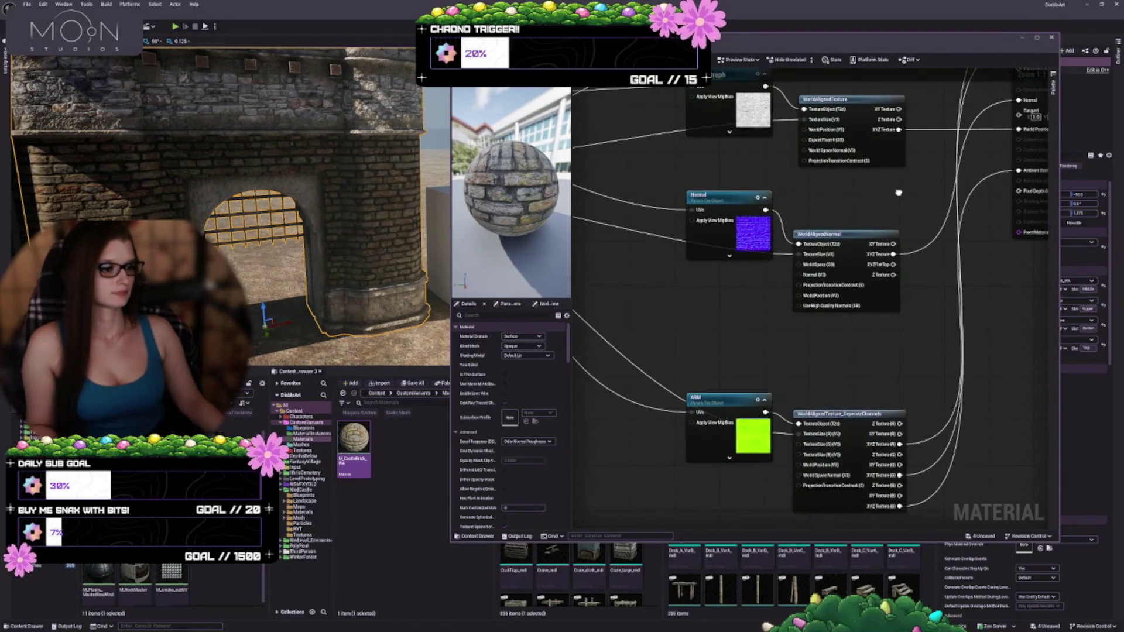
{"action": "scroll", "coordinate": [750, 376], "scroll_direction": "down", "scroll_amount": 2}
{"action": "scroll", "coordinate": [752, 372], "scroll_direction": "down", "scroll_amount": 3}
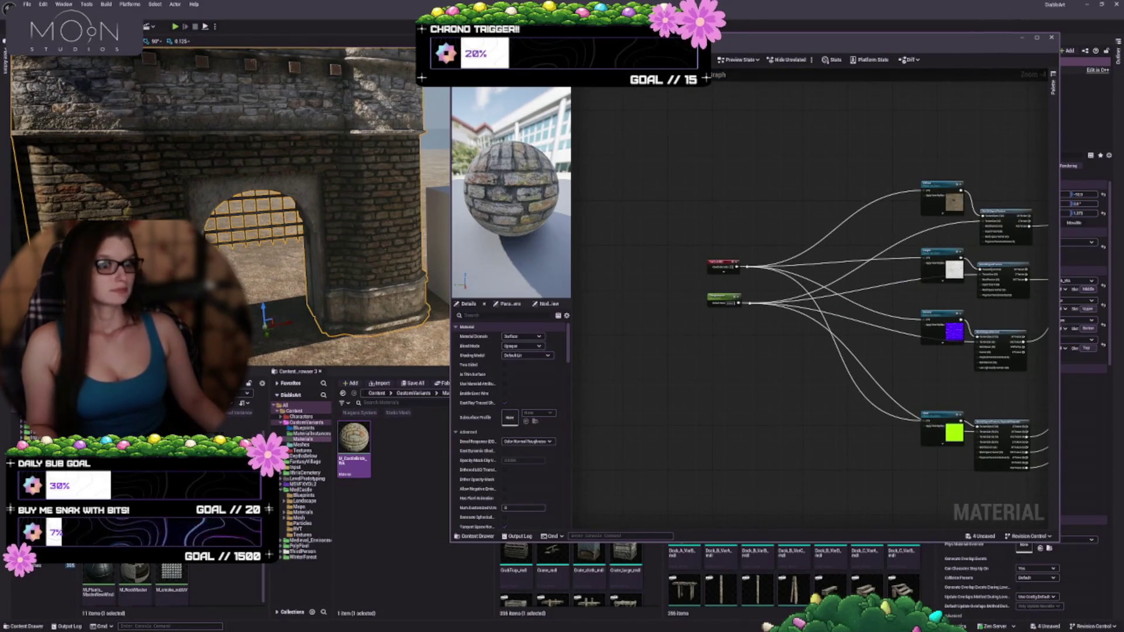
{"action": "key", "text": "ctrl+s"}
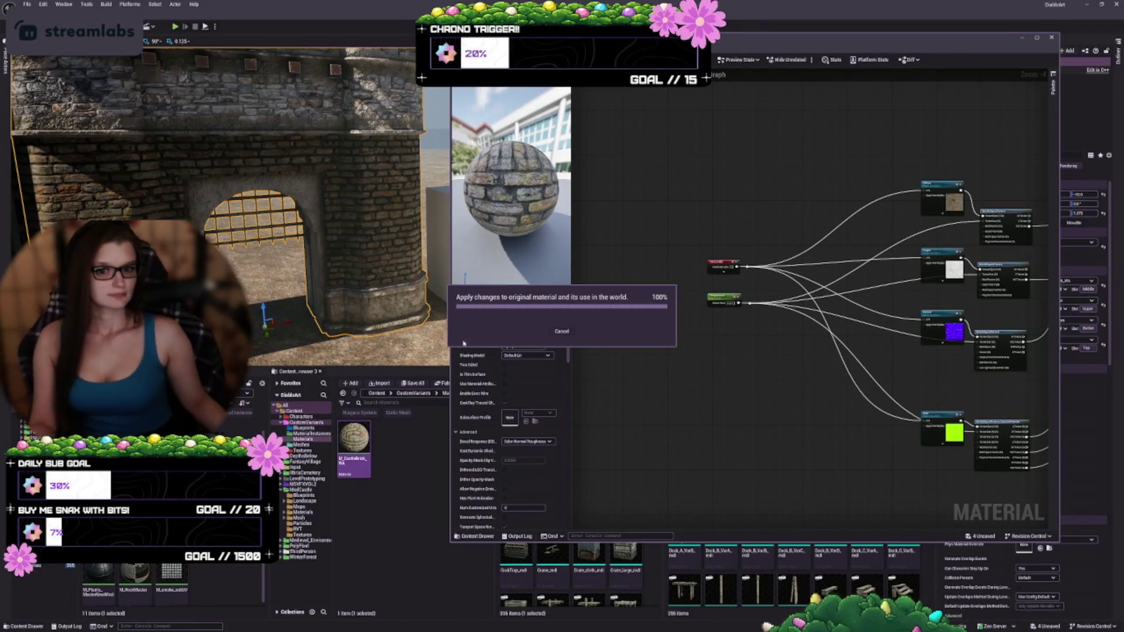
{"action": "scroll", "coordinate": [230, 207], "scroll_direction": "up", "scroll_amount": 2}
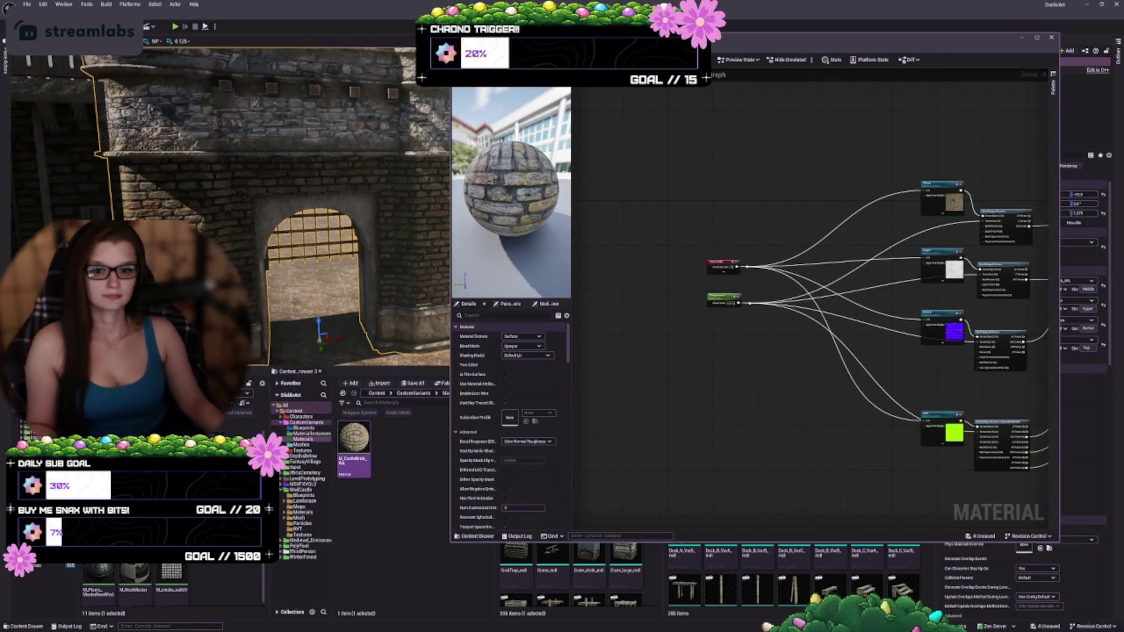
{"action": "scroll", "coordinate": [268, 268], "scroll_direction": "up", "scroll_amount": 6}
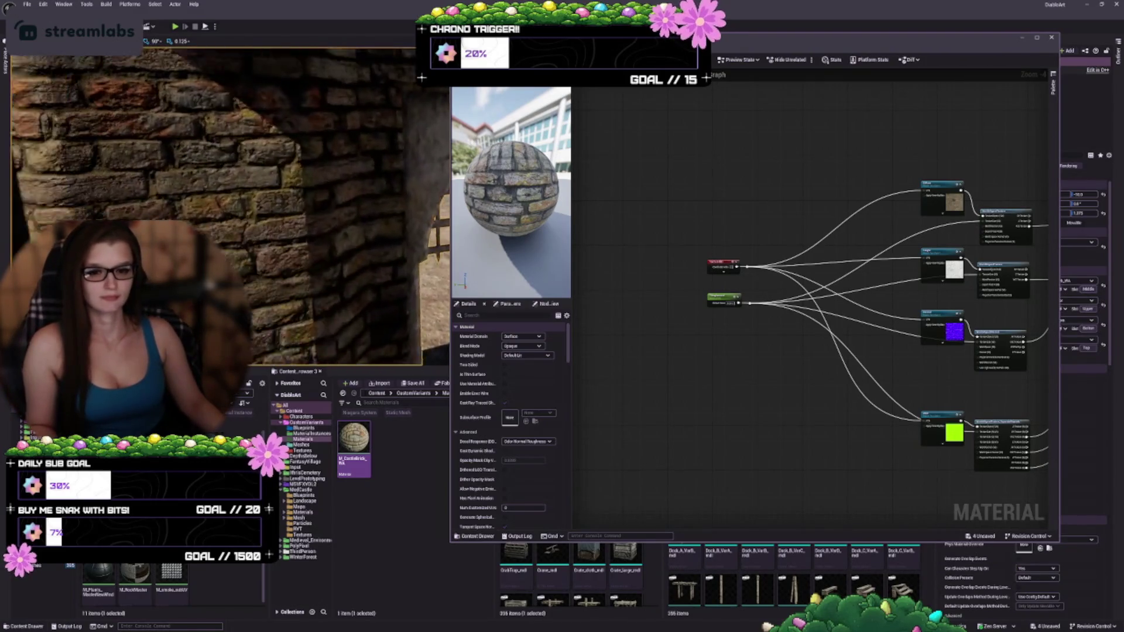
{"action": "mouse_move", "coordinate": [268, 268]}
{"action": "left_mouse_down"}
{"action": "mouse_move", "coordinate": [280, 260]}
{"action": "mouse_move", "coordinate": [237, 266]}
{"action": "left_mouse_up"}
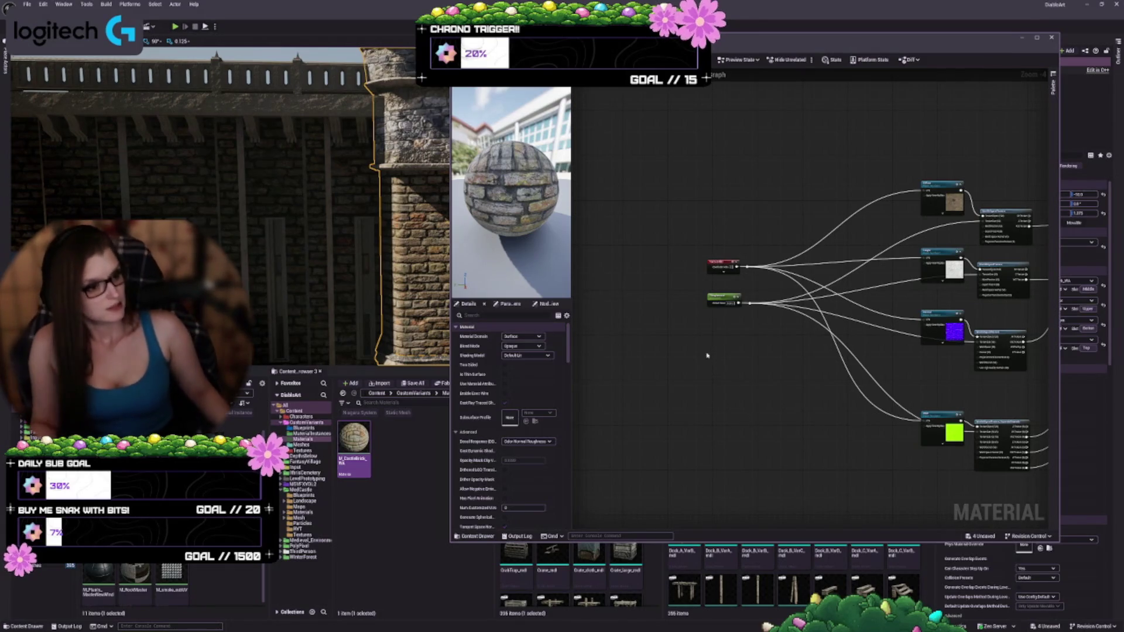
- Move the red and green parameter nodes further right in the graph
{"action": "key", "text": "Home"}
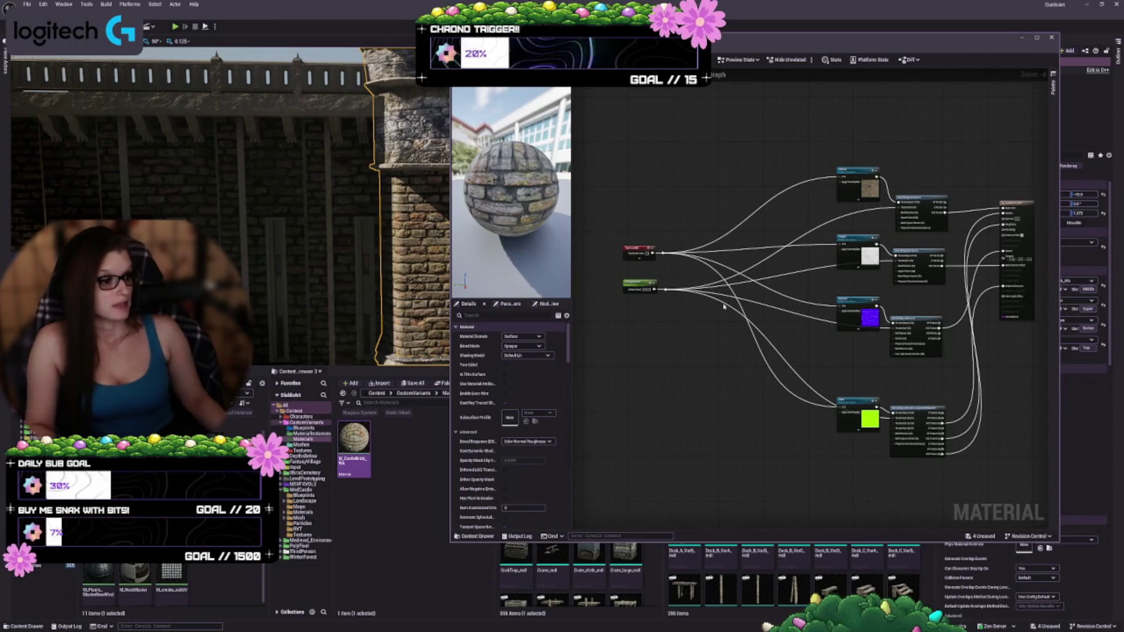
{"action": "left_click_drag", "start_coordinate": [667, 196], "coordinate": [615, 351]}
{"action": "left_click_drag", "start_coordinate": [642, 286], "coordinate": [729, 285]}
{"action": "left_click", "coordinate": [679, 227]}
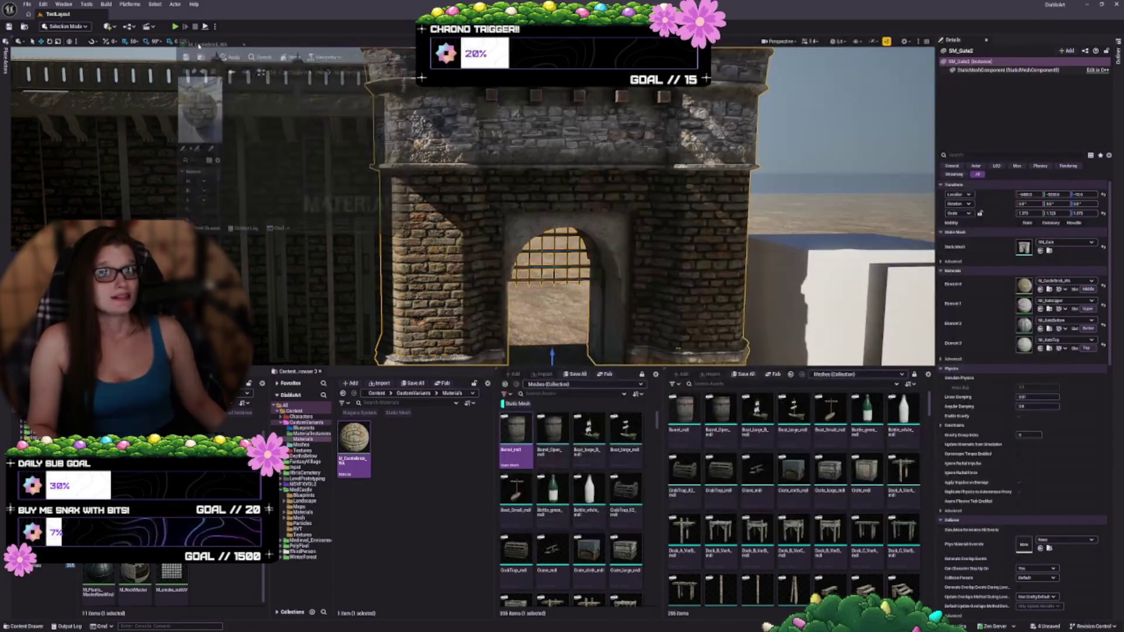
- Dock the material editor as a main tab and browse up to the Materials, Mesh and Particles folders
{"action": "left_click_drag", "start_coordinate": [199, 45], "coordinate": [140, 14]}
{"action": "left_click", "coordinate": [57, 13]}
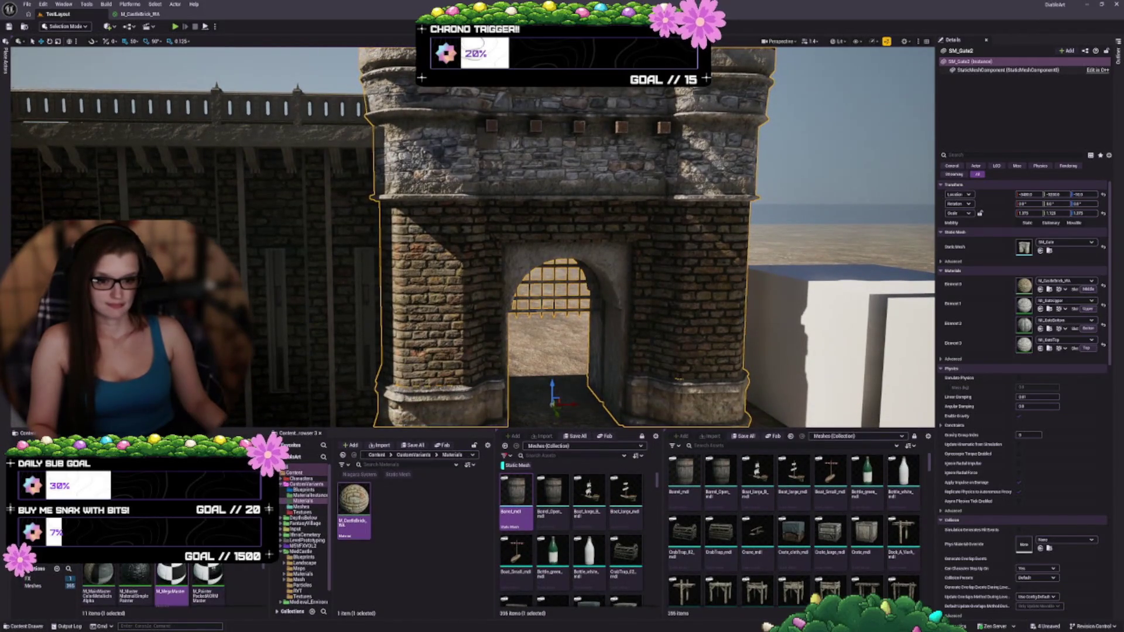
{"action": "mouse_move", "coordinate": [275, 497]}
{"action": "left_mouse_down"}
{"action": "mouse_move", "coordinate": [204, 498]}
{"action": "mouse_move", "coordinate": [280, 497]}
{"action": "left_mouse_up"}
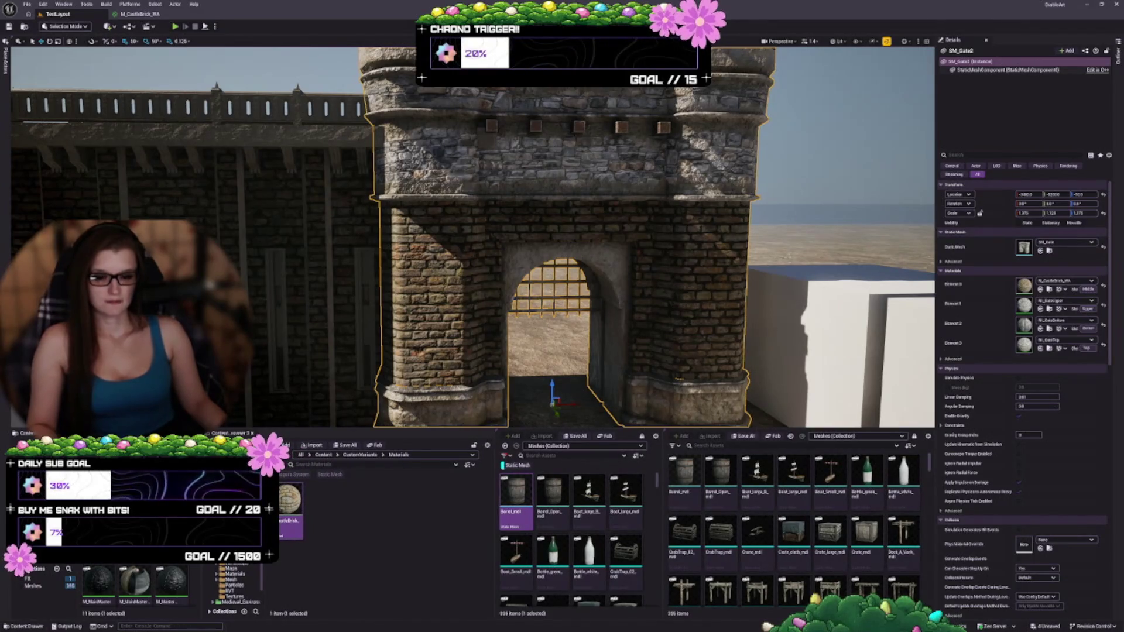
{"action": "left_click", "coordinate": [228, 560]}
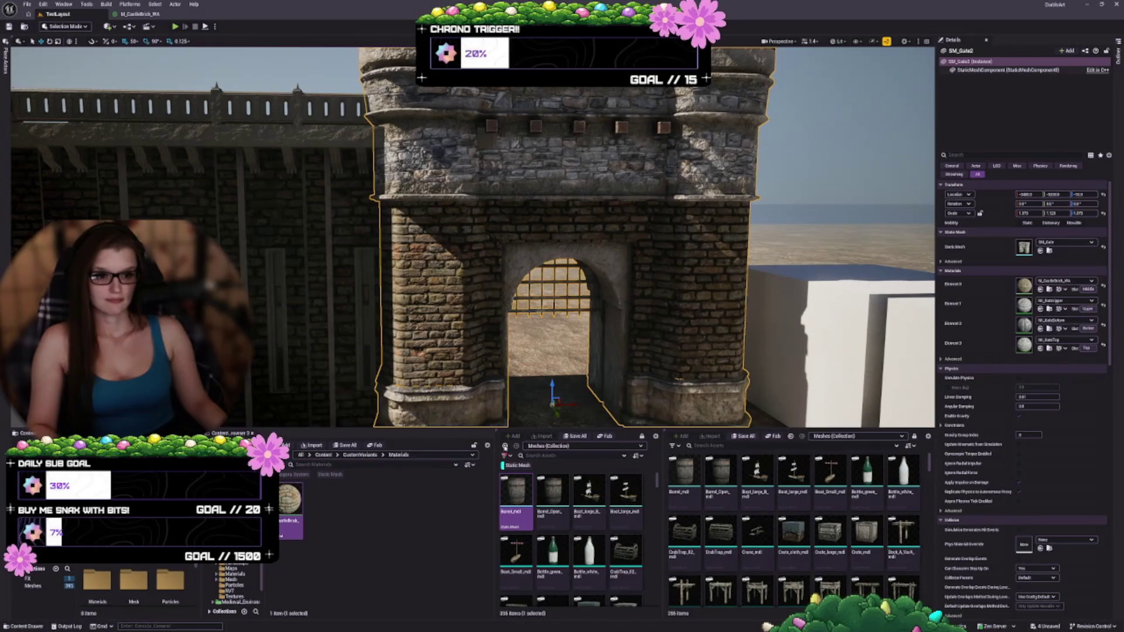
- Hide the Content Browser's Sources panel, widen the asset area and enlarge the level viewport
{"action": "left_click", "coordinate": [487, 444]}
{"action": "left_click", "coordinate": [494, 237]}
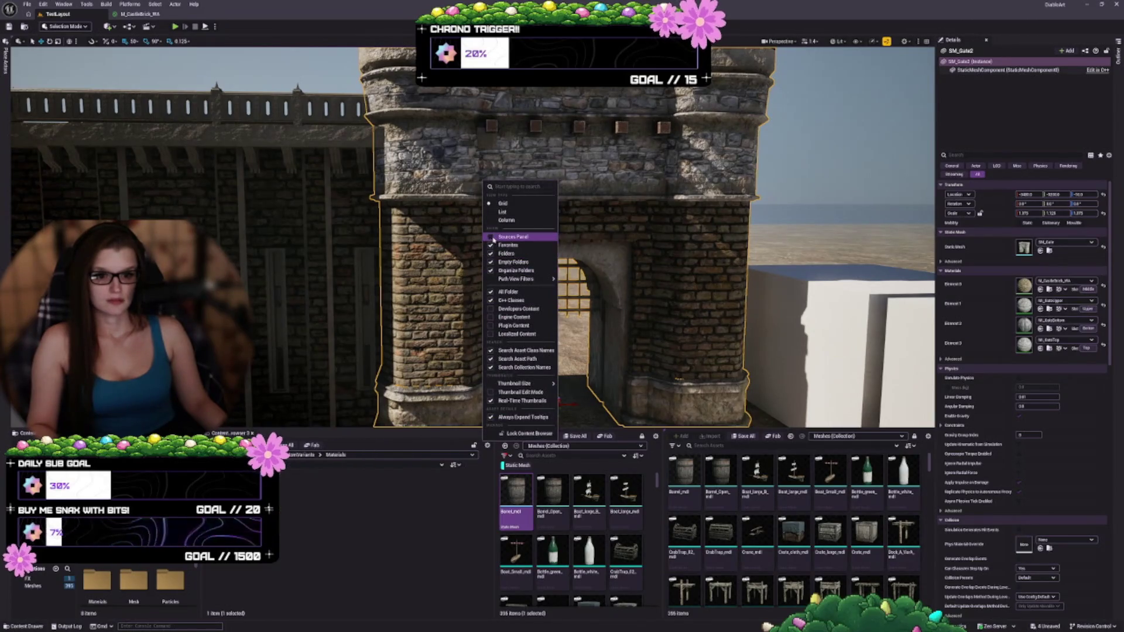
{"action": "left_click_drag", "start_coordinate": [495, 527], "coordinate": [306, 526]}
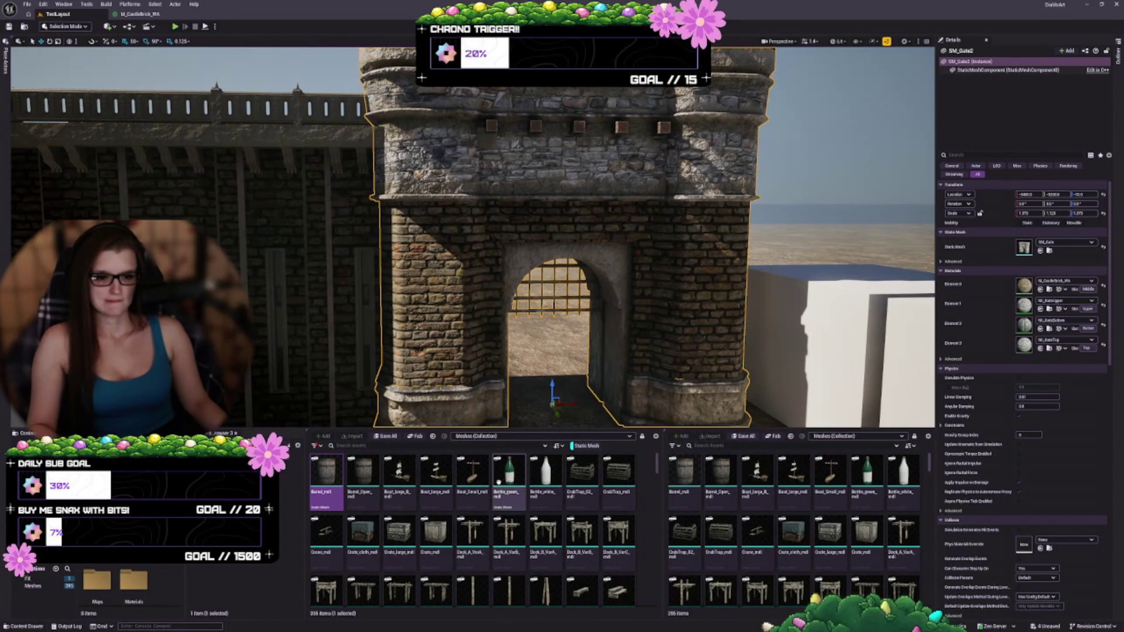
{"action": "left_click_drag", "start_coordinate": [519, 429], "coordinate": [518, 451]}
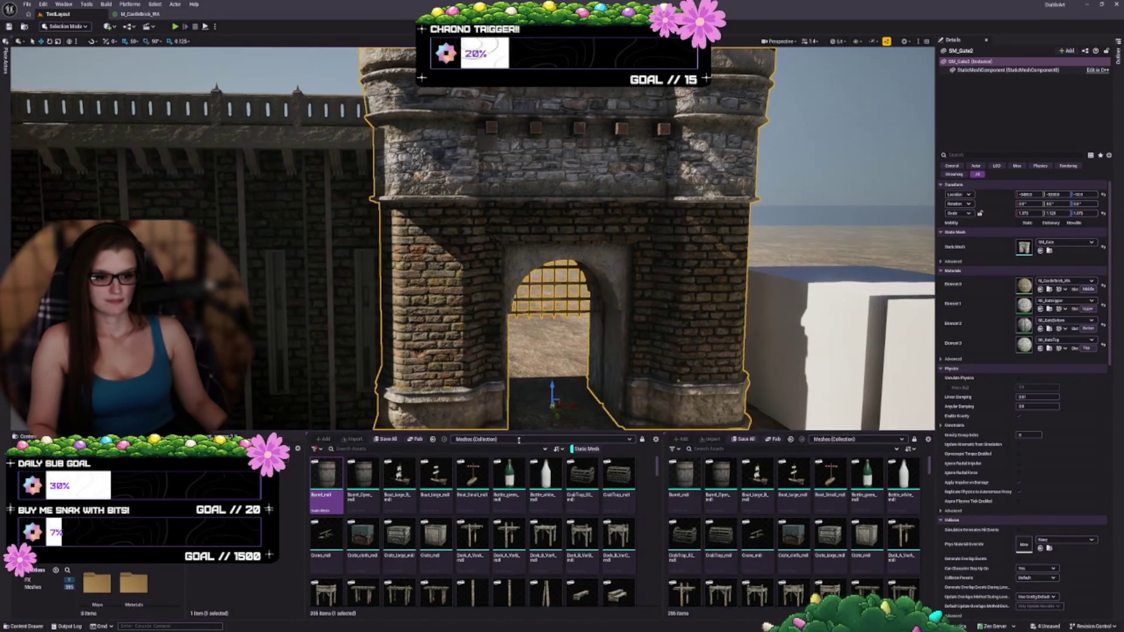
{"action": "scroll", "coordinate": [472, 248], "scroll_direction": "up", "scroll_amount": 3}
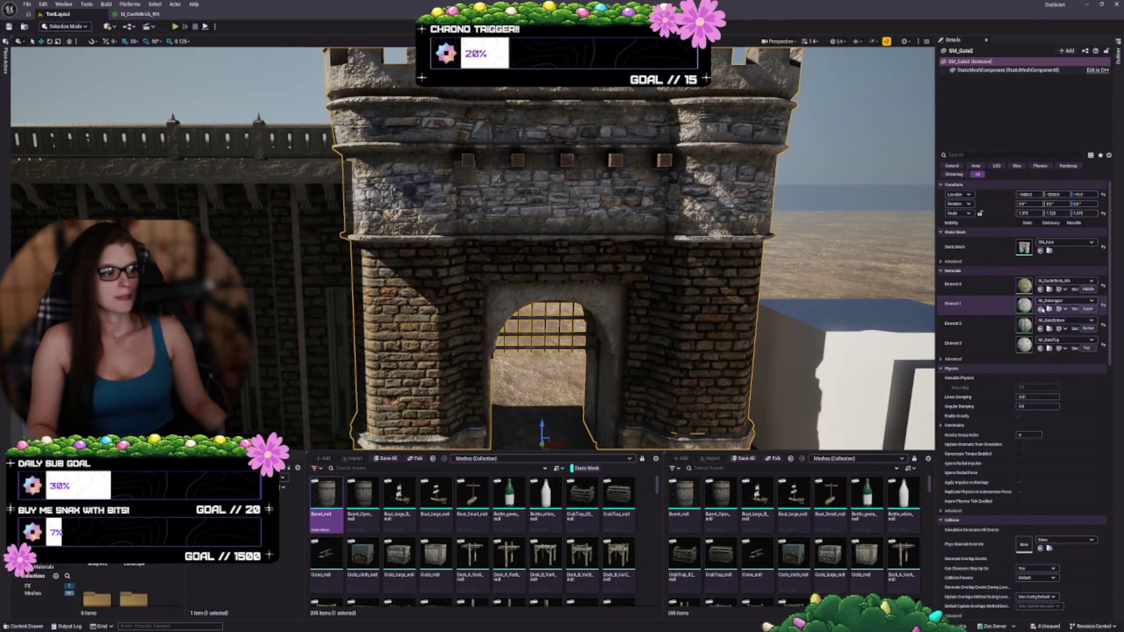
- Assign M_CastleBrick_WA to SM_Gate2's Element 1 and inspect the brick tower top
{"action": "left_click", "coordinate": [1041, 309]}
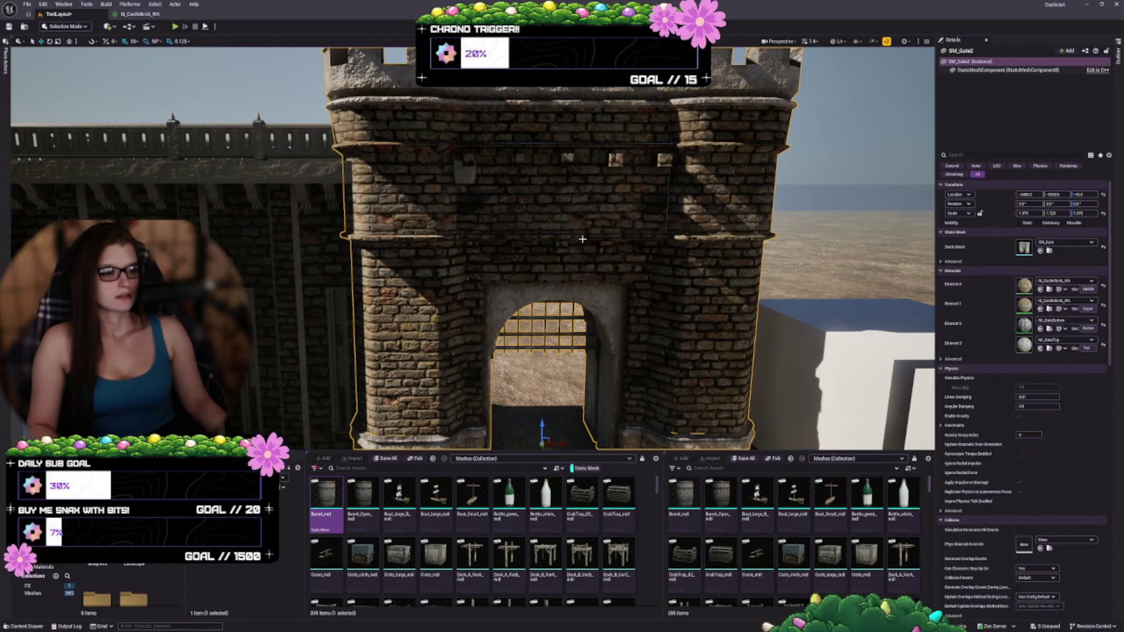
{"action": "key", "text": "w"}
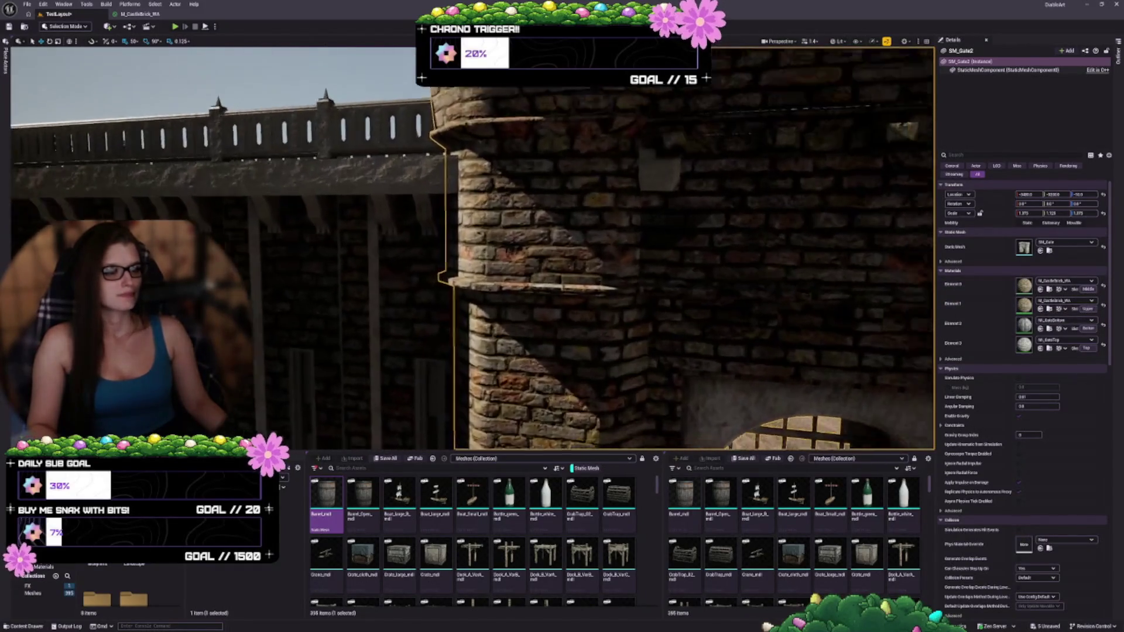
{"action": "key", "text": "f"}
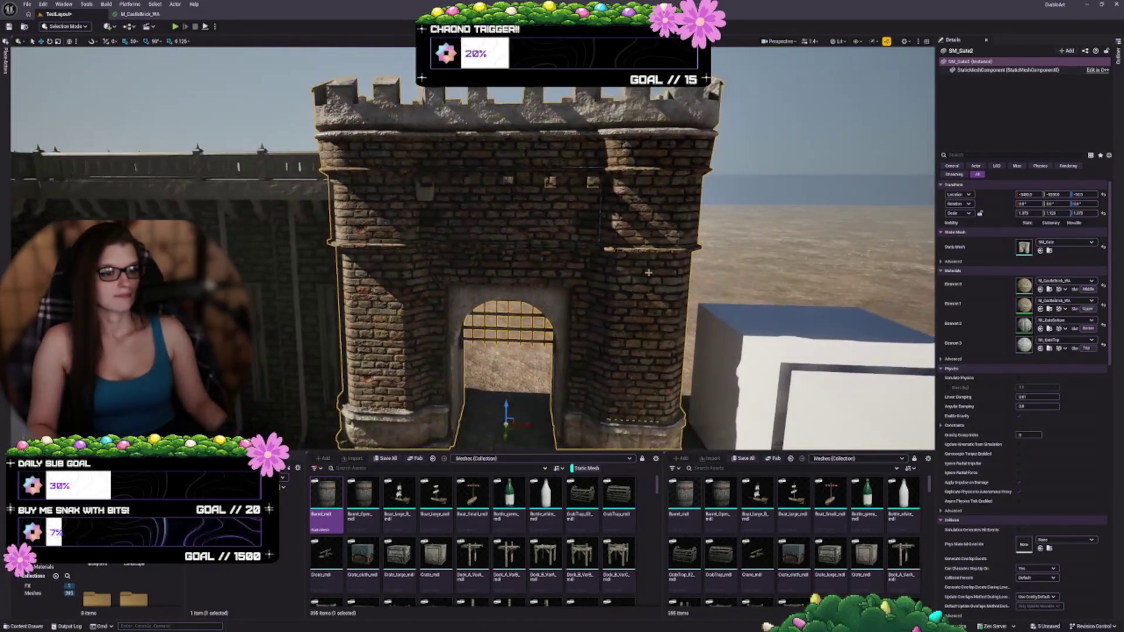
{"action": "key", "text": "a"}
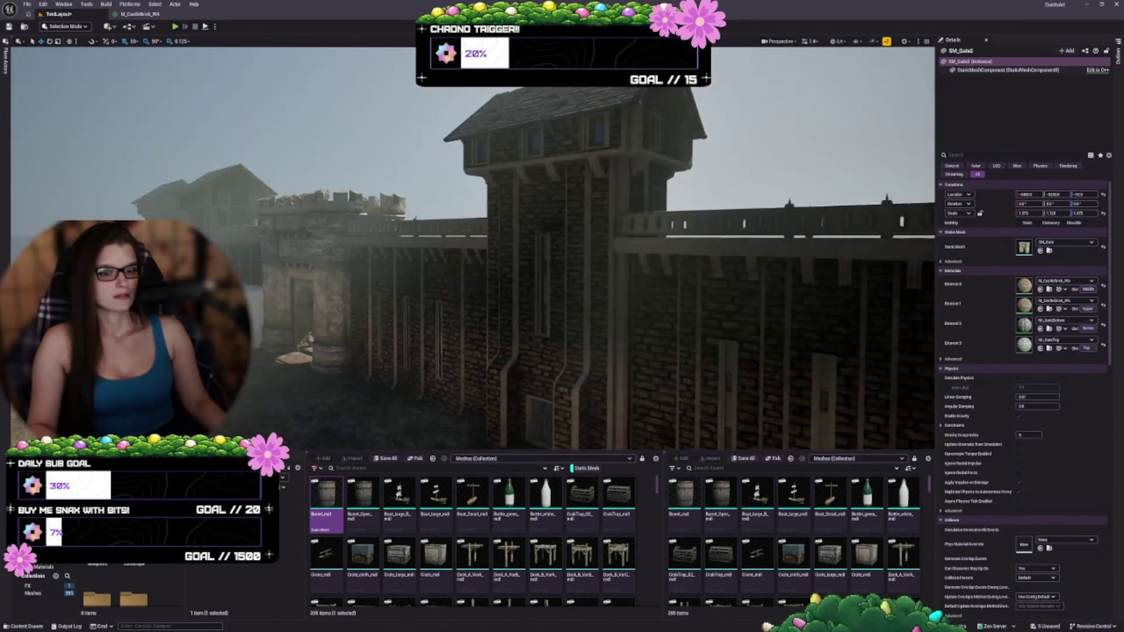
{"action": "key", "text": "w"}
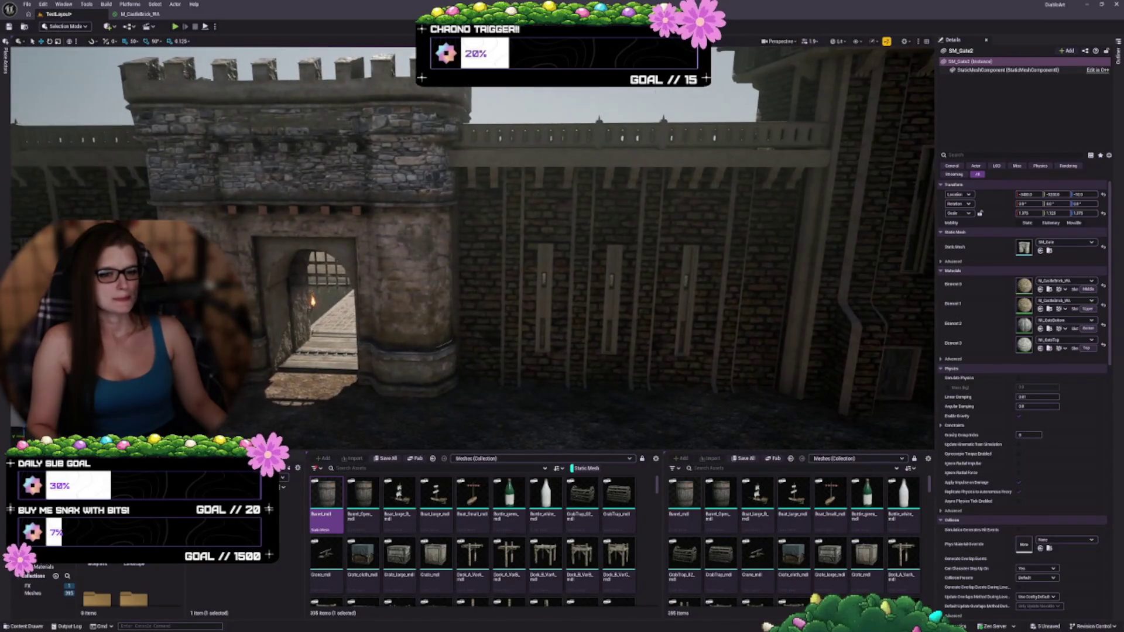
{"action": "key", "text": "s"}
{"action": "key", "text": "s"}
{"action": "key", "text": "s"}
{"action": "key", "text": "w"}
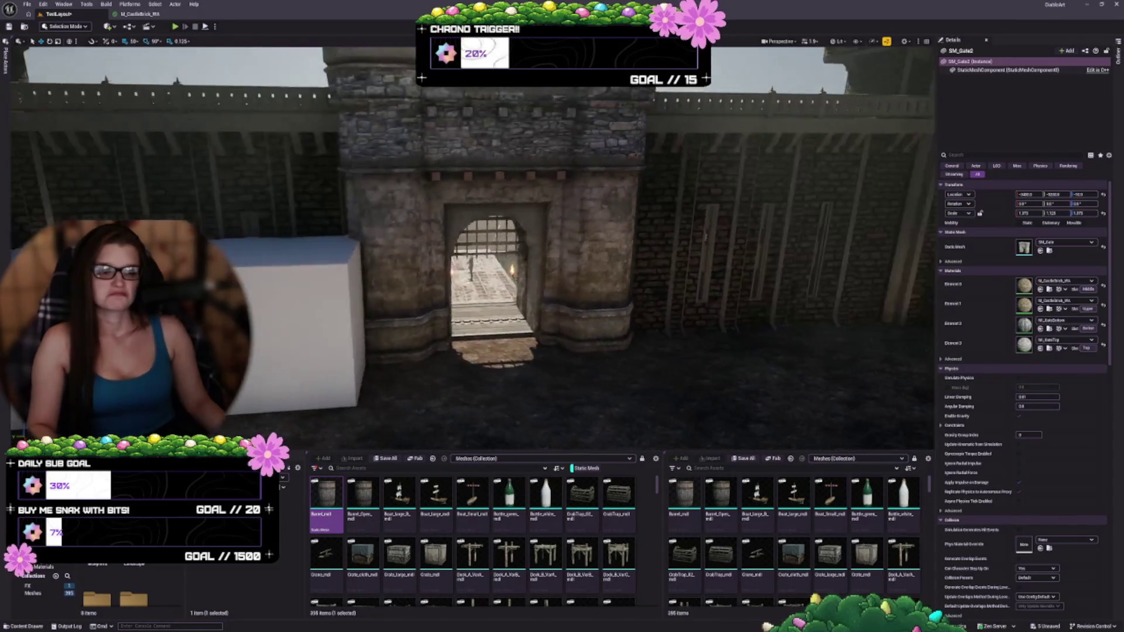
- Select SM_Gate and give its Element 1 the M_CastleBrick_WA brick material
{"action": "left_click", "coordinate": [633, 231]}
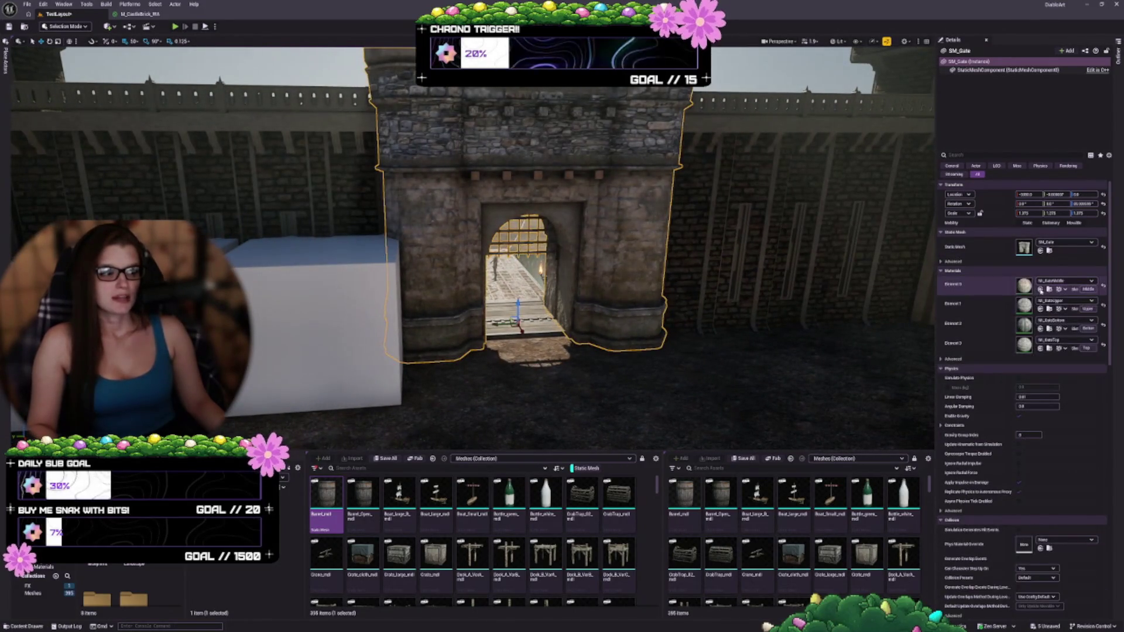
{"action": "left_click", "coordinate": [1040, 309]}
{"action": "left_click", "coordinate": [1040, 309]}
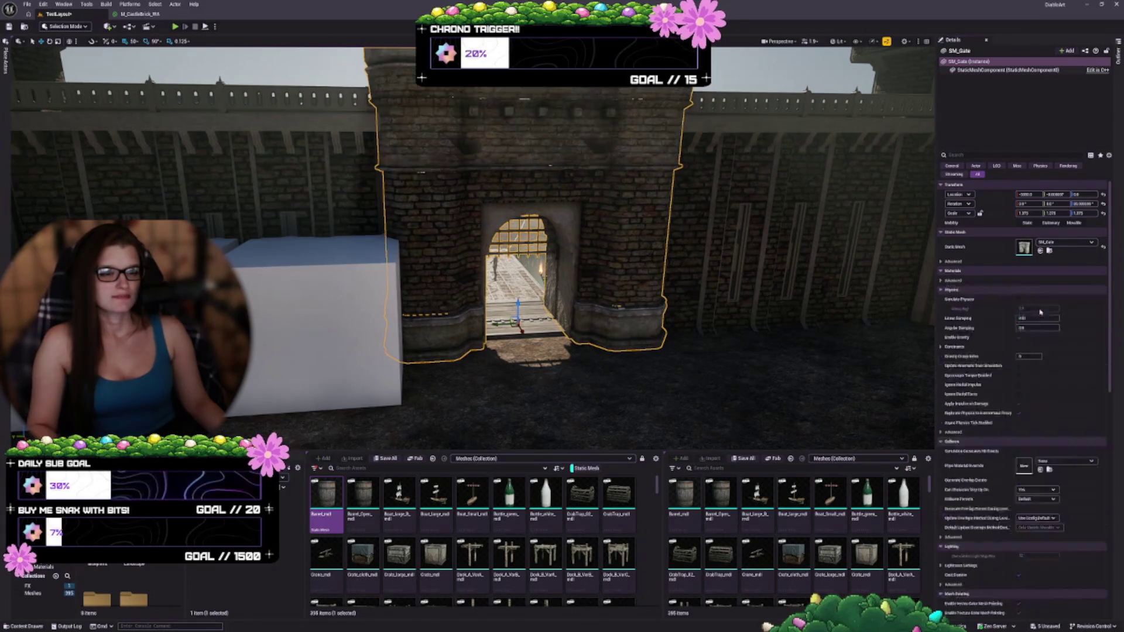
{"action": "key", "text": "w"}
{"action": "key", "text": "s"}
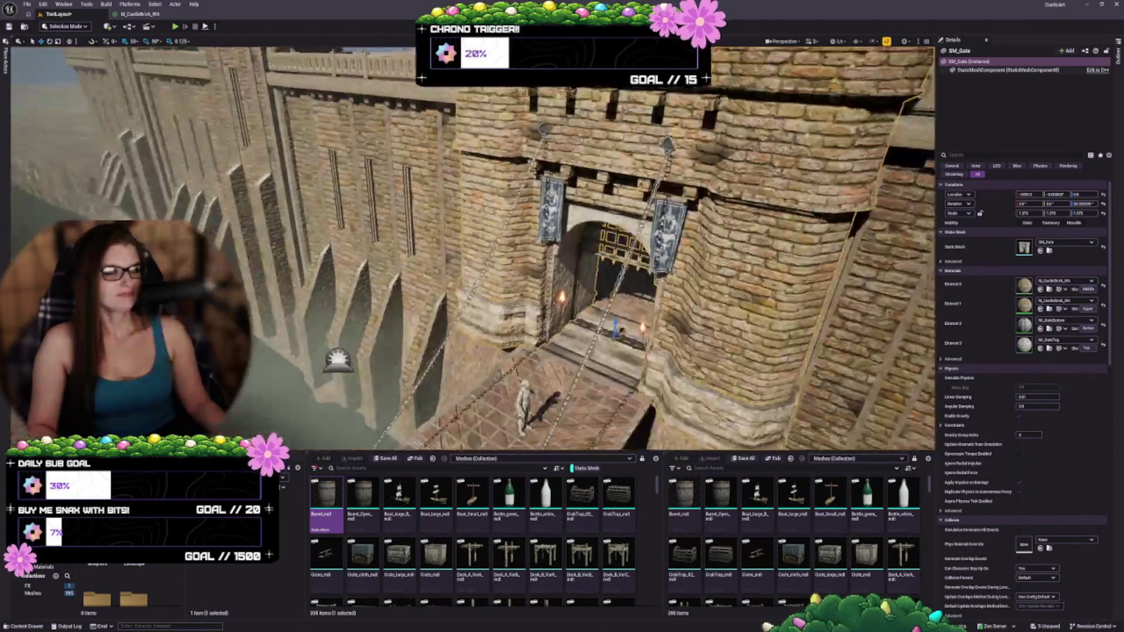
{"action": "key", "text": "s"}
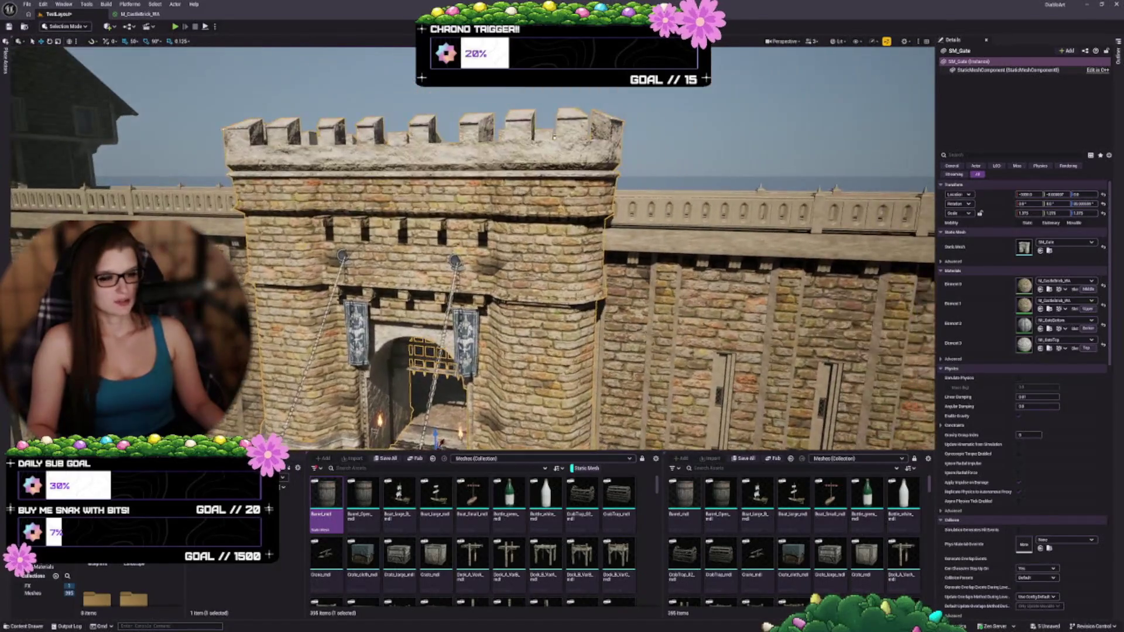
{"action": "key", "text": "w"}
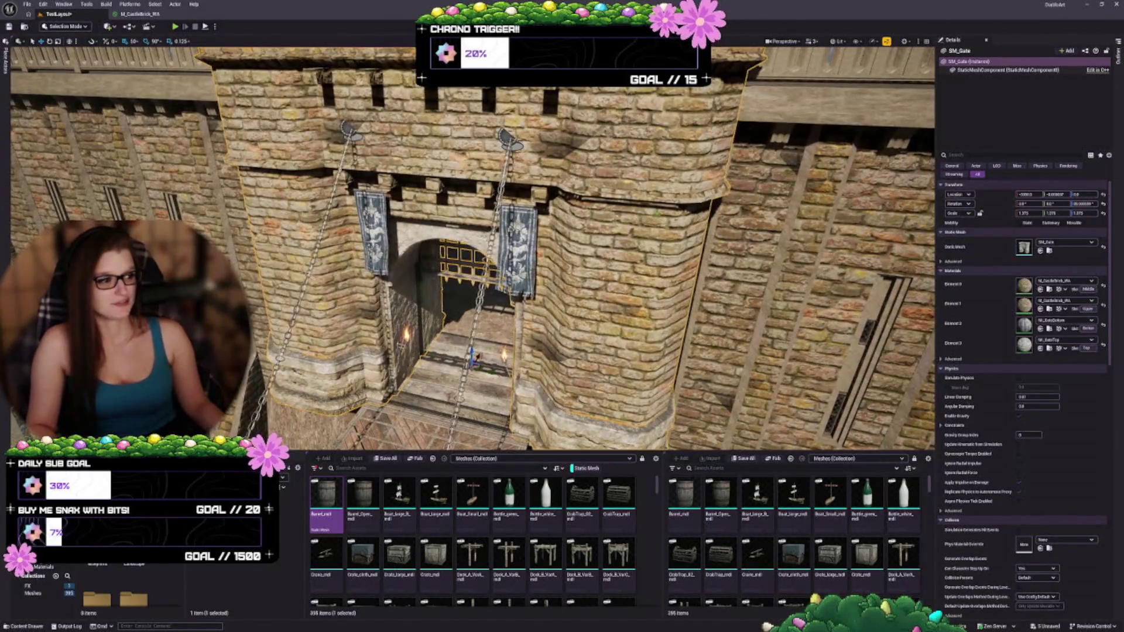
{"action": "key", "text": "s"}
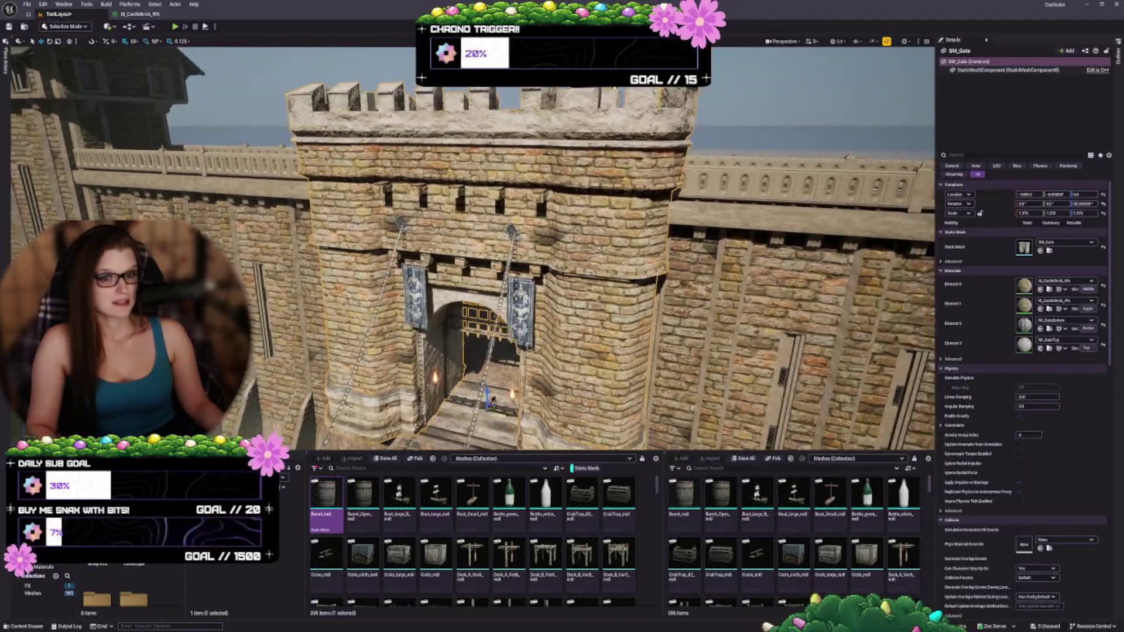
{"action": "key", "text": "ctrl+z"}
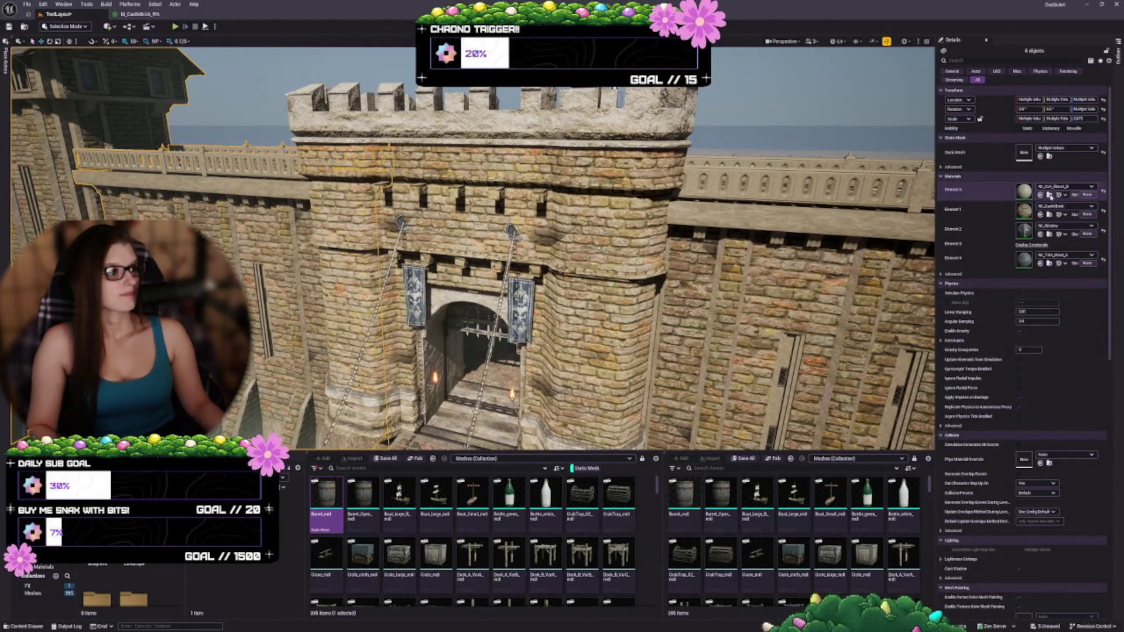
- Set SM_Gate's Element 2 to M_CLH_Floor_D and Element 3 to M_CLH_Floor
{"action": "left_click", "coordinate": [1049, 195]}
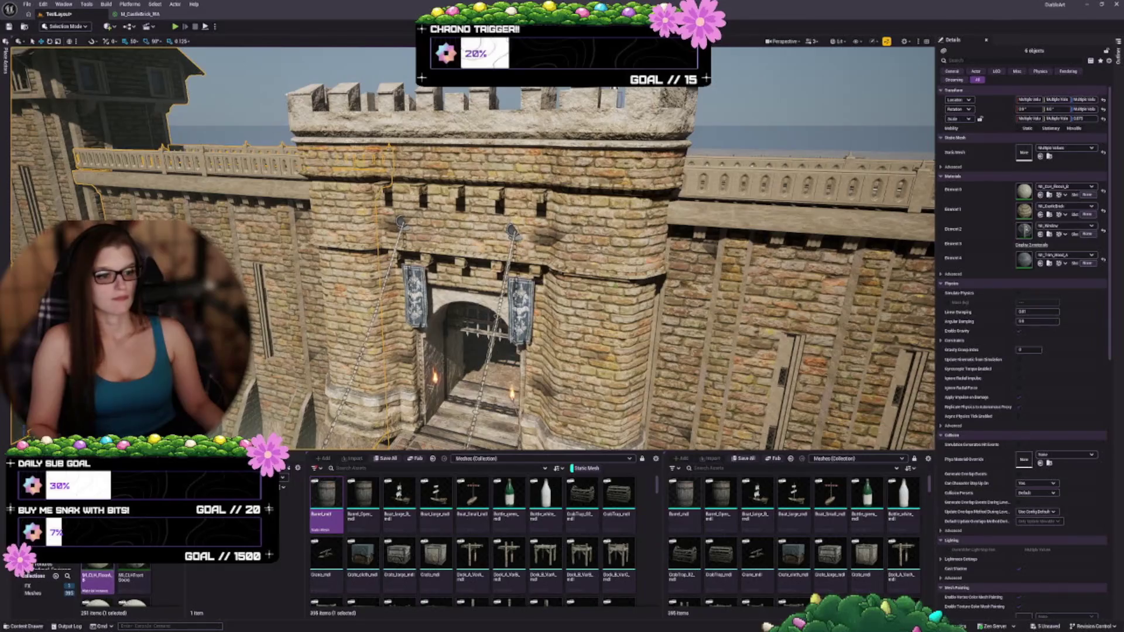
{"action": "key", "text": "ctrl+y"}
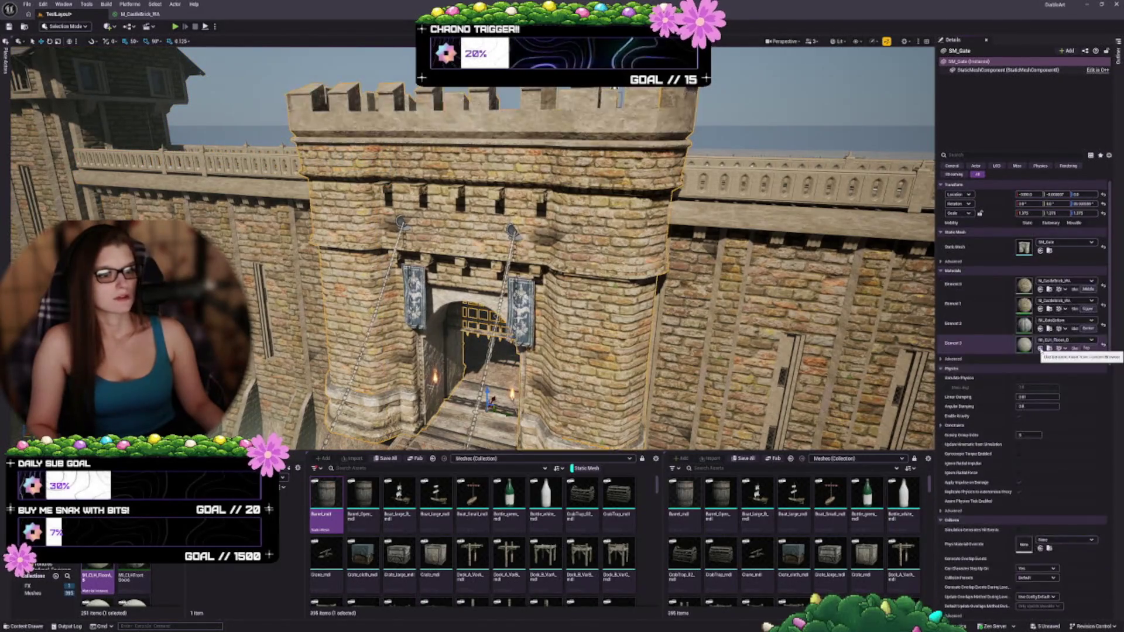
{"action": "left_click", "coordinate": [1039, 349]}
{"action": "key", "text": "f"}
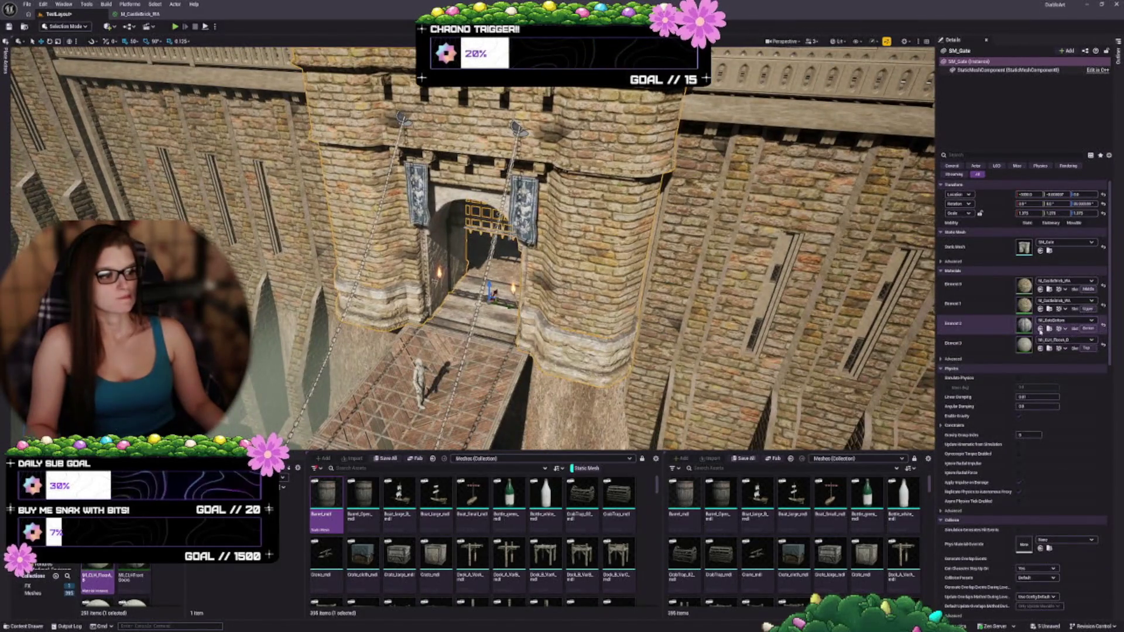
{"action": "left_click", "coordinate": [1040, 328]}
- Select SM_Gate2, save the level with Ctrl+S, and view the second gate head-on
{"action": "mouse_move", "coordinate": [468, 246]}
{"action": "left_mouse_down"}
{"action": "mouse_move", "coordinate": [422, 248]}
{"action": "mouse_move", "coordinate": [503, 249]}
{"action": "left_mouse_up"}
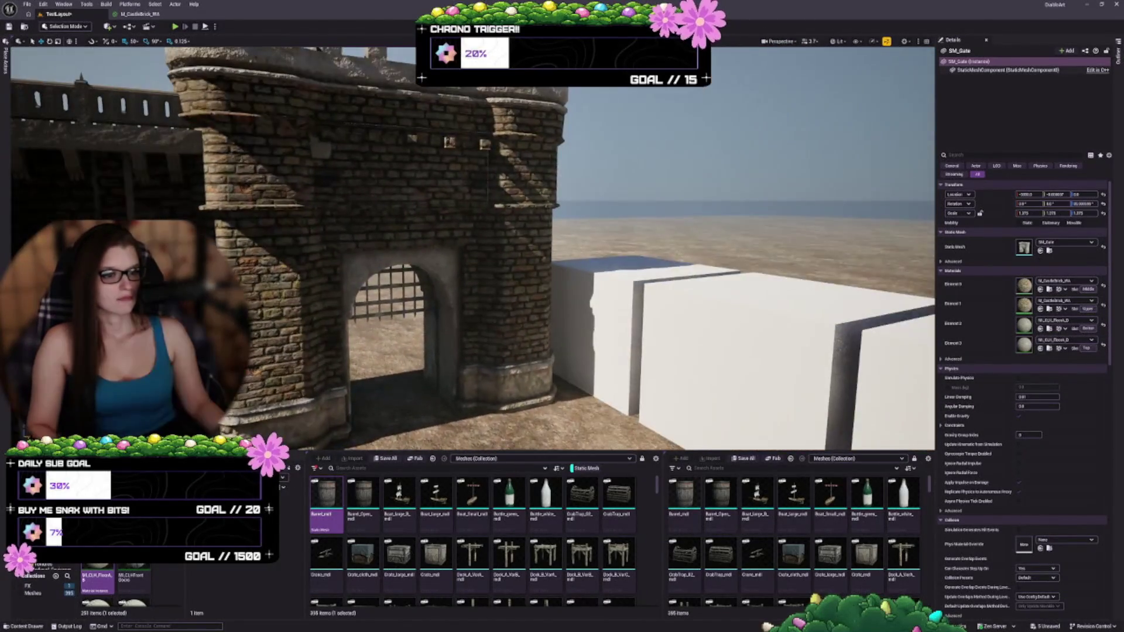
{"action": "left_click", "coordinate": [444, 246]}
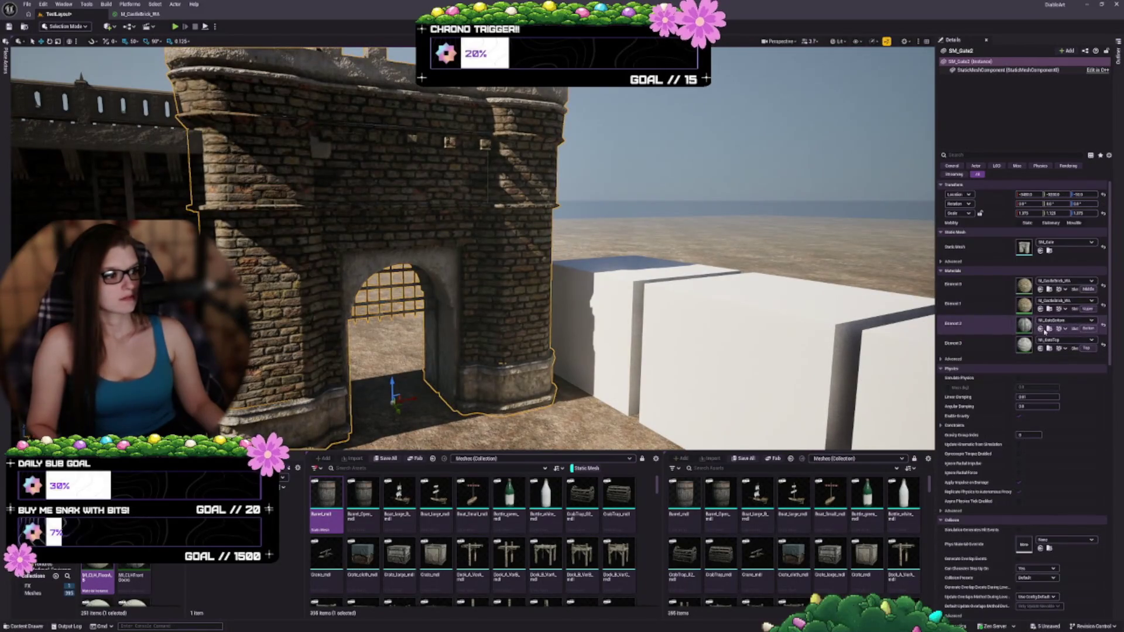
{"action": "key", "text": "ctrl+s"}
{"action": "left_click_drag", "start_coordinate": [593, 332], "coordinate": [553, 331]}
{"action": "left_click", "coordinate": [281, 251]}
{"action": "left_click_drag", "start_coordinate": [562, 292], "coordinate": [562, 258]}
{"action": "mouse_move", "coordinate": [507, 317]}
{"action": "left_mouse_down"}
{"action": "mouse_move", "coordinate": [486, 317]}
{"action": "mouse_move", "coordinate": [515, 310]}
{"action": "mouse_move", "coordinate": [454, 287]}
{"action": "mouse_move", "coordinate": [445, 261]}
{"action": "left_mouse_up"}
{"action": "key", "text": "Escape"}
{"action": "left_click", "coordinate": [547, 320]}
{"action": "mouse_move", "coordinate": [609, 316]}
{"action": "left_mouse_down"}
{"action": "mouse_move", "coordinate": [591, 249]}
{"action": "mouse_move", "coordinate": [562, 289]}
{"action": "left_mouse_up"}
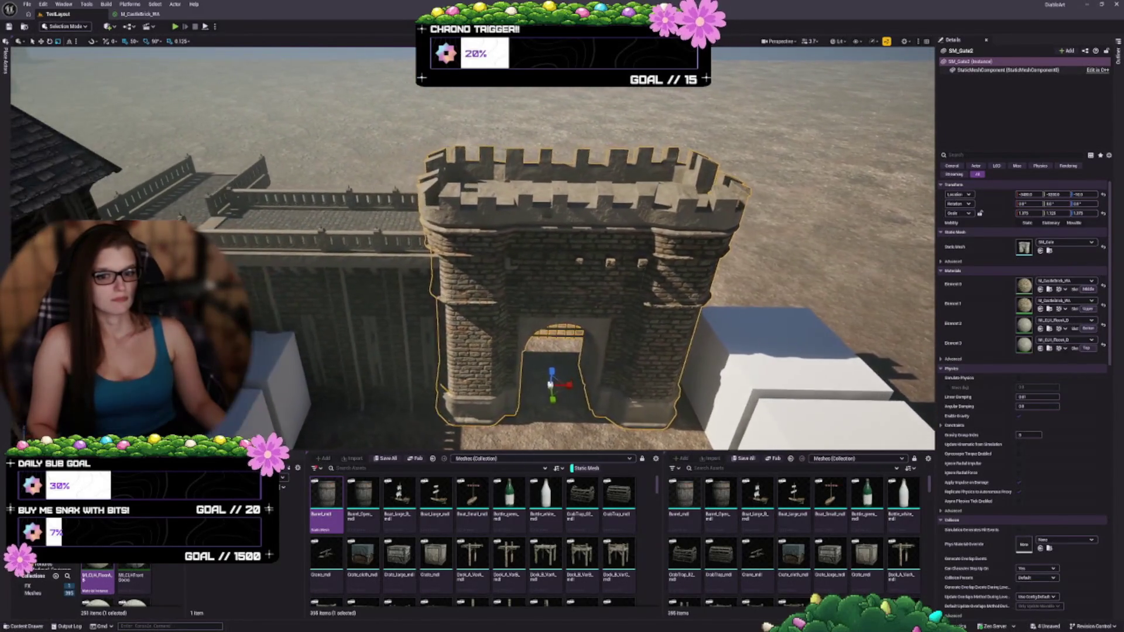
- Select the white blockout cubes beside the second gate's wall and delete them
{"action": "scroll", "coordinate": [564, 389], "scroll_direction": "up", "scroll_amount": 5}
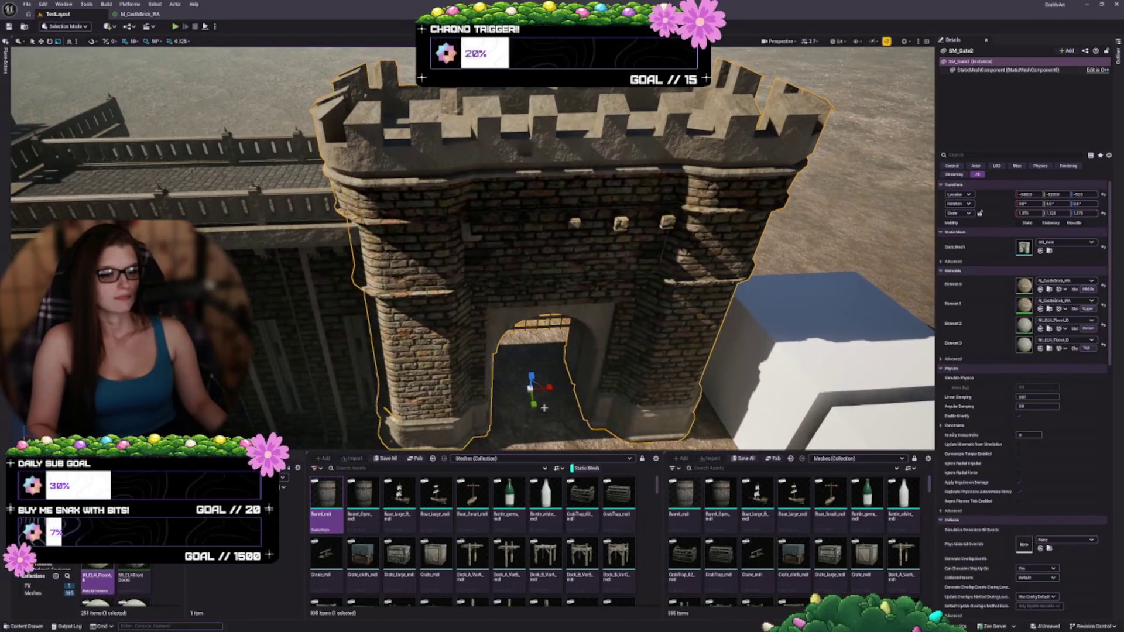
{"action": "scroll", "coordinate": [534, 404], "scroll_direction": "up", "scroll_amount": 1}
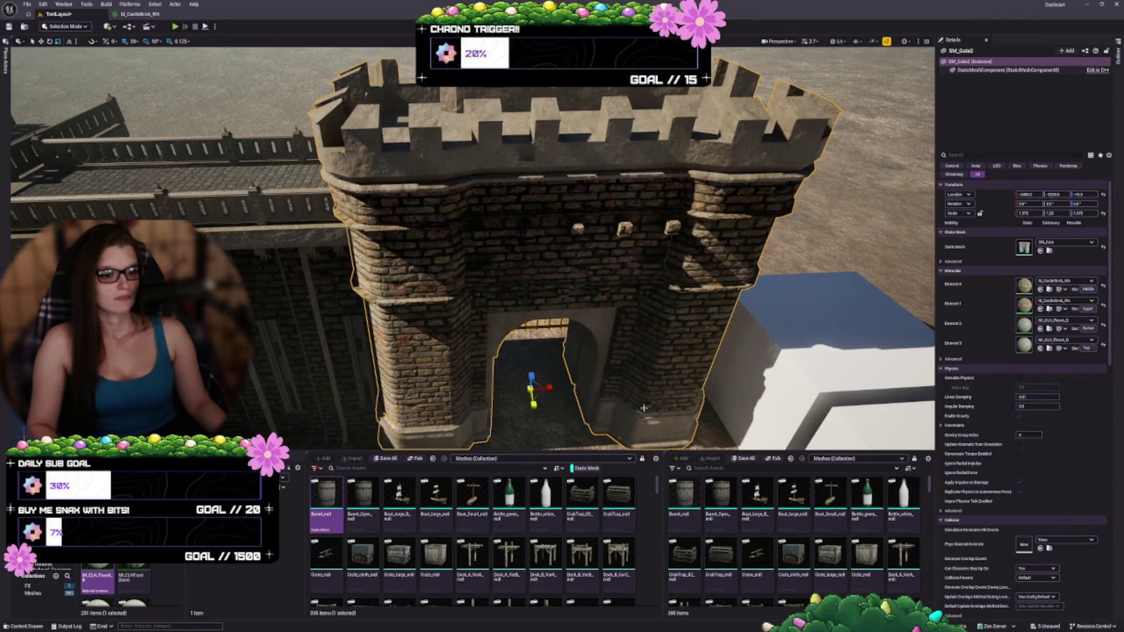
{"action": "scroll", "coordinate": [643, 408], "scroll_direction": "down", "scroll_amount": 4}
{"action": "key", "text": "Escape"}
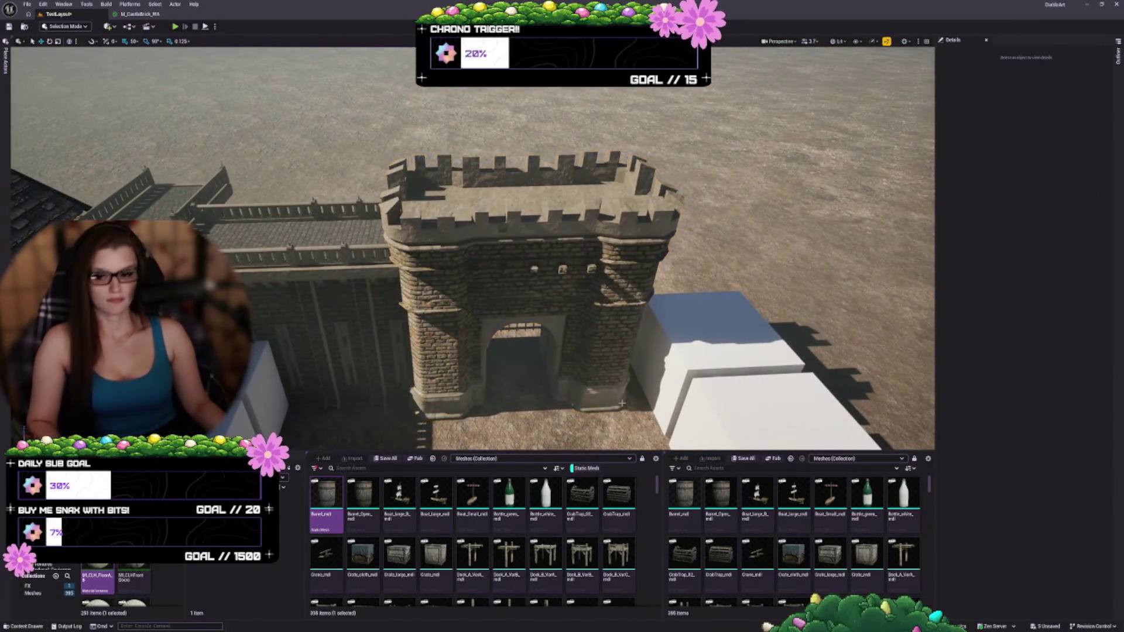
{"action": "scroll", "coordinate": [550, 405], "scroll_direction": "down", "scroll_amount": 5}
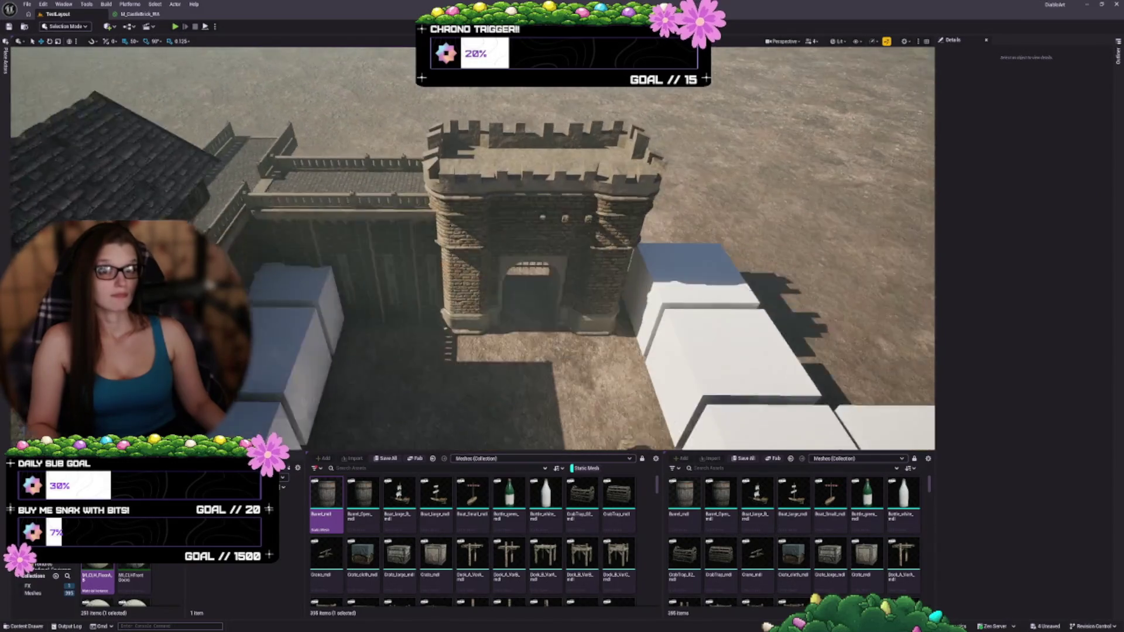
{"action": "scroll", "coordinate": [386, 220], "scroll_direction": "up", "scroll_amount": 5}
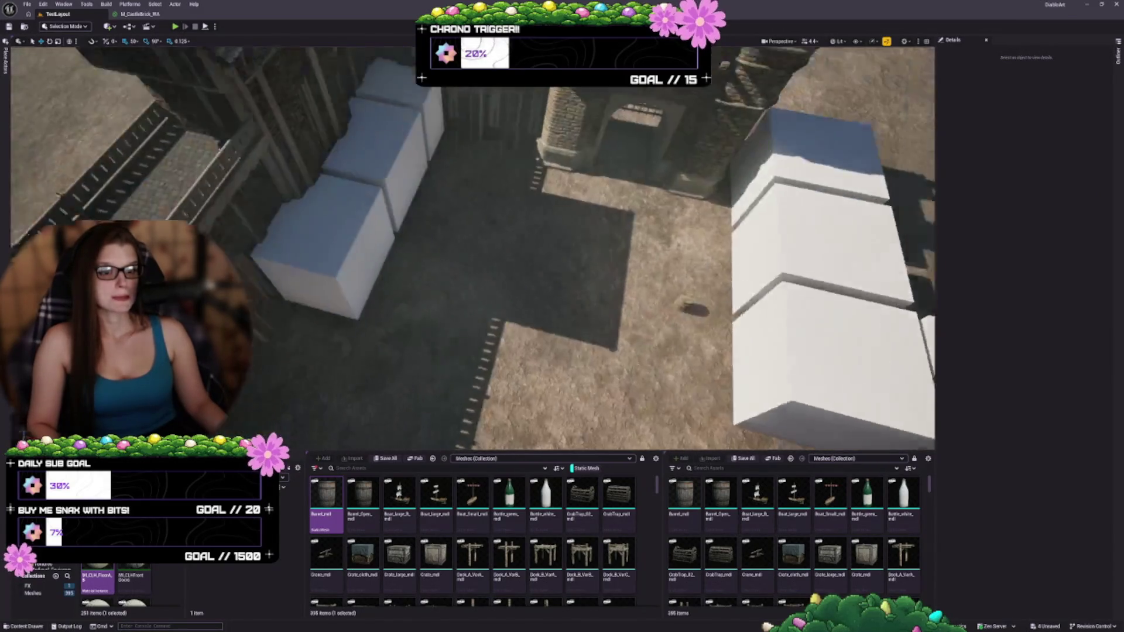
{"action": "left_click", "coordinate": [339, 275]}
{"action": "left_click", "coordinate": [386, 220], "text": "ctrl"}
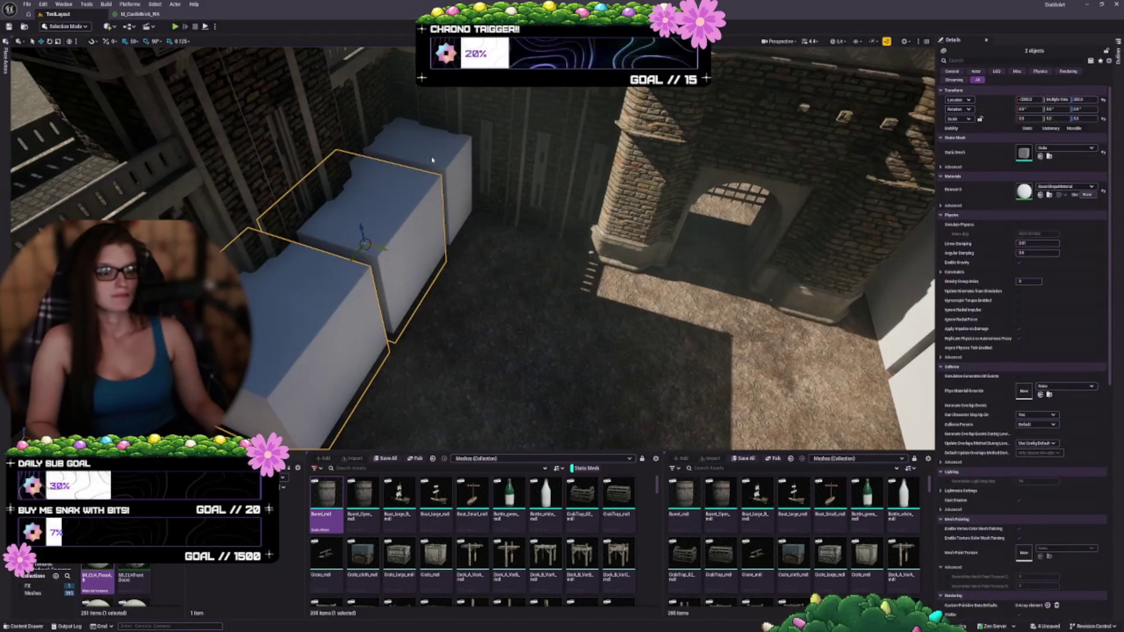
{"action": "key", "text": "Delete"}
- Fly the viewport over the courtyard to inspect the remaining blockout
{"action": "mouse_move", "coordinate": [431, 158]}
{"action": "left_mouse_down"}
{"action": "mouse_move", "coordinate": [404, 159]}
{"action": "mouse_move", "coordinate": [403, 176]}
{"action": "mouse_move", "coordinate": [410, 140]}
{"action": "left_mouse_up"}
{"action": "scroll", "coordinate": [472, 314], "scroll_direction": "down", "scroll_amount": 5}
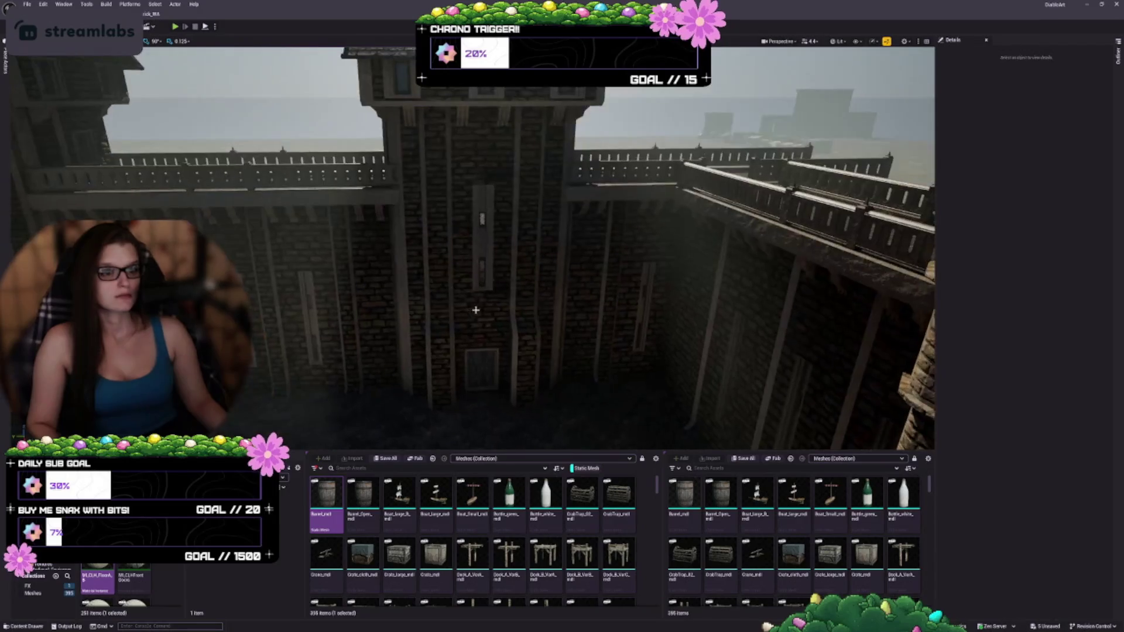
{"action": "mouse_move", "coordinate": [508, 330]}
{"action": "left_mouse_down"}
{"action": "mouse_move", "coordinate": [527, 328]}
{"action": "mouse_move", "coordinate": [469, 328]}
{"action": "mouse_move", "coordinate": [509, 327]}
{"action": "mouse_move", "coordinate": [488, 316]}
{"action": "mouse_move", "coordinate": [463, 327]}
{"action": "mouse_move", "coordinate": [468, 293]}
{"action": "mouse_move", "coordinate": [498, 235]}
{"action": "mouse_move", "coordinate": [599, 111]}
{"action": "mouse_move", "coordinate": [566, 171]}
{"action": "left_mouse_up"}
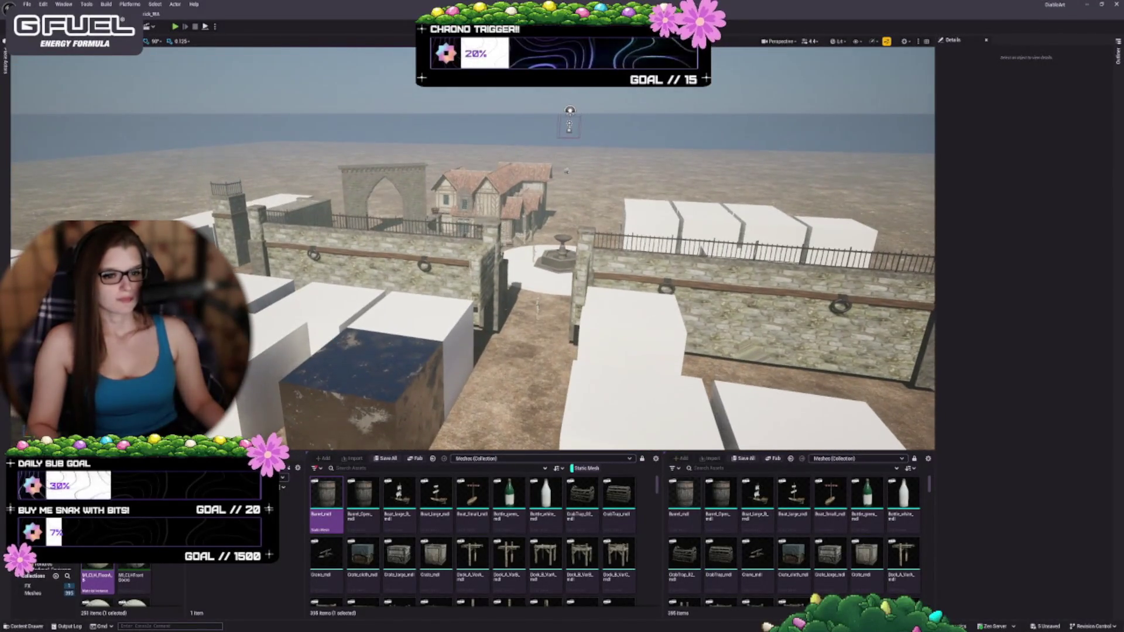
- Copy the white BasicShapeMaterial from the slab Cube44's Element 0
{"action": "left_click", "coordinate": [363, 386]}
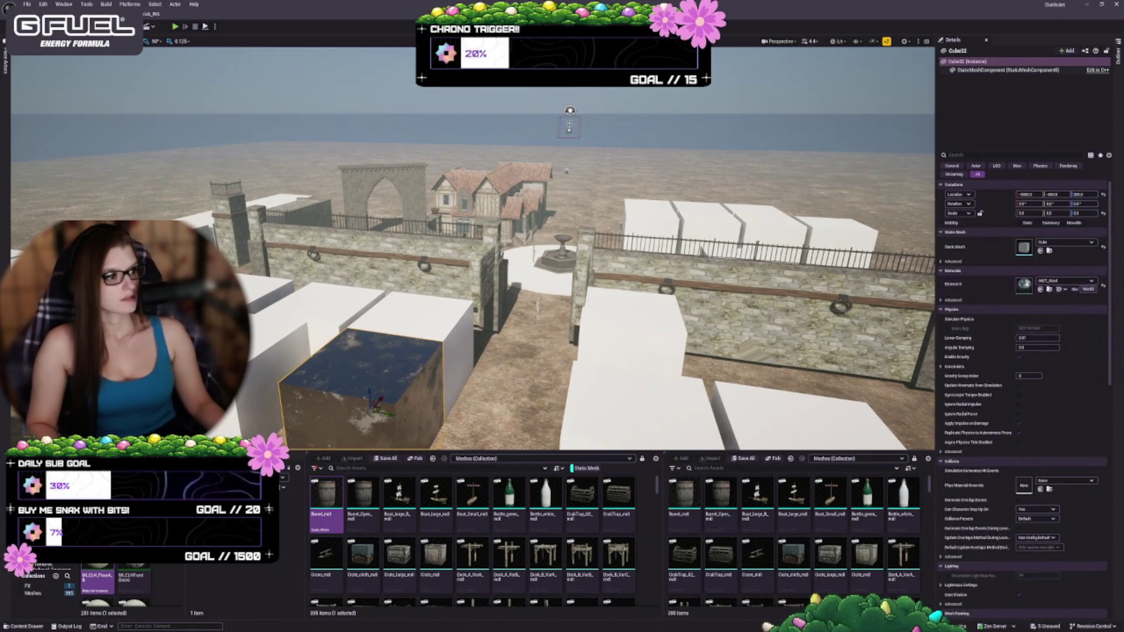
{"action": "left_click", "coordinate": [1103, 285]}
{"action": "key", "text": "f"}
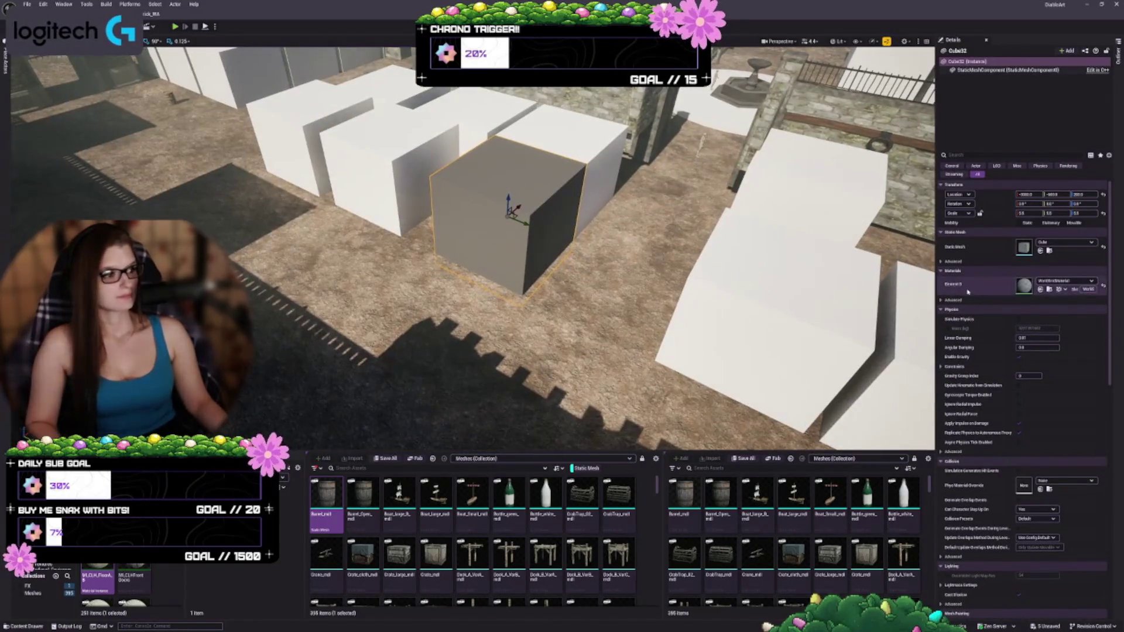
{"action": "left_click", "coordinate": [1042, 281]}
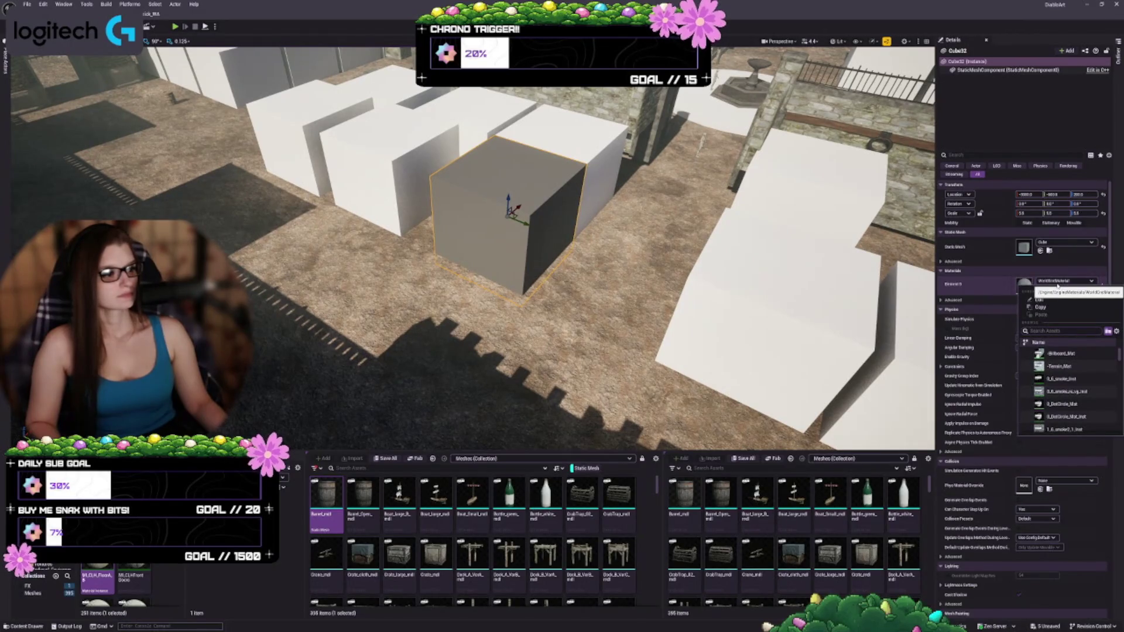
{"action": "left_click", "coordinate": [785, 289]}
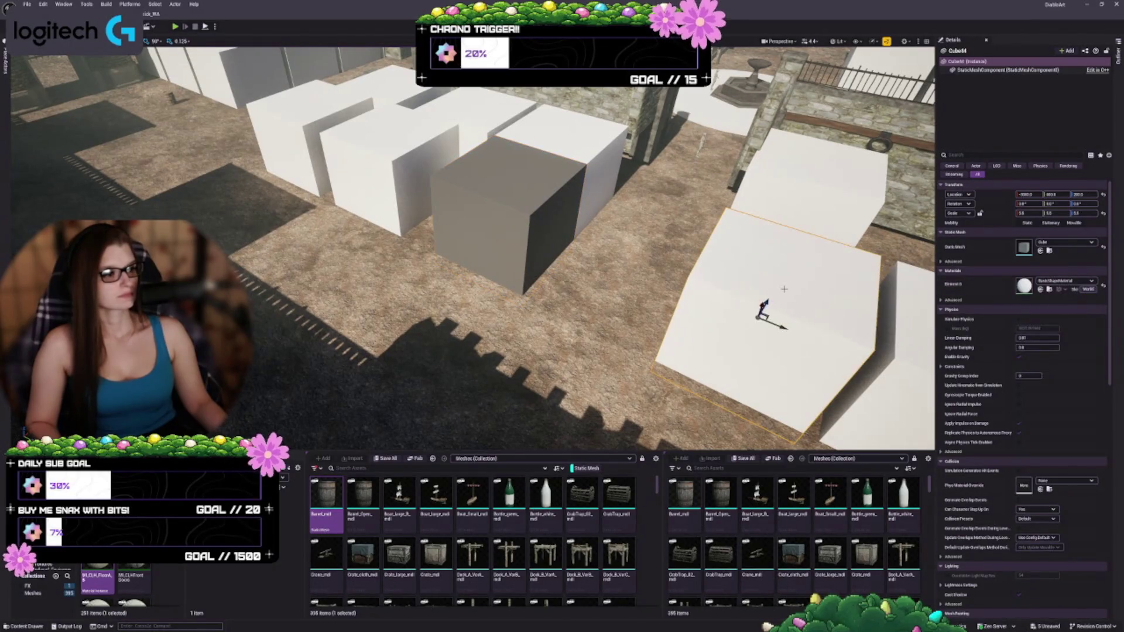
{"action": "left_click", "coordinate": [1054, 281]}
{"action": "left_click", "coordinate": [1043, 307]}
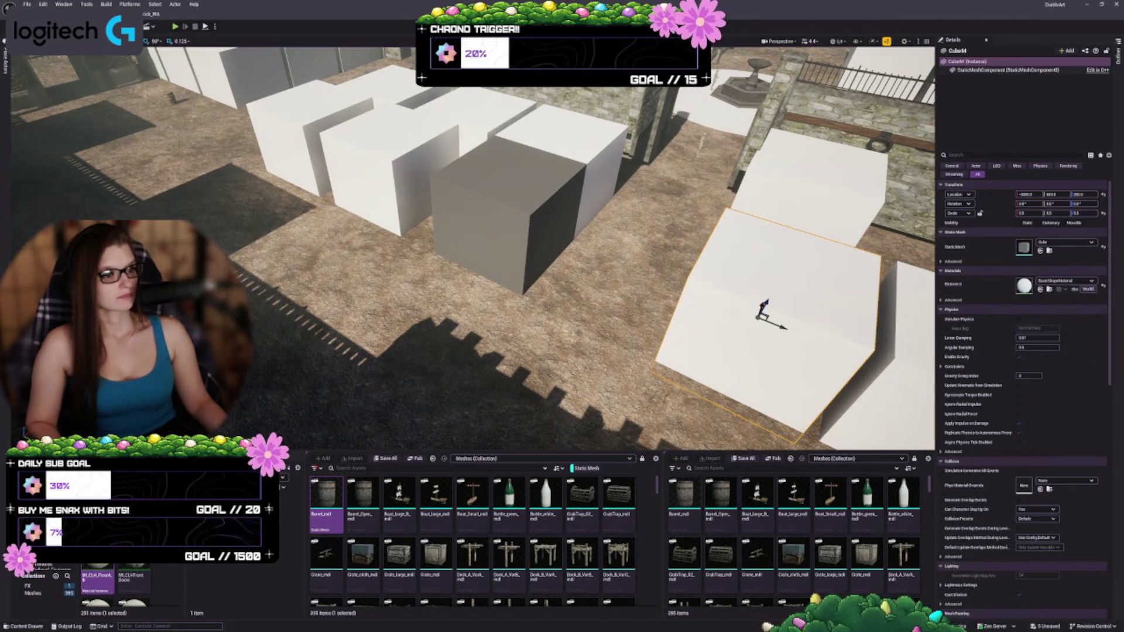
- Paste BasicShapeMaterial onto the grey cube Cube32's Element 0
{"action": "left_click", "coordinate": [503, 199]}
{"action": "left_click", "coordinate": [1053, 282]}
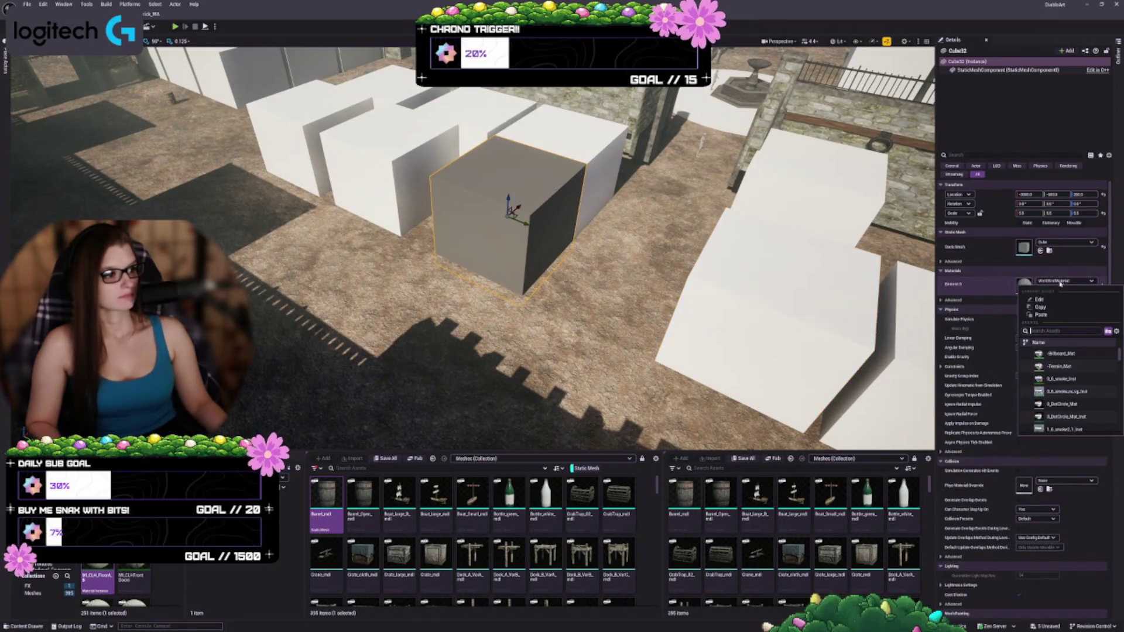
{"action": "left_click", "coordinate": [1043, 316]}
{"action": "scroll", "coordinate": [473, 249], "scroll_direction": "down", "scroll_amount": 3}
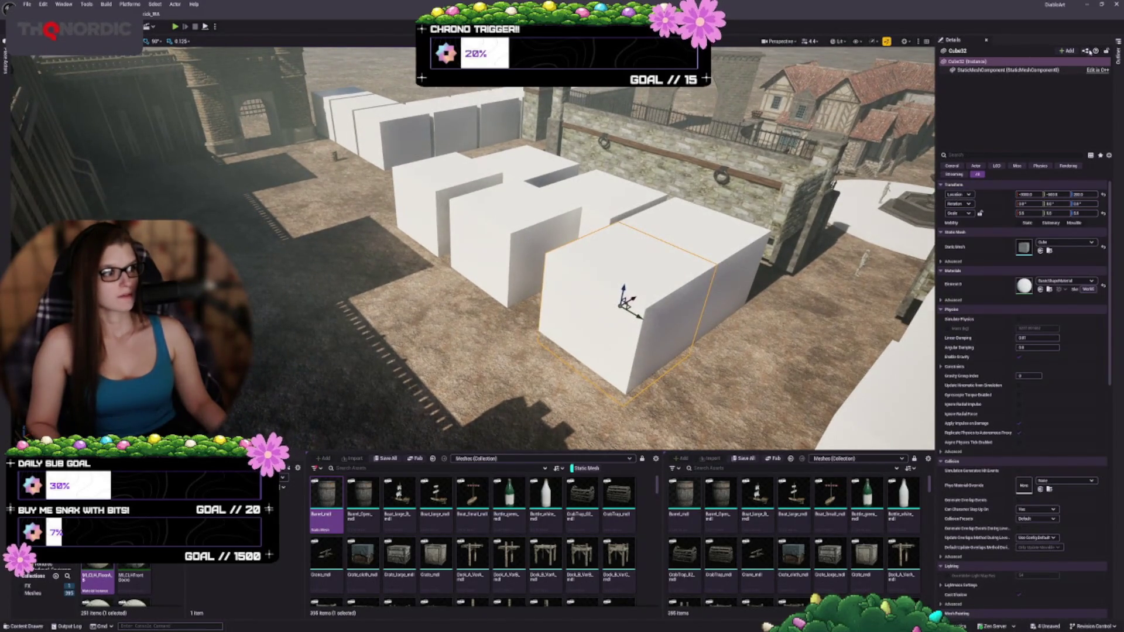
{"action": "left_click", "coordinate": [1118, 55]}
{"action": "scroll", "coordinate": [993, 104], "scroll_direction": "up", "scroll_amount": 4}
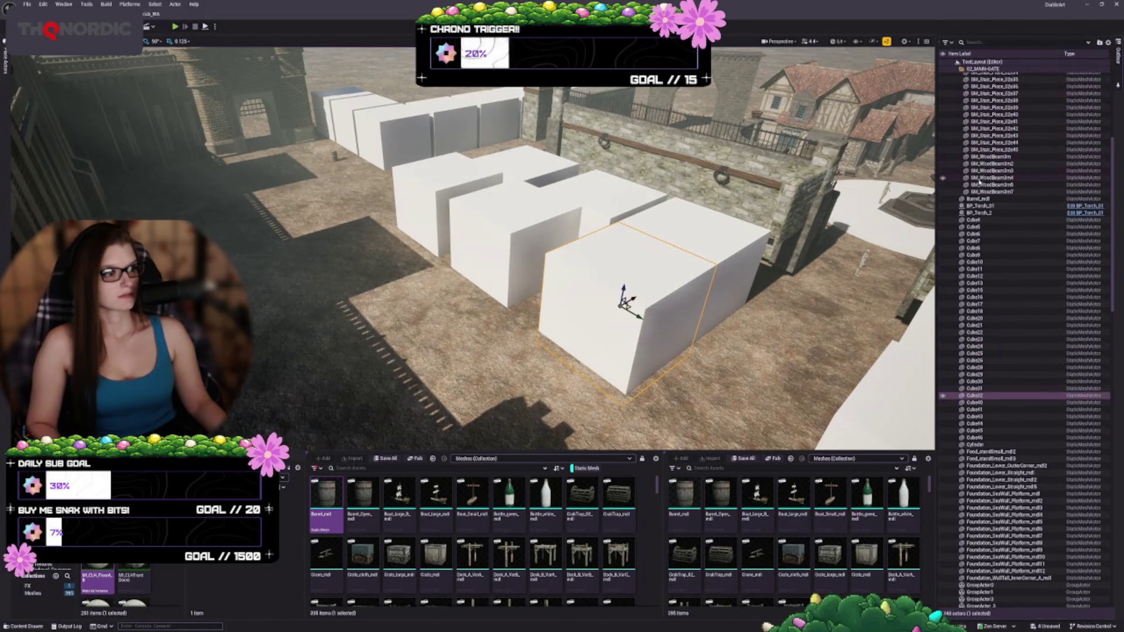
- Hide ExponentialHeightFog in the Outliner and delete Barrel_mdl near the gate
{"action": "scroll", "coordinate": [1107, 223], "scroll_direction": "up", "scroll_amount": 9}
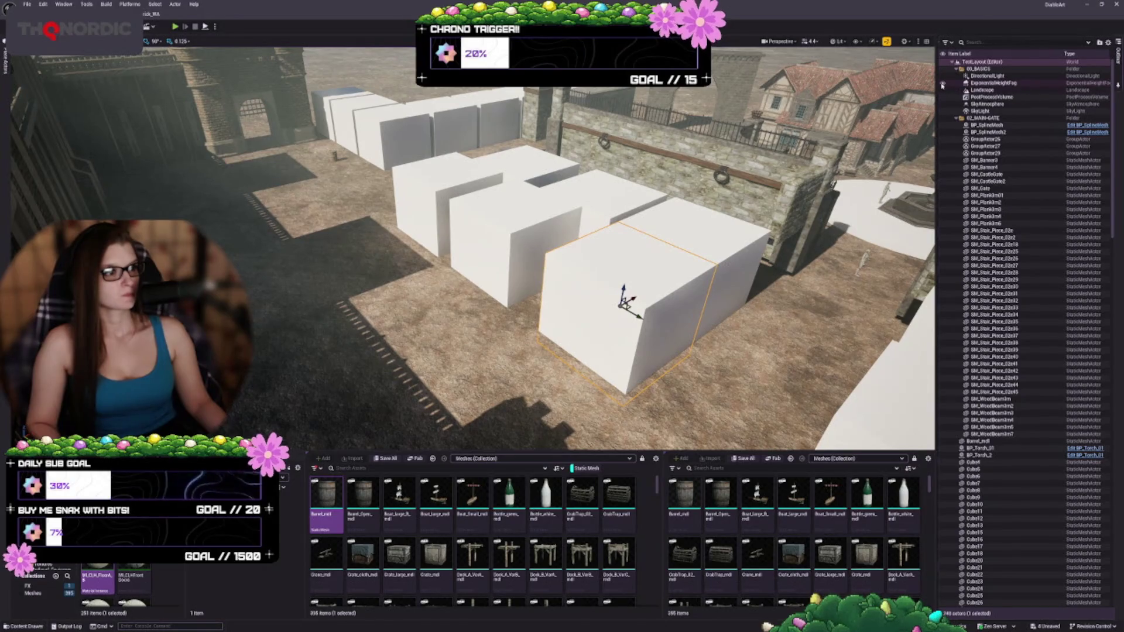
{"action": "left_click", "coordinate": [942, 85]}
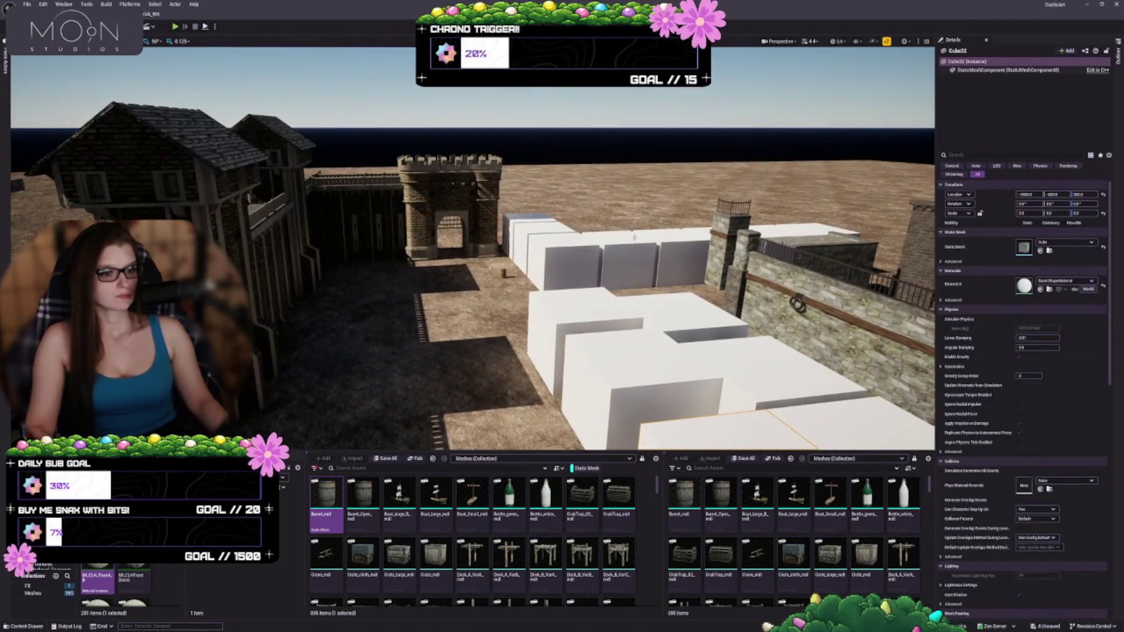
{"action": "left_click", "coordinate": [503, 274]}
{"action": "key", "text": "f"}
{"action": "key", "text": "Delete"}
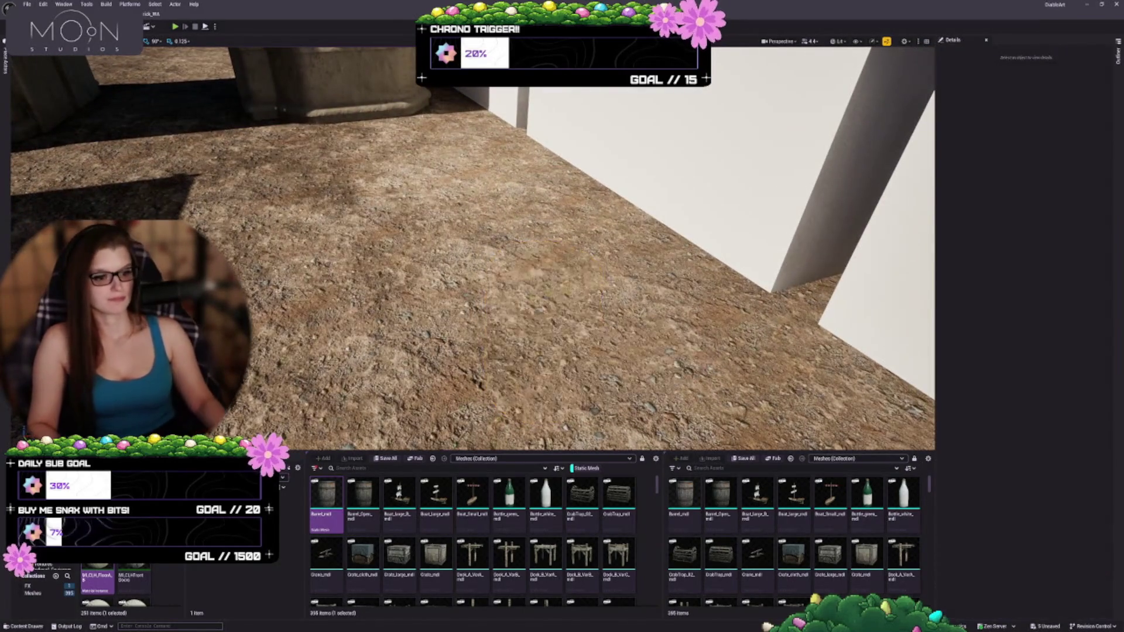
{"action": "scroll", "coordinate": [472, 249], "scroll_direction": "down", "scroll_amount": 5}
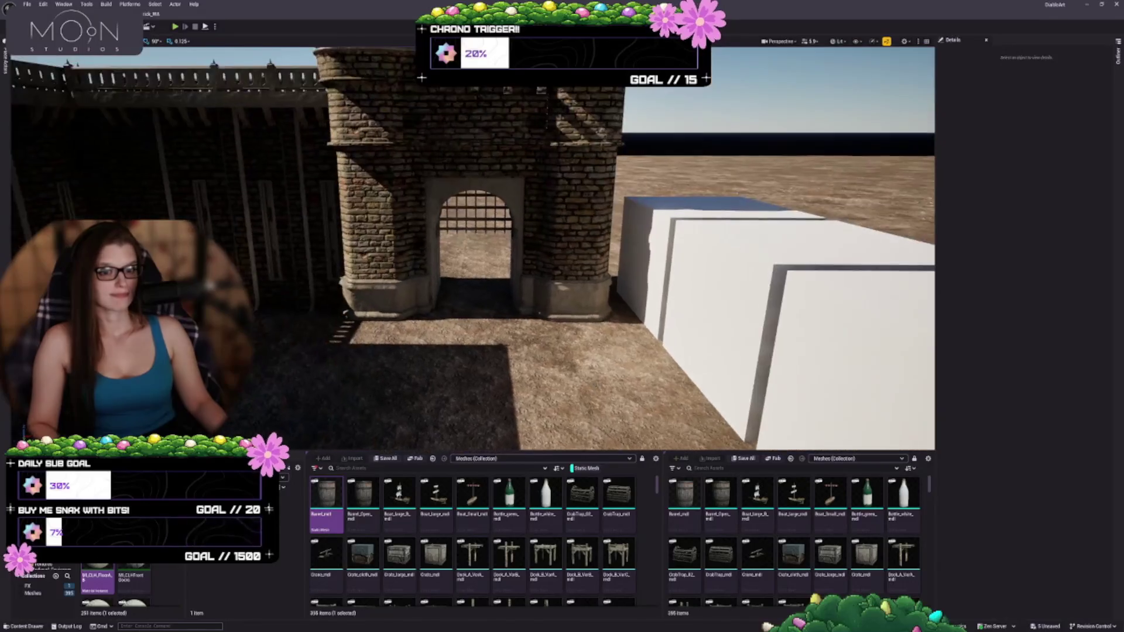
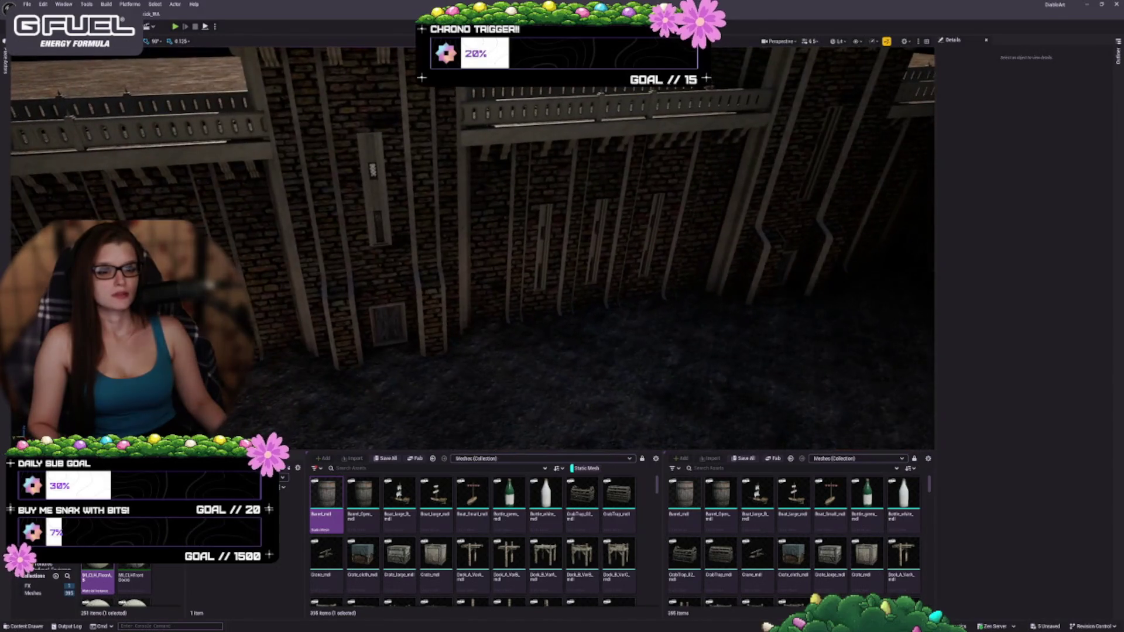
- Select and frame the six castle wall and tower pieces, then undo their material replacement
{"action": "mouse_move", "coordinate": [382, 240]}
{"action": "left_mouse_down"}
{"action": "mouse_move", "coordinate": [362, 241]}
{"action": "mouse_move", "coordinate": [382, 240]}
{"action": "left_mouse_up"}
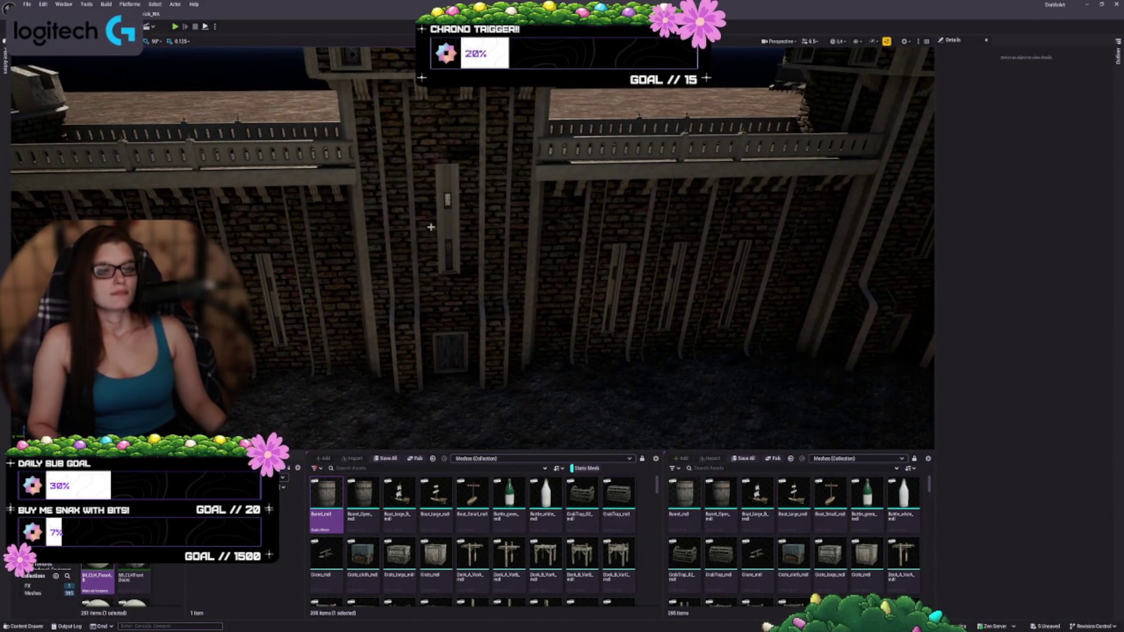
{"action": "left_click_drag", "start_coordinate": [507, 321], "coordinate": [505, 276]}
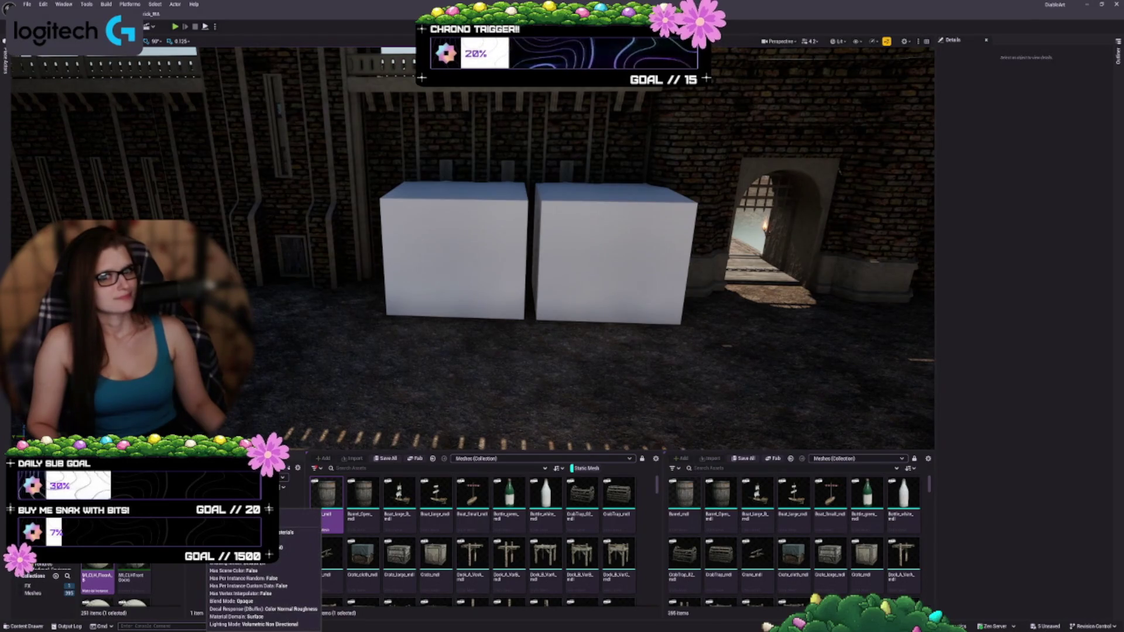
{"action": "left_click_drag", "start_coordinate": [416, 422], "coordinate": [426, 419]}
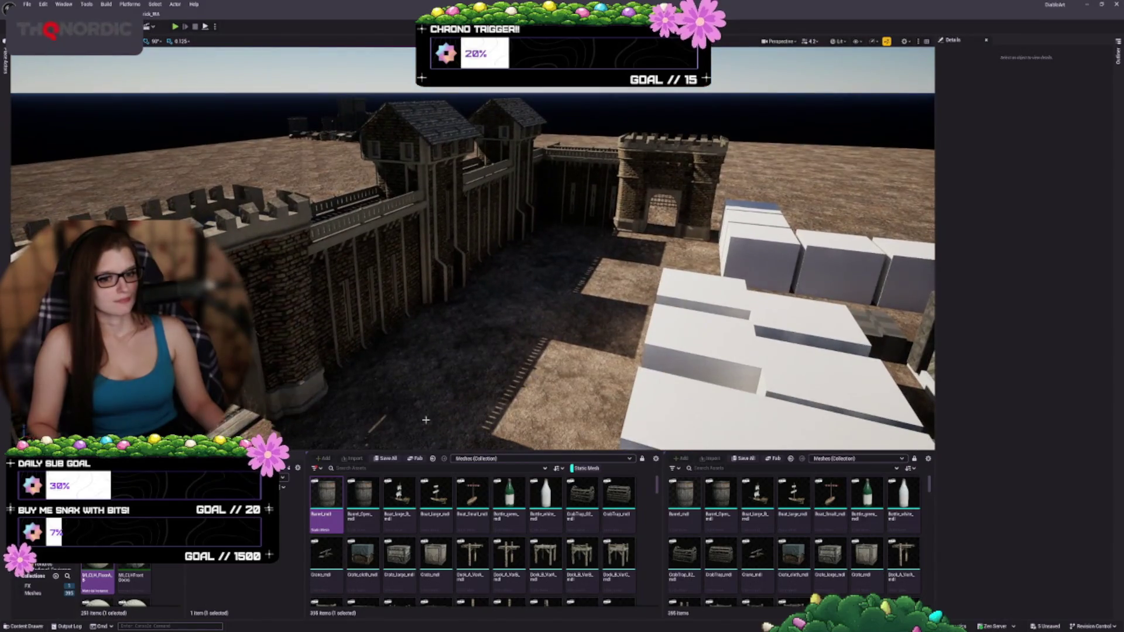
{"action": "left_click", "coordinate": [346, 274]}
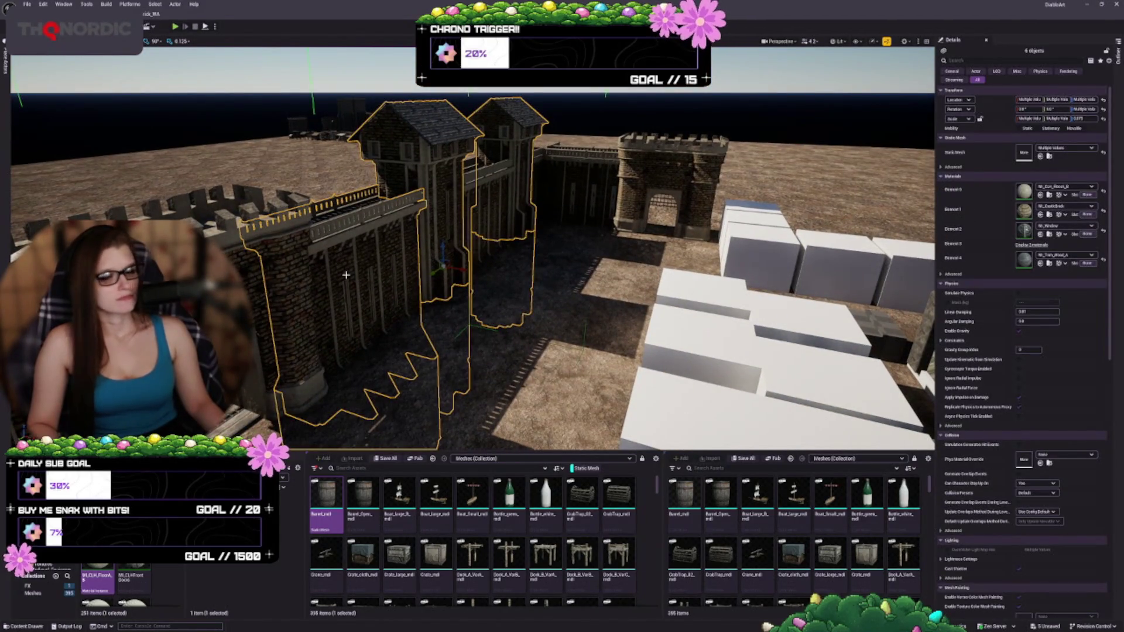
{"action": "key", "text": "f"}
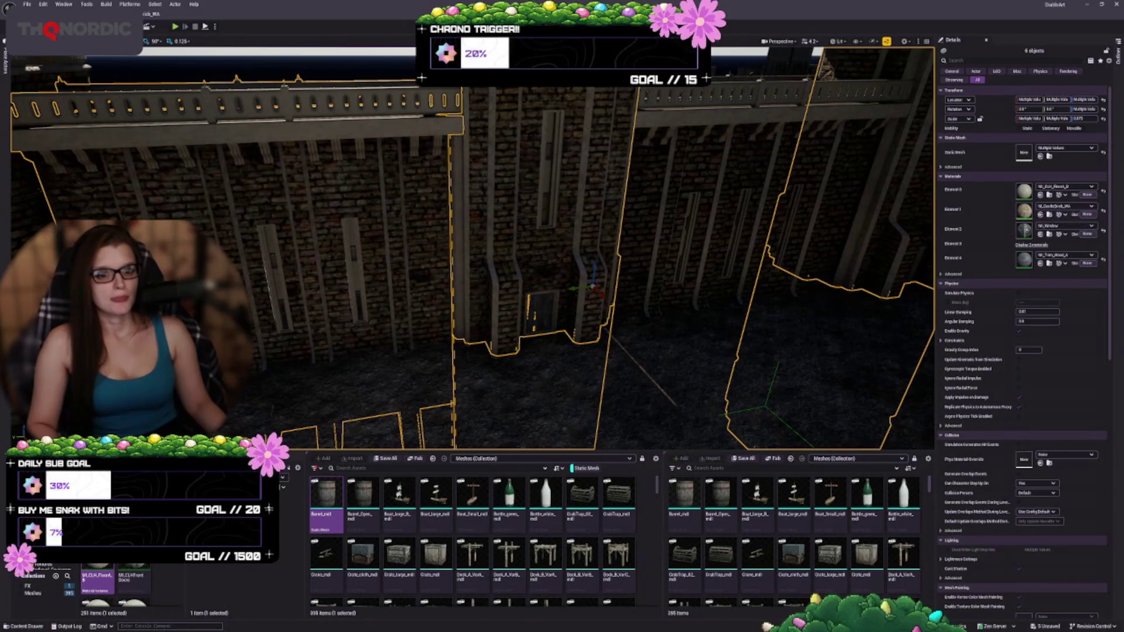
{"action": "scroll", "coordinate": [507, 369], "scroll_direction": "down", "scroll_amount": 5}
{"action": "key", "text": "ctrl+z"}
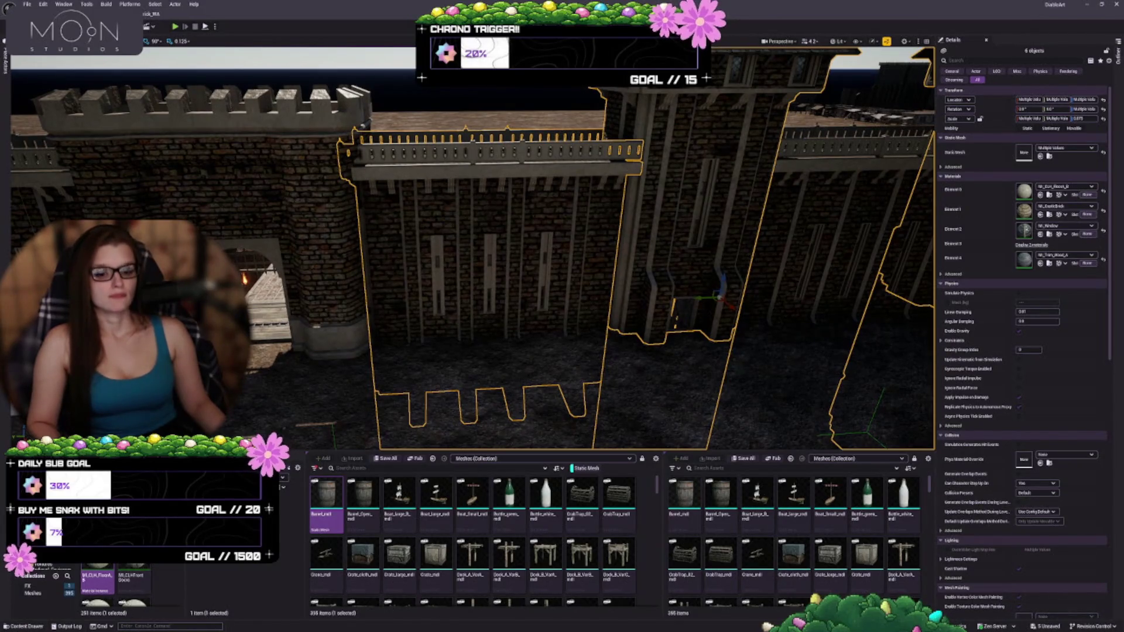
- Create MI_CastleBrick_WA from the castle brick material, then float, enlarge and close its editor
{"action": "right_click", "coordinate": [98, 578]}
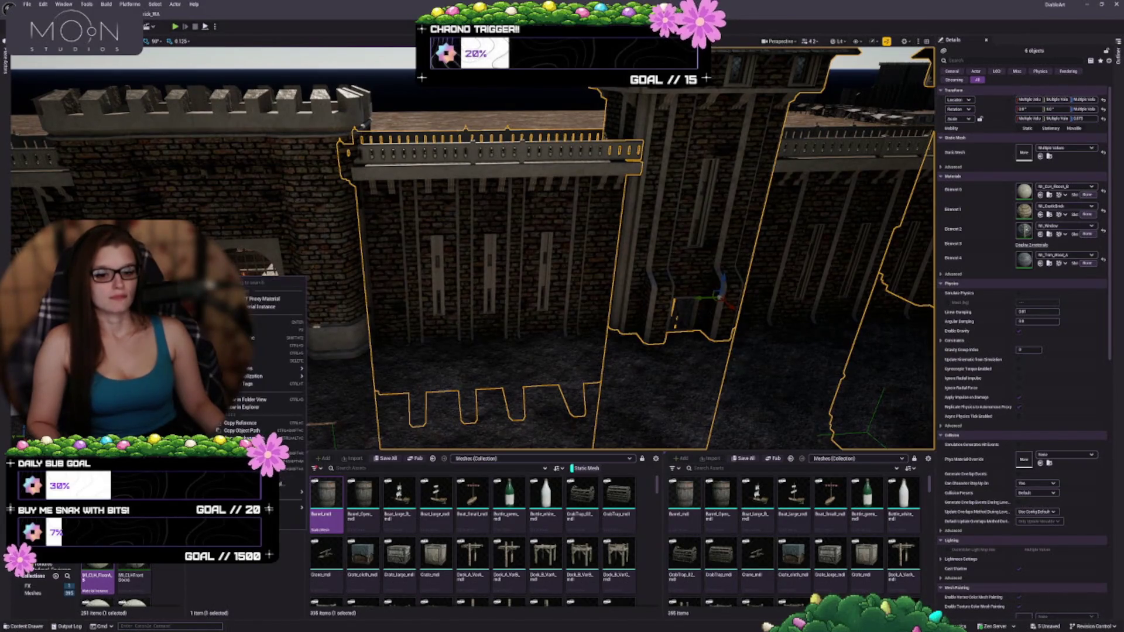
{"action": "left_click", "coordinate": [269, 306]}
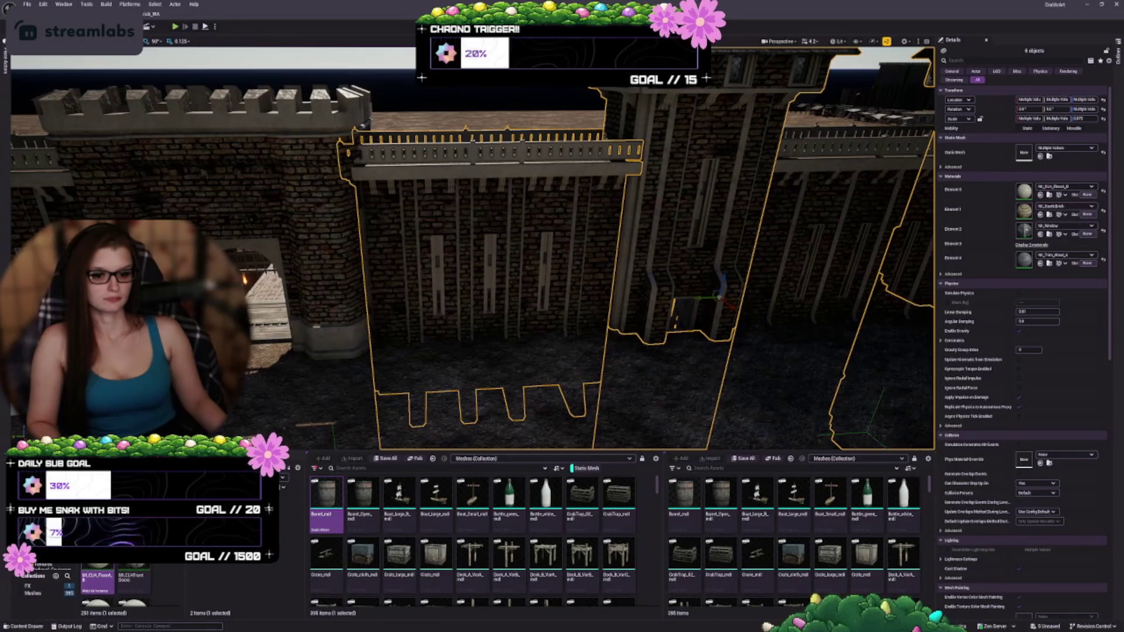
{"action": "scroll", "coordinate": [339, 324], "scroll_direction": "down", "scroll_amount": 5}
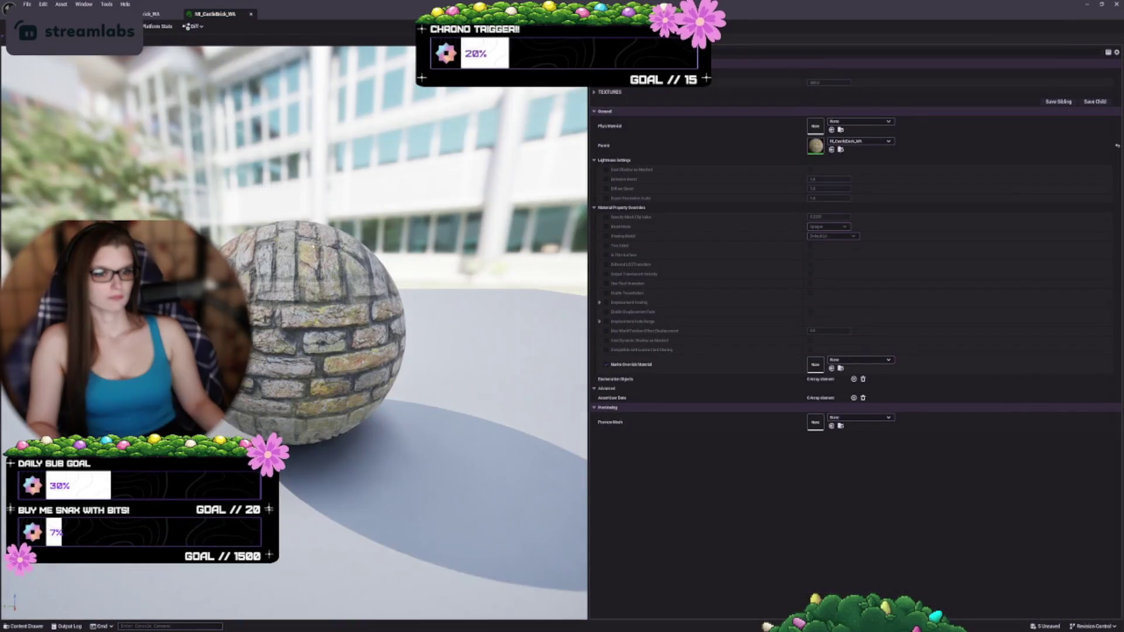
{"action": "left_click_drag", "start_coordinate": [219, 15], "coordinate": [355, 96]}
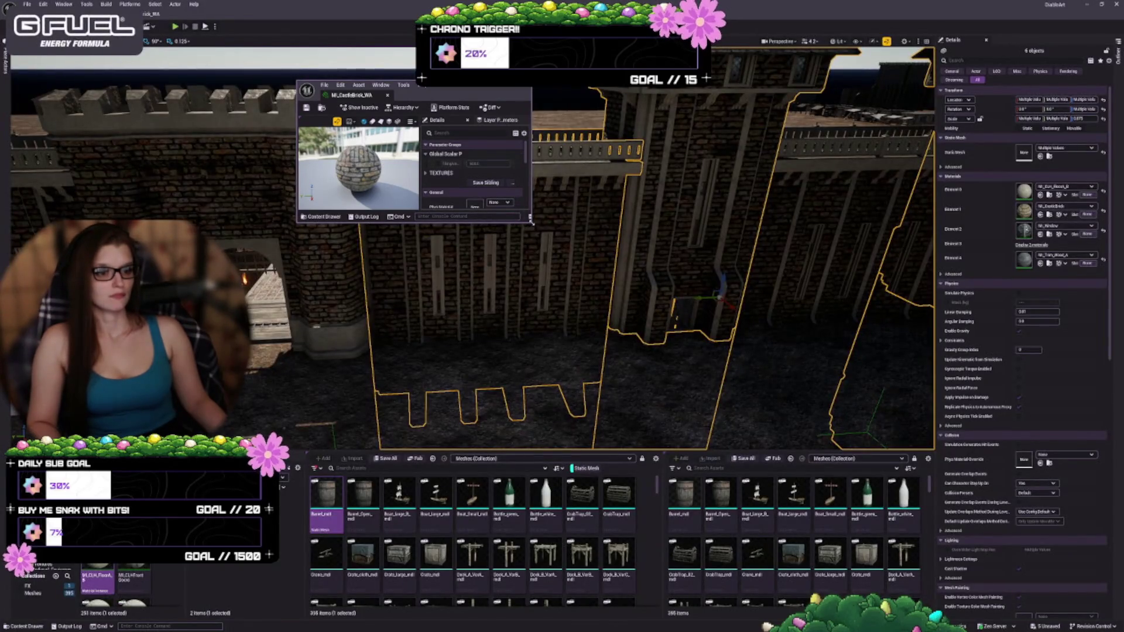
{"action": "mouse_move", "coordinate": [522, 220]}
{"action": "left_mouse_down"}
{"action": "mouse_move", "coordinate": [753, 359]}
{"action": "mouse_move", "coordinate": [880, 506]}
{"action": "left_mouse_up"}
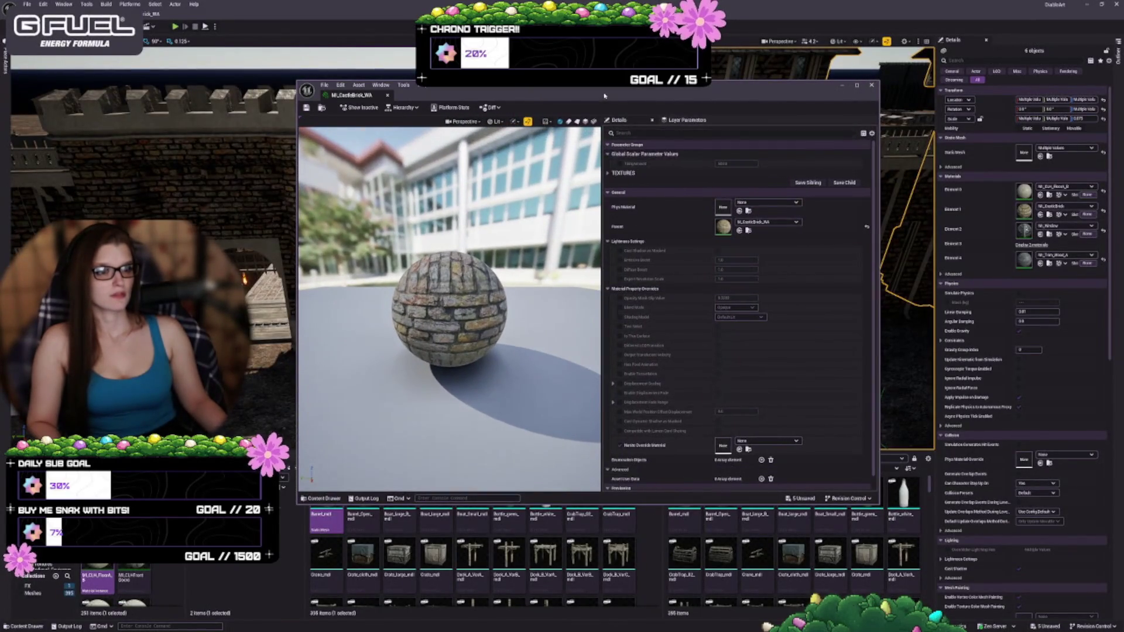
{"action": "left_click", "coordinate": [841, 85]}
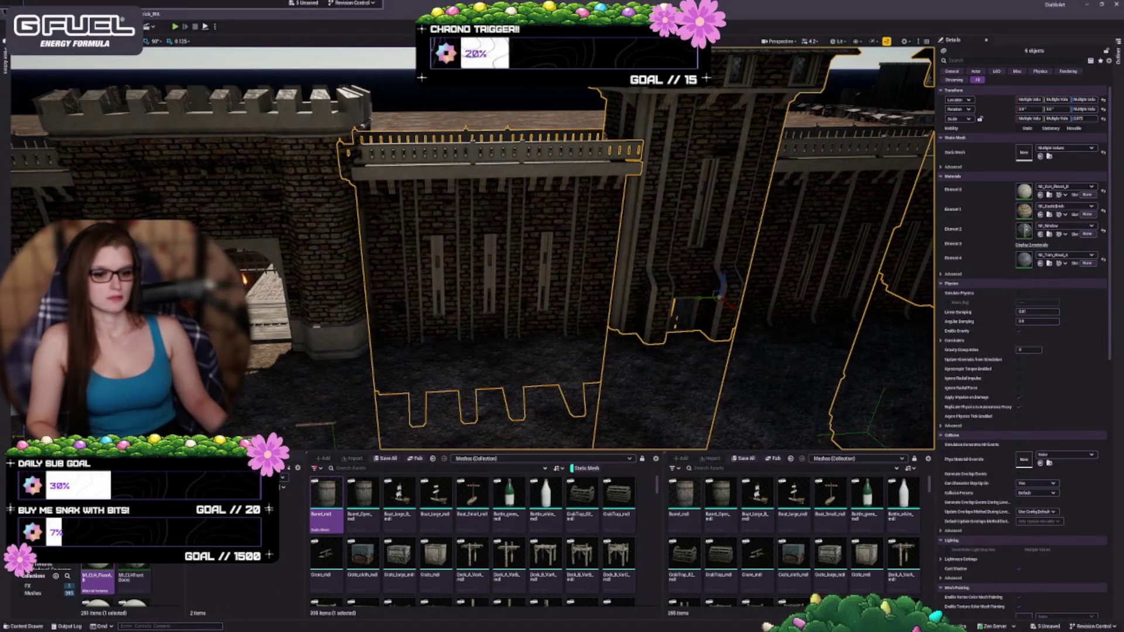
{"action": "left_click_drag", "start_coordinate": [408, 410], "coordinate": [492, 402]}
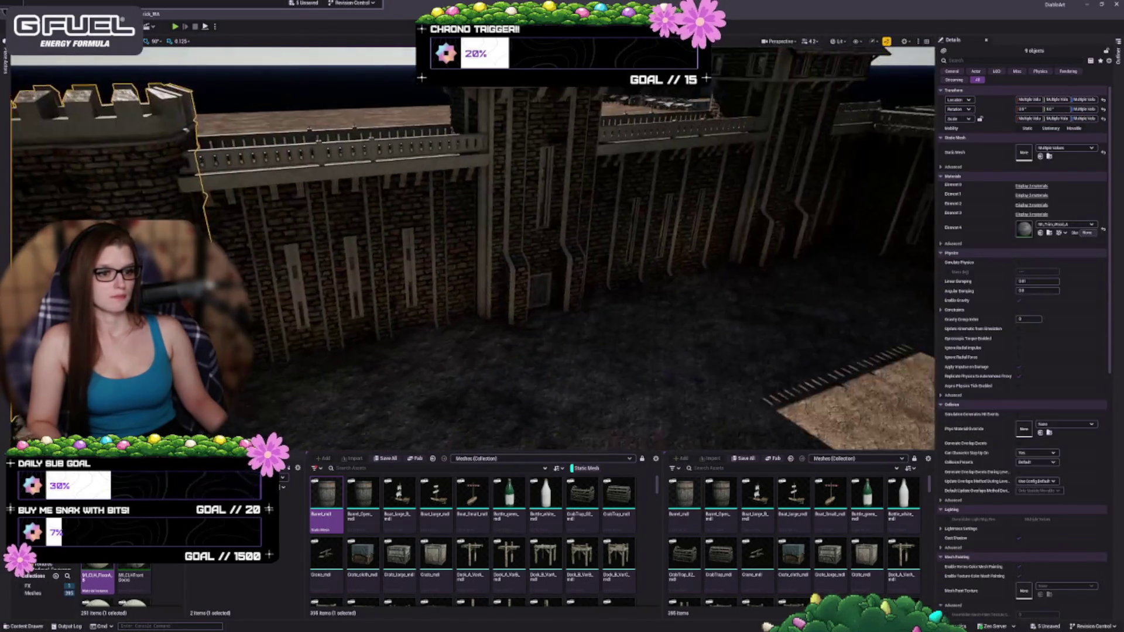
- Ctrl-click the remaining wall sections and the gate tower, framing them, until 20 pieces are selected
{"action": "left_click", "coordinate": [458, 209], "text": "ctrl"}
{"action": "key", "text": "f"}
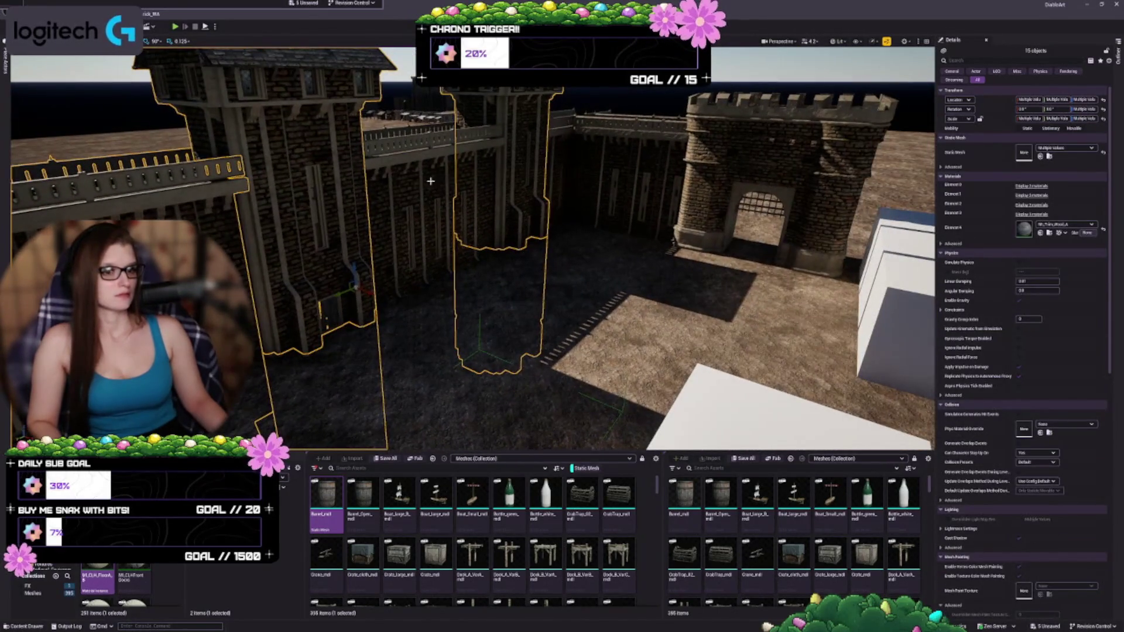
{"action": "left_click", "coordinate": [609, 166], "text": "ctrl"}
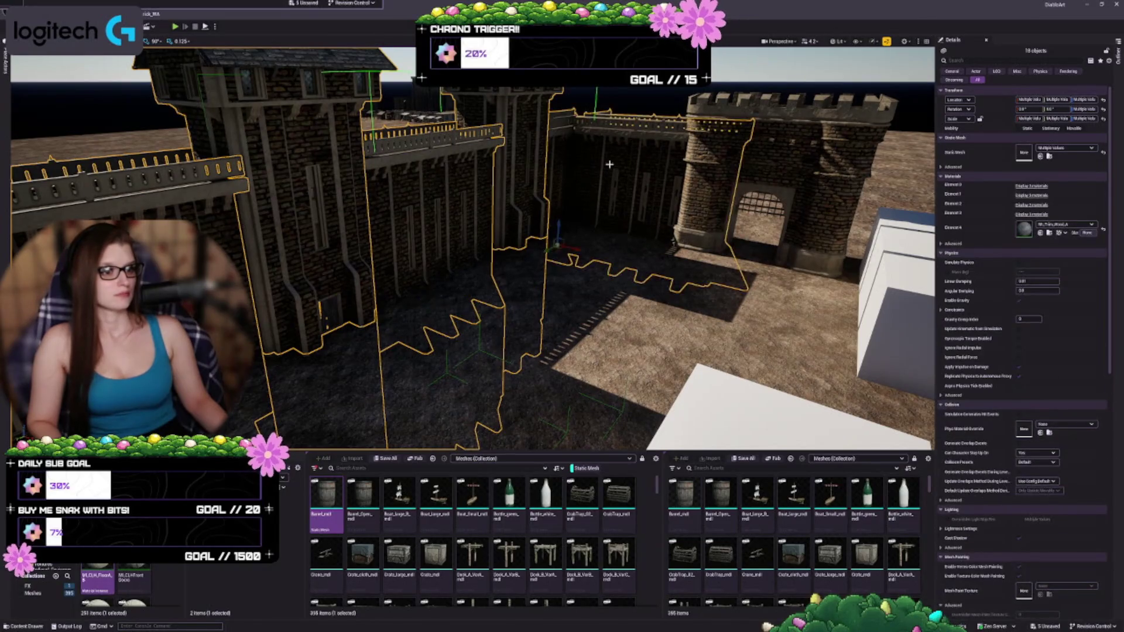
{"action": "left_click", "coordinate": [735, 182], "text": "ctrl"}
{"action": "left_click_drag", "start_coordinate": [734, 182], "coordinate": [714, 205]}
{"action": "mouse_move", "coordinate": [418, 258]}
{"action": "left_mouse_down"}
{"action": "mouse_move", "coordinate": [338, 260]}
{"action": "mouse_move", "coordinate": [264, 175]}
{"action": "left_mouse_up"}
{"action": "left_click", "coordinate": [417, 258], "text": "ctrl"}
{"action": "key", "text": "f"}
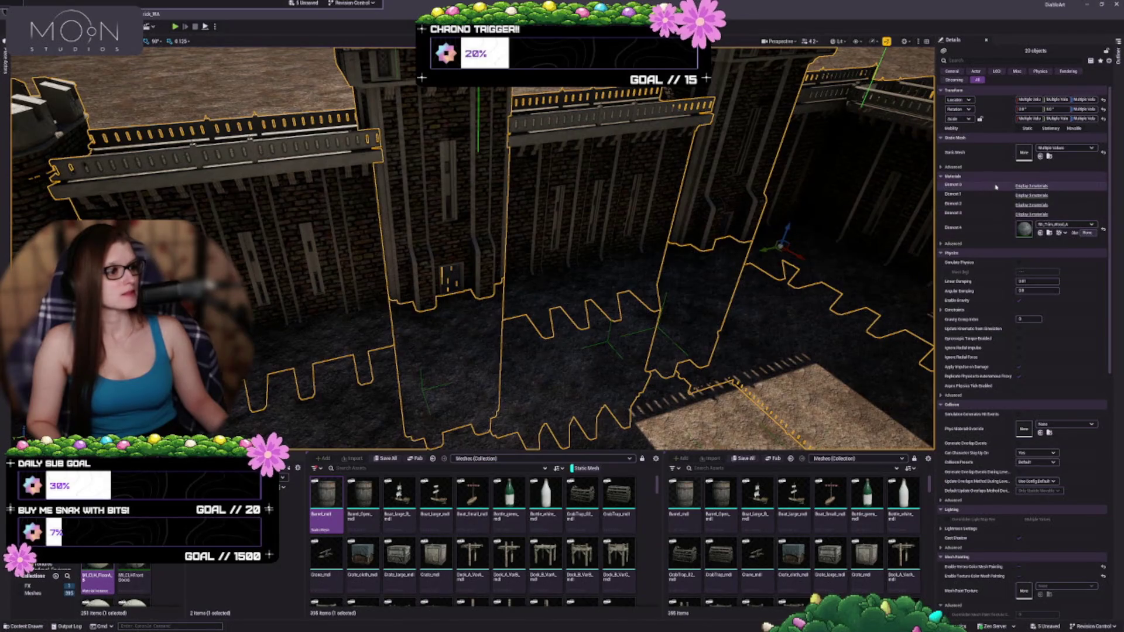
{"action": "left_click", "coordinate": [1029, 186]}
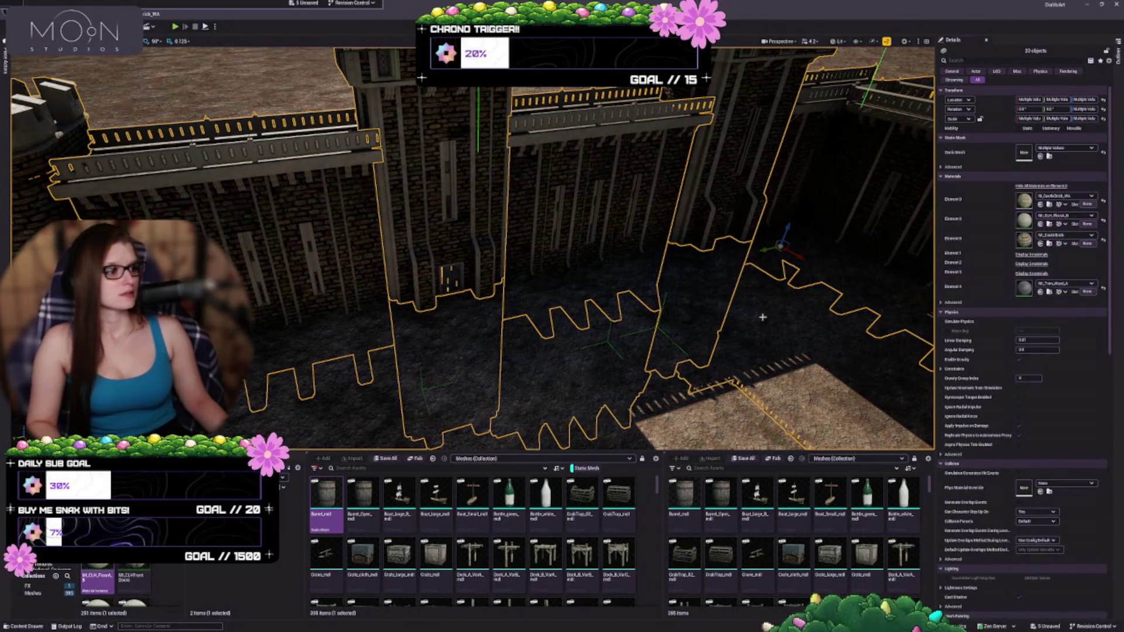
- Expand the Display materials lists for Elements 0 through 3 in the Details panel
{"action": "scroll", "coordinate": [720, 204], "scroll_direction": "down", "scroll_amount": 10}
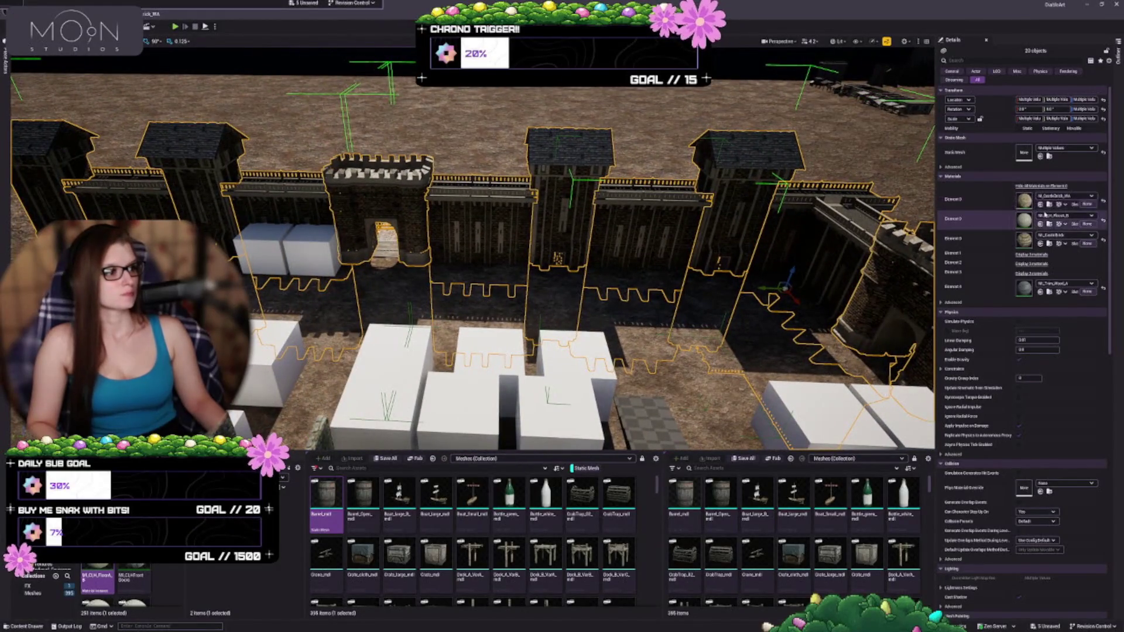
{"action": "left_click", "coordinate": [1033, 186]}
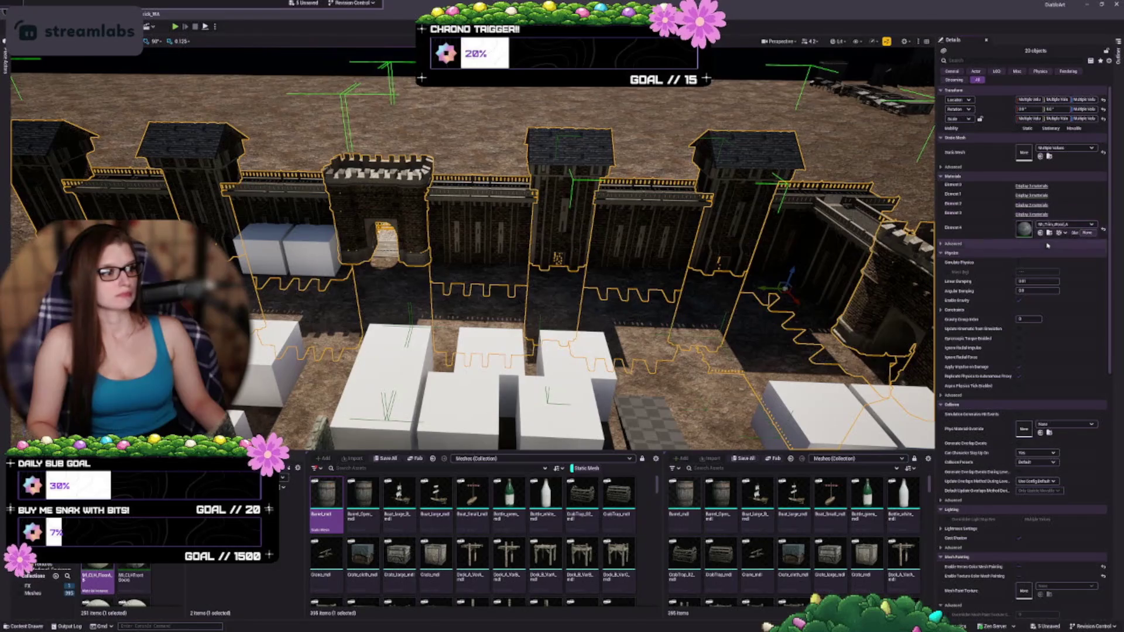
{"action": "left_click", "coordinate": [1040, 194]}
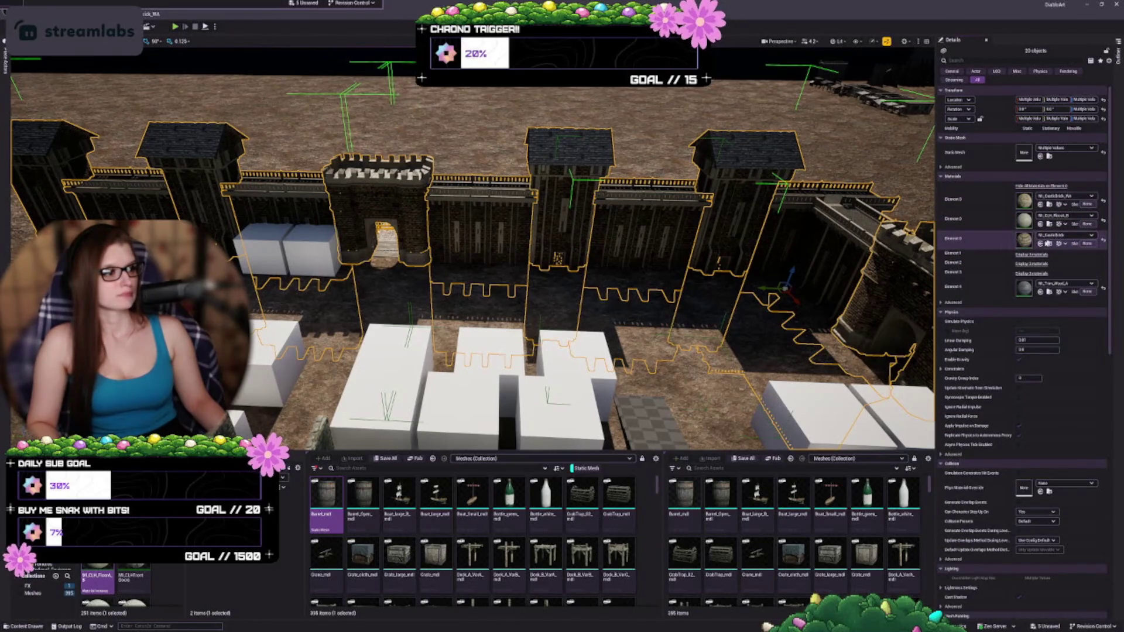
{"action": "left_click", "coordinate": [1031, 255]}
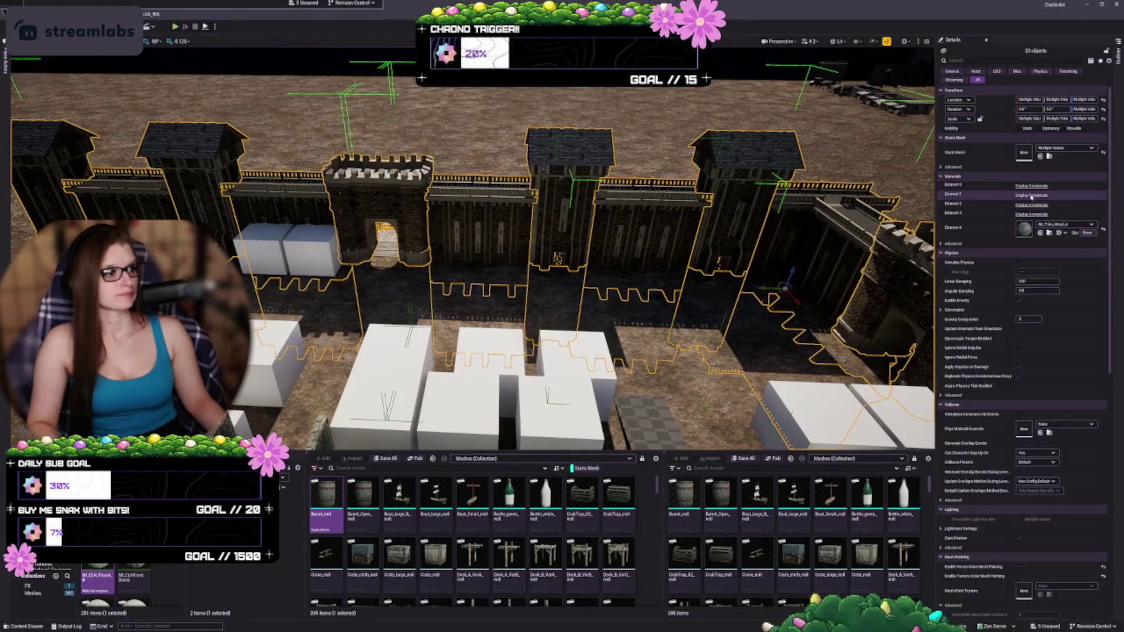
{"action": "left_click", "coordinate": [1039, 195]}
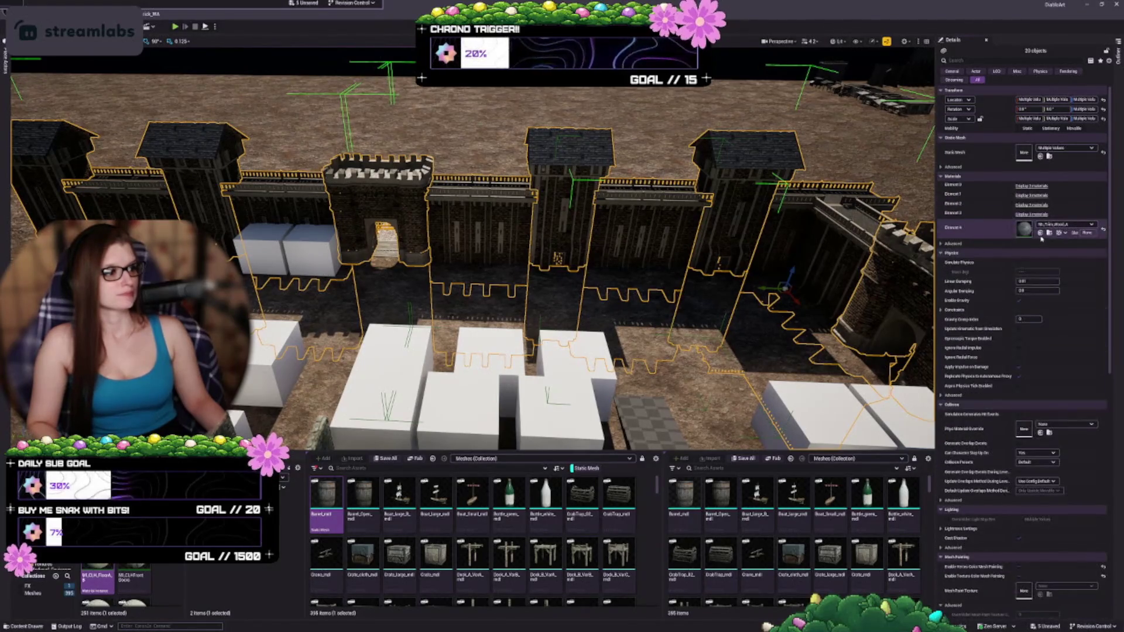
{"action": "left_click", "coordinate": [1033, 195]}
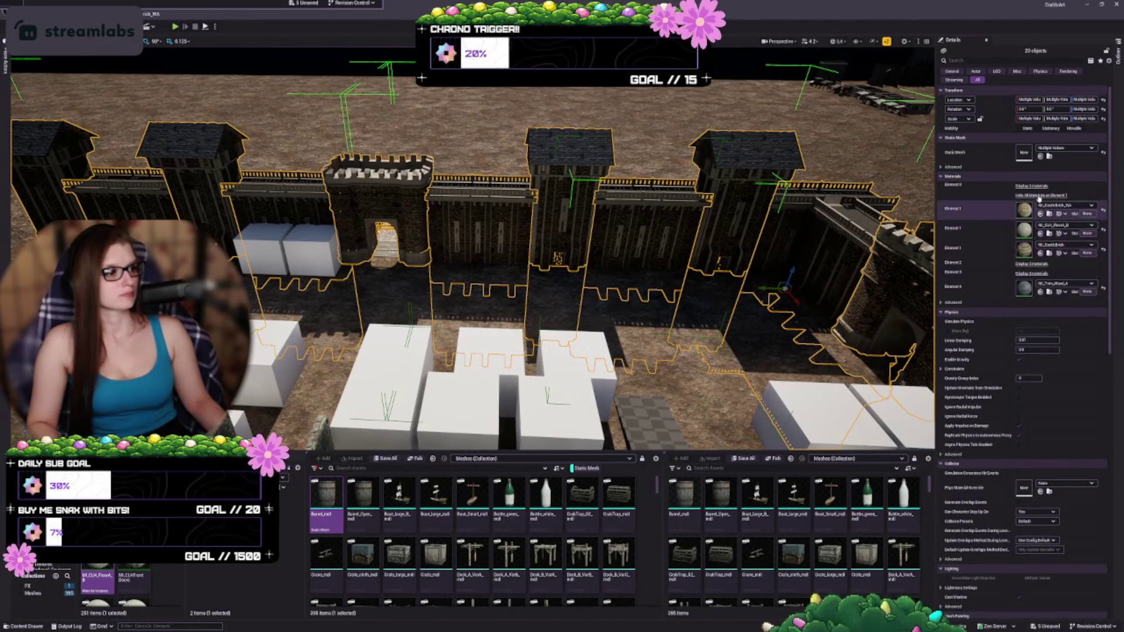
{"action": "left_click", "coordinate": [1033, 185]}
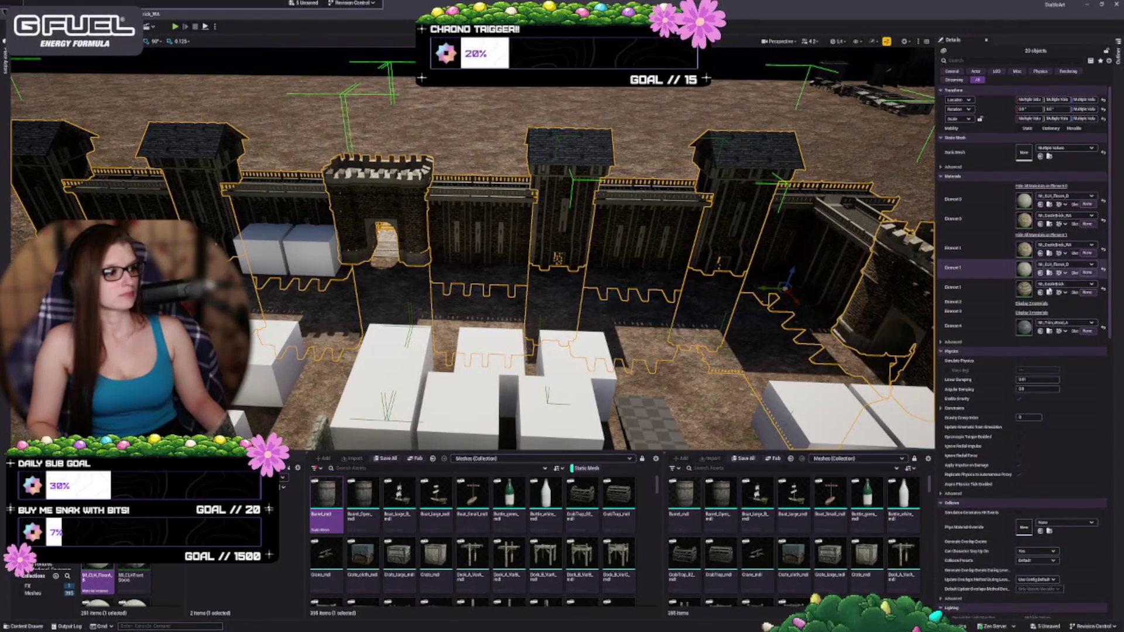
{"action": "left_click", "coordinate": [1039, 303]}
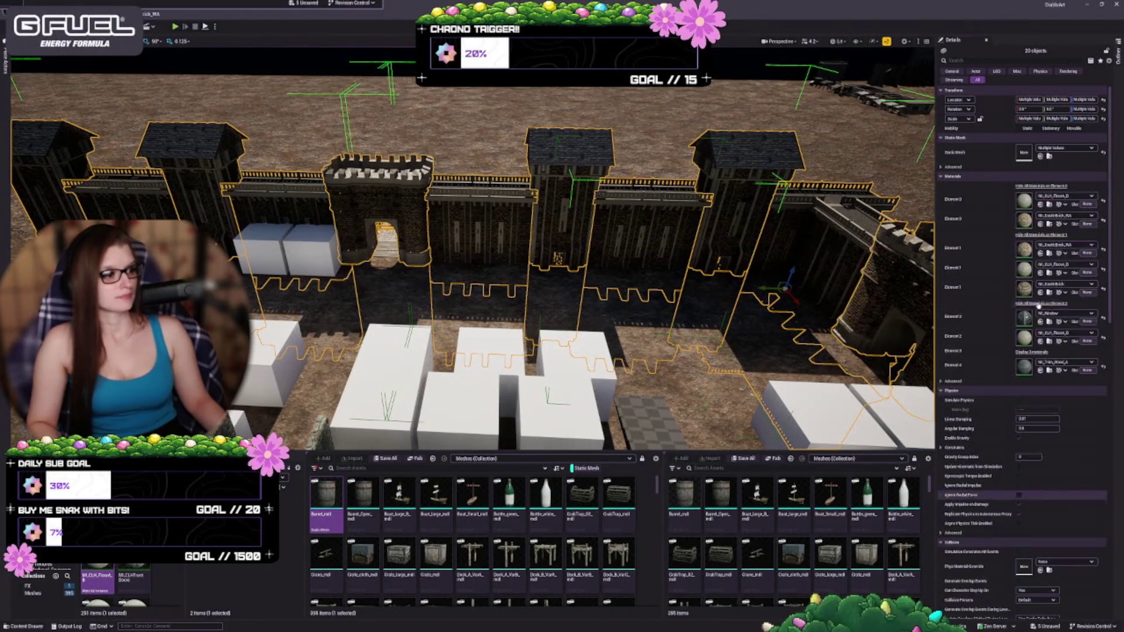
{"action": "left_click", "coordinate": [1025, 352]}
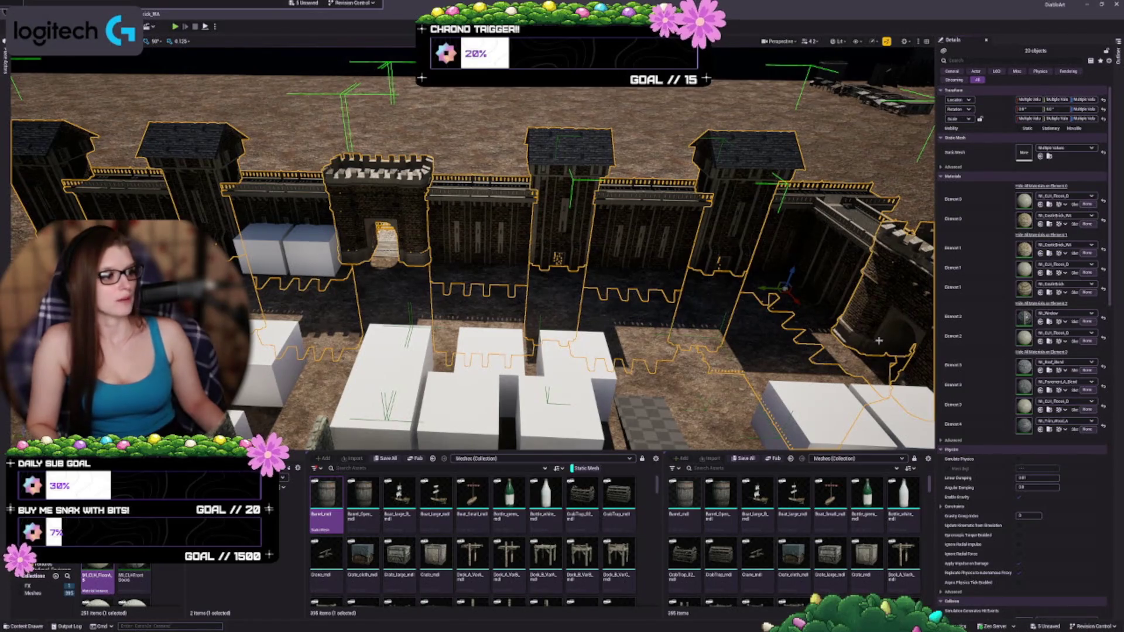
- Frame and orbit around the gate and moat, then bring up the M_CastleBrick_WA material graph
{"action": "key", "text": "f"}
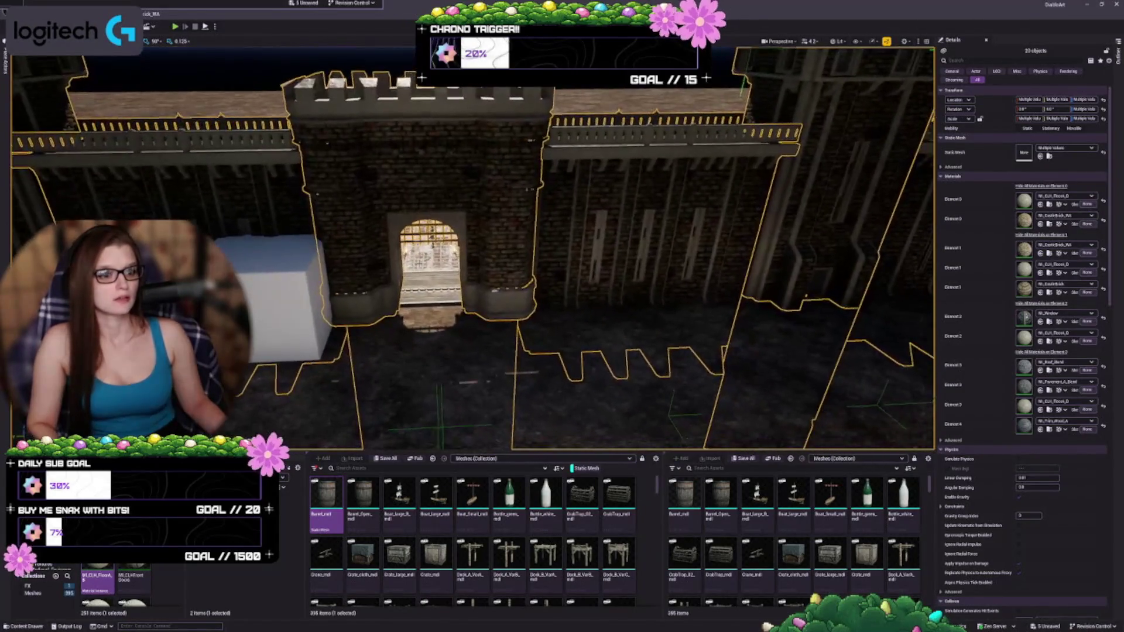
{"action": "mouse_move", "coordinate": [468, 252]}
{"action": "left_mouse_down"}
{"action": "mouse_move", "coordinate": [351, 240]}
{"action": "mouse_move", "coordinate": [240, 264]}
{"action": "left_mouse_up"}
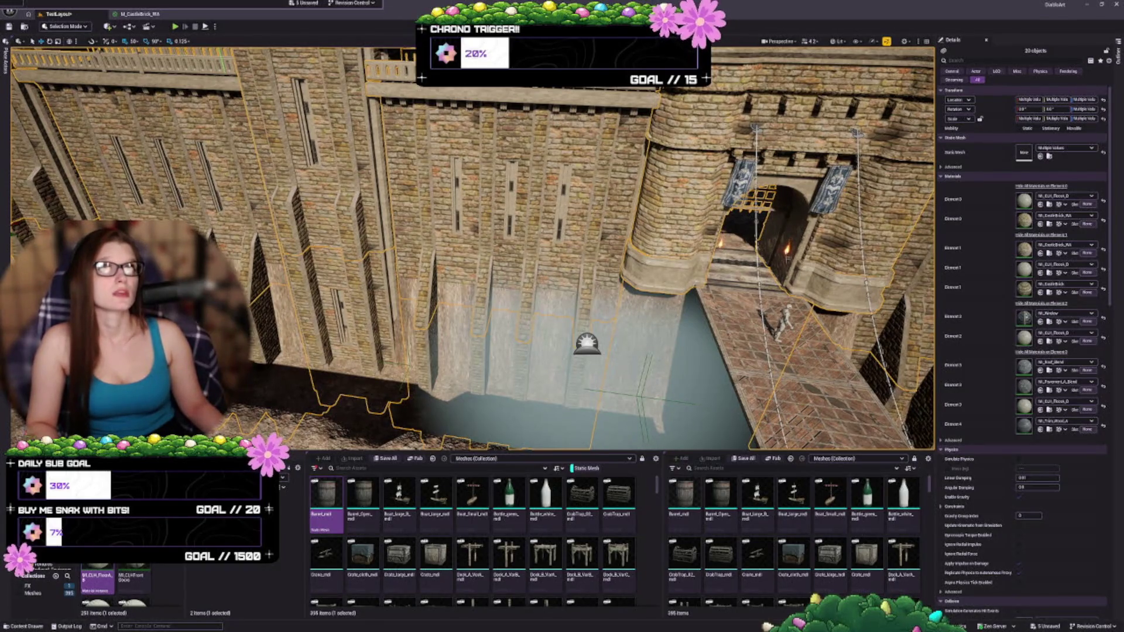
{"action": "mouse_move", "coordinate": [585, 263]}
{"action": "left_mouse_down"}
{"action": "mouse_move", "coordinate": [556, 316]}
{"action": "mouse_move", "coordinate": [518, 320]}
{"action": "left_mouse_up"}
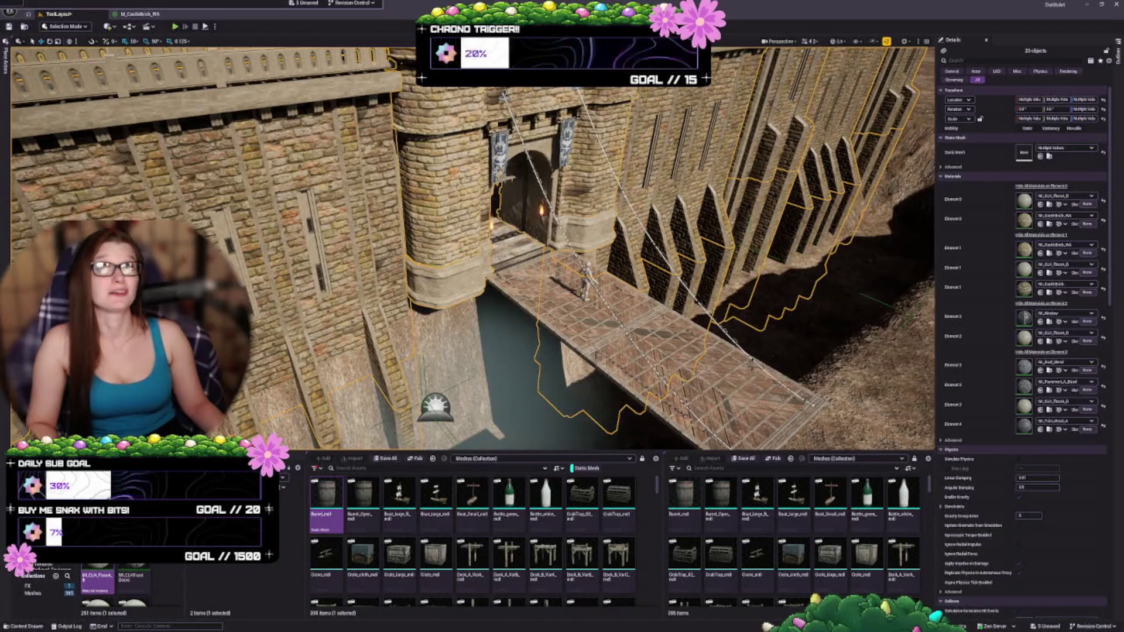
{"action": "left_click", "coordinate": [138, 14]}
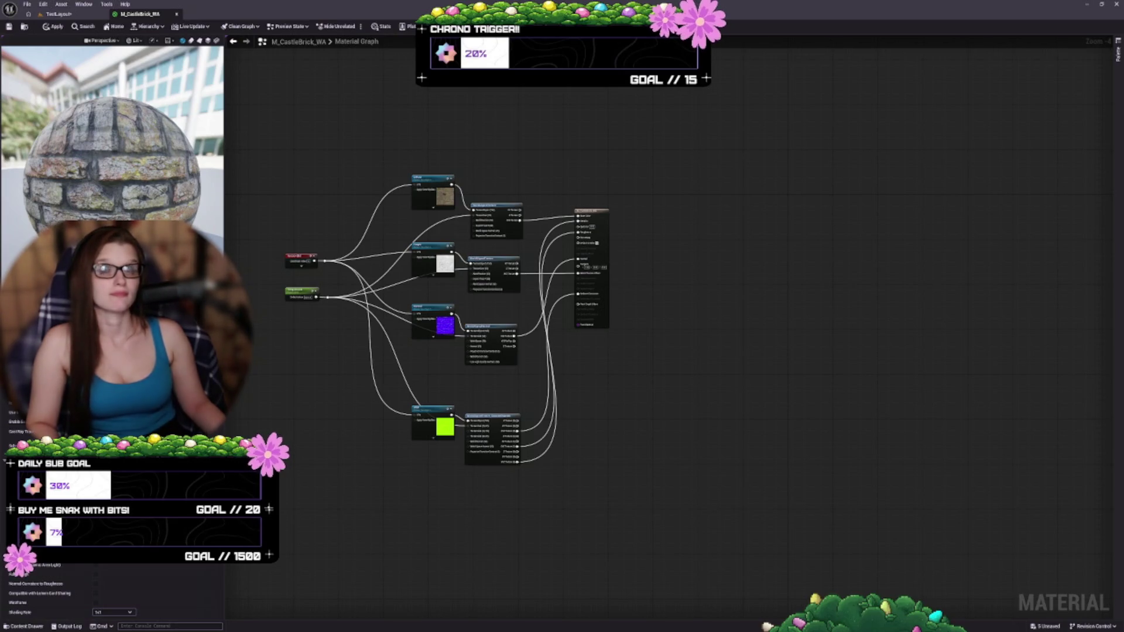
- Rearrange the Diffuse and WorldAlignedTexture nodes to make room in the material graph
{"action": "scroll", "coordinate": [451, 188], "scroll_direction": "up", "scroll_amount": 2}
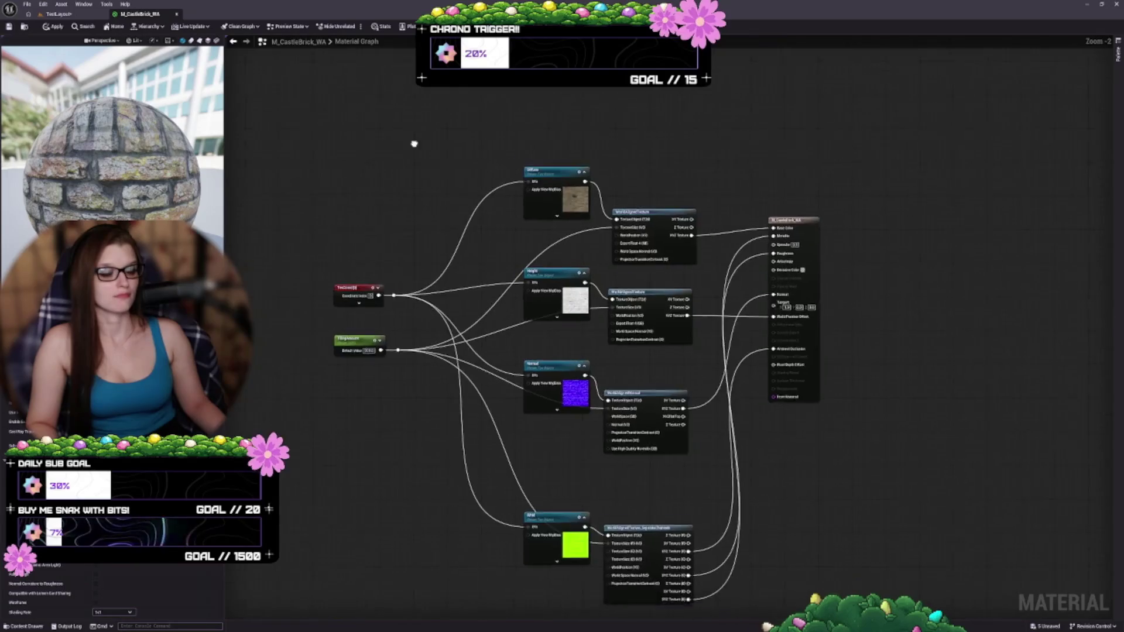
{"action": "mouse_move", "coordinate": [491, 222]}
{"action": "left_mouse_down"}
{"action": "mouse_move", "coordinate": [522, 191]}
{"action": "mouse_move", "coordinate": [547, 305]}
{"action": "left_mouse_up"}
{"action": "mouse_move", "coordinate": [626, 226]}
{"action": "left_mouse_down"}
{"action": "mouse_move", "coordinate": [481, 180]}
{"action": "mouse_move", "coordinate": [626, 230]}
{"action": "left_mouse_up"}
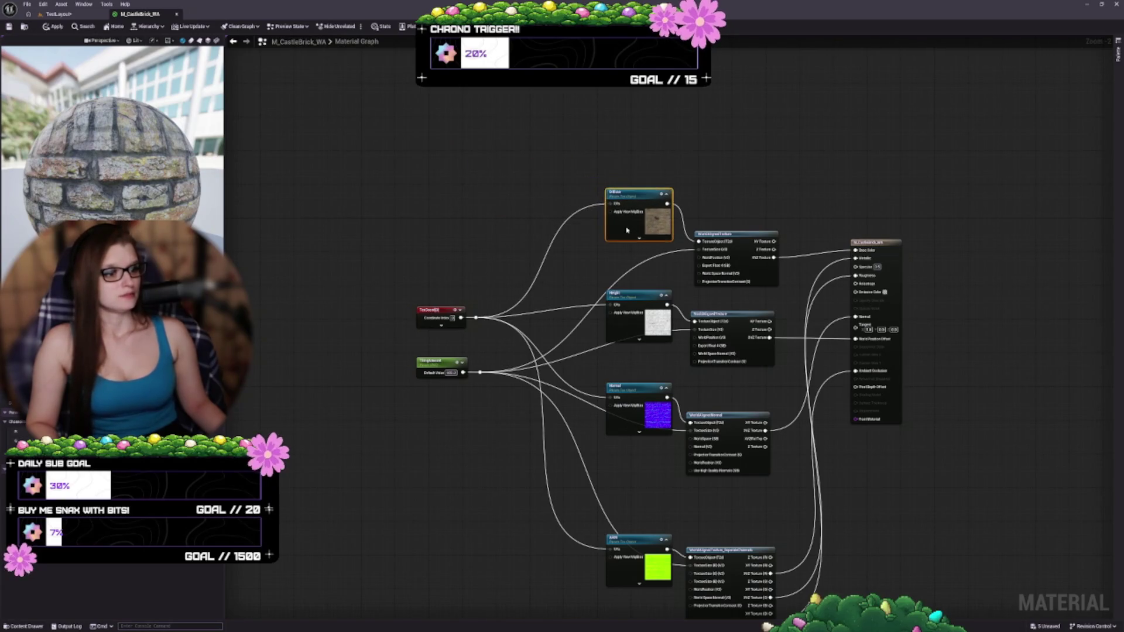
{"action": "left_click_drag", "start_coordinate": [681, 199], "coordinate": [648, 240]}
{"action": "left_click", "coordinate": [648, 241]}
{"action": "mouse_move", "coordinate": [570, 178]}
{"action": "left_mouse_down"}
{"action": "mouse_move", "coordinate": [747, 330]}
{"action": "mouse_move", "coordinate": [599, 216]}
{"action": "mouse_move", "coordinate": [584, 216]}
{"action": "mouse_move", "coordinate": [588, 240]}
{"action": "left_mouse_up"}
{"action": "left_click", "coordinate": [654, 148]}
{"action": "scroll", "coordinate": [572, 171], "scroll_direction": "up", "scroll_amount": 2}
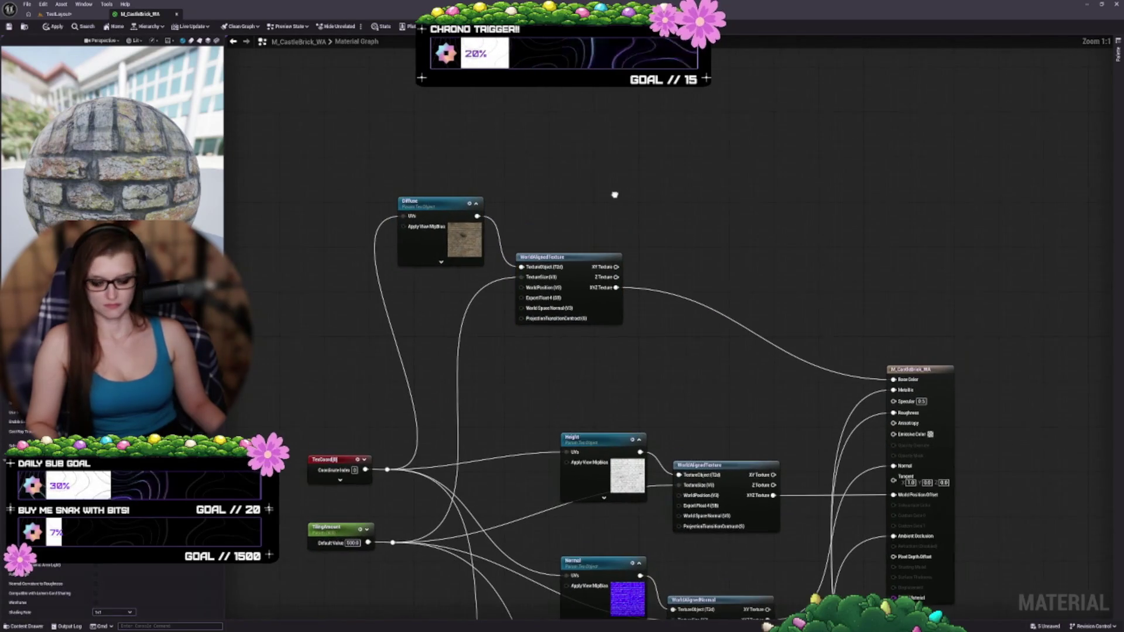
- Add a colour constant and convert it into a vector parameter named DiffuseTint
{"action": "left_click", "coordinate": [610, 182]}
{"action": "right_click", "coordinate": [621, 183]}
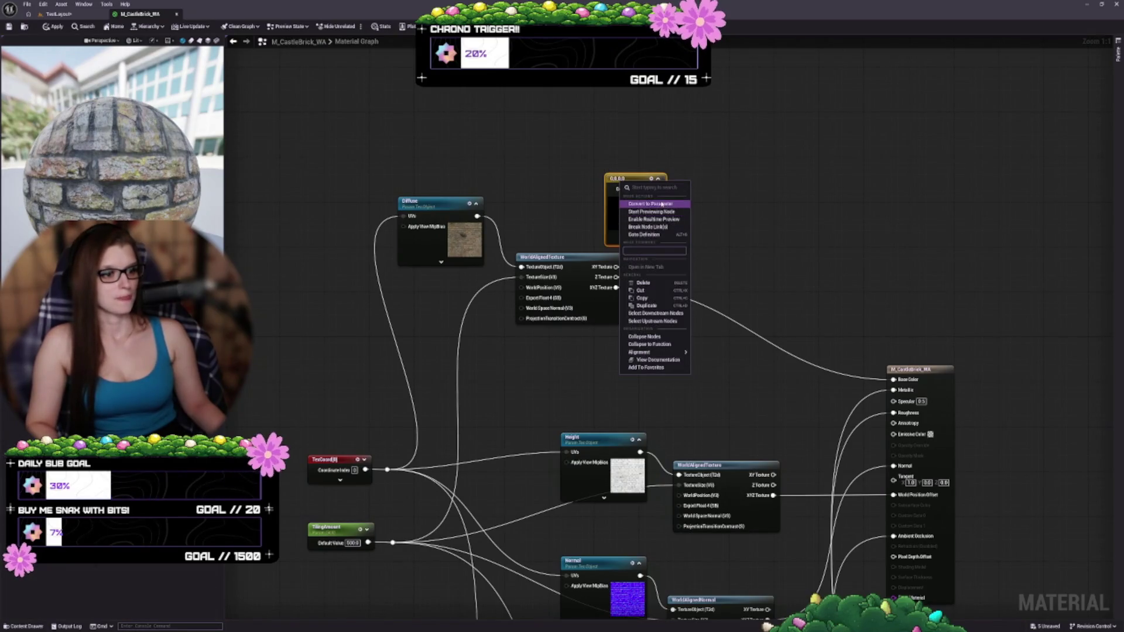
{"action": "left_click", "coordinate": [661, 204]}
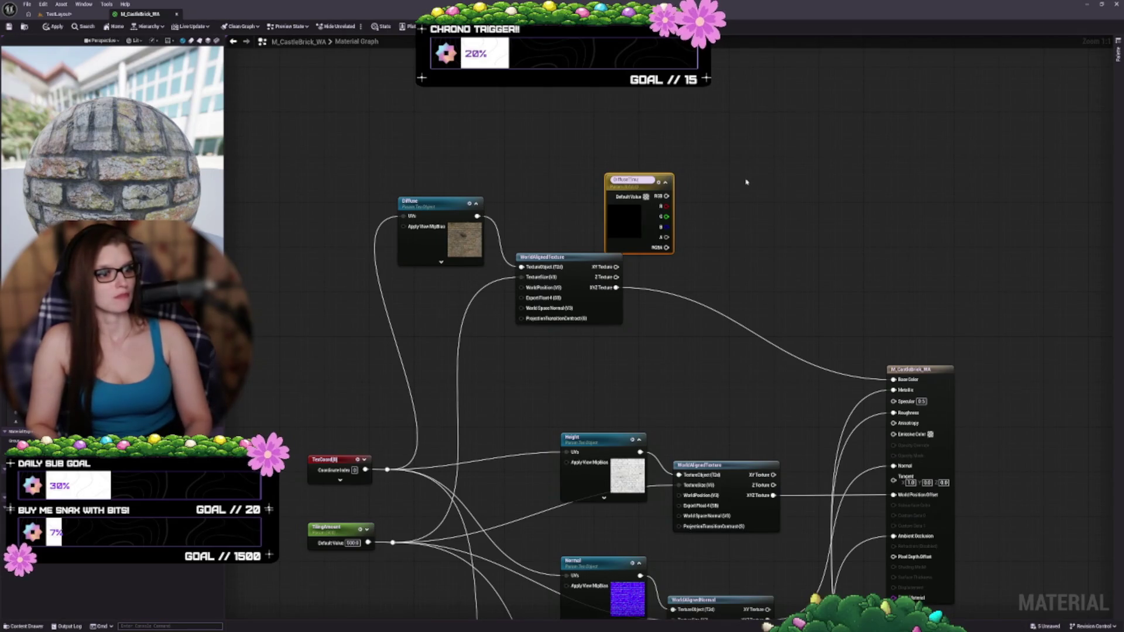
{"action": "key", "text": "Return"}
{"action": "mouse_move", "coordinate": [615, 199]}
{"action": "left_mouse_down"}
{"action": "mouse_move", "coordinate": [552, 131]}
{"action": "mouse_move", "coordinate": [564, 152]}
{"action": "left_mouse_up"}
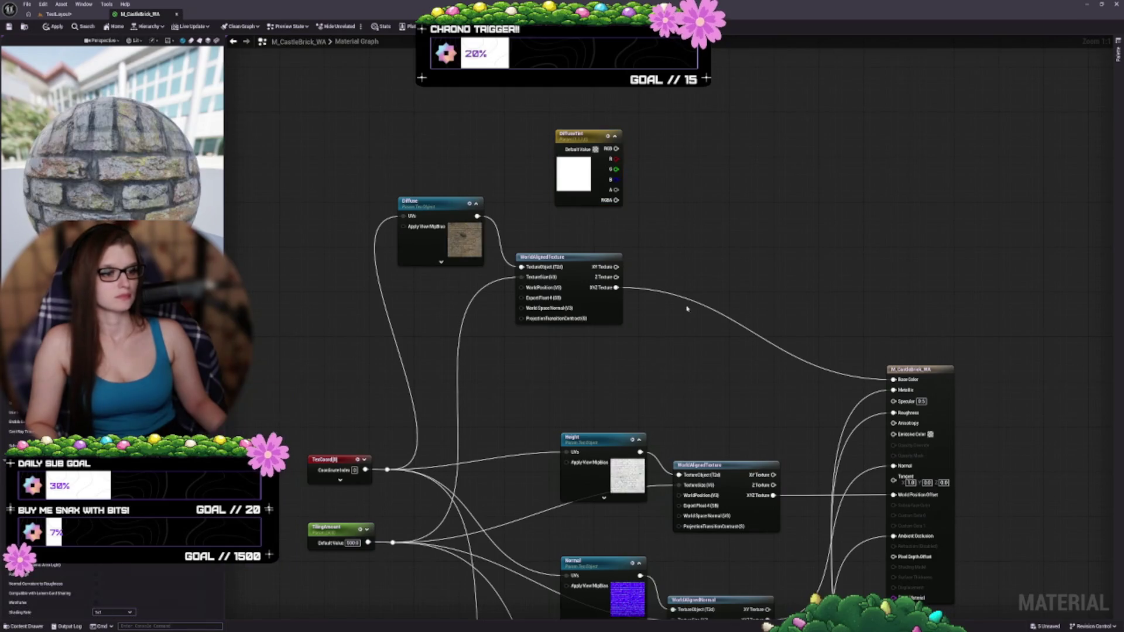
{"action": "left_click", "coordinate": [647, 261]}
- Multiply DiffuseTint with the world-aligned diffuse texture, apply the material, and return to the level
{"action": "key", "text": "m"}
{"action": "left_click", "coordinate": [660, 206]}
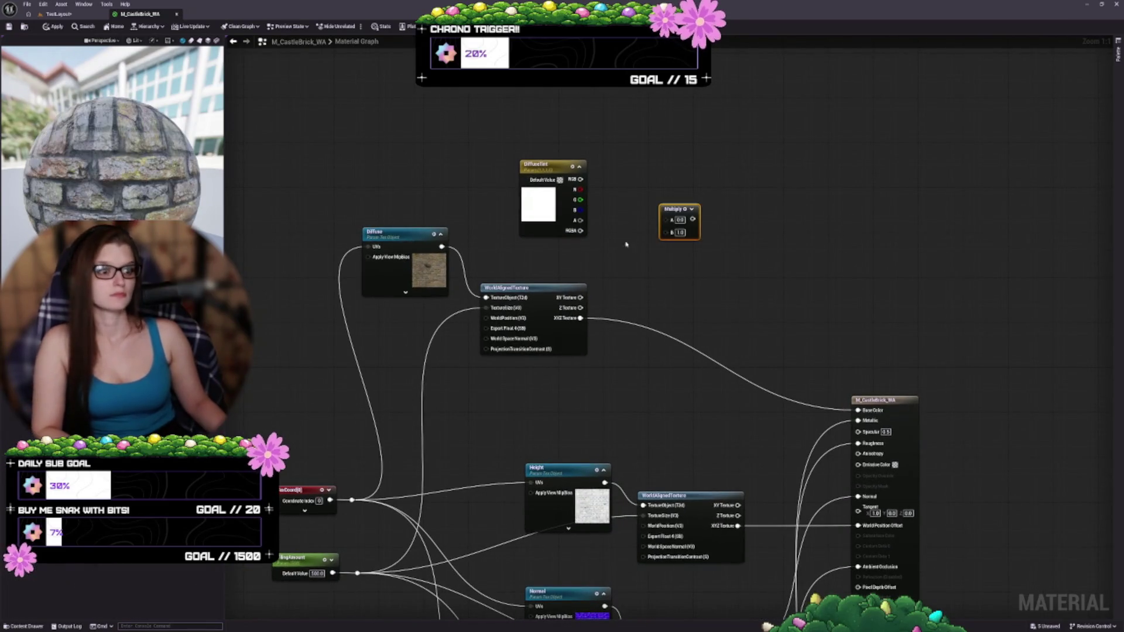
{"action": "left_click_drag", "start_coordinate": [581, 179], "coordinate": [662, 218]}
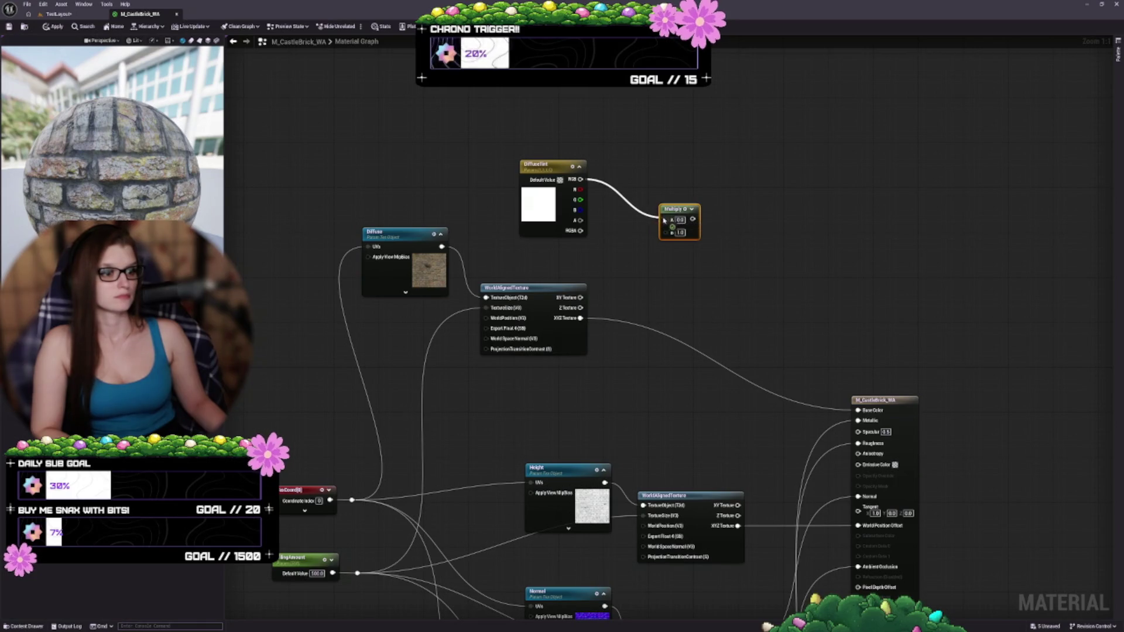
{"action": "mouse_move", "coordinate": [580, 317]}
{"action": "left_mouse_down"}
{"action": "mouse_move", "coordinate": [643, 328]}
{"action": "mouse_move", "coordinate": [684, 232]}
{"action": "mouse_move", "coordinate": [641, 221]}
{"action": "mouse_move", "coordinate": [647, 234]}
{"action": "mouse_move", "coordinate": [729, 266]}
{"action": "mouse_move", "coordinate": [858, 410]}
{"action": "left_mouse_up"}
{"action": "left_click", "coordinate": [692, 209]}
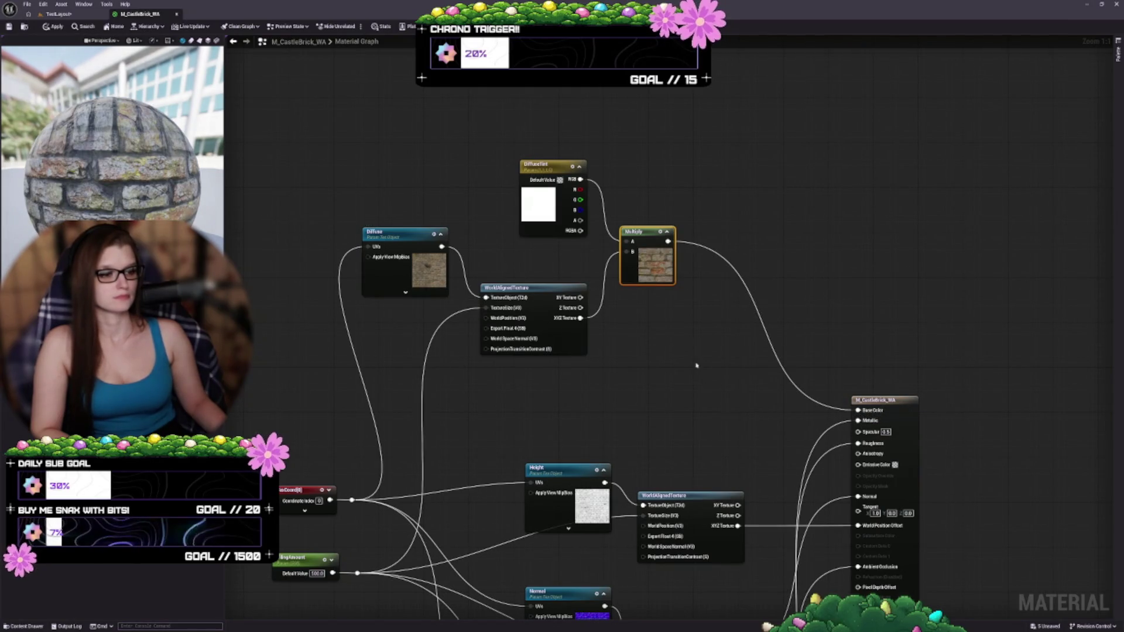
{"action": "left_click_drag", "start_coordinate": [692, 369], "coordinate": [708, 329]}
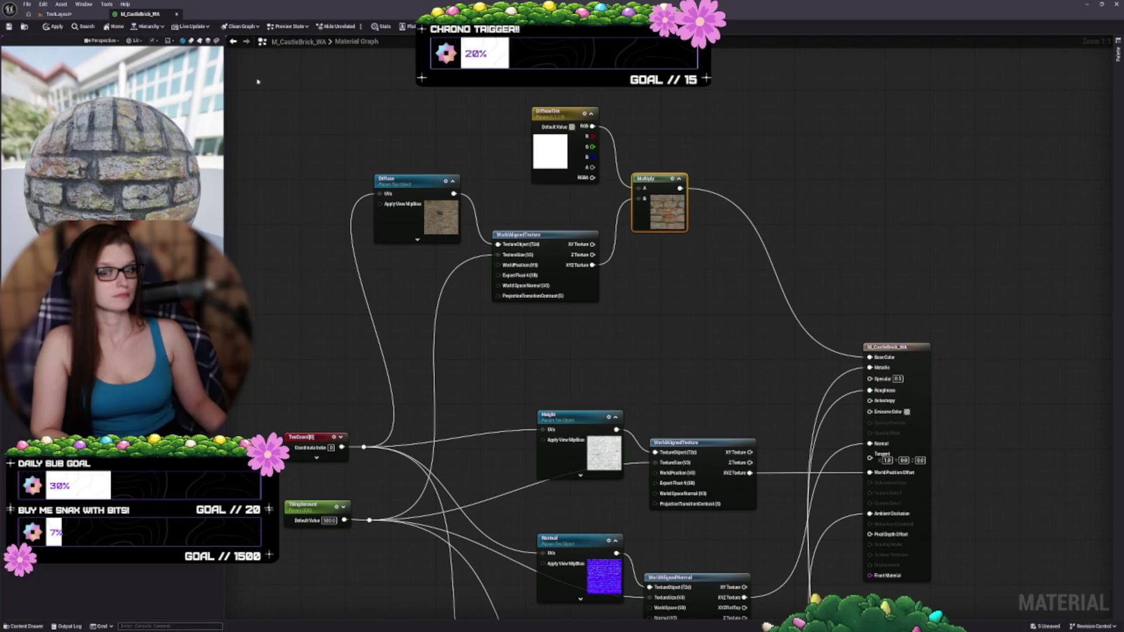
{"action": "key", "text": "ctrl+s"}
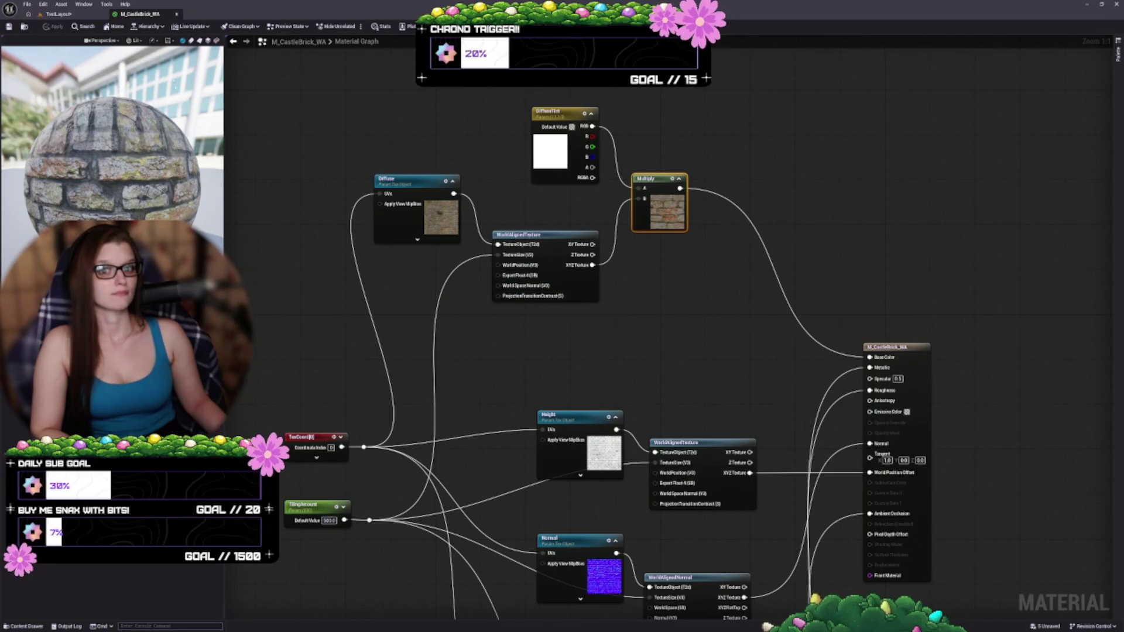
{"action": "left_click", "coordinate": [69, 14]}
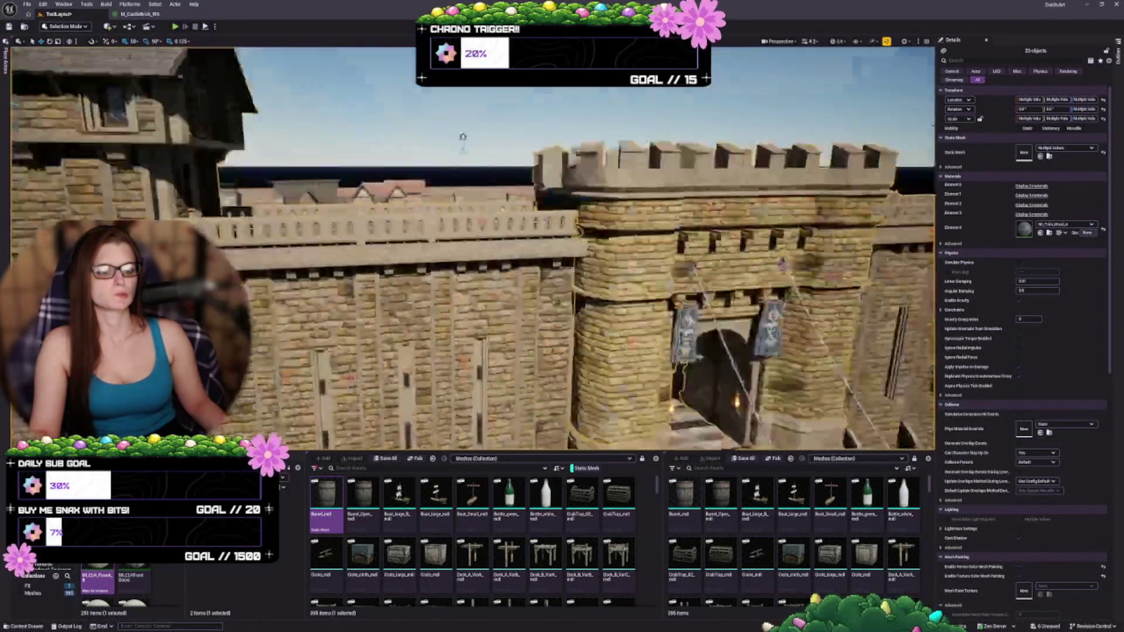
- Set Element 1 of each selected wall group to the CastleBrick_NA material
{"action": "key", "text": "f"}
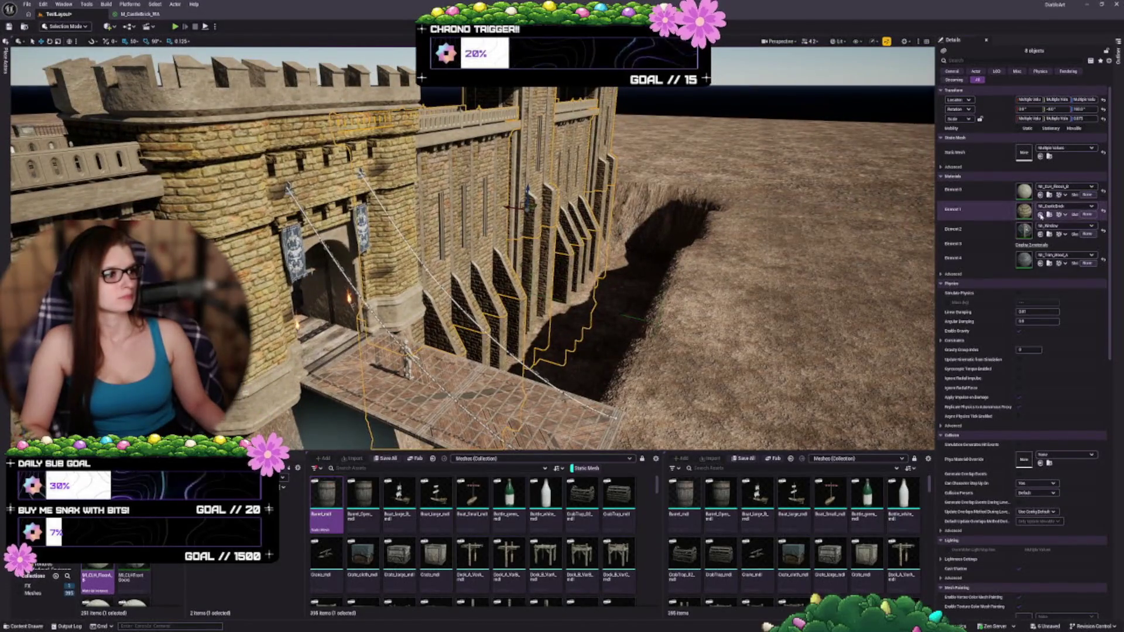
{"action": "key", "text": "f"}
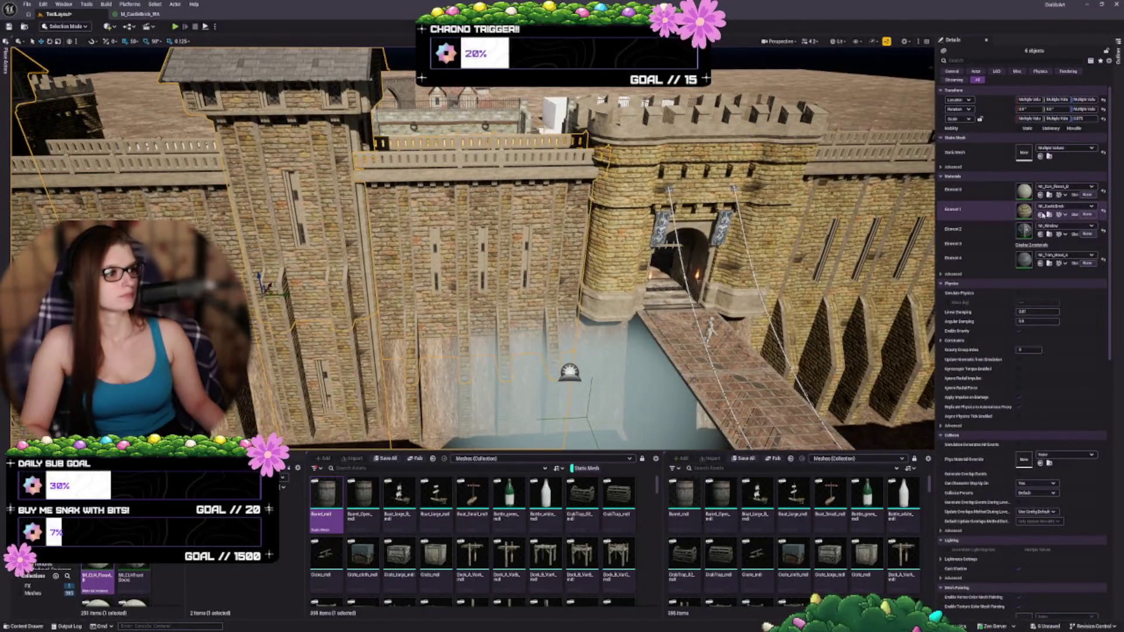
{"action": "left_click", "coordinate": [1041, 215]}
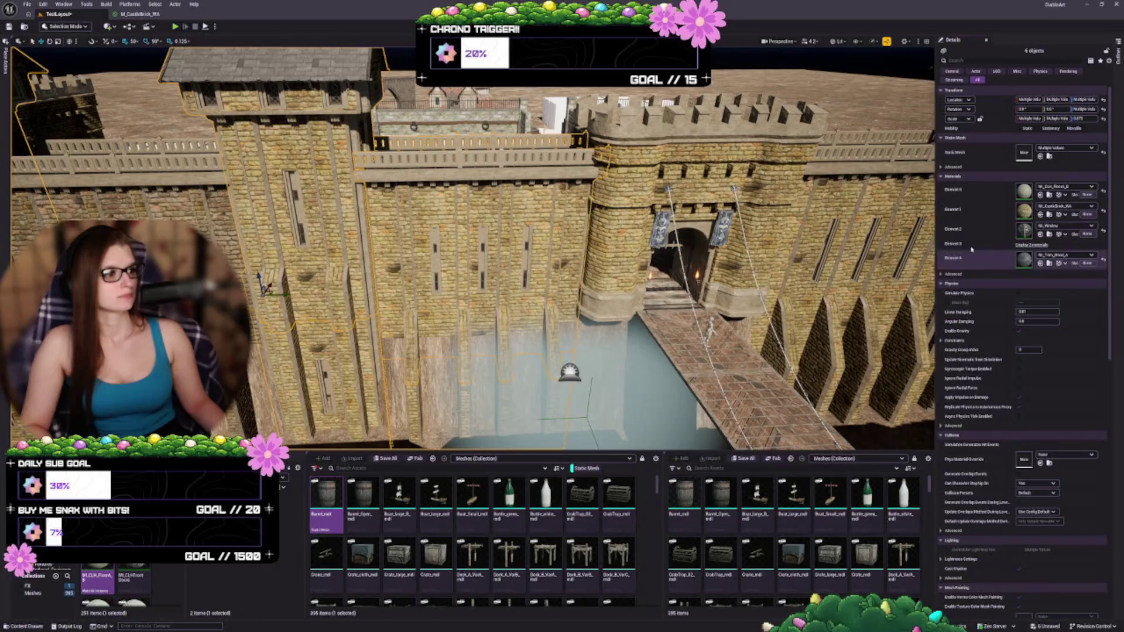
{"action": "left_click", "coordinate": [1025, 246]}
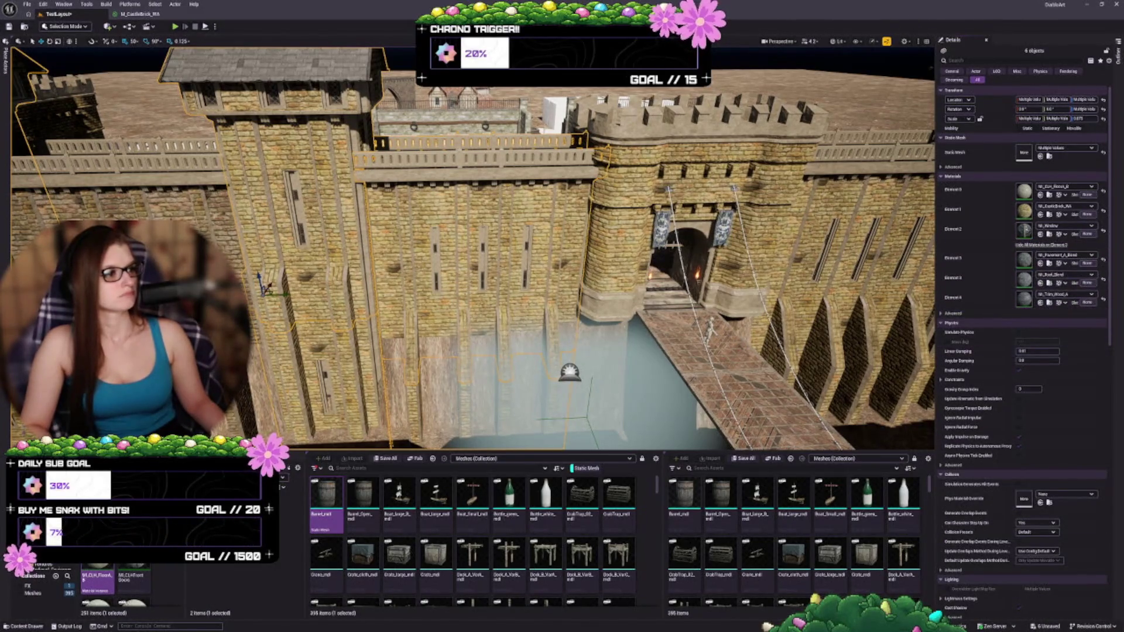
{"action": "key", "text": "f"}
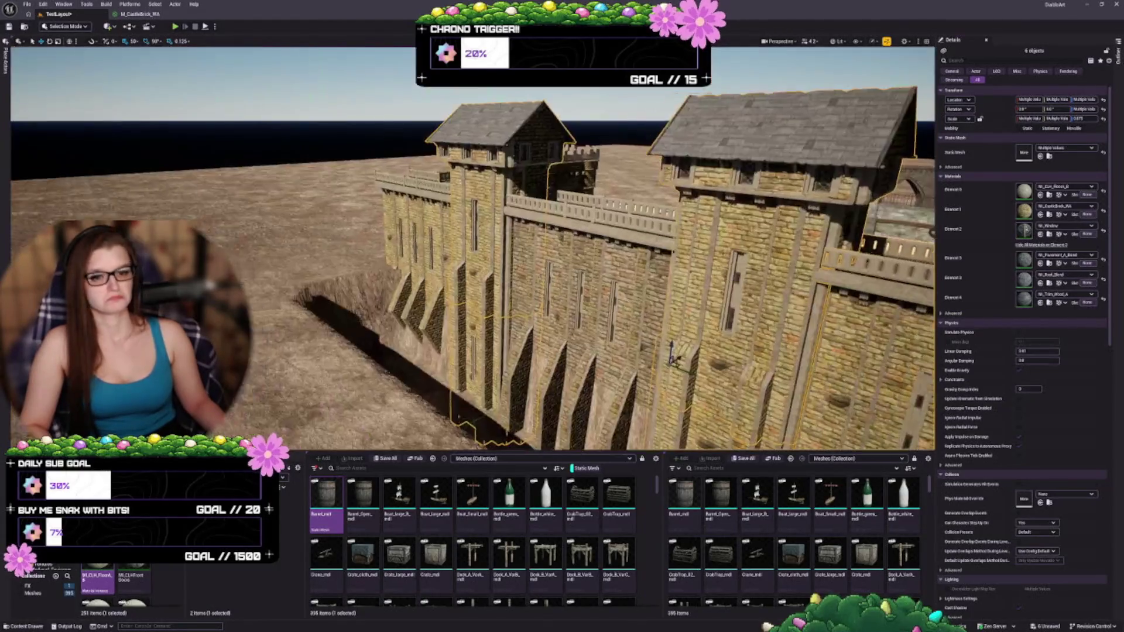
{"action": "left_click", "coordinate": [1039, 214]}
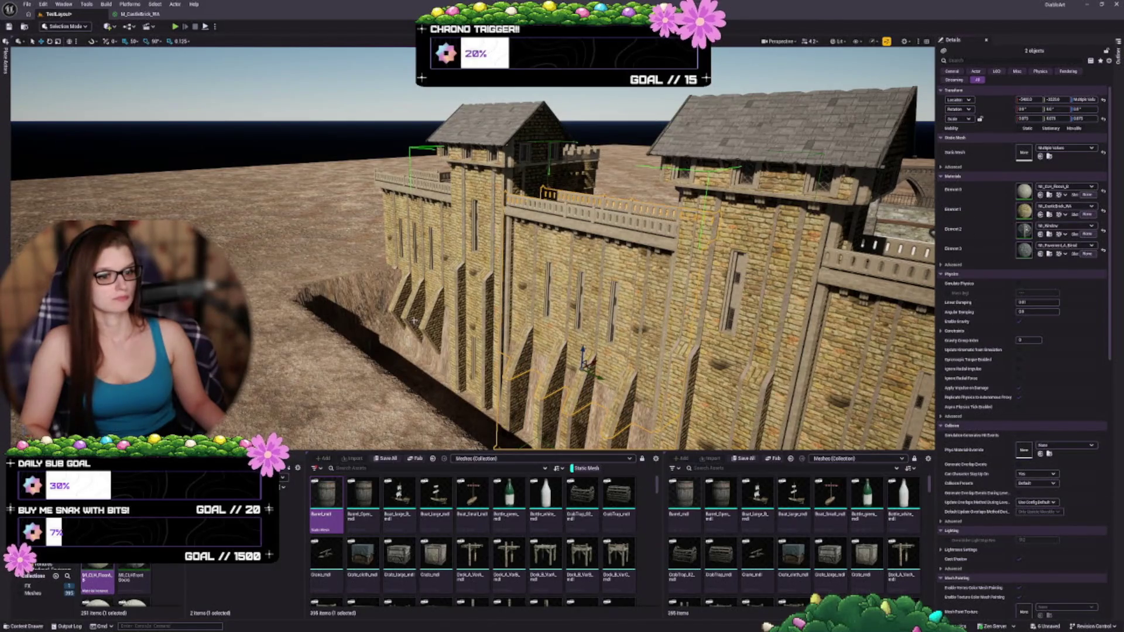
{"action": "left_click", "coordinate": [445, 316]}
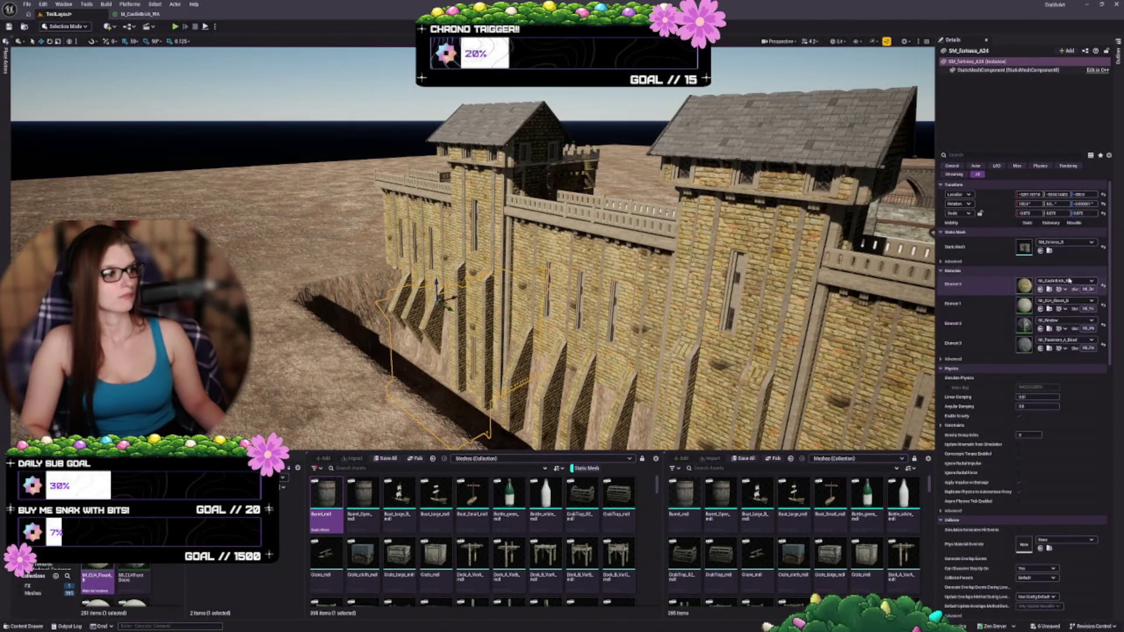
{"action": "key", "text": "w"}
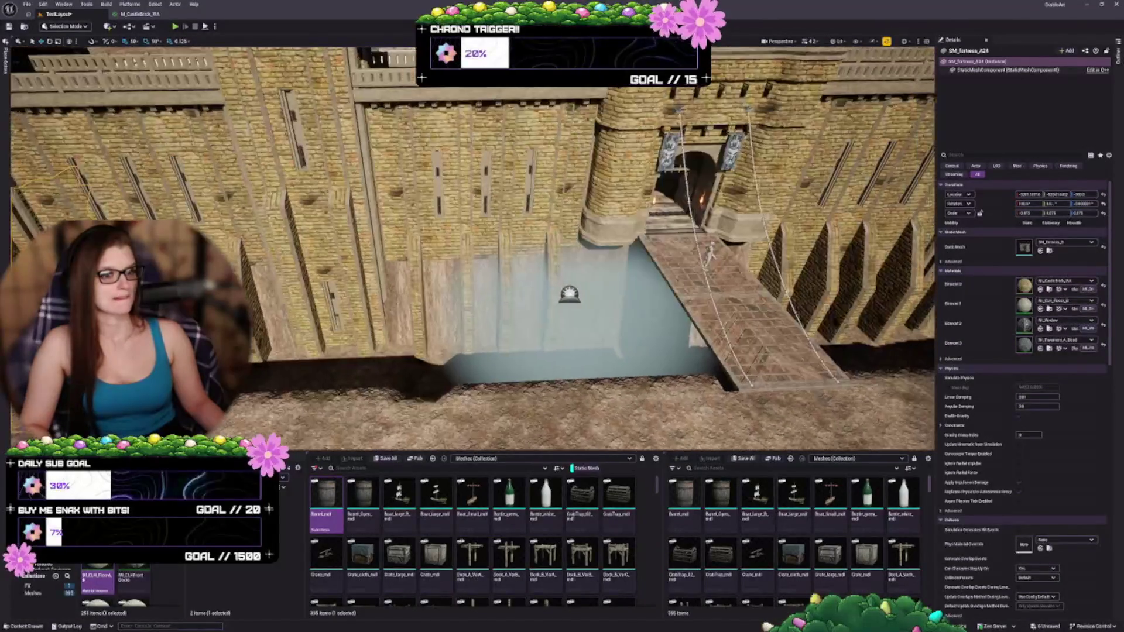
{"action": "key", "text": "w"}
{"action": "left_click", "coordinate": [475, 229]}
{"action": "left_click", "coordinate": [479, 235]}
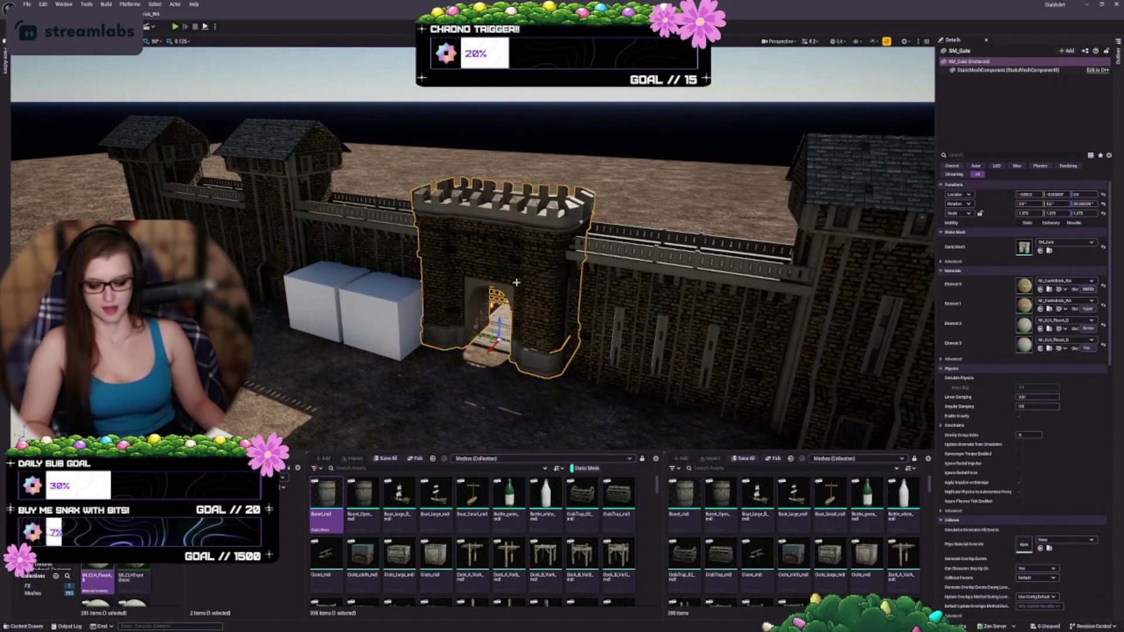
{"action": "key", "text": "w"}
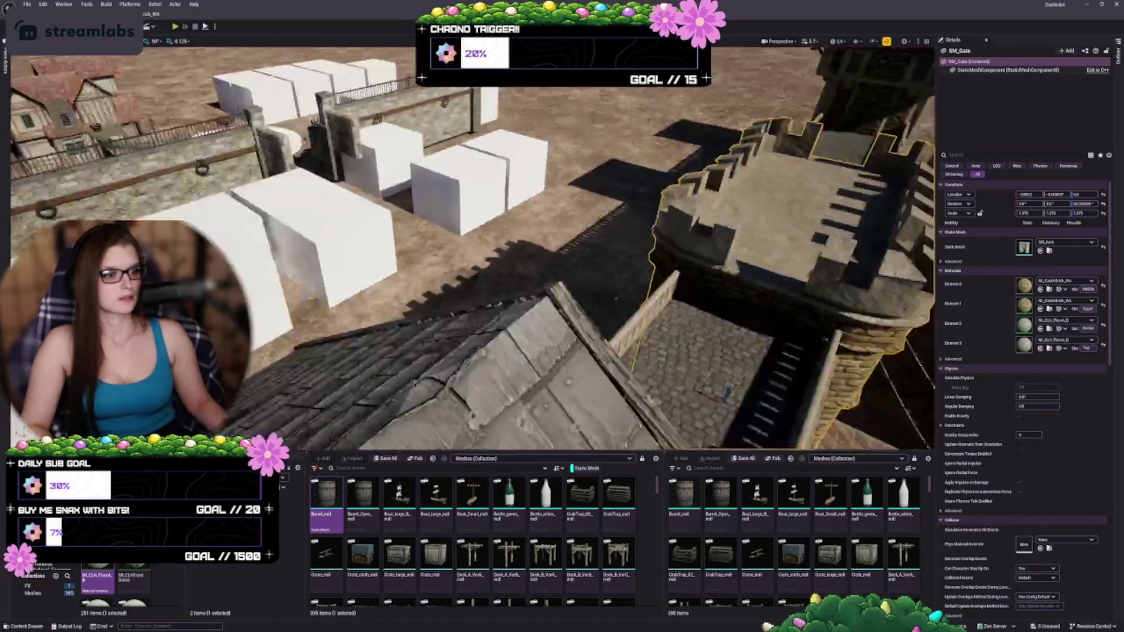
{"action": "key", "text": "w"}
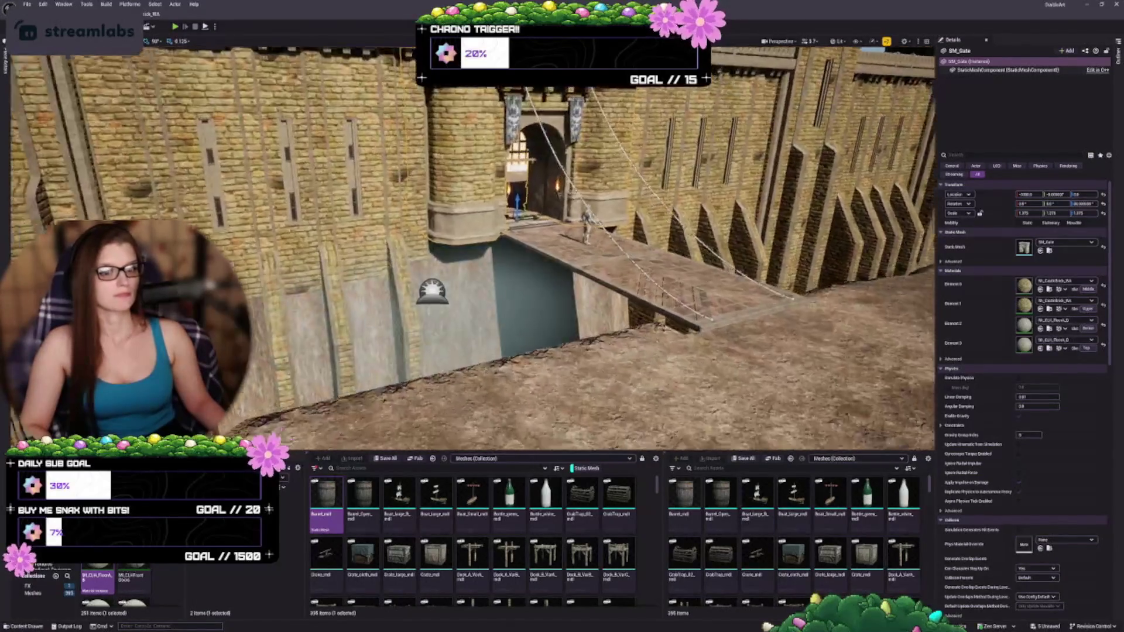
{"action": "scroll", "coordinate": [561, 226], "scroll_direction": "down", "scroll_amount": 5}
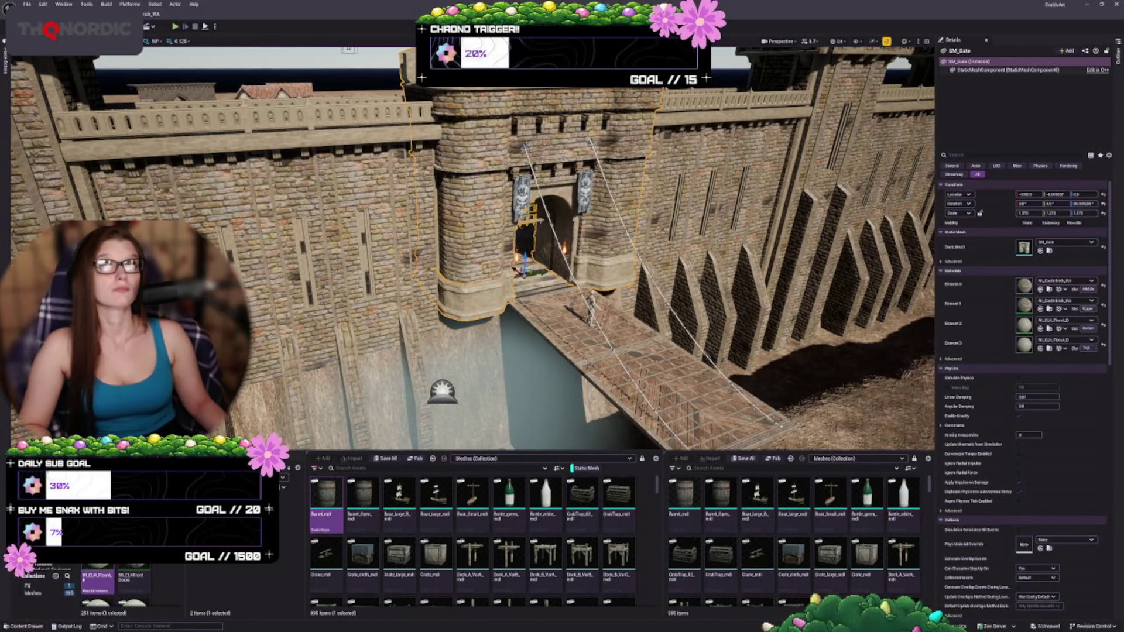
{"action": "key", "text": "1"}
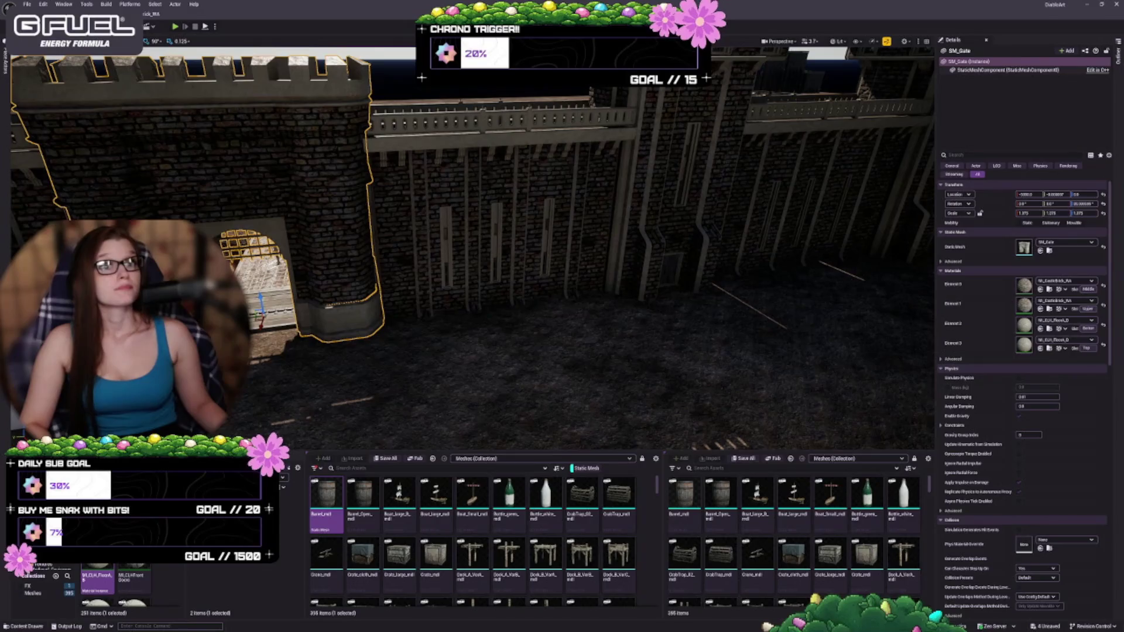
{"action": "left_click_drag", "start_coordinate": [339, 332], "coordinate": [353, 223]}
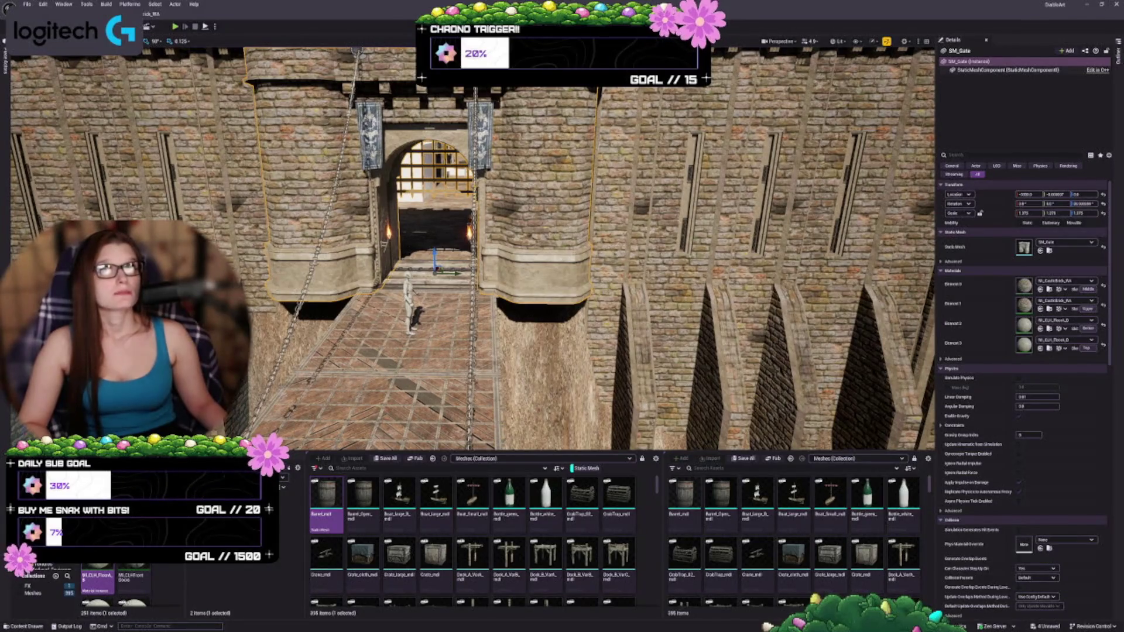
{"action": "scroll", "coordinate": [473, 249], "scroll_direction": "down", "scroll_amount": 5}
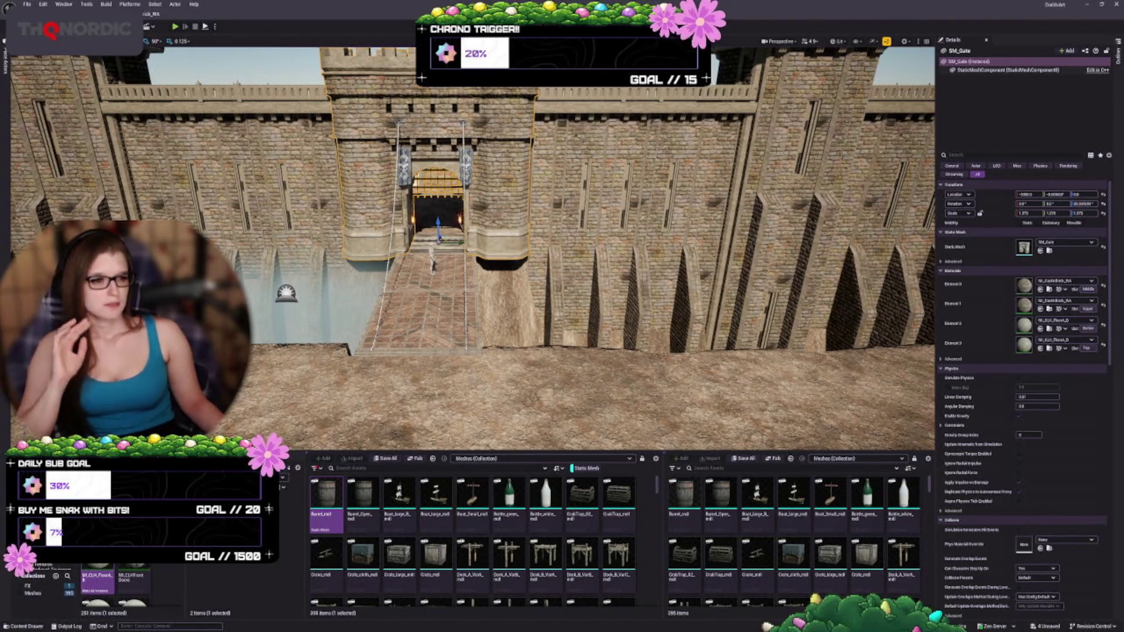
- Enlarge the Content Browser panels and scroll through the folders to the T_StoneWall textures
{"action": "left_click_drag", "start_coordinate": [467, 452], "coordinate": [467, 400]}
{"action": "left_click_drag", "start_coordinate": [304, 522], "coordinate": [326, 520]}
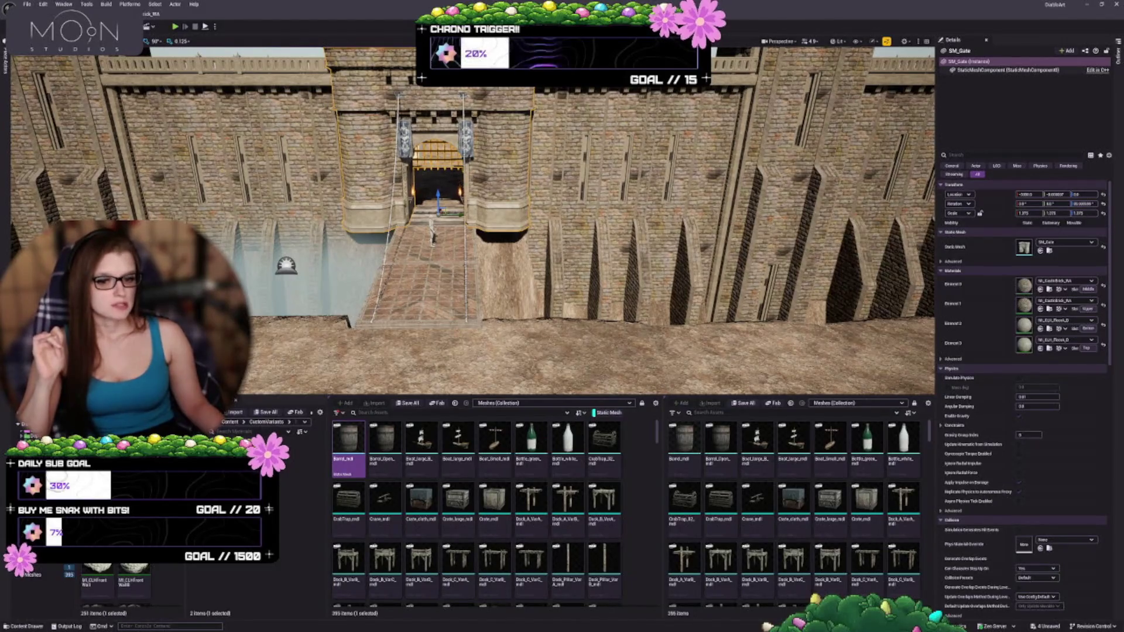
{"action": "scroll", "coordinate": [135, 579], "scroll_direction": "down", "scroll_amount": 2}
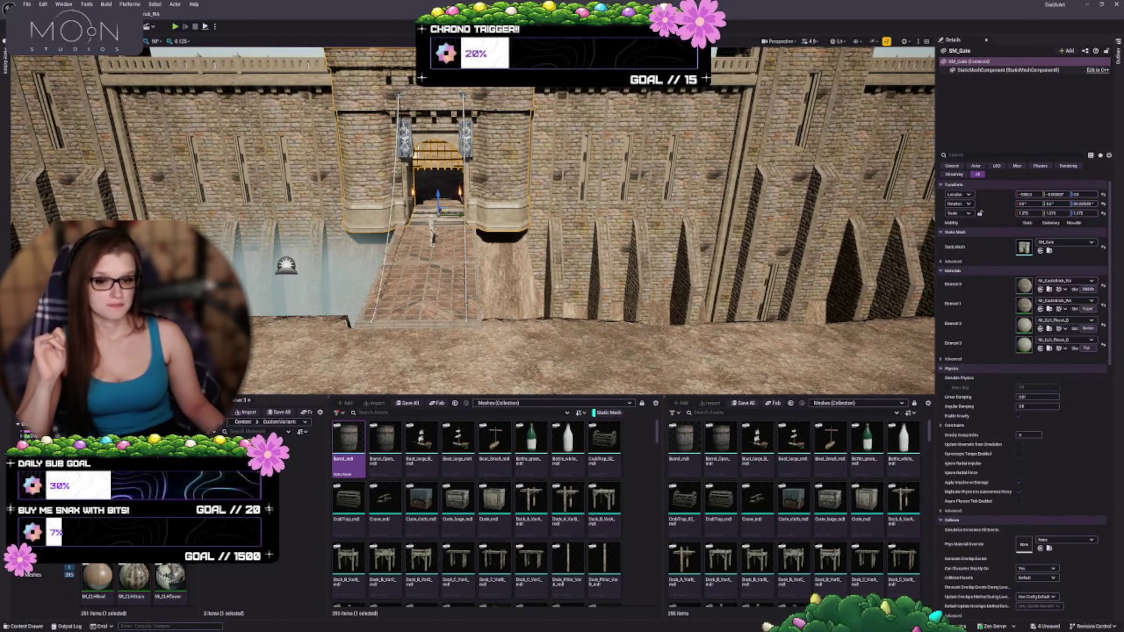
{"action": "scroll", "coordinate": [134, 579], "scroll_direction": "up", "scroll_amount": 2}
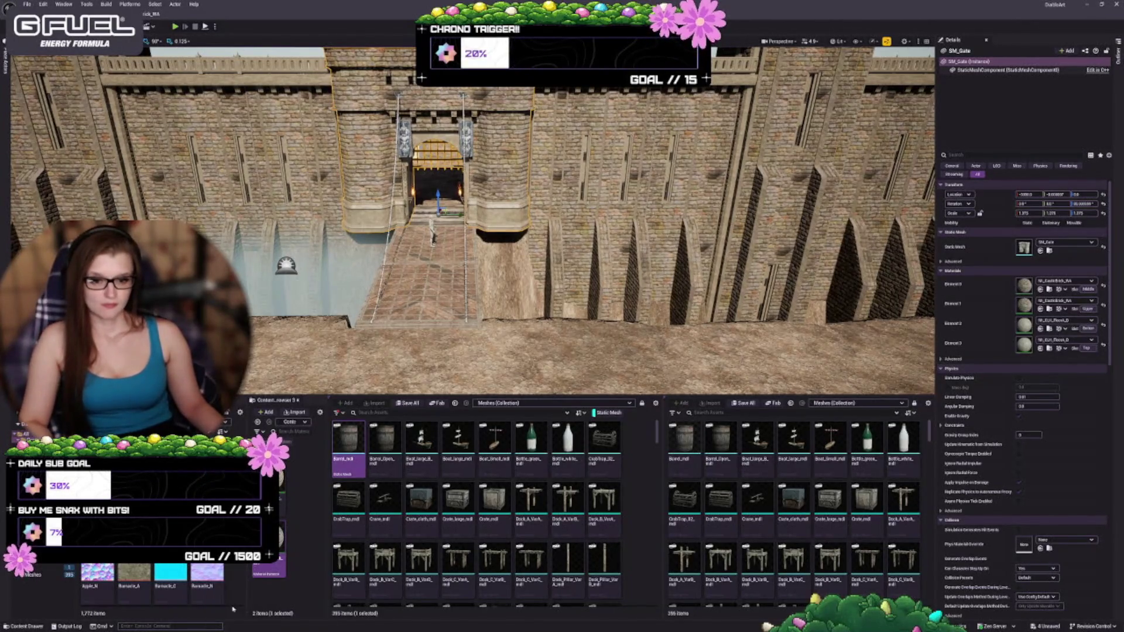
{"action": "scroll", "coordinate": [232, 585], "scroll_direction": "down", "scroll_amount": 3}
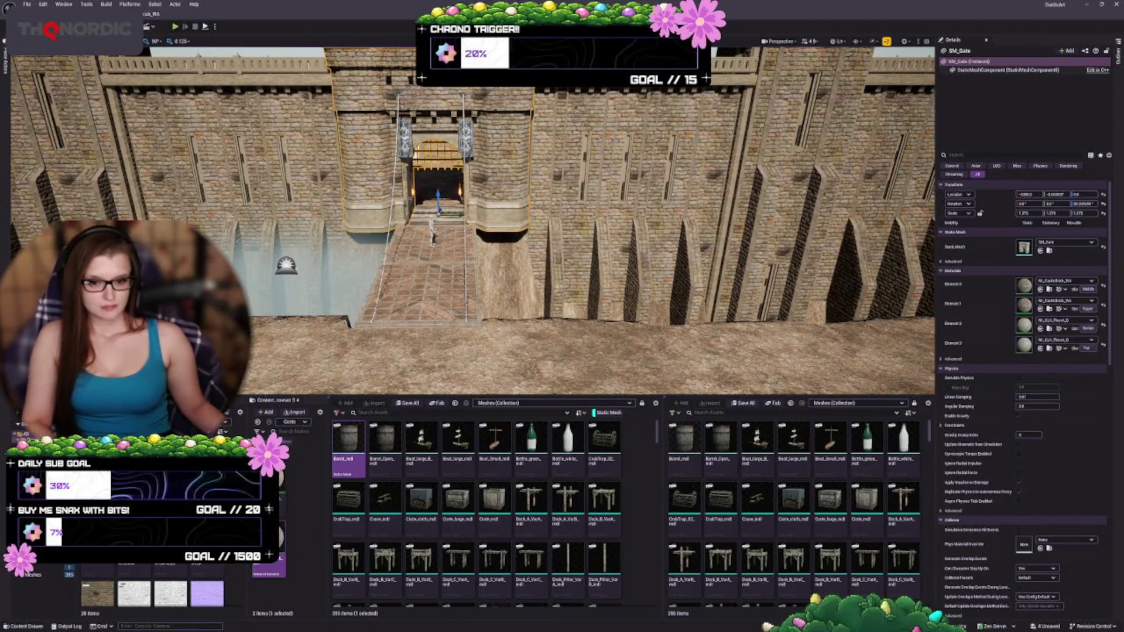
{"action": "scroll", "coordinate": [152, 594], "scroll_direction": "down", "scroll_amount": 3}
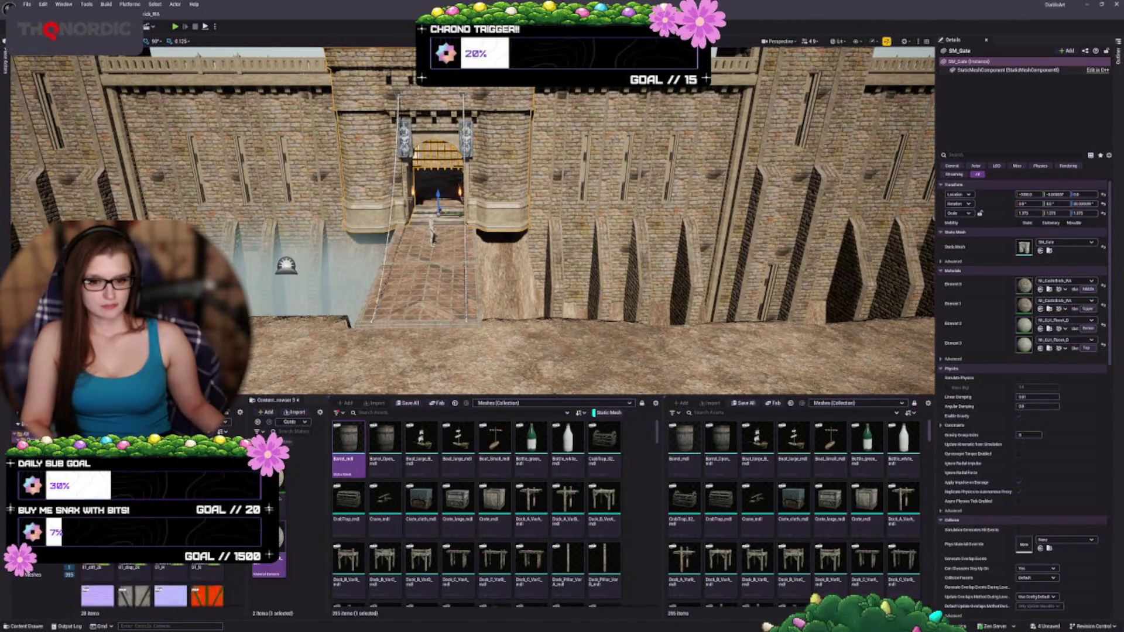
{"action": "scroll", "coordinate": [152, 594], "scroll_direction": "down", "scroll_amount": 3}
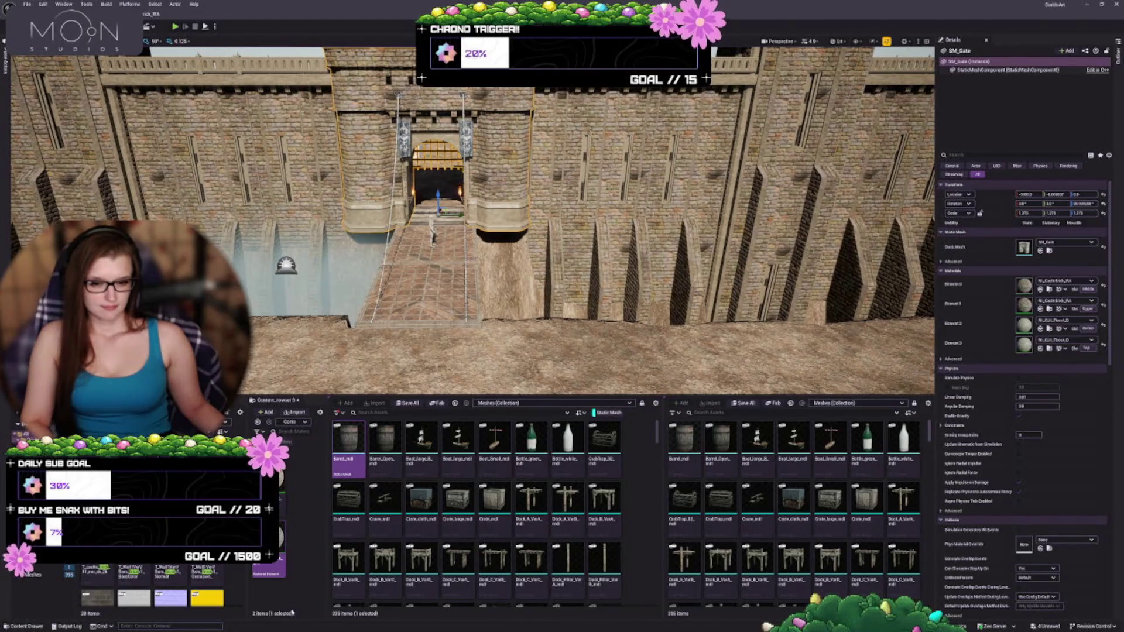
{"action": "scroll", "coordinate": [152, 585], "scroll_direction": "down", "scroll_amount": 3}
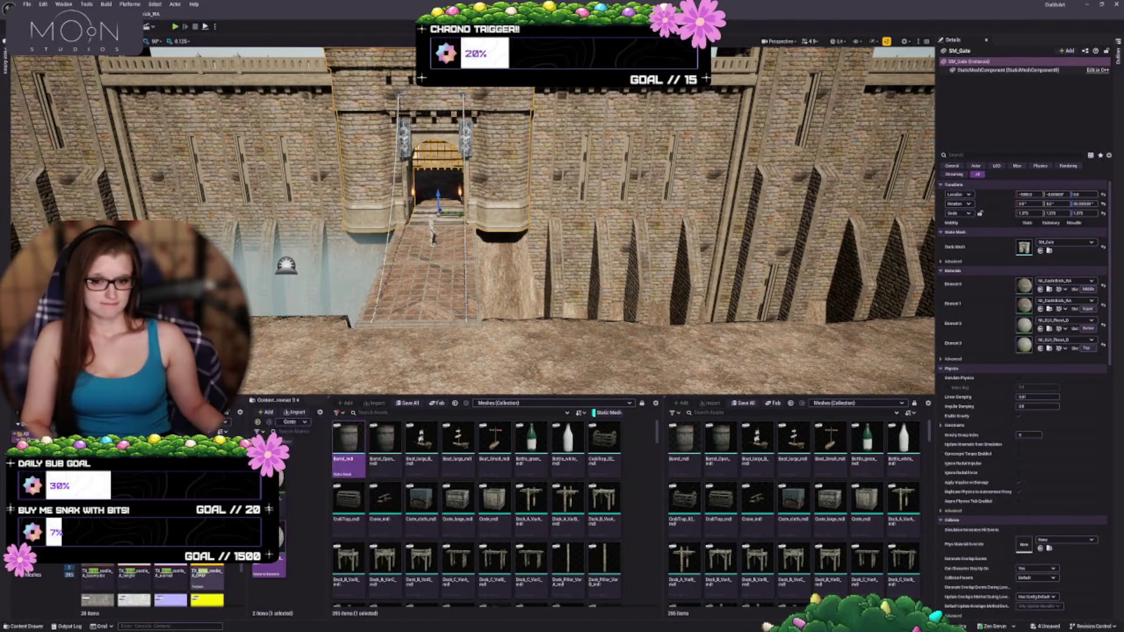
{"action": "scroll", "coordinate": [152, 585], "scroll_direction": "down", "scroll_amount": 3}
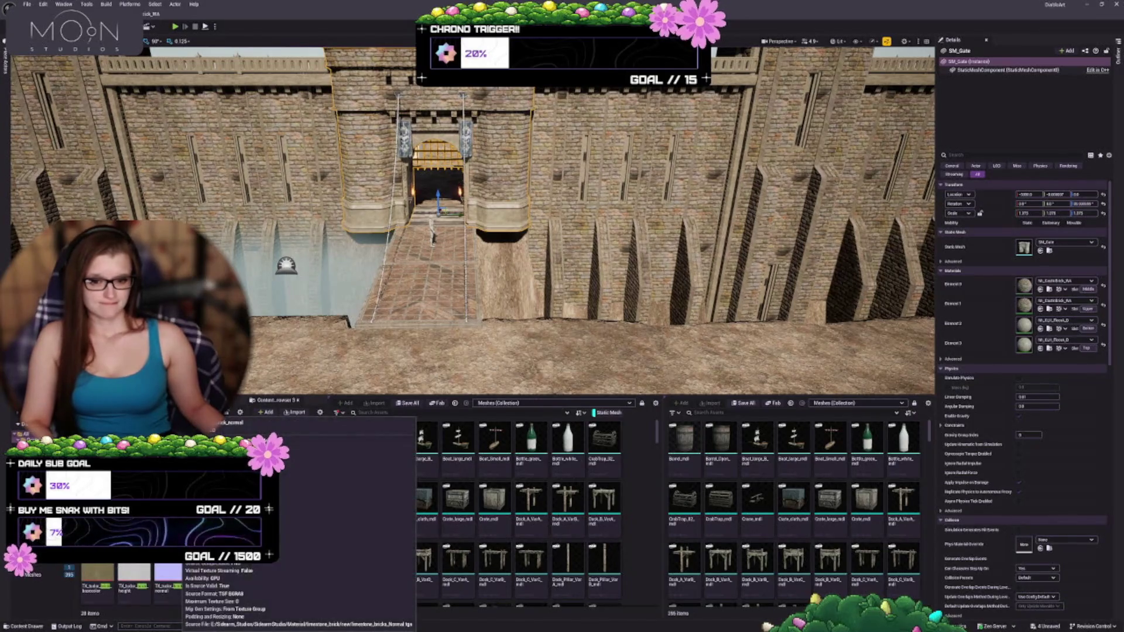
{"action": "scroll", "coordinate": [153, 586], "scroll_direction": "up", "scroll_amount": 3}
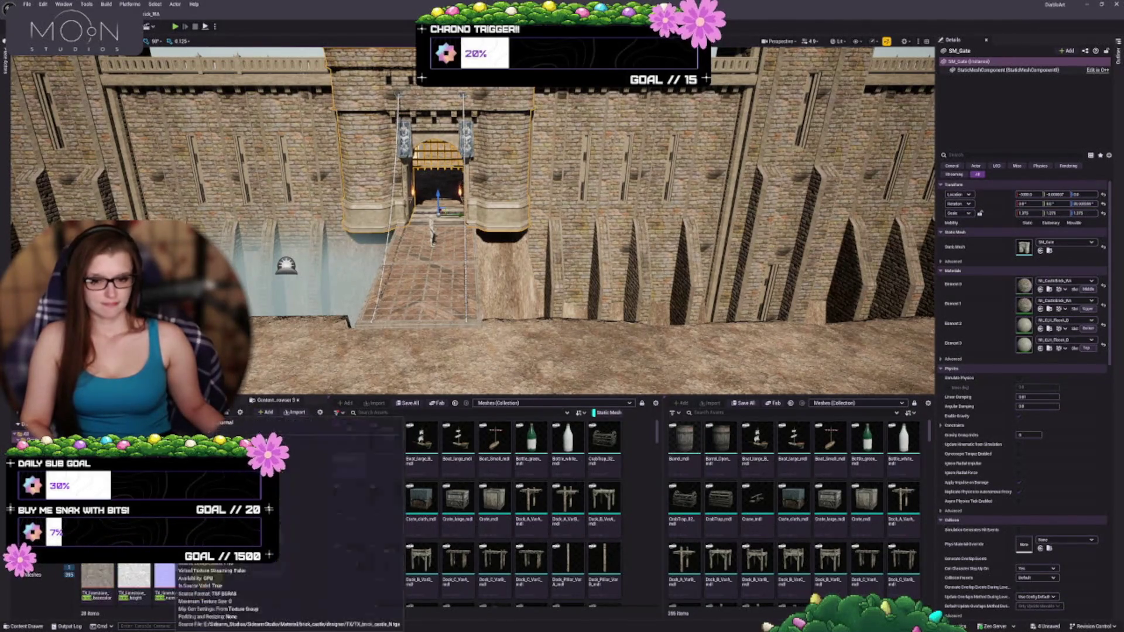
{"action": "scroll", "coordinate": [152, 585], "scroll_direction": "down", "scroll_amount": 2}
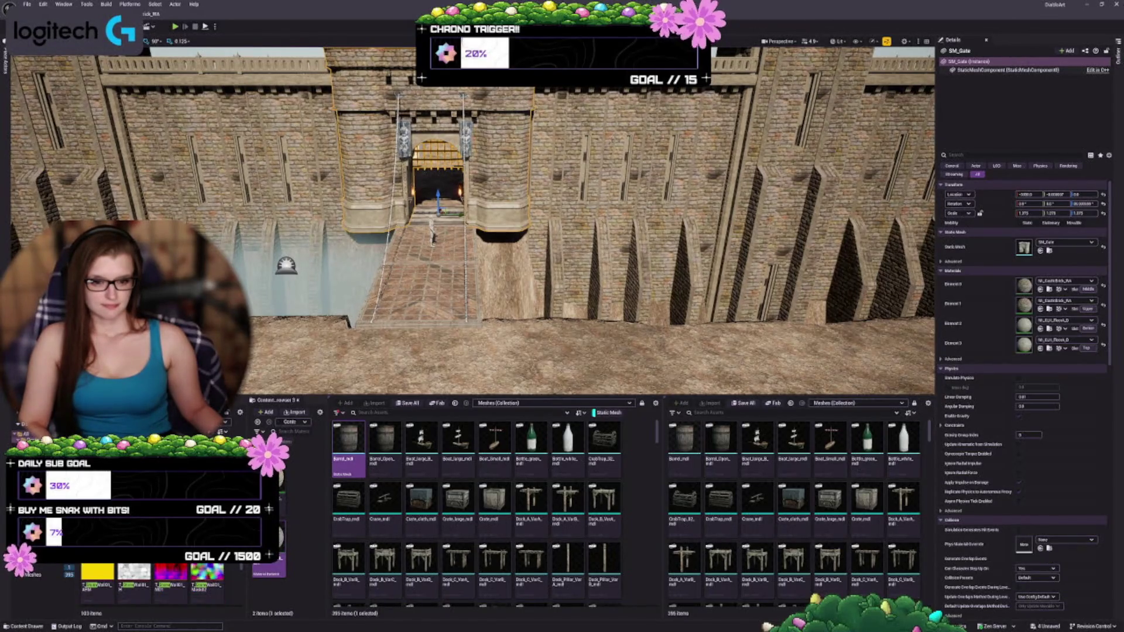
- Assign the T_StoneWall textures to the castle brick material's texture samplers
{"action": "left_click", "coordinate": [204, 571]}
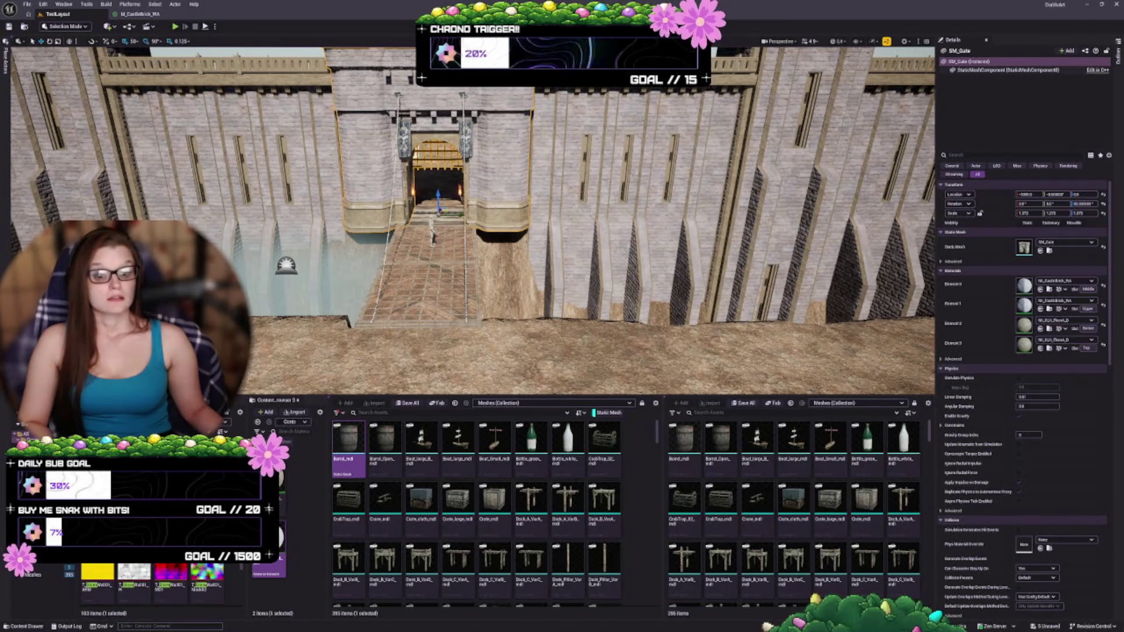
{"action": "left_click", "coordinate": [98, 577]}
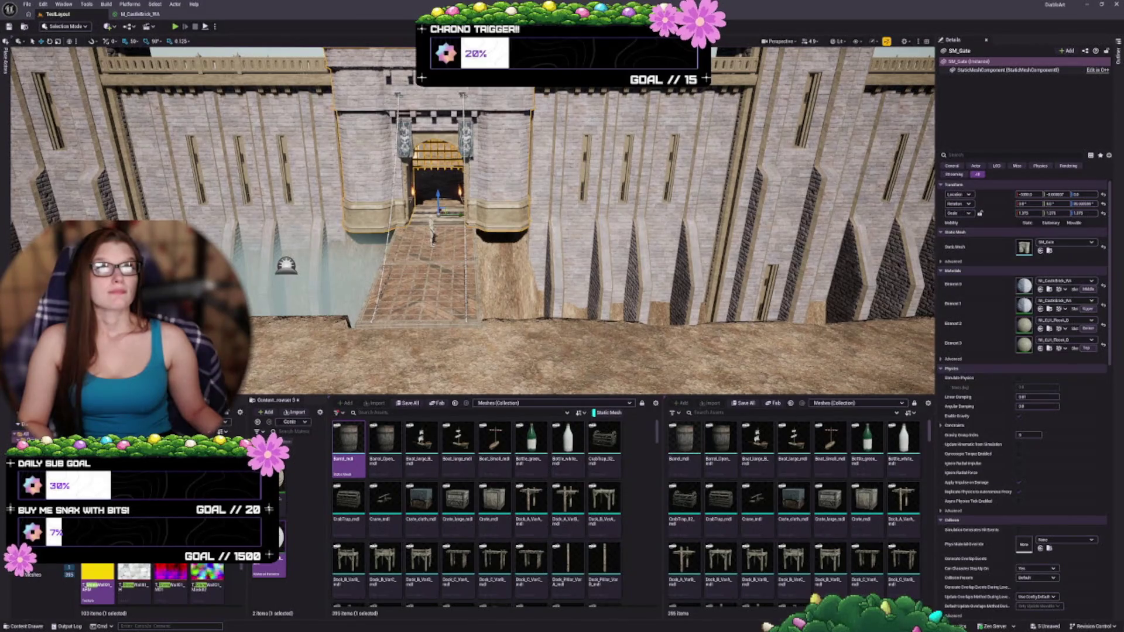
{"action": "left_click", "coordinate": [134, 580]}
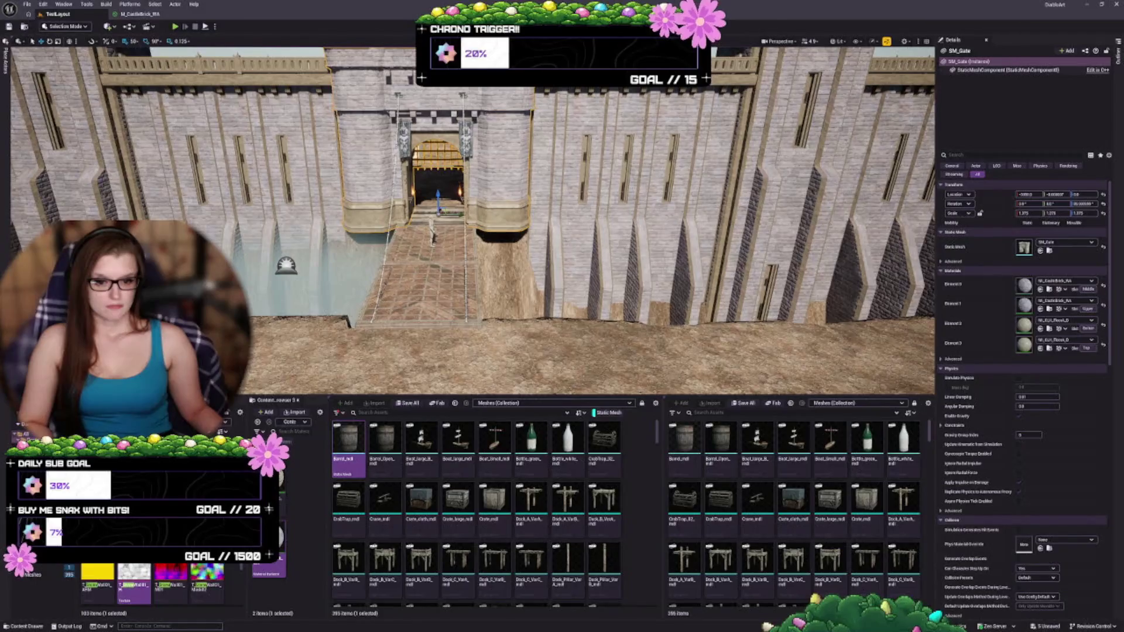
{"action": "scroll", "coordinate": [202, 580], "scroll_direction": "down", "scroll_amount": 2}
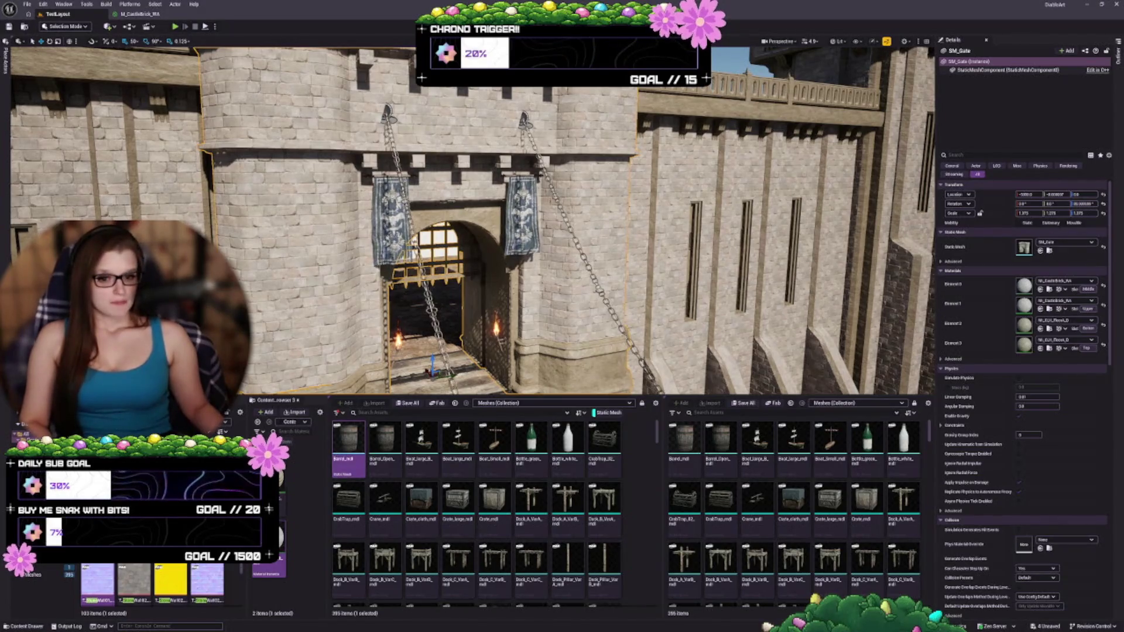
- Apply the TX_patch textures to the castle brick material for a rough rubble-stone look
{"action": "scroll", "coordinate": [152, 585], "scroll_direction": "down", "scroll_amount": 2}
{"action": "scroll", "coordinate": [237, 581], "scroll_direction": "down", "scroll_amount": 2}
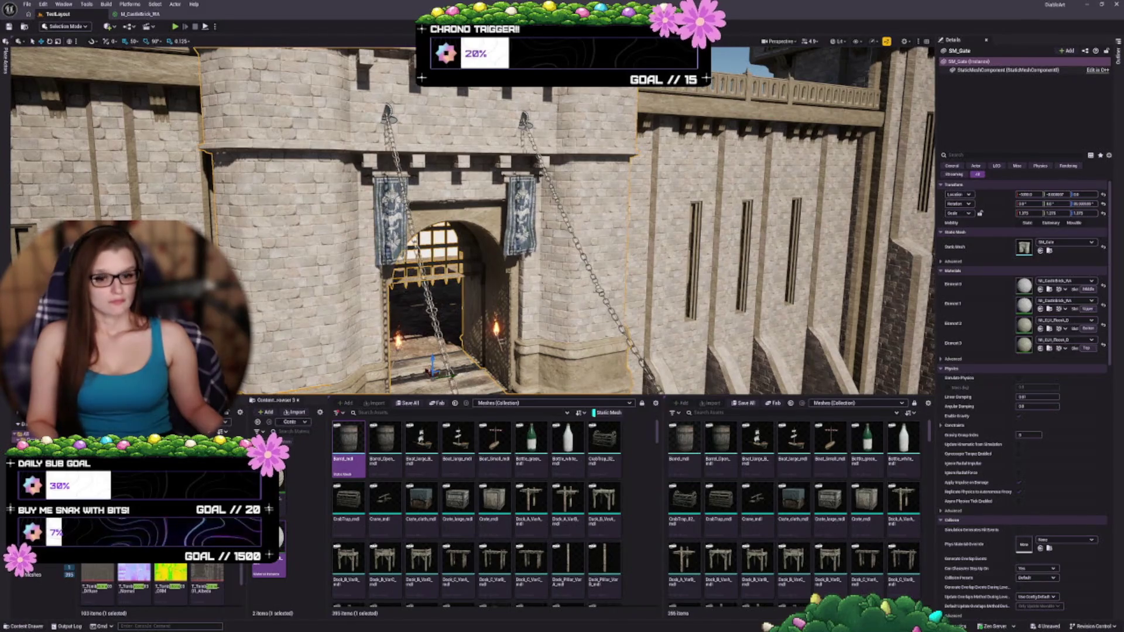
{"action": "scroll", "coordinate": [152, 585], "scroll_direction": "down", "scroll_amount": 2}
{"action": "scroll", "coordinate": [223, 566], "scroll_direction": "down", "scroll_amount": 2}
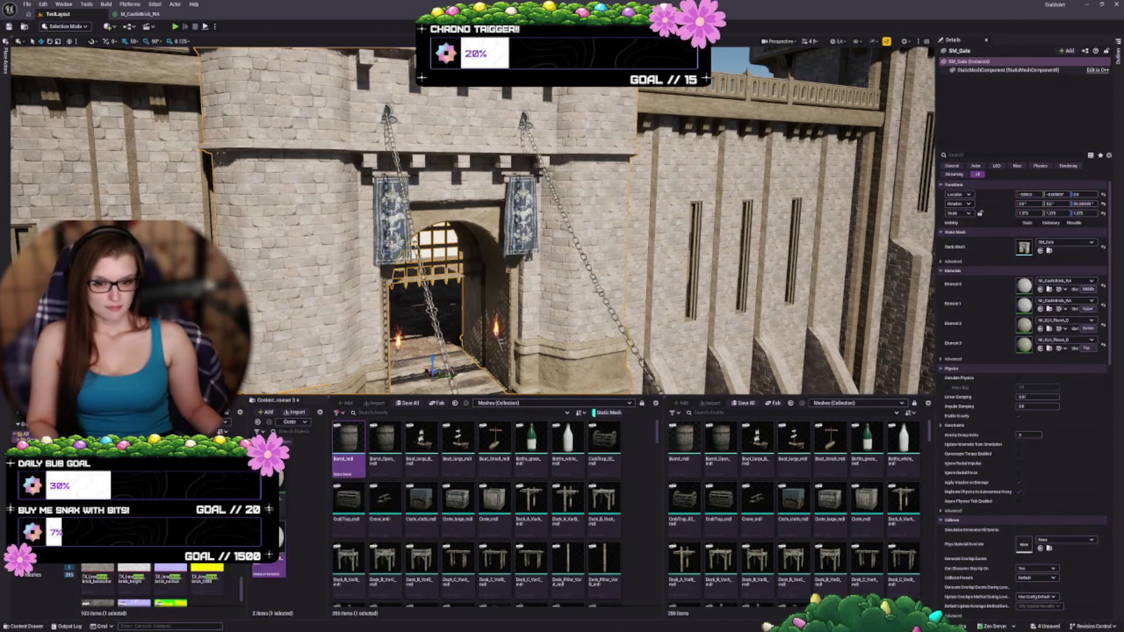
{"action": "scroll", "coordinate": [158, 585], "scroll_direction": "down", "scroll_amount": 2}
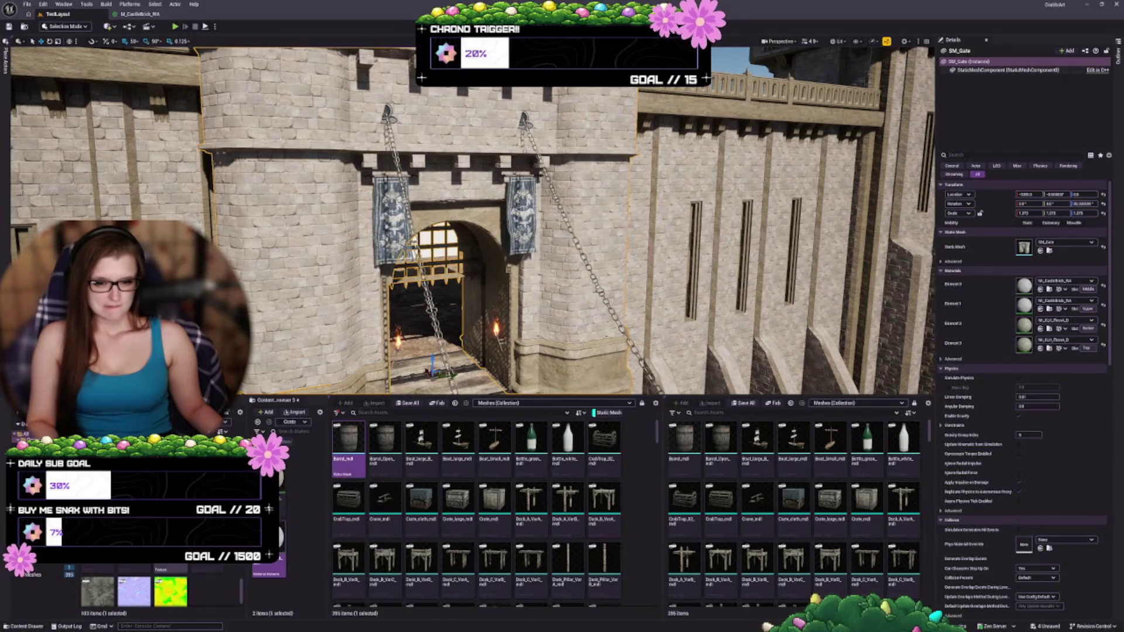
{"action": "scroll", "coordinate": [221, 602], "scroll_direction": "down", "scroll_amount": 1}
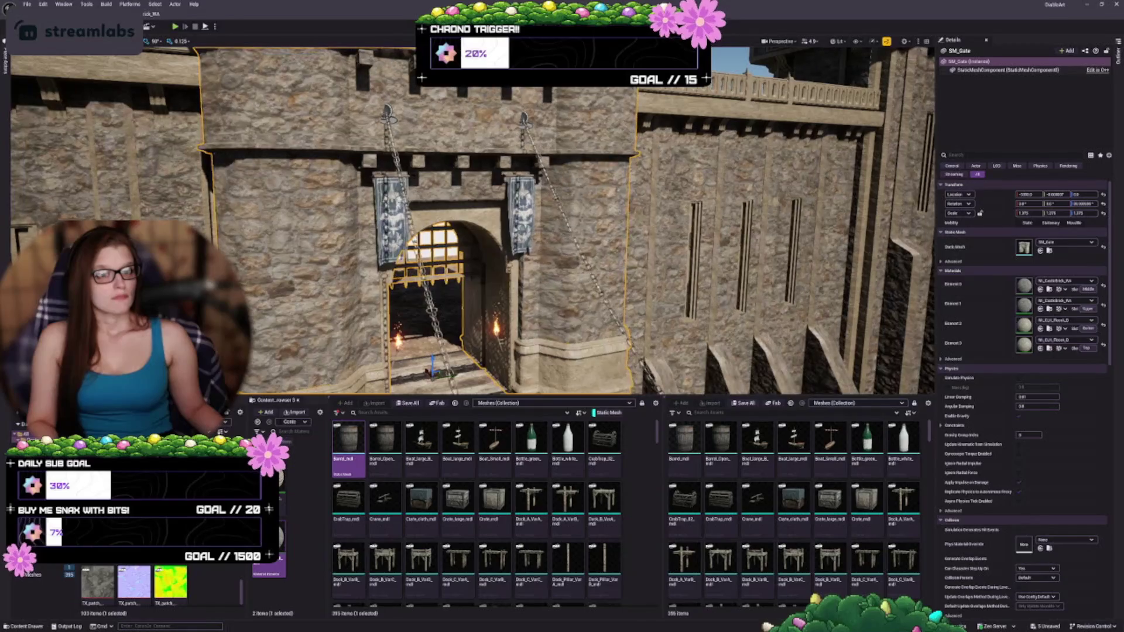
{"action": "key", "text": "1"}
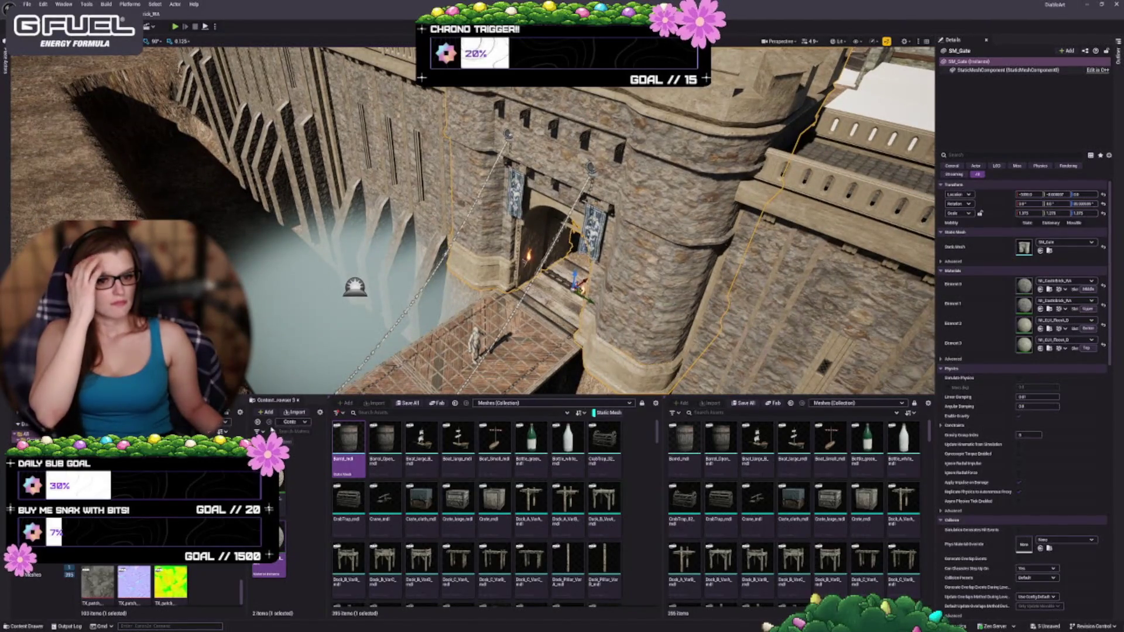
- Save the five modified material assets, including MI_CastleBrick_WA, then widen the folder list
{"action": "left_click", "coordinate": [409, 402]}
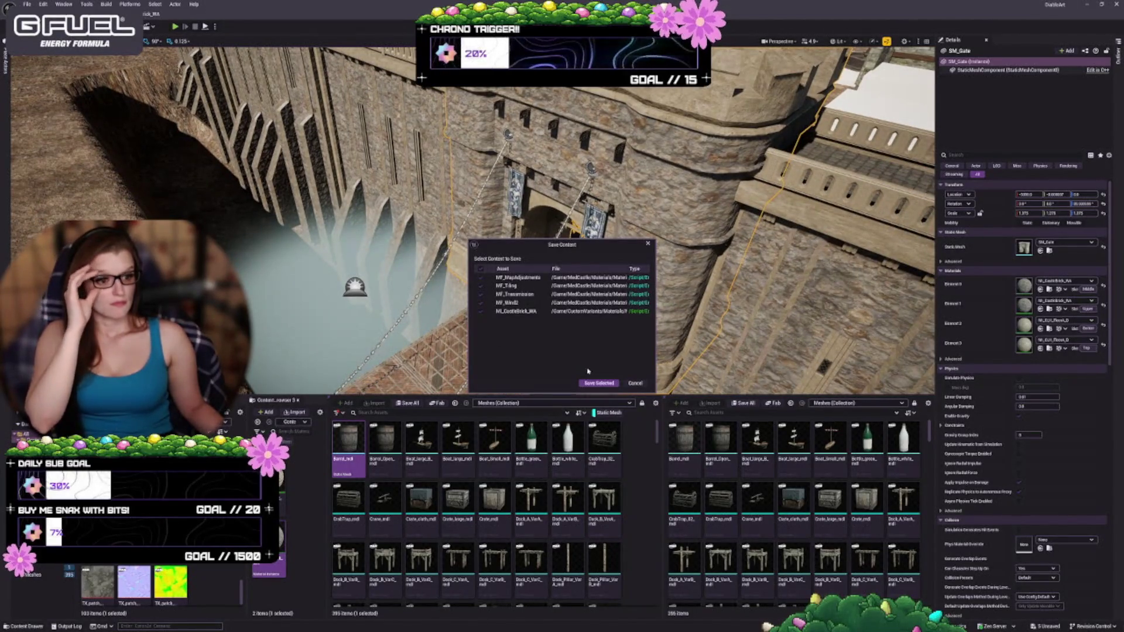
{"action": "left_click", "coordinate": [599, 383]}
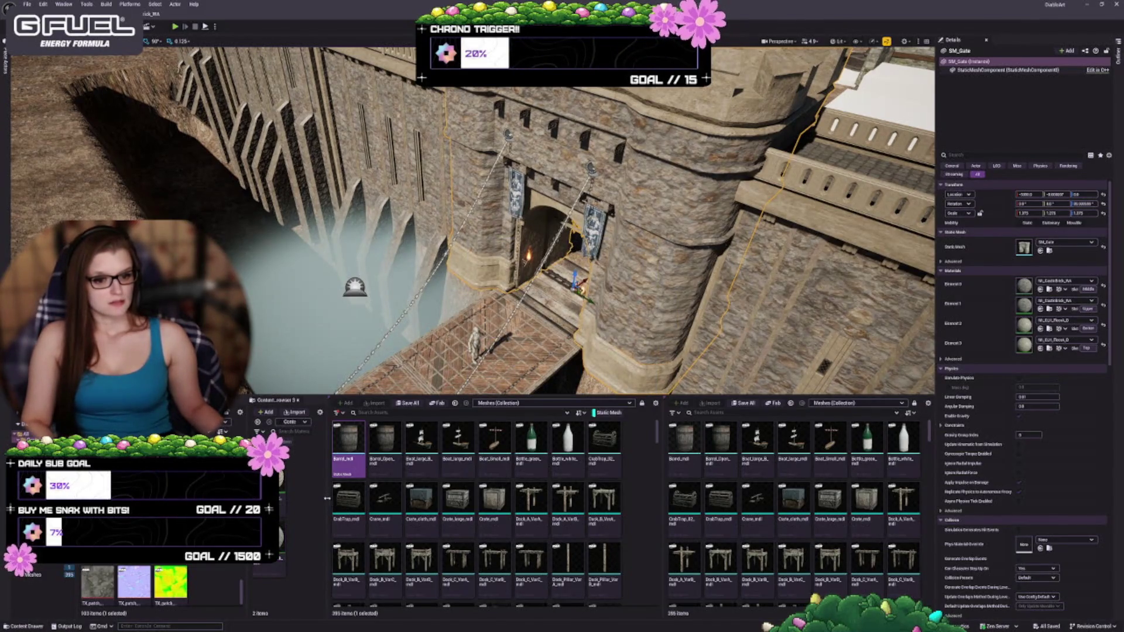
{"action": "left_click_drag", "start_coordinate": [326, 498], "coordinate": [363, 499]}
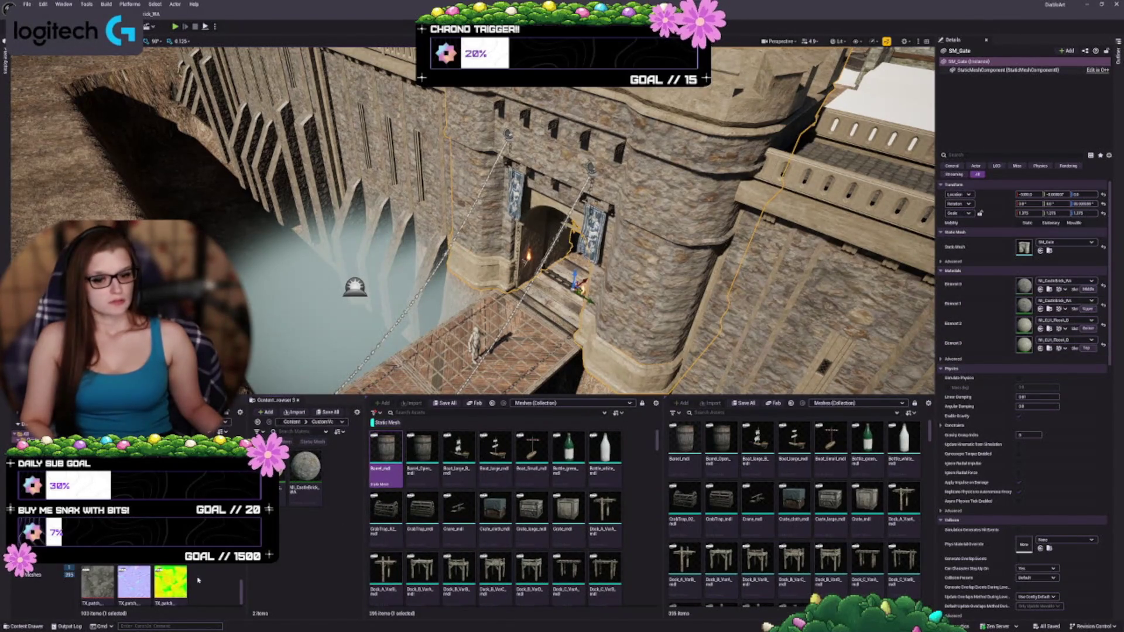
- Browse to the gate's Element 3 MI_CLH stone material instances and frame the gate in view
{"action": "left_click", "coordinate": [1048, 349]}
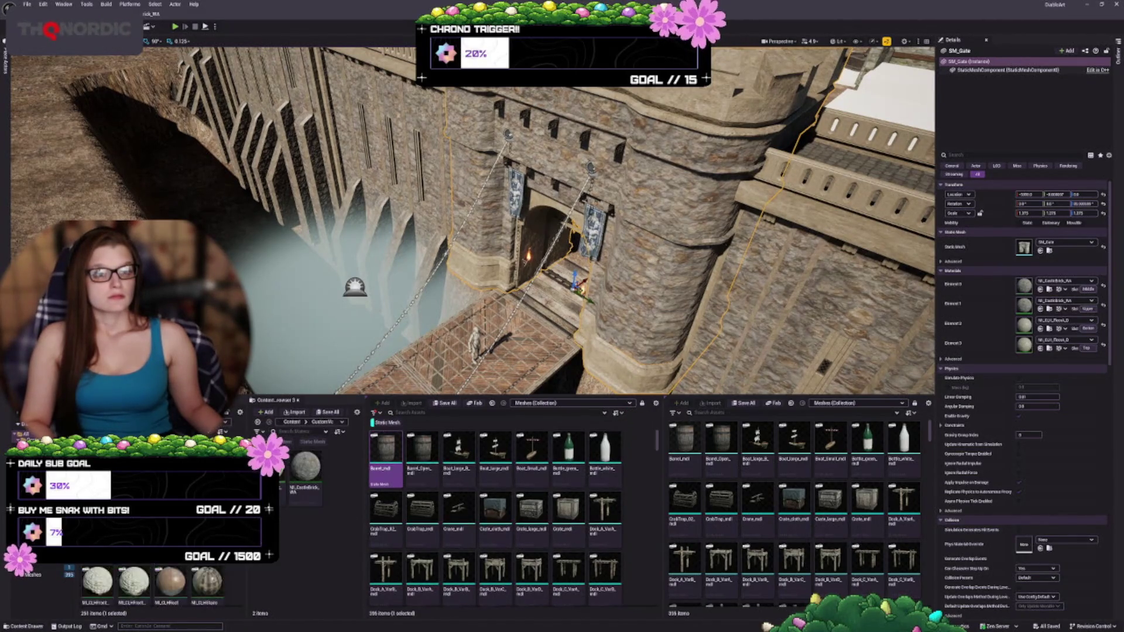
{"action": "key", "text": "f"}
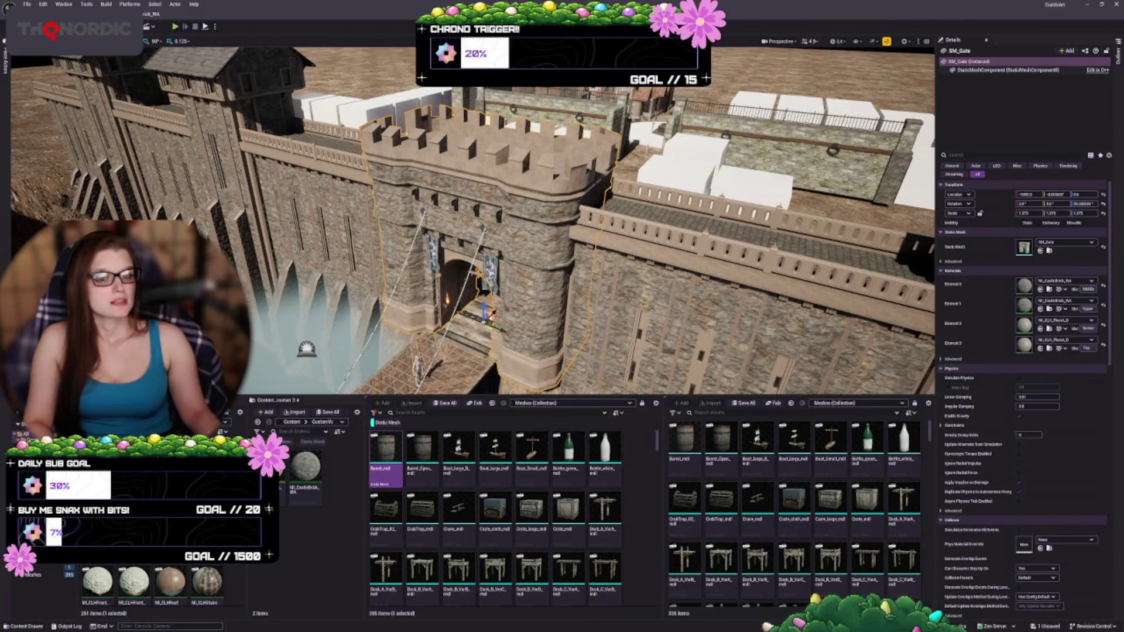
{"action": "scroll", "coordinate": [486, 189], "scroll_direction": "up", "scroll_amount": 8}
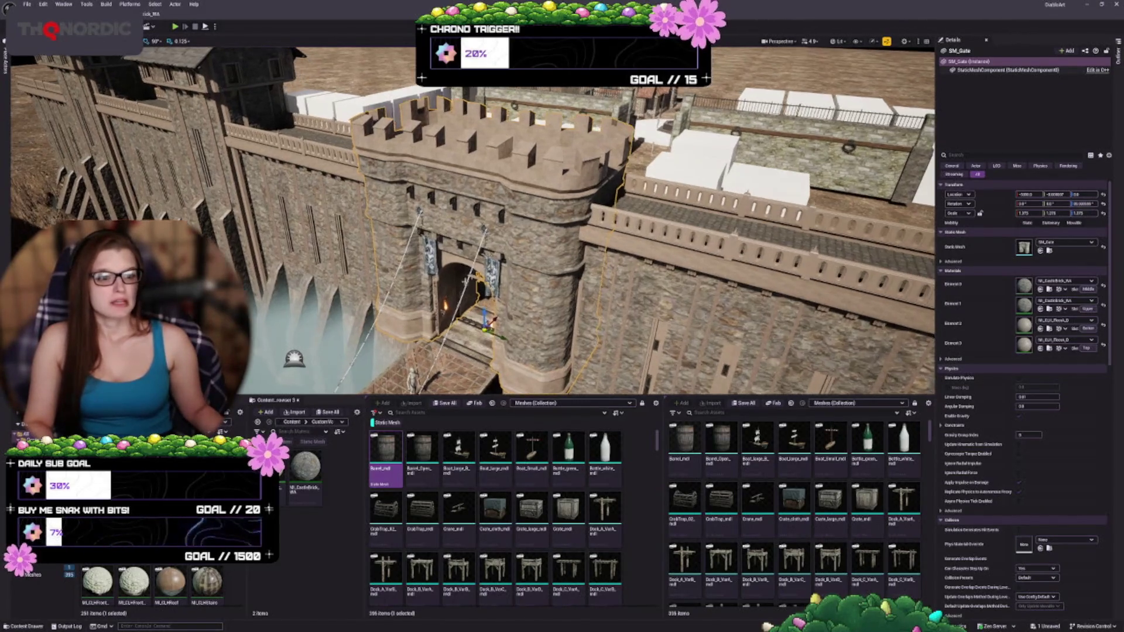
{"action": "scroll", "coordinate": [486, 189], "scroll_direction": "down", "scroll_amount": 5}
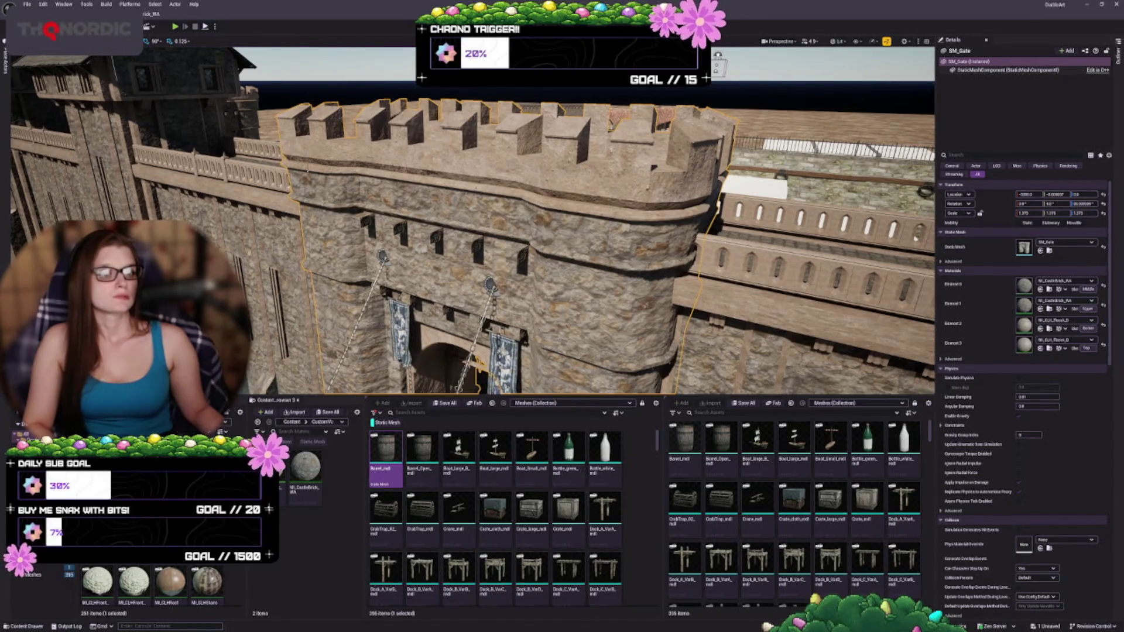
{"action": "key", "text": "d"}
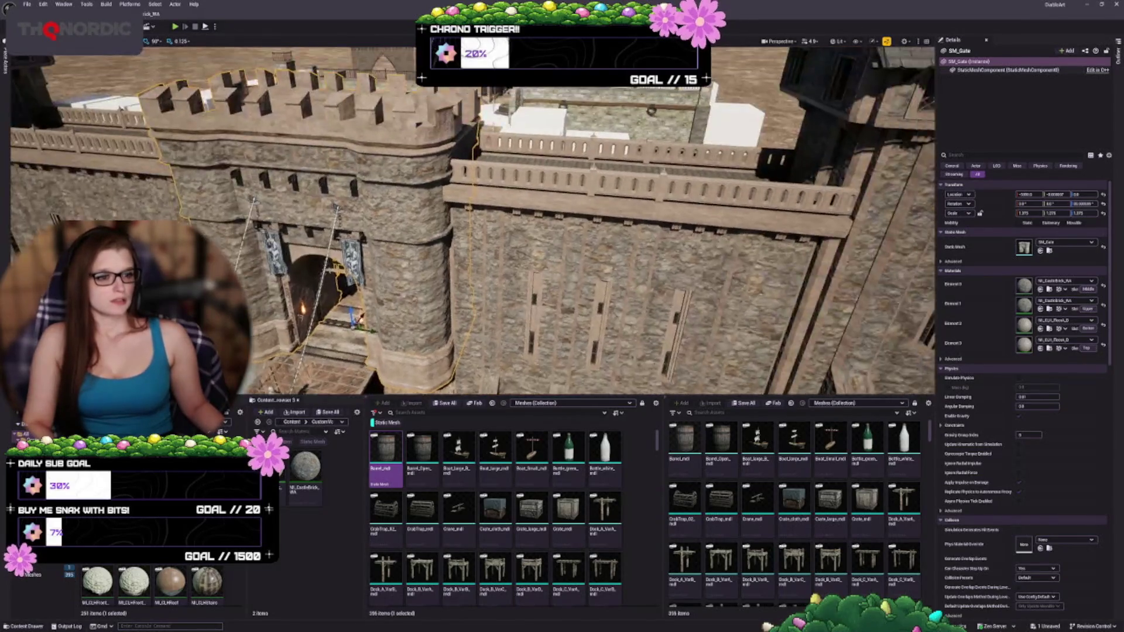
{"action": "key", "text": "a"}
{"action": "key", "text": "s"}
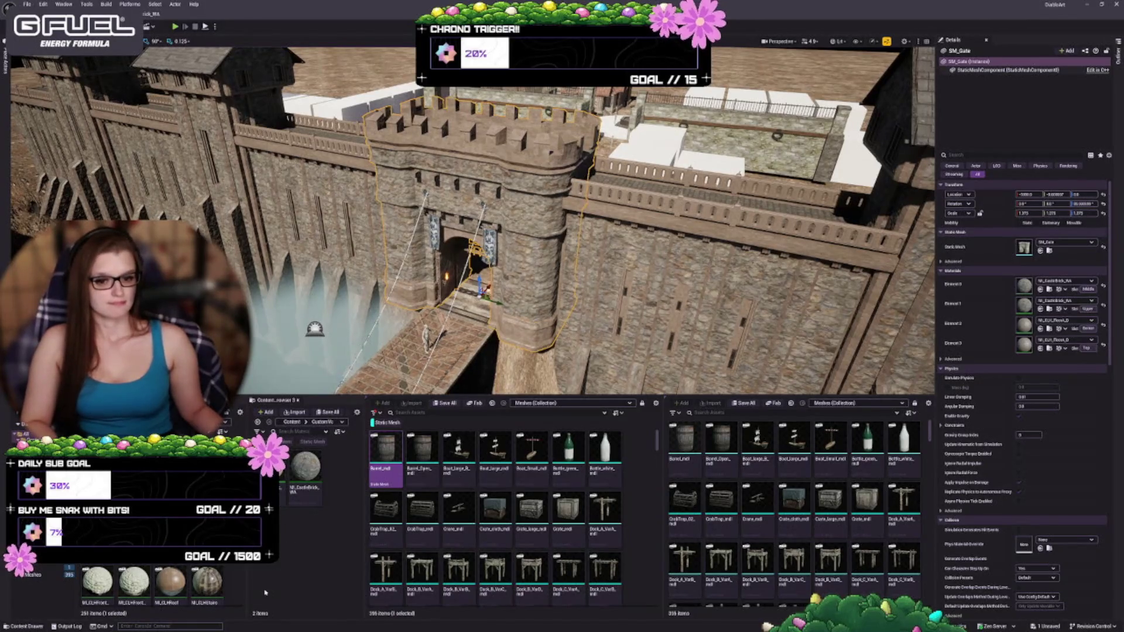
- Save the castle level's pending change, then fly close to the gate and drawbridge
{"action": "key", "text": "ctrl+s"}
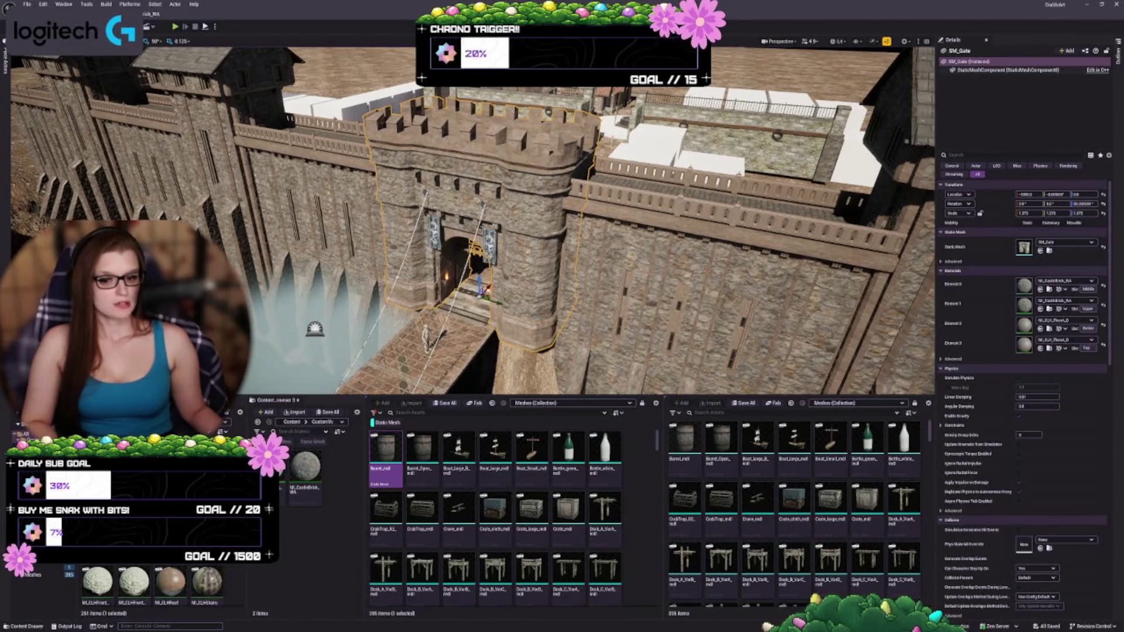
{"action": "scroll", "coordinate": [152, 585], "scroll_direction": "down", "scroll_amount": 1}
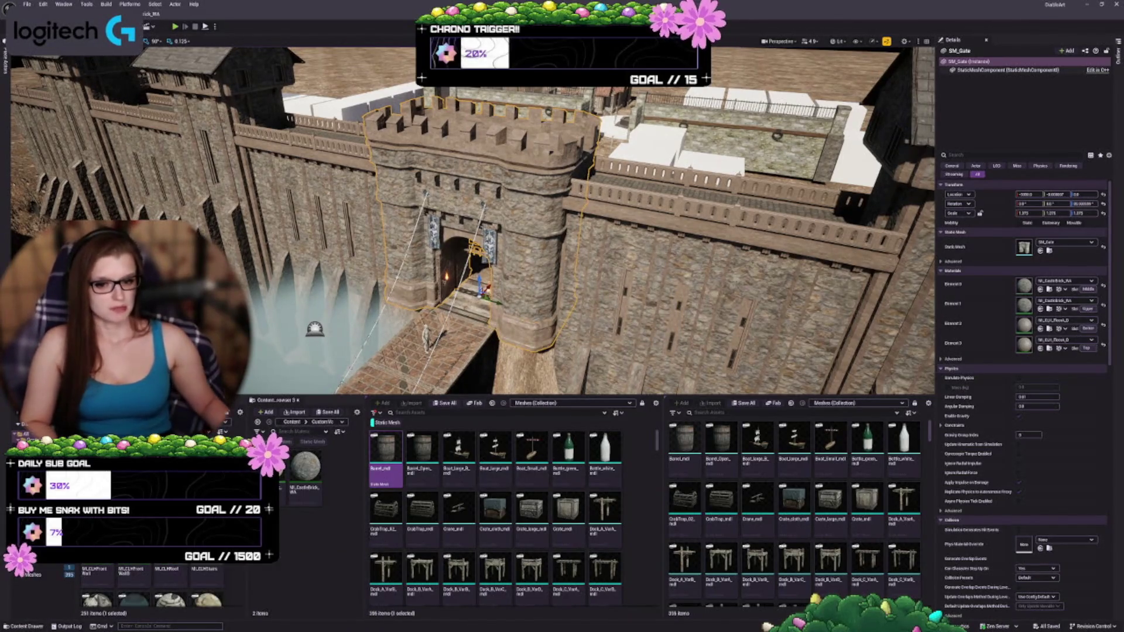
{"action": "scroll", "coordinate": [152, 585], "scroll_direction": "up", "scroll_amount": 1}
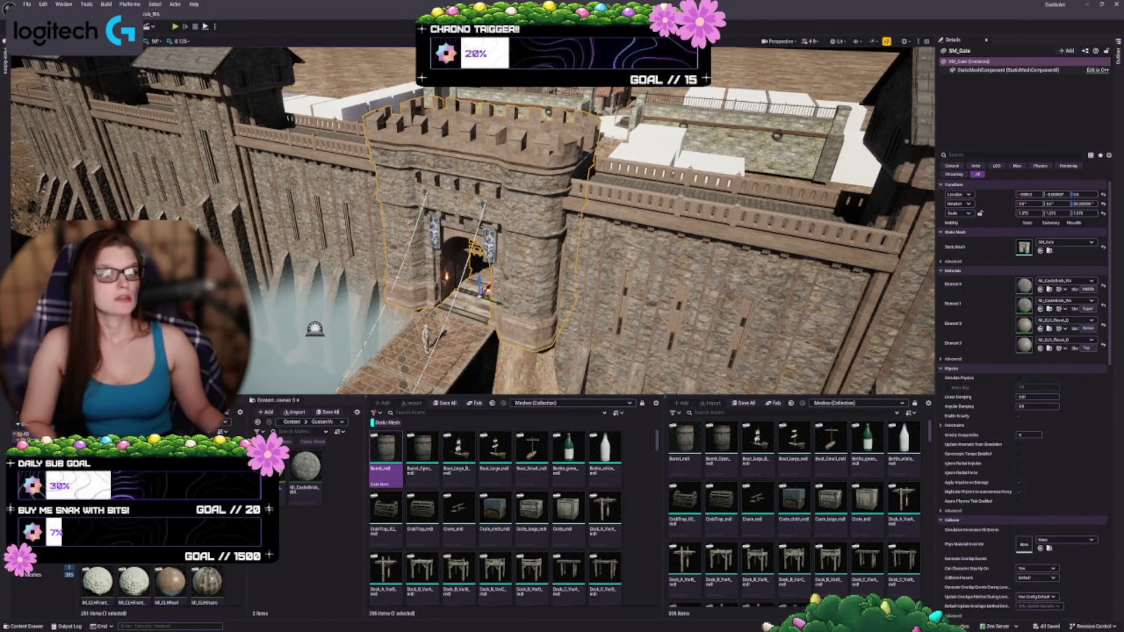
{"action": "mouse_move", "coordinate": [468, 234]}
{"action": "left_mouse_down"}
{"action": "mouse_move", "coordinate": [445, 234]}
{"action": "mouse_move", "coordinate": [480, 246]}
{"action": "mouse_move", "coordinate": [465, 231]}
{"action": "left_mouse_up"}
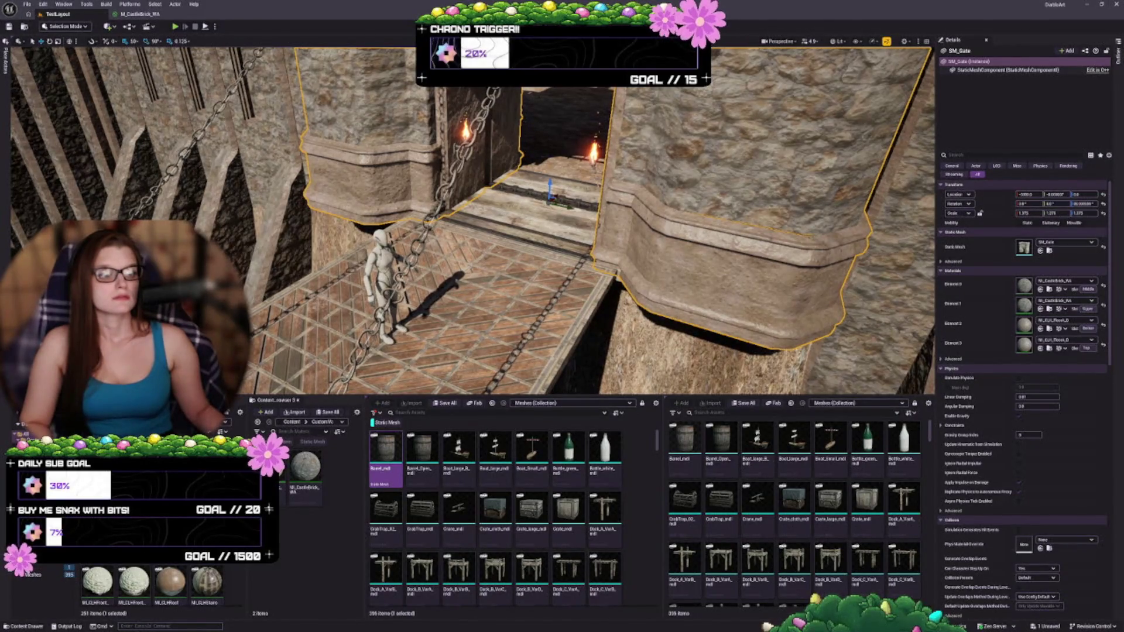
{"action": "scroll", "coordinate": [468, 219], "scroll_direction": "down", "scroll_amount": 10}
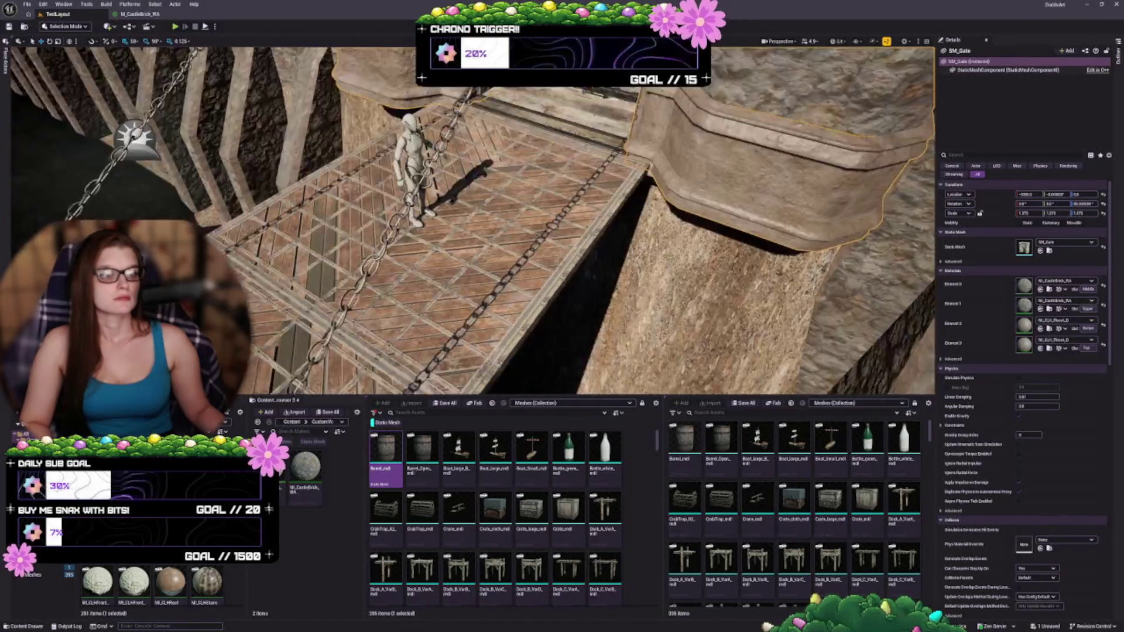
{"action": "scroll", "coordinate": [468, 220], "scroll_direction": "up", "scroll_amount": 10}
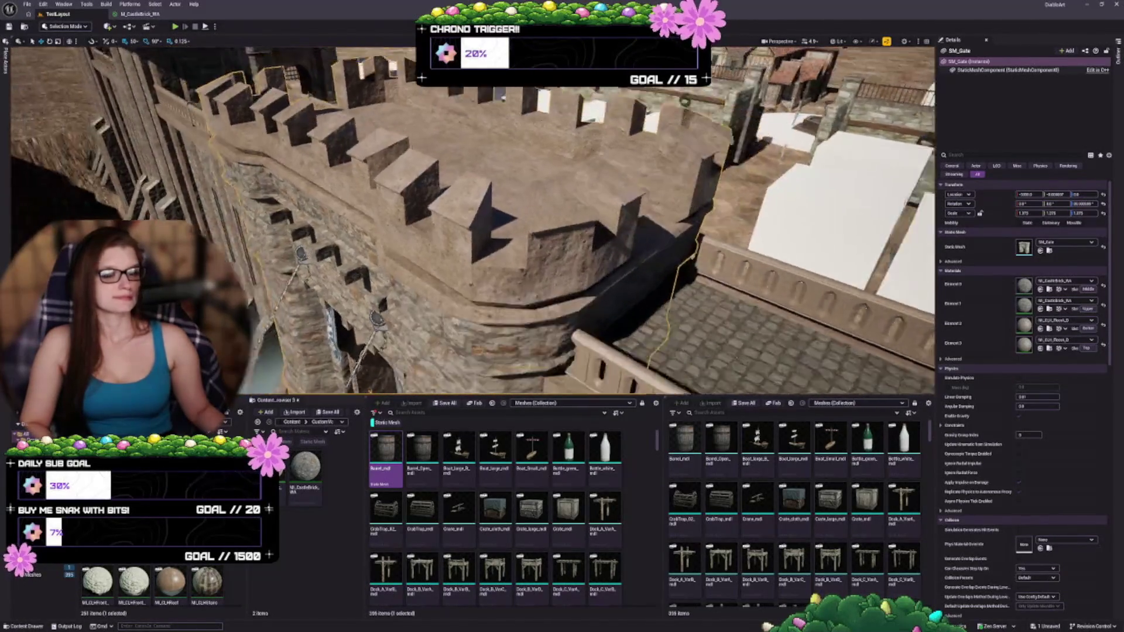
{"action": "scroll", "coordinate": [469, 219], "scroll_direction": "down", "scroll_amount": 3}
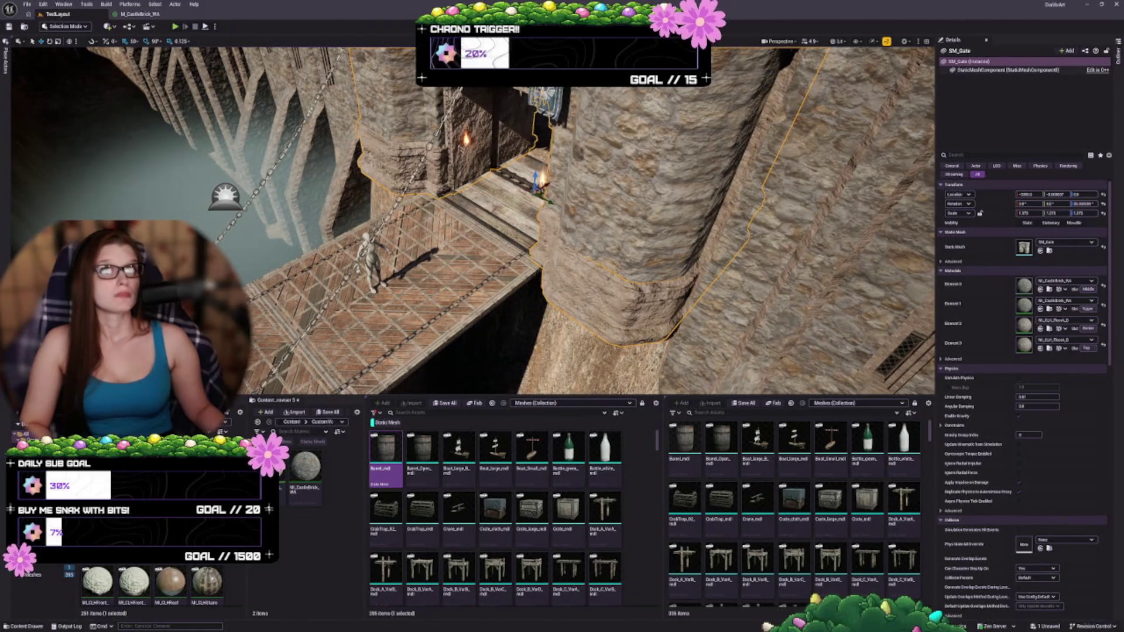
{"action": "key", "text": "f"}
{"action": "left_click_drag", "start_coordinate": [468, 234], "coordinate": [375, 210]}
{"action": "key", "text": "Escape"}
{"action": "left_click_drag", "start_coordinate": [469, 235], "coordinate": [357, 202]}
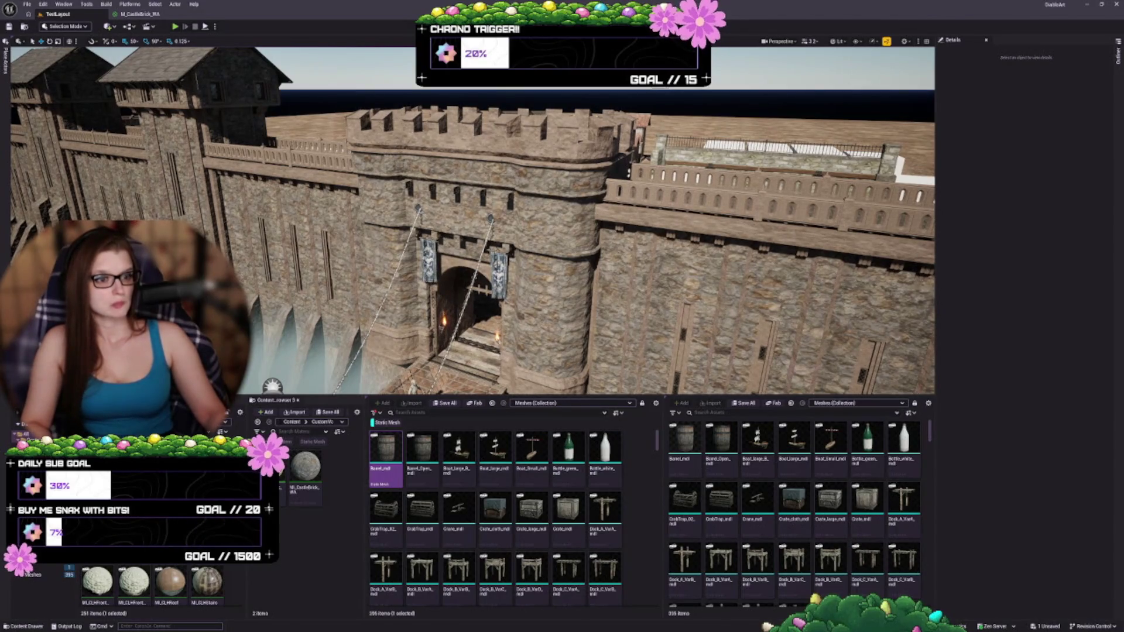
- Save the level and undo the contrast edit so the castle trim shows stone texture
{"action": "left_click_drag", "start_coordinate": [468, 234], "coordinate": [468, 140]}
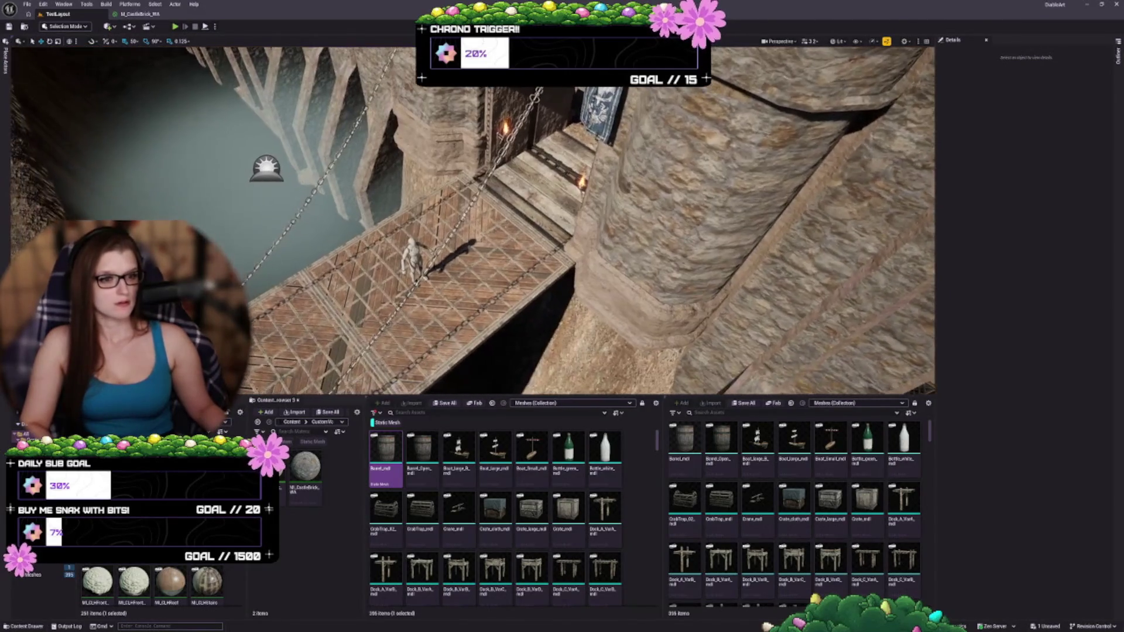
{"action": "key", "text": "ctrl+s"}
{"action": "left_click_drag", "start_coordinate": [468, 193], "coordinate": [468, 245]}
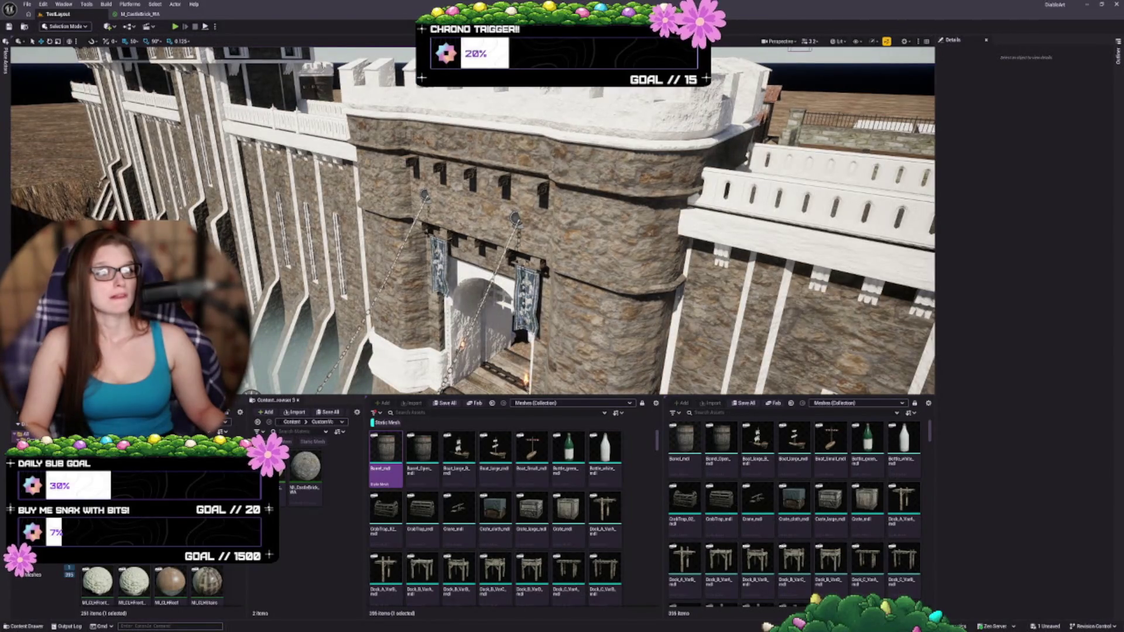
{"action": "key", "text": "ctrl+z"}
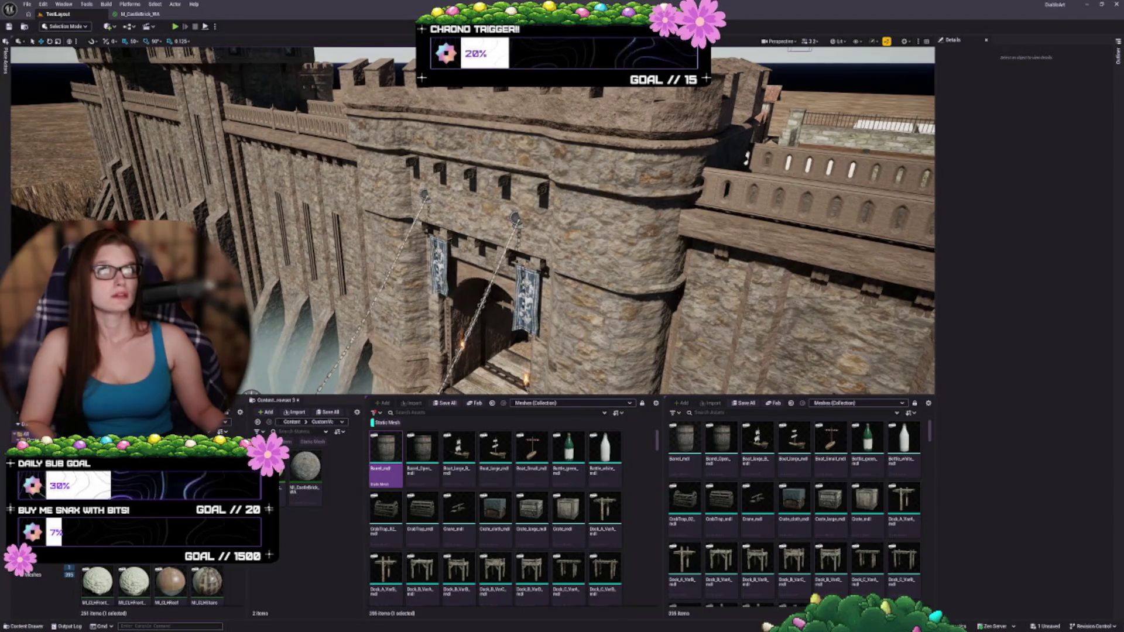
- Undo the last two colour-grading edits, including saturation, then inspect the gatehouse walls
{"action": "key", "text": "ctrl+z"}
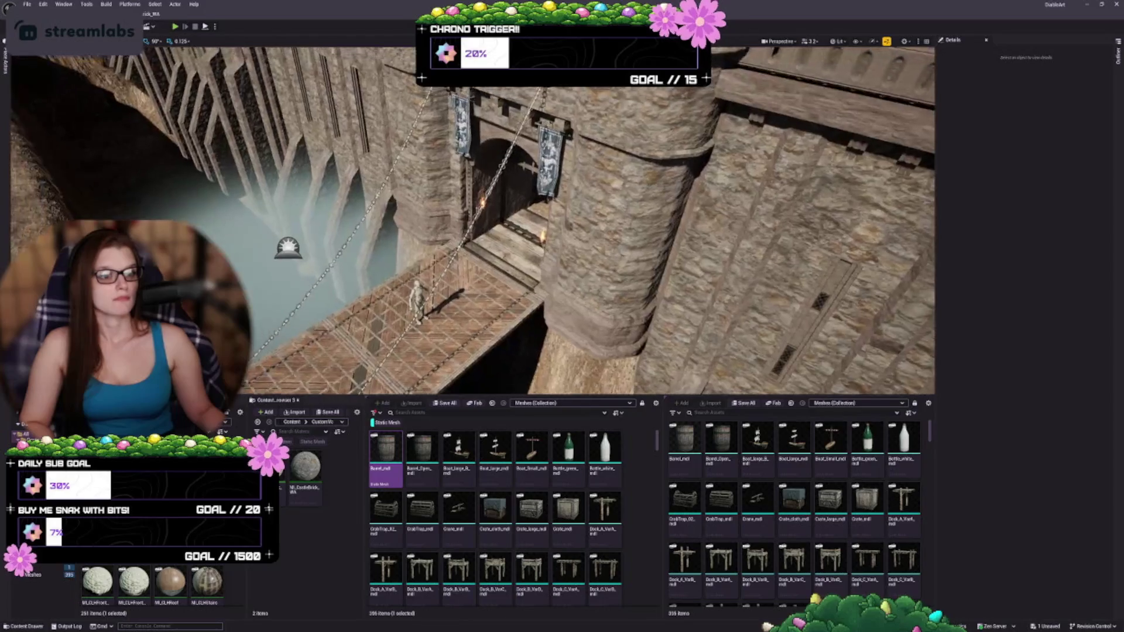
{"action": "key", "text": "ctrl+z"}
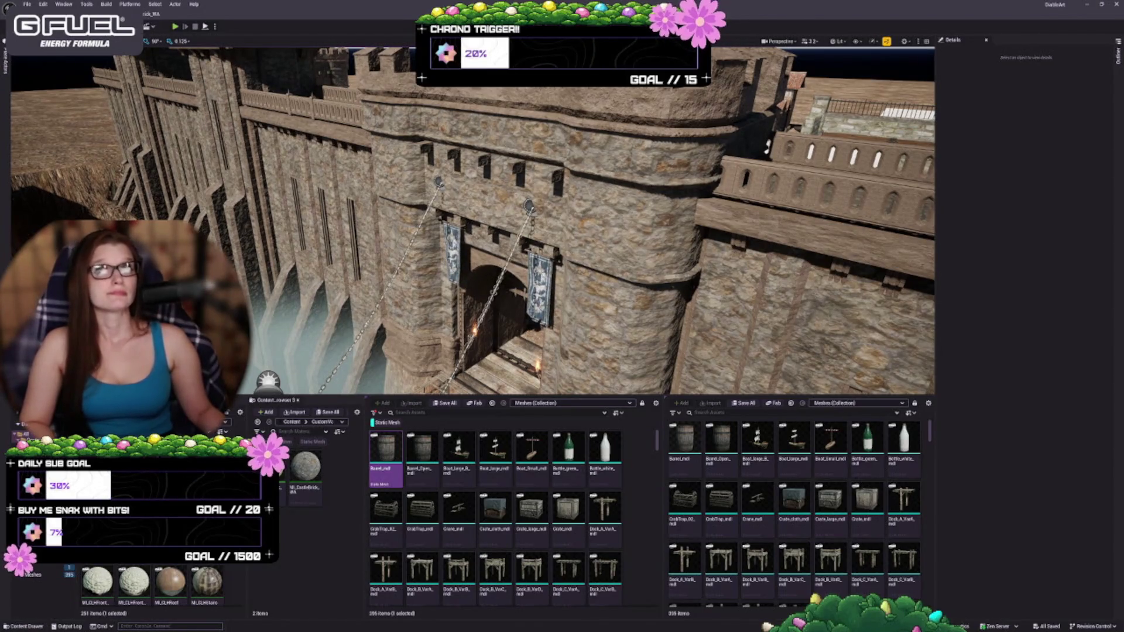
{"action": "mouse_move", "coordinate": [468, 234]}
{"action": "left_mouse_down"}
{"action": "mouse_move", "coordinate": [468, 210]}
{"action": "mouse_move", "coordinate": [468, 240]}
{"action": "left_mouse_up"}
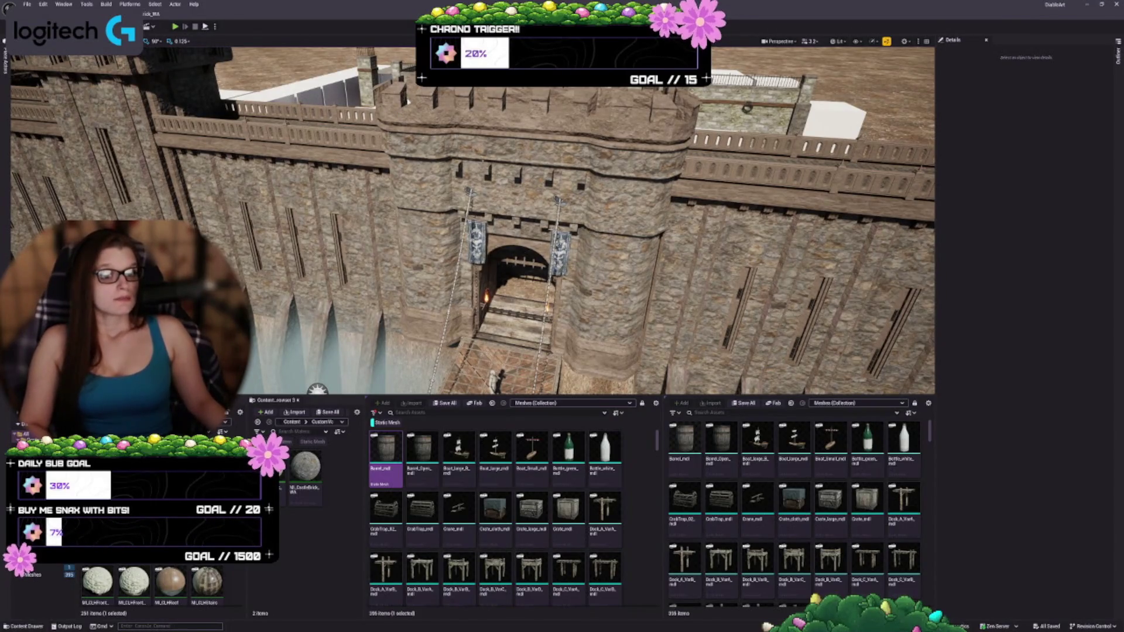
{"action": "left_click_drag", "start_coordinate": [468, 223], "coordinate": [503, 222]}
{"action": "left_click_drag", "start_coordinate": [417, 219], "coordinate": [417, 219]}
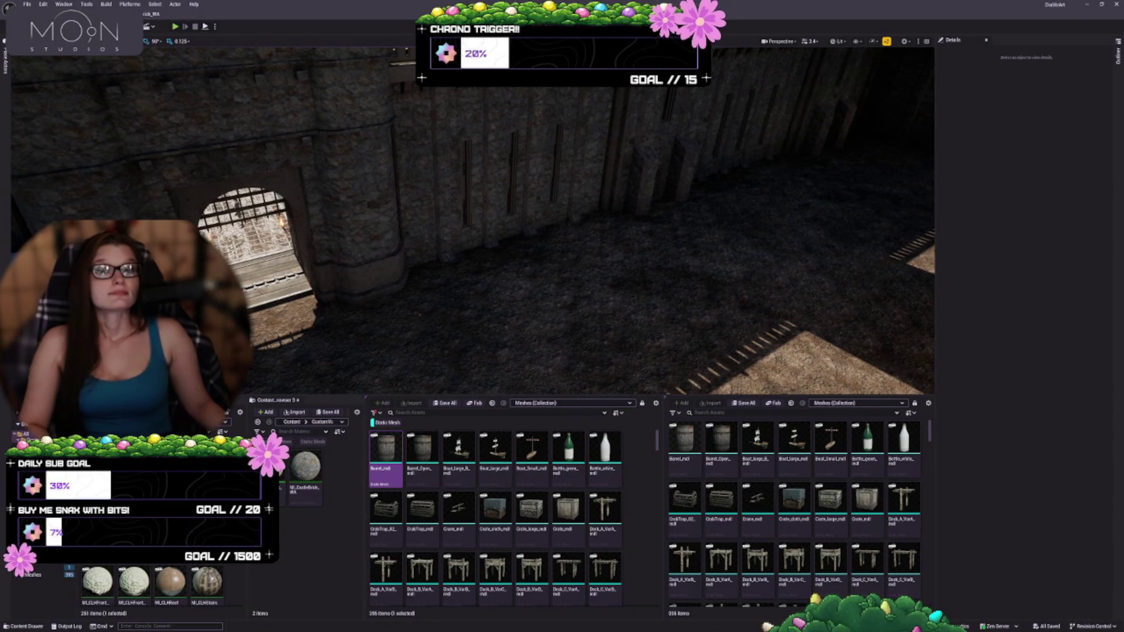
{"action": "left_click_drag", "start_coordinate": [417, 219], "coordinate": [417, 219]}
{"action": "left_click_drag", "start_coordinate": [488, 291], "coordinate": [488, 290]}
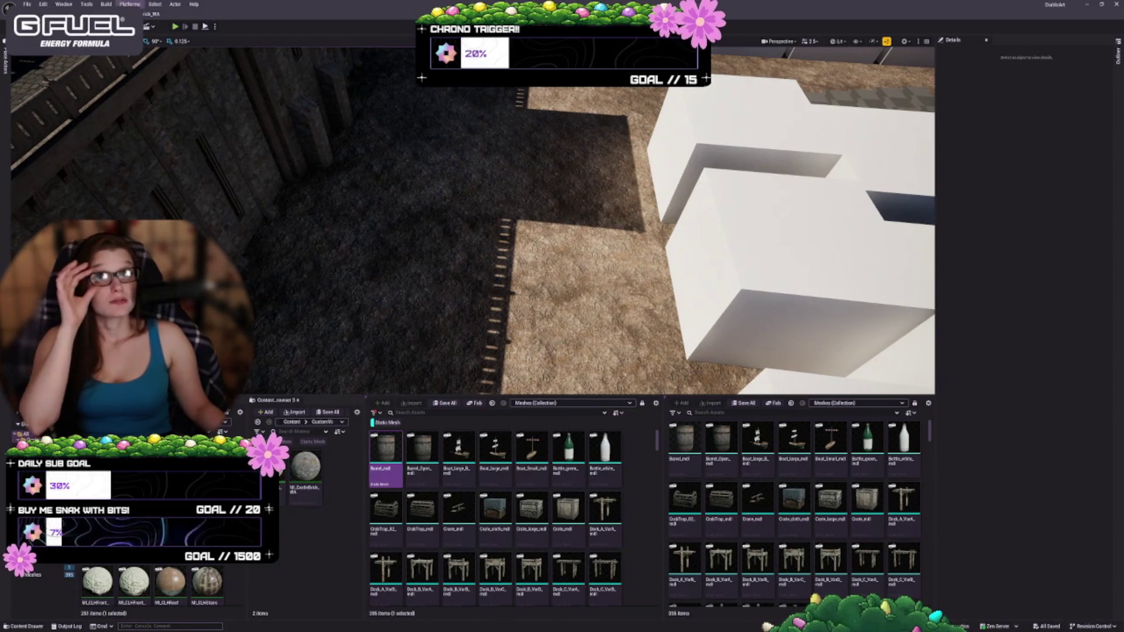
{"action": "left_click_drag", "start_coordinate": [344, 281], "coordinate": [345, 280]}
{"action": "left_click_drag", "start_coordinate": [510, 288], "coordinate": [505, 275]}
{"action": "left_click", "coordinate": [1117, 56]}
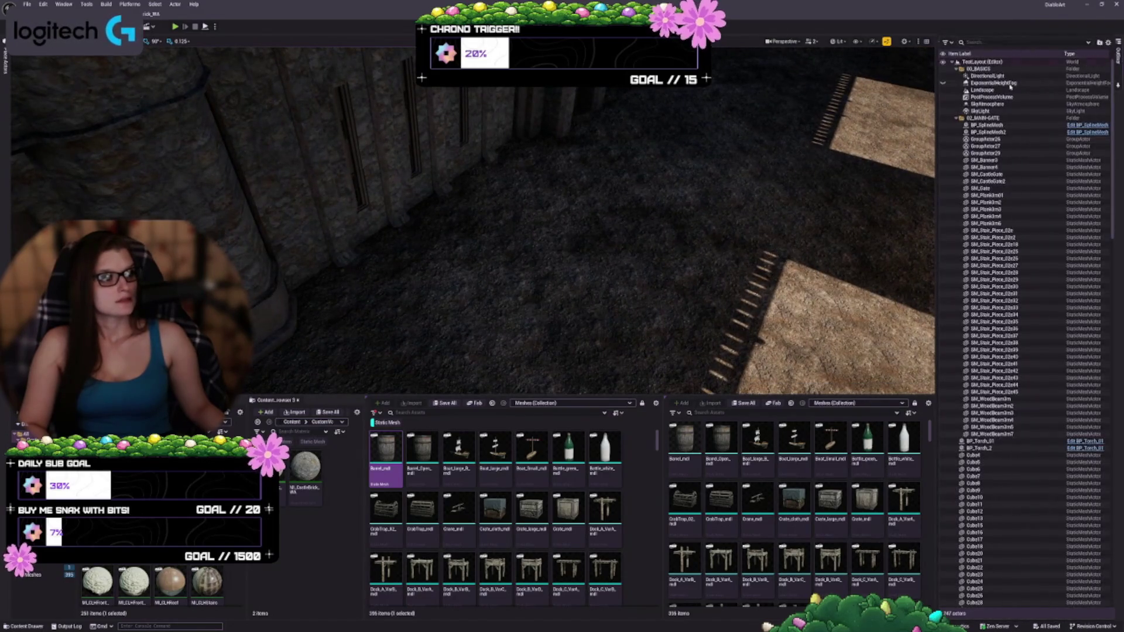
- Select the DirectionalLight and rotate it to re-angle the courtyard's sunlight and shadows
{"action": "double_click", "coordinate": [988, 75]}
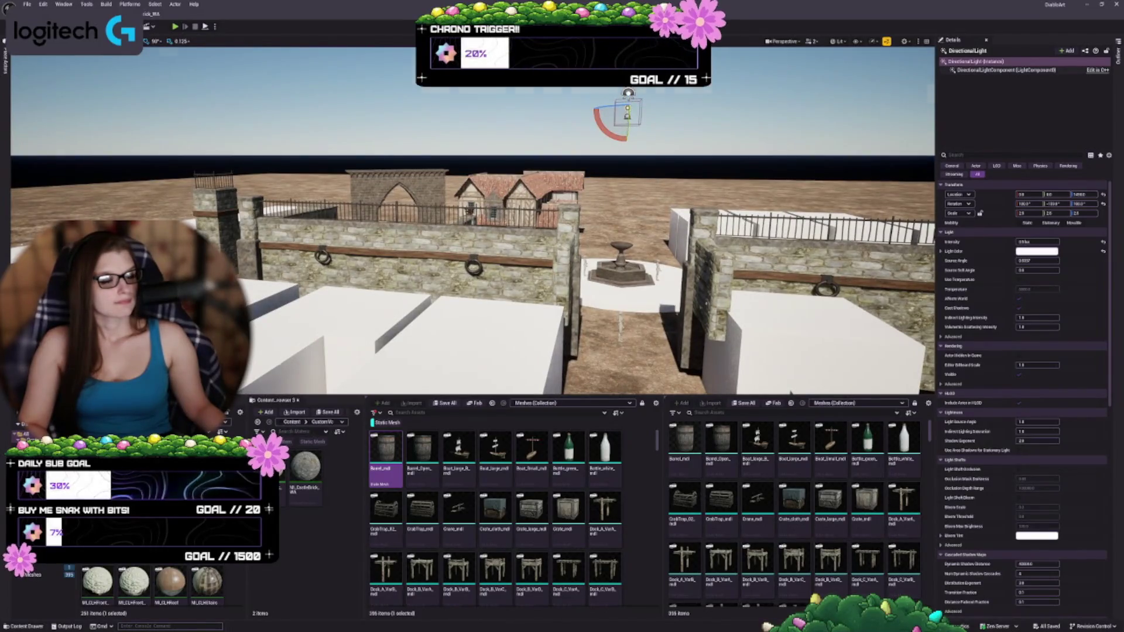
{"action": "left_click_drag", "start_coordinate": [638, 164], "coordinate": [638, 164]}
{"action": "scroll", "coordinate": [468, 220], "scroll_direction": "down", "scroll_amount": 3}
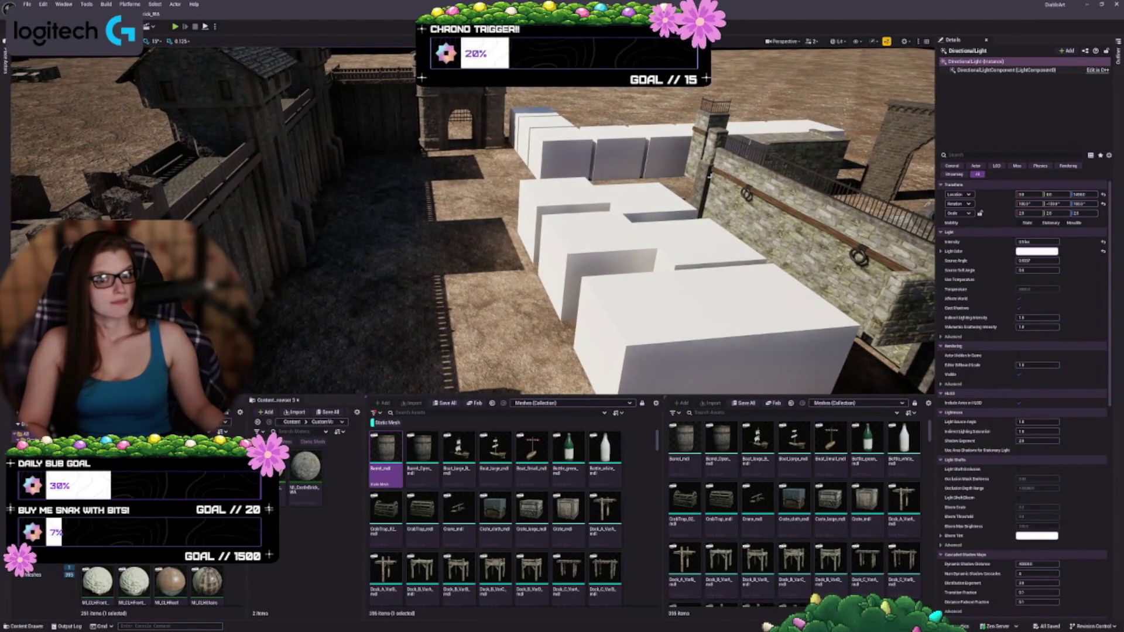
{"action": "scroll", "coordinate": [708, 178], "scroll_direction": "down", "scroll_amount": 5}
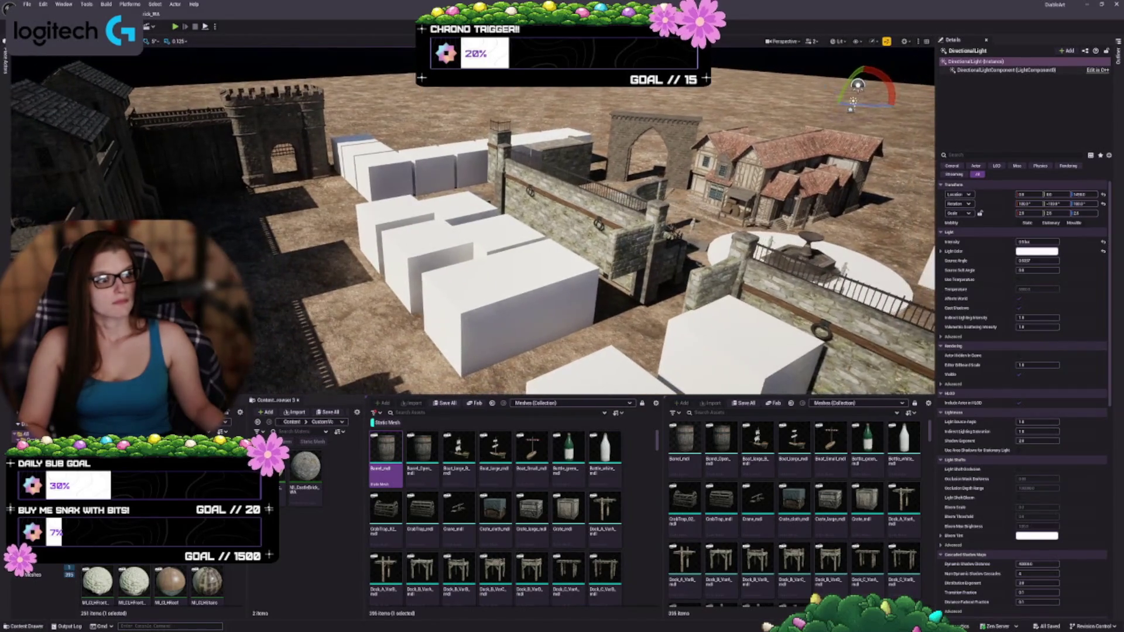
{"action": "left_click_drag", "start_coordinate": [845, 87], "coordinate": [878, 121]}
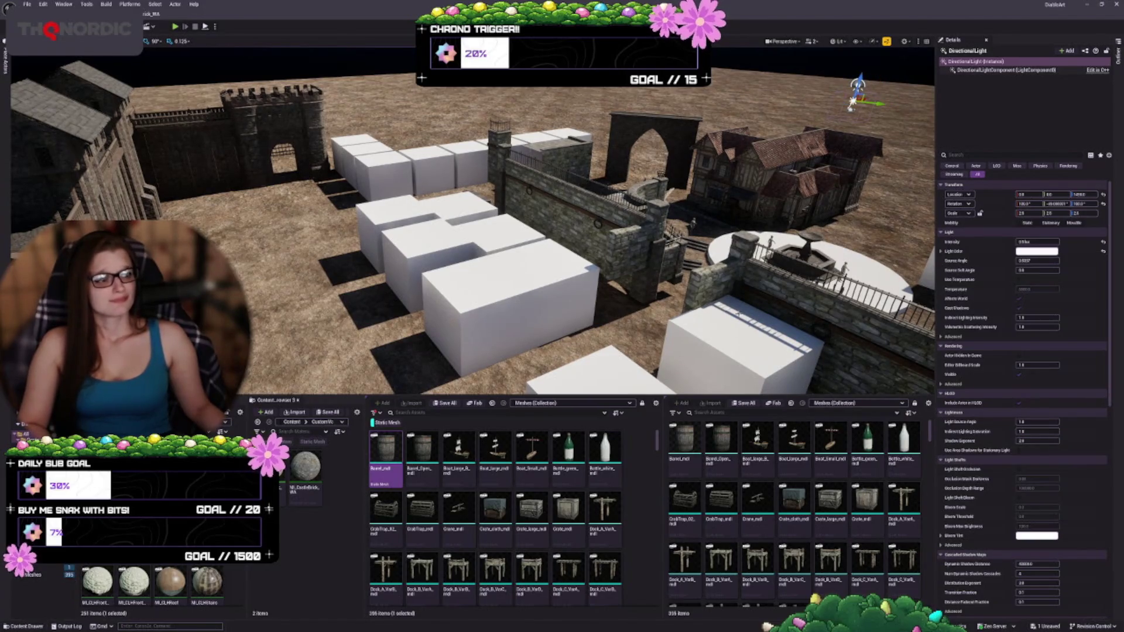
- Deselect the light and save the TestLayout map
{"action": "key", "text": "Left"}
{"action": "key", "text": "Escape"}
{"action": "key", "text": "ctrl+s"}
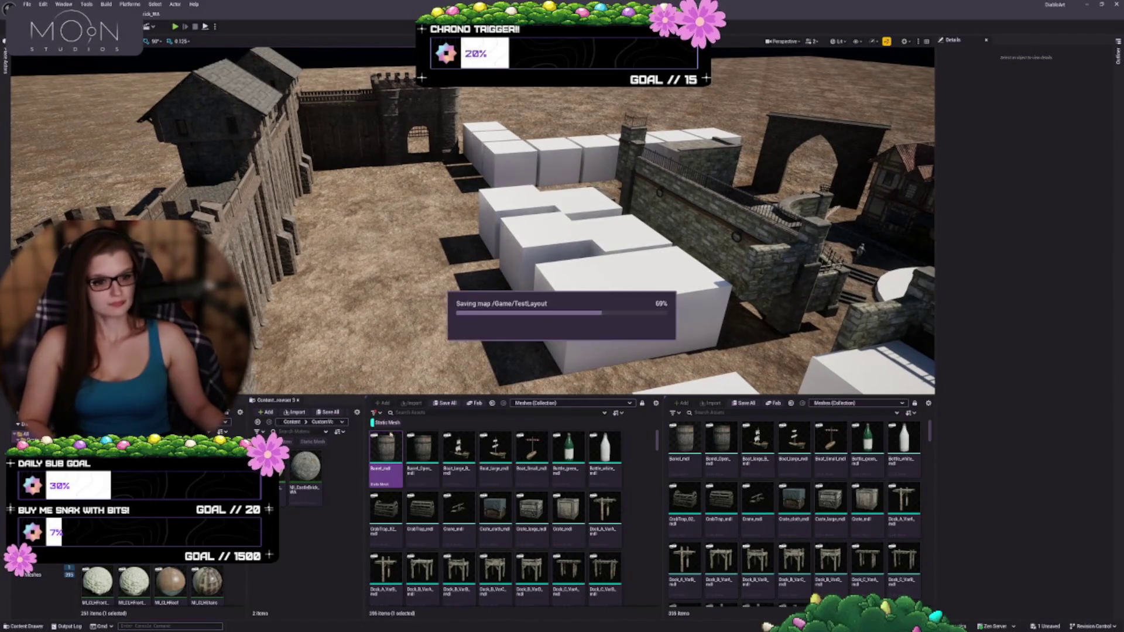
- Fly along the stone wall and lower the Content Browser splitter to enlarge the viewport
{"action": "key", "text": "Up"}
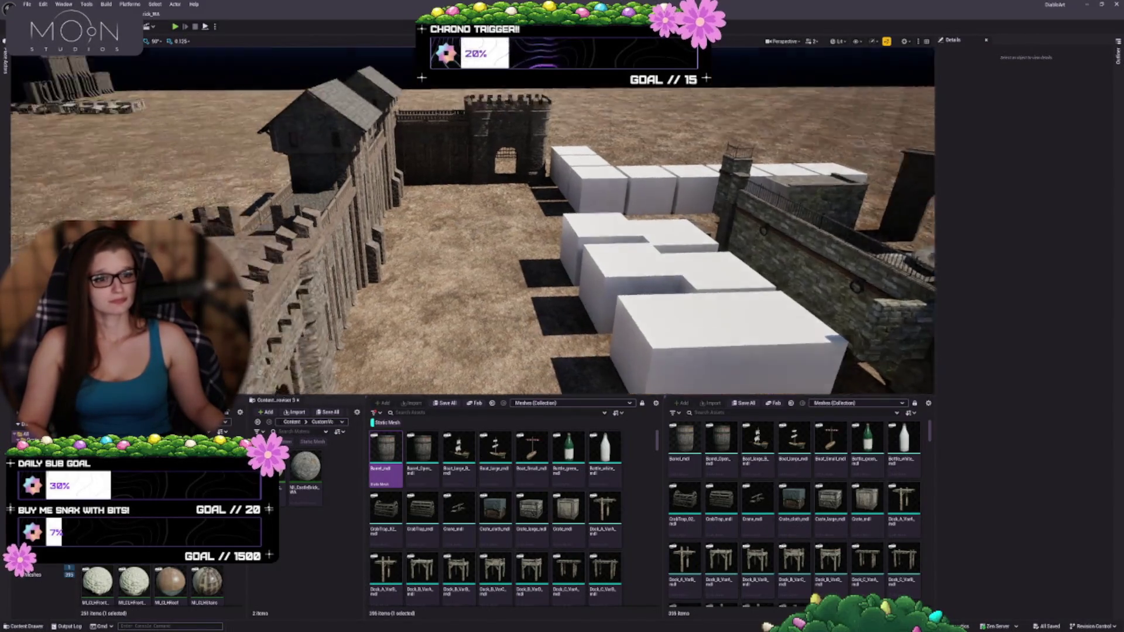
{"action": "key", "text": "Down"}
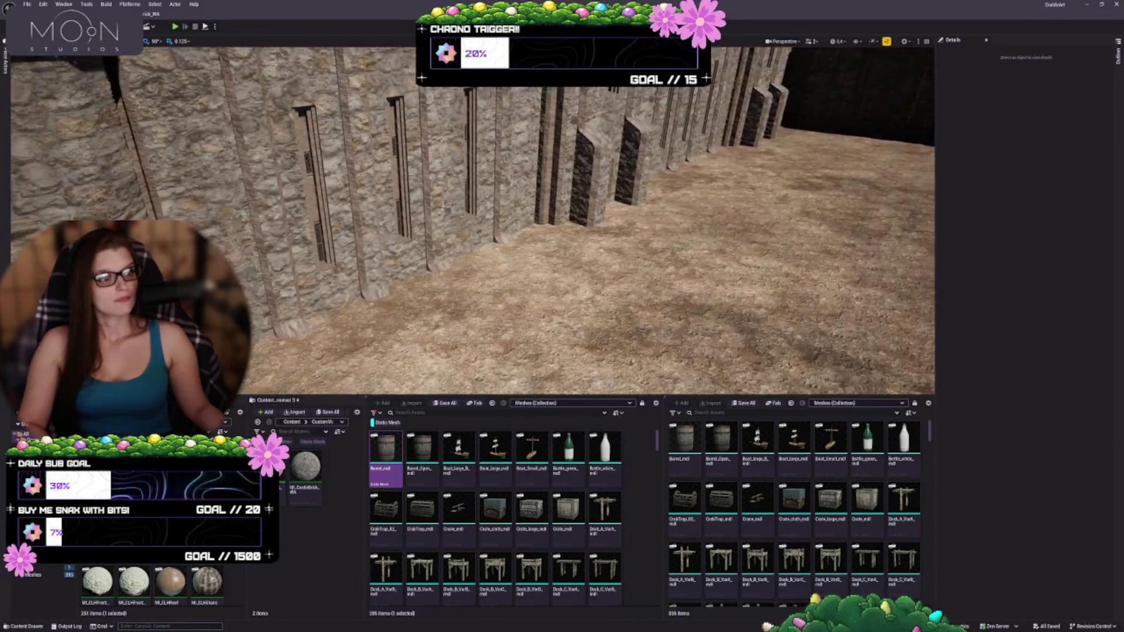
{"action": "key", "text": "Down"}
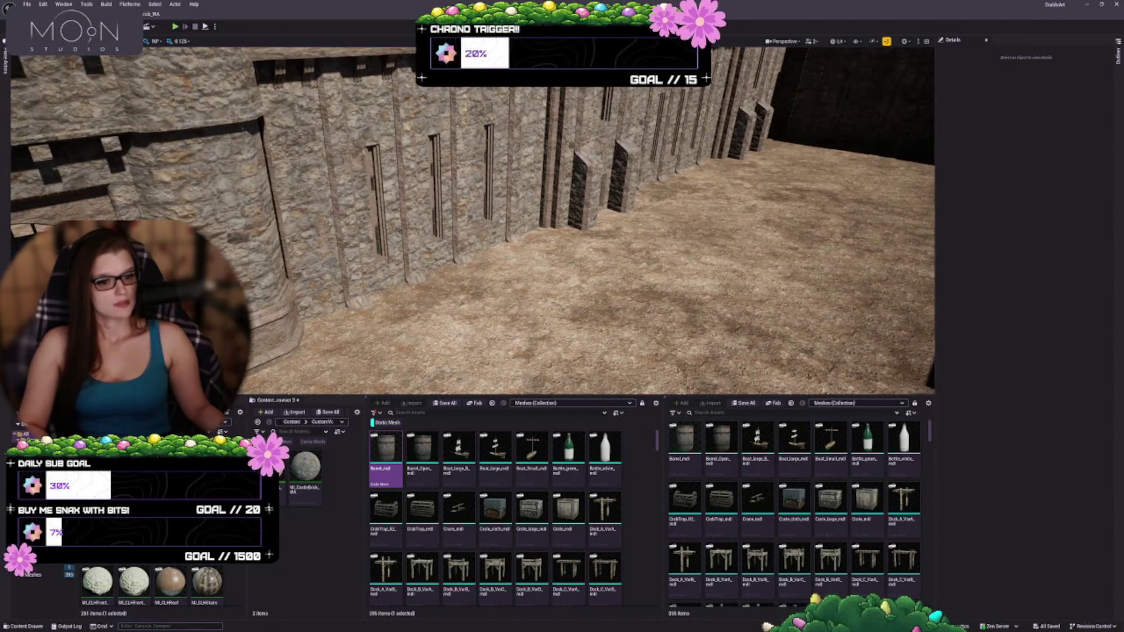
{"action": "left_click_drag", "start_coordinate": [420, 396], "coordinate": [420, 451]}
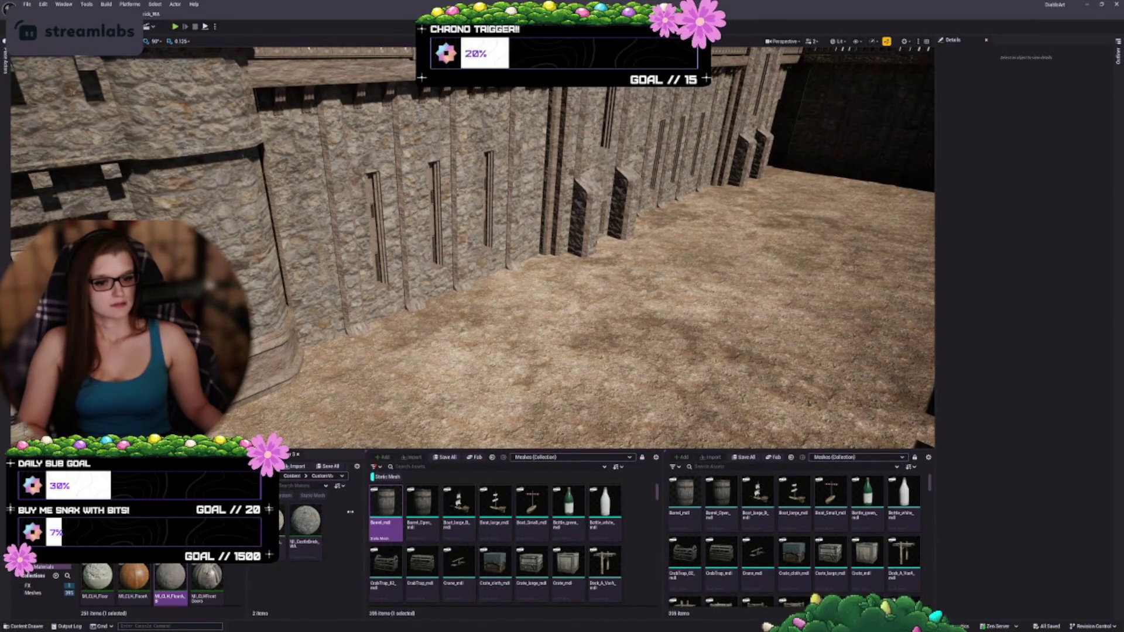
- Widen the asset grid and browse the castle wall, forest, and border/bread mesh folders
{"action": "left_click_drag", "start_coordinate": [350, 512], "coordinate": [295, 515]}
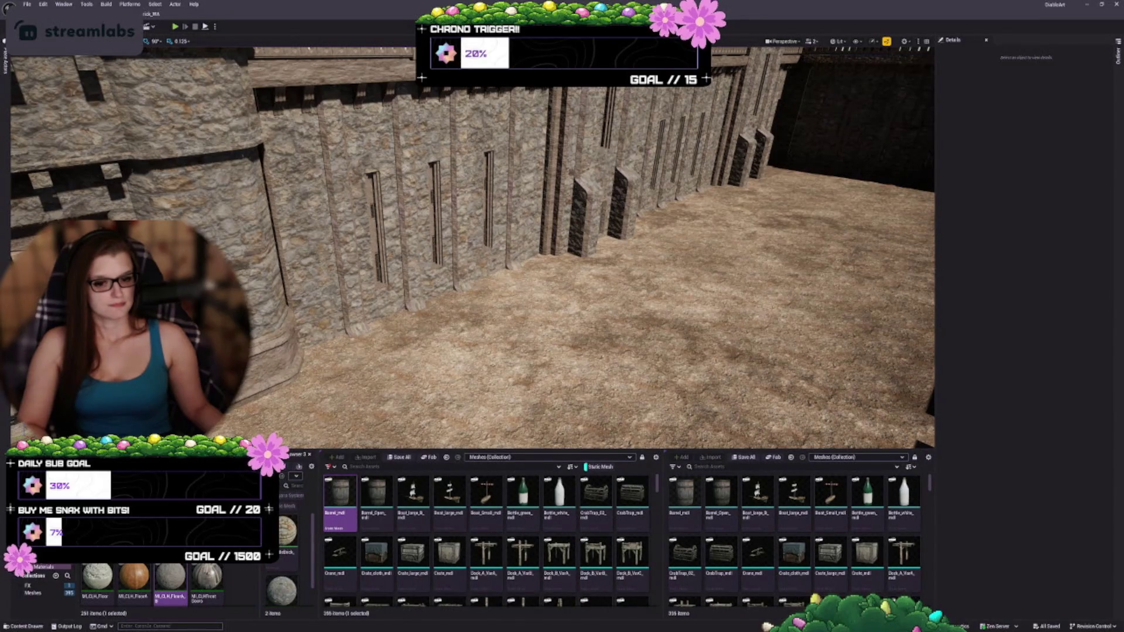
{"action": "left_click", "coordinate": [35, 566]}
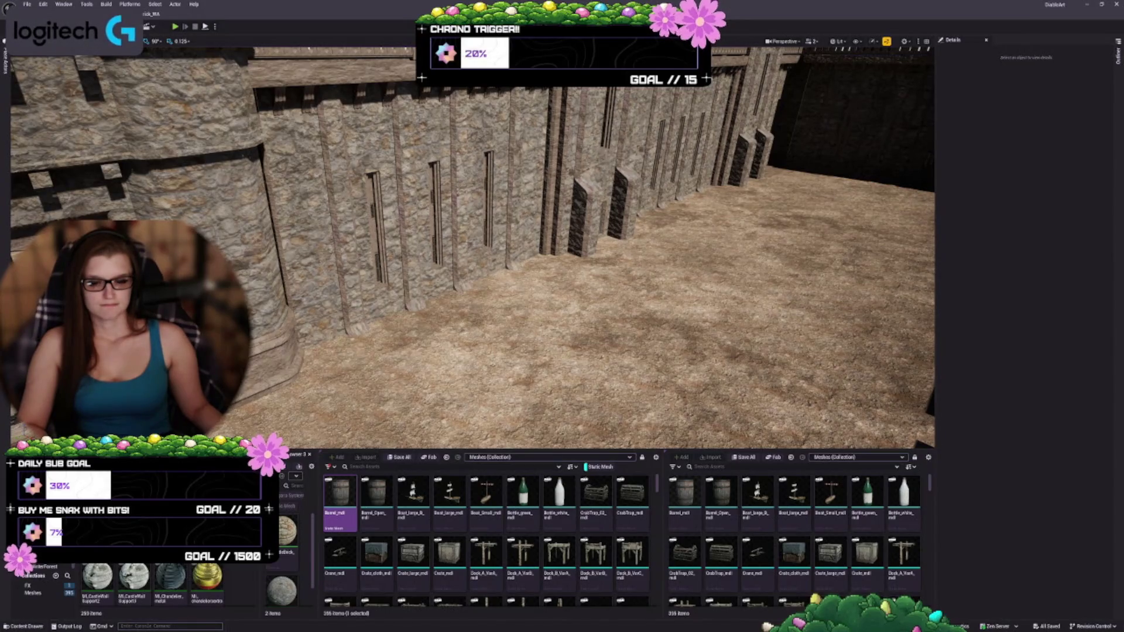
{"action": "left_click", "coordinate": [27, 585]}
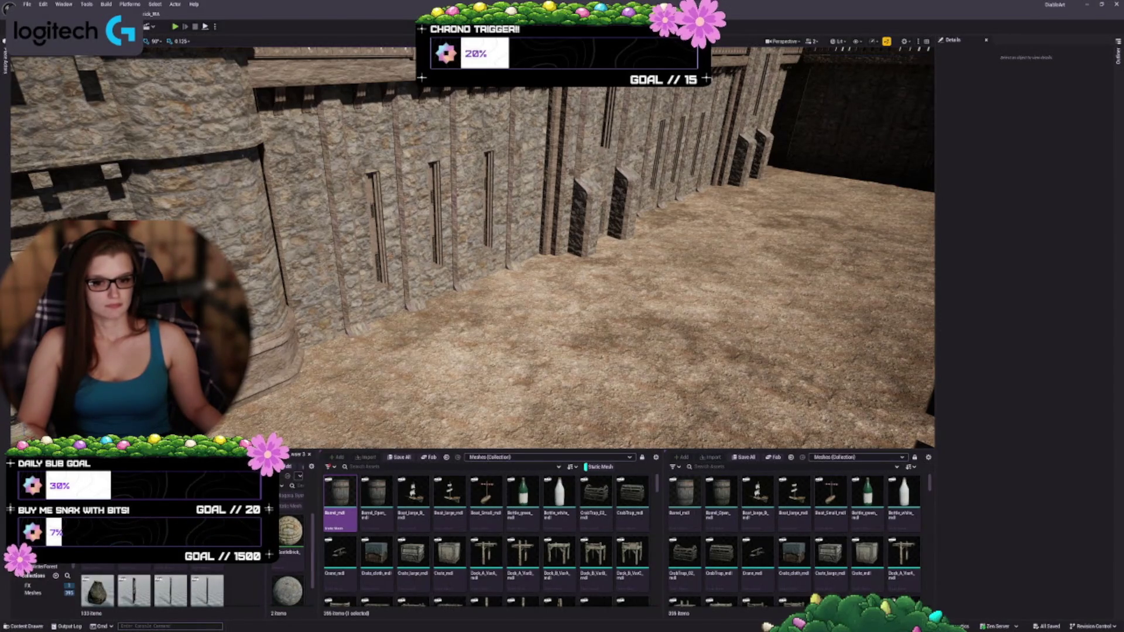
{"action": "left_click", "coordinate": [53, 566]}
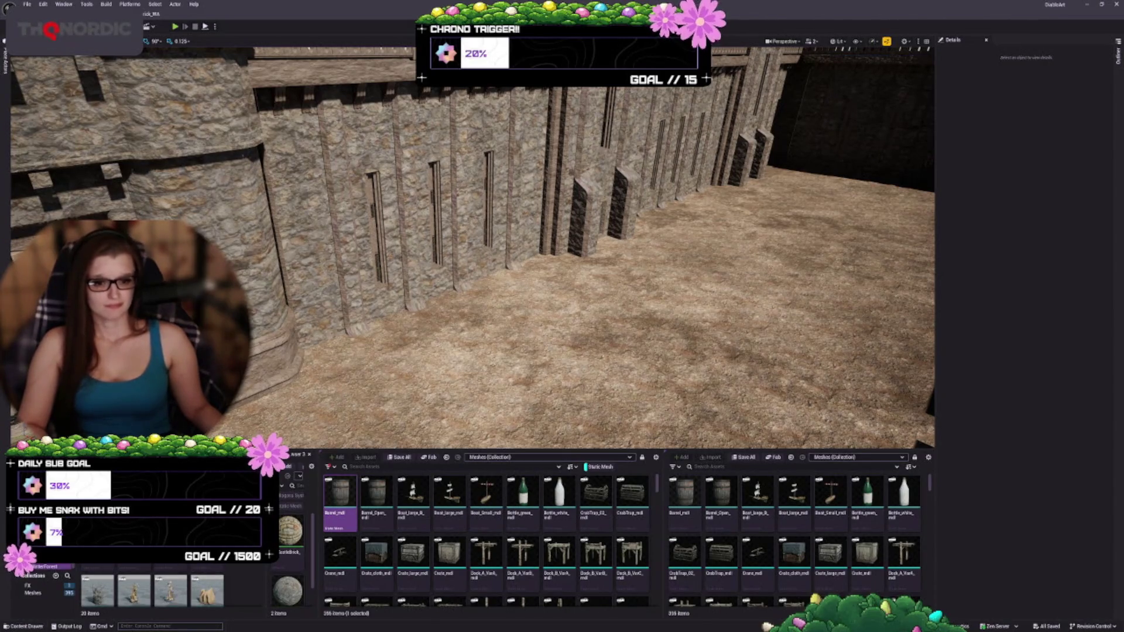
{"action": "scroll", "coordinate": [153, 586], "scroll_direction": "down", "scroll_amount": 2}
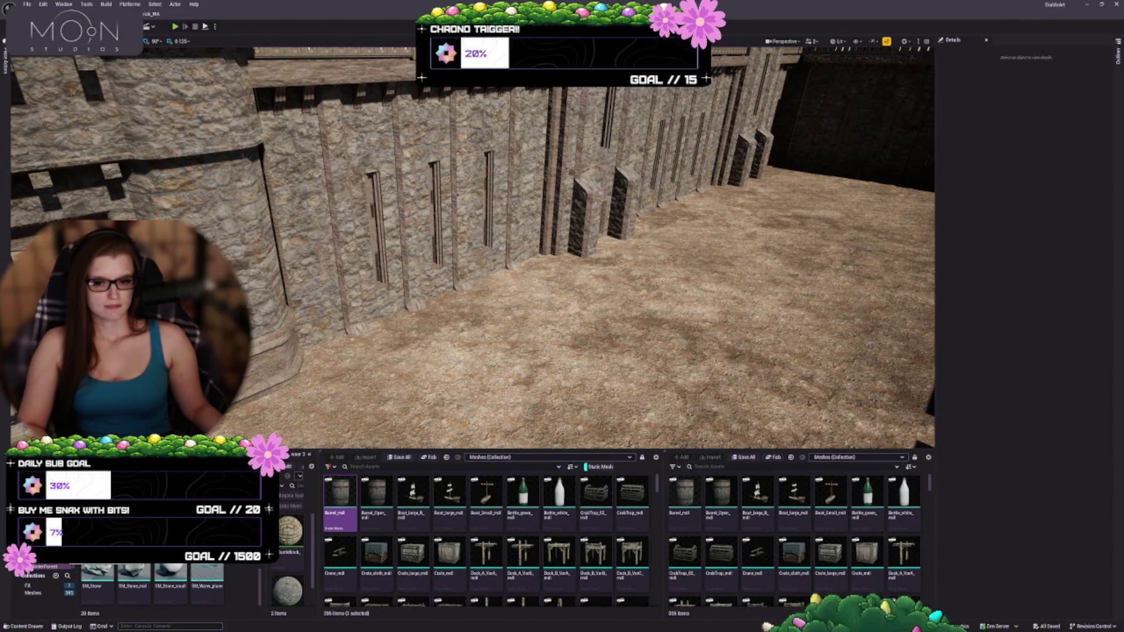
{"action": "left_click", "coordinate": [35, 539]}
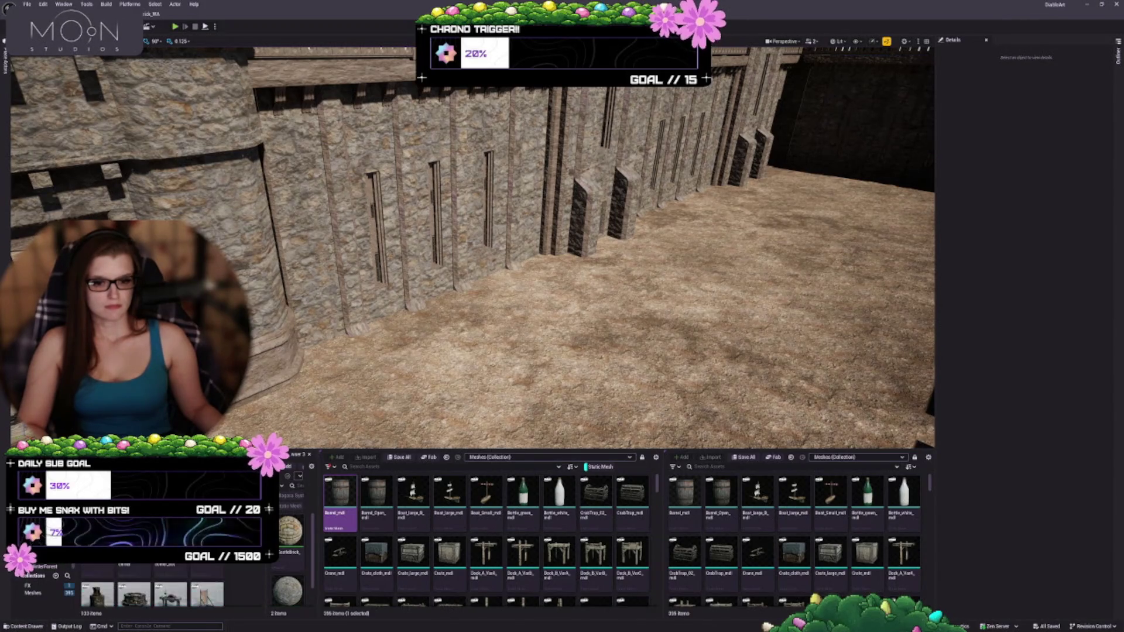
{"action": "scroll", "coordinate": [152, 585], "scroll_direction": "down", "scroll_amount": 2}
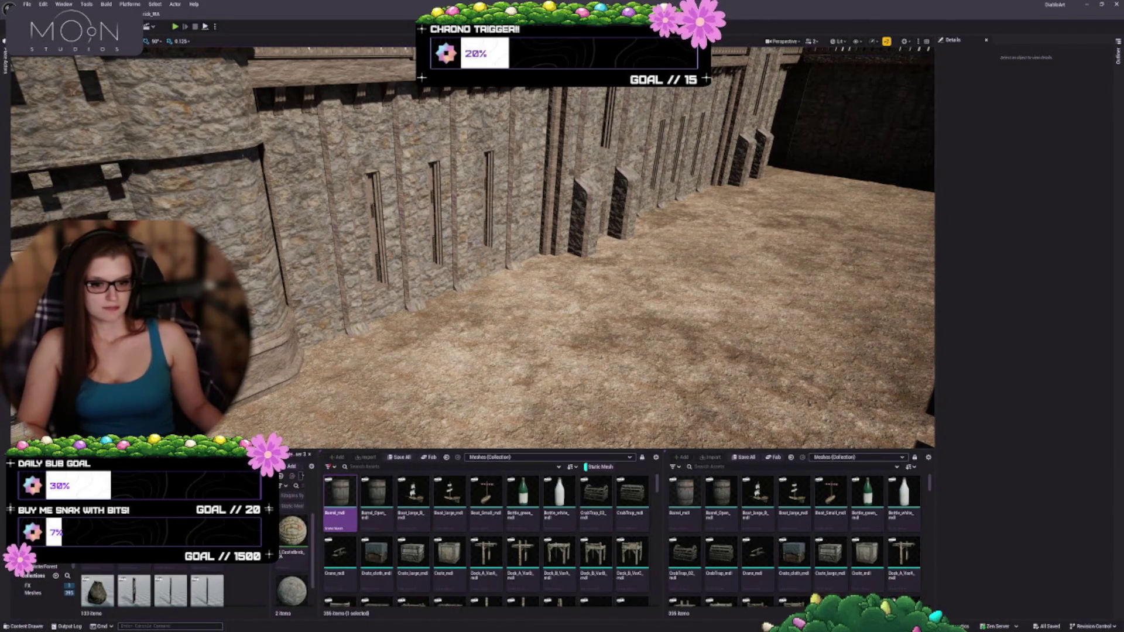
- Widen the left browser and step through prop mesh folders down to the SM_Candle meshes
{"action": "left_click_drag", "start_coordinate": [269, 585], "coordinate": [279, 585]}
{"action": "scroll", "coordinate": [153, 586], "scroll_direction": "up", "scroll_amount": 2}
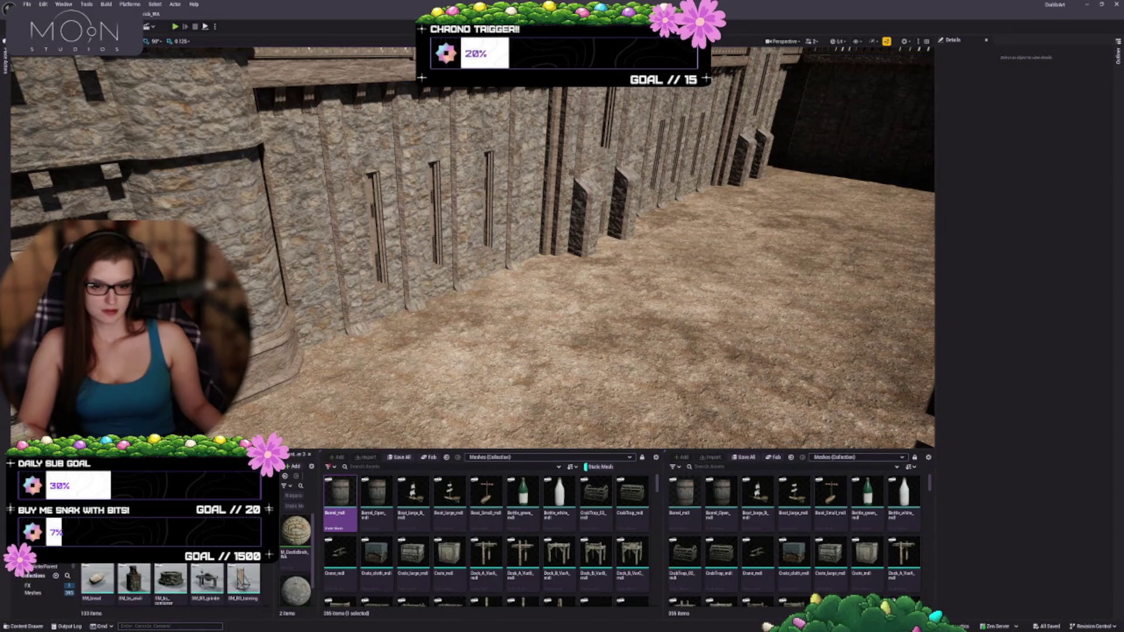
{"action": "scroll", "coordinate": [170, 585], "scroll_direction": "down", "scroll_amount": 2}
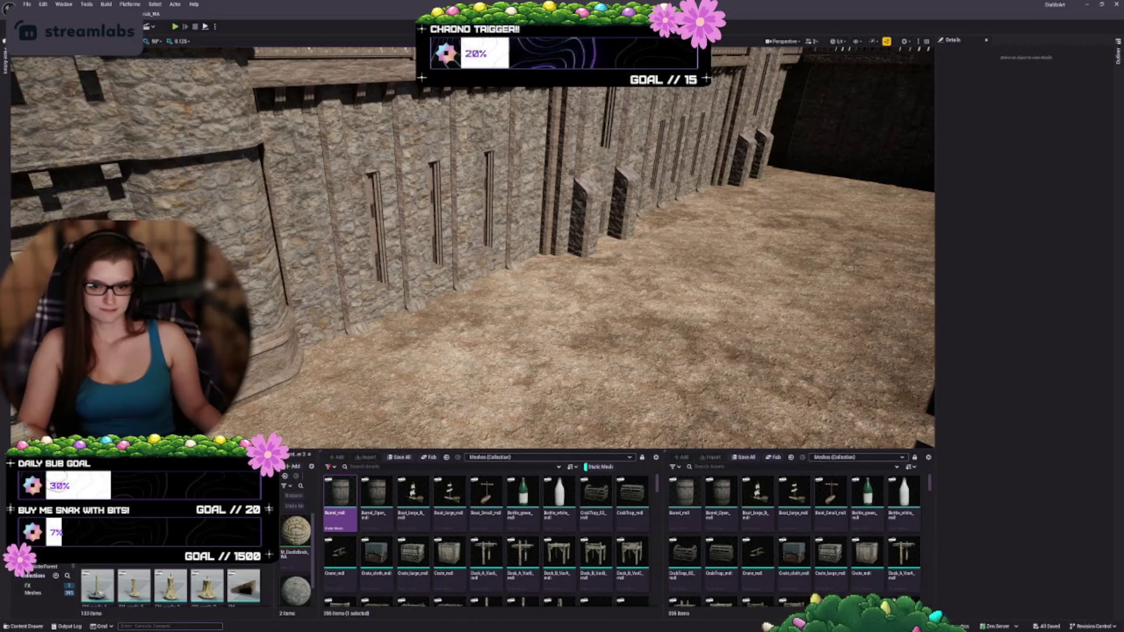
{"action": "left_click", "coordinate": [41, 556]}
{"action": "scroll", "coordinate": [206, 579], "scroll_direction": "down", "scroll_amount": 5}
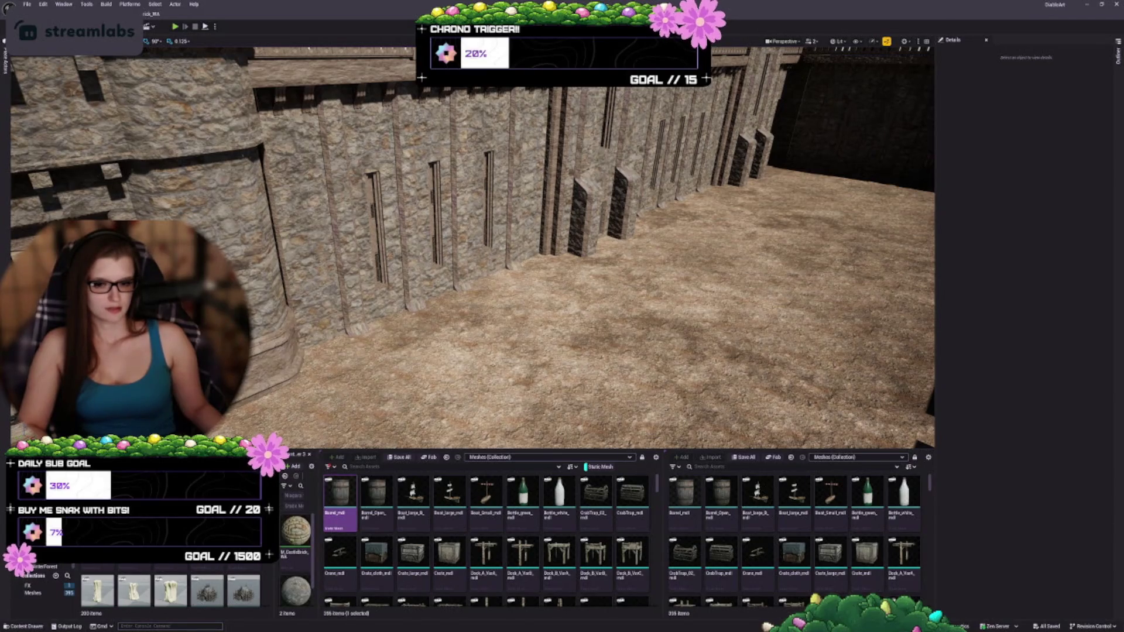
{"action": "key", "text": "Down"}
{"action": "scroll", "coordinate": [224, 592], "scroll_direction": "down", "scroll_amount": 3}
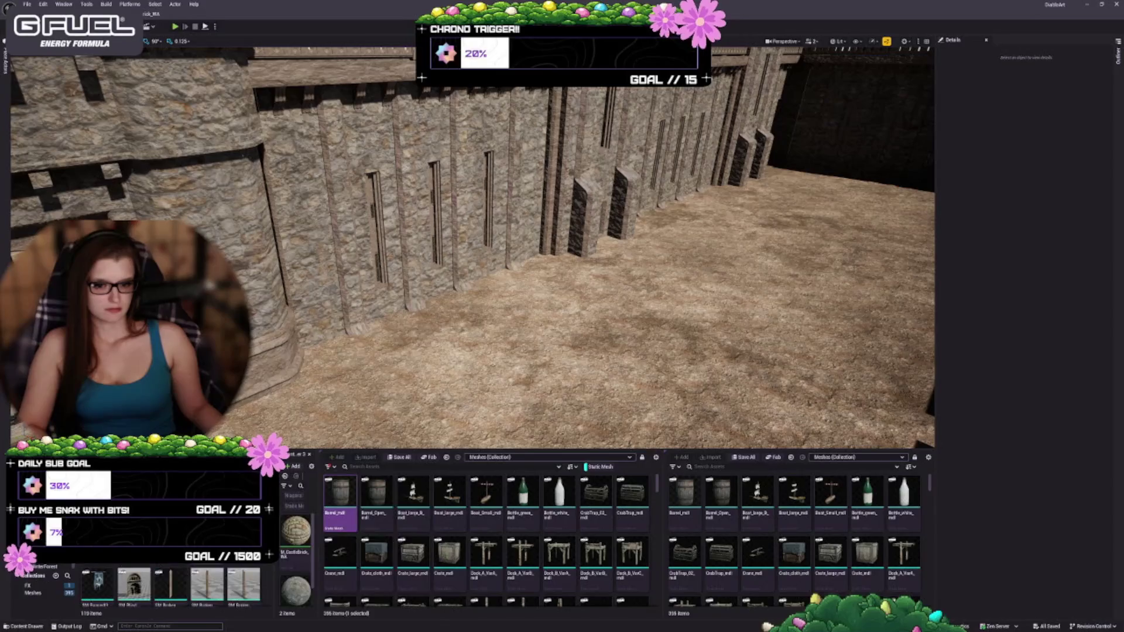
{"action": "scroll", "coordinate": [253, 574], "scroll_direction": "down", "scroll_amount": 3}
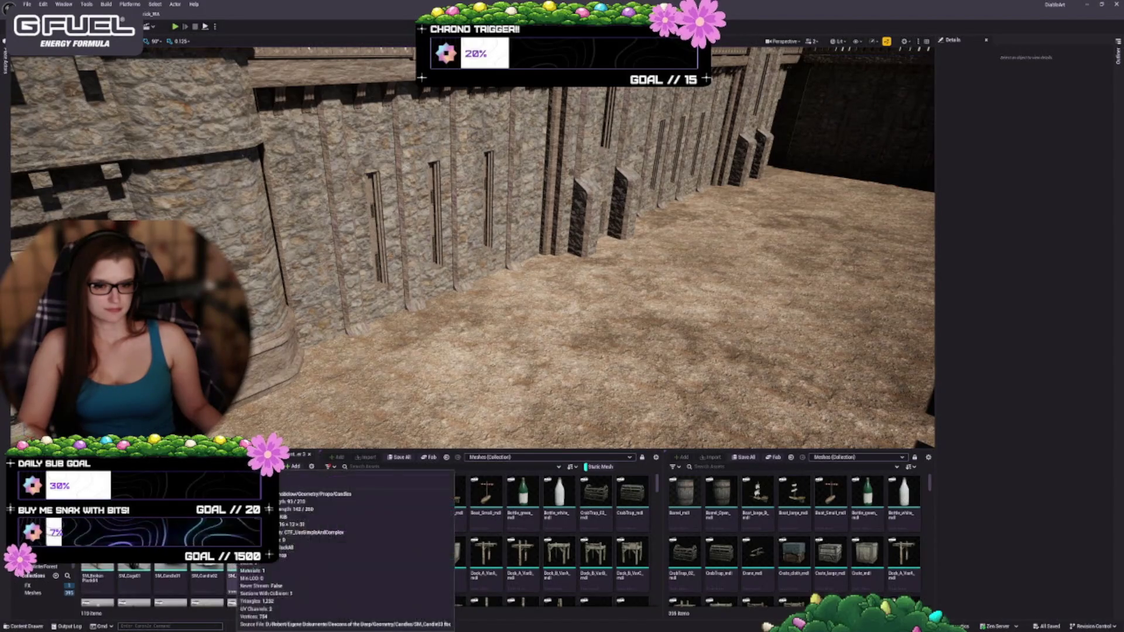
- Drag Dock_A_VarA from the Content Browser onto the courtyard floor near the gate
{"action": "scroll", "coordinate": [170, 585], "scroll_direction": "down", "scroll_amount": 3}
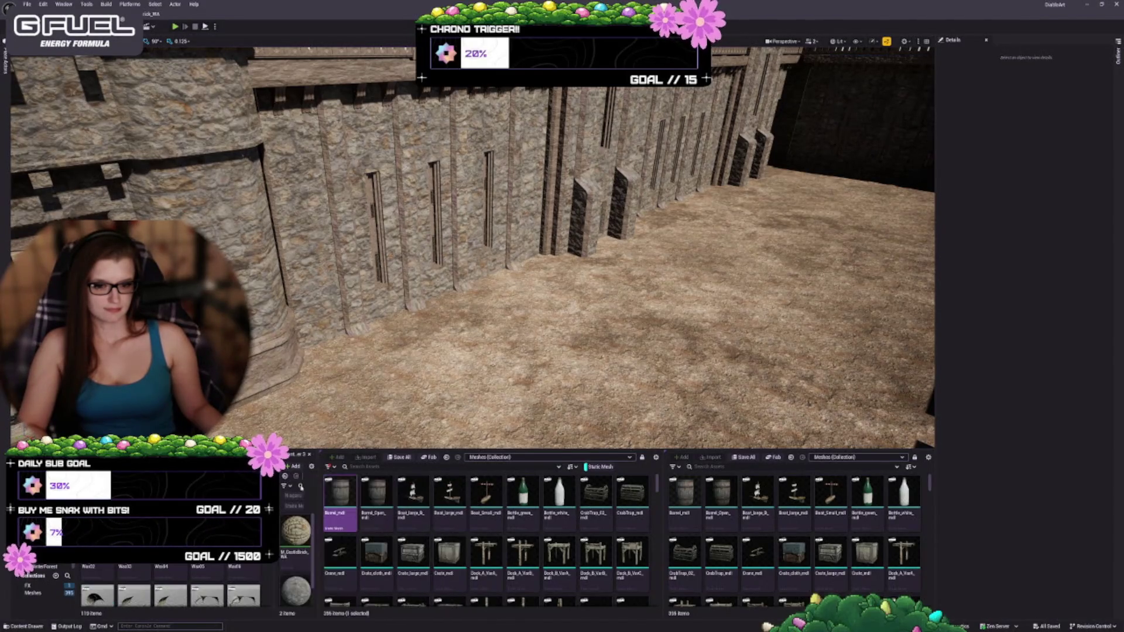
{"action": "mouse_move", "coordinate": [468, 263]}
{"action": "left_mouse_down"}
{"action": "mouse_move", "coordinate": [482, 252]}
{"action": "mouse_move", "coordinate": [468, 281]}
{"action": "mouse_move", "coordinate": [448, 278]}
{"action": "left_mouse_up"}
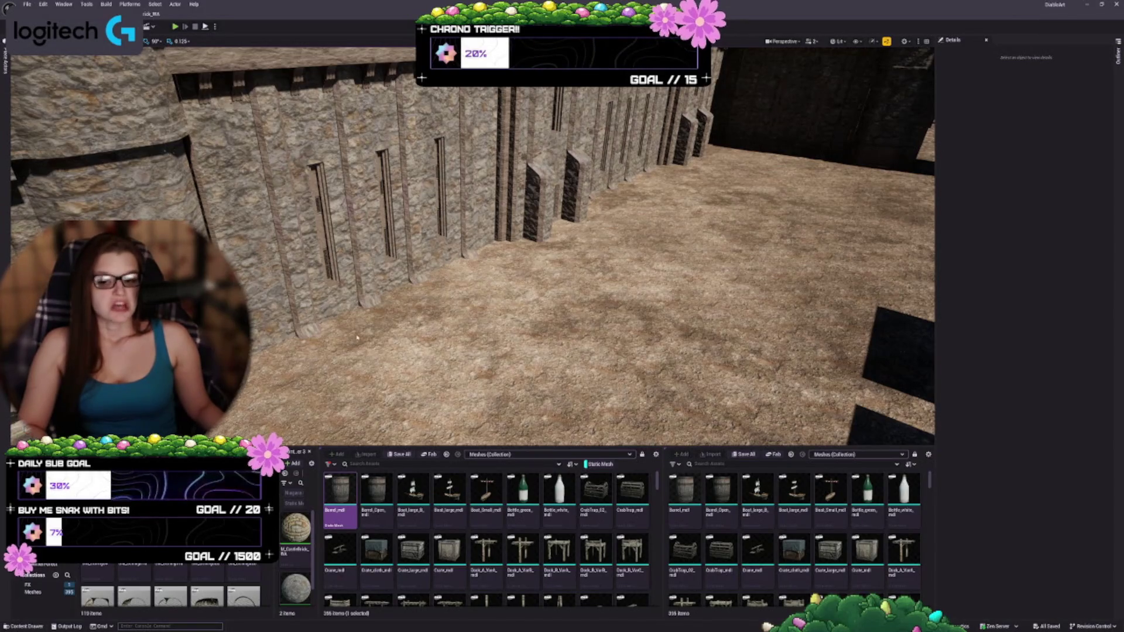
{"action": "scroll", "coordinate": [569, 525], "scroll_direction": "down", "scroll_amount": 1}
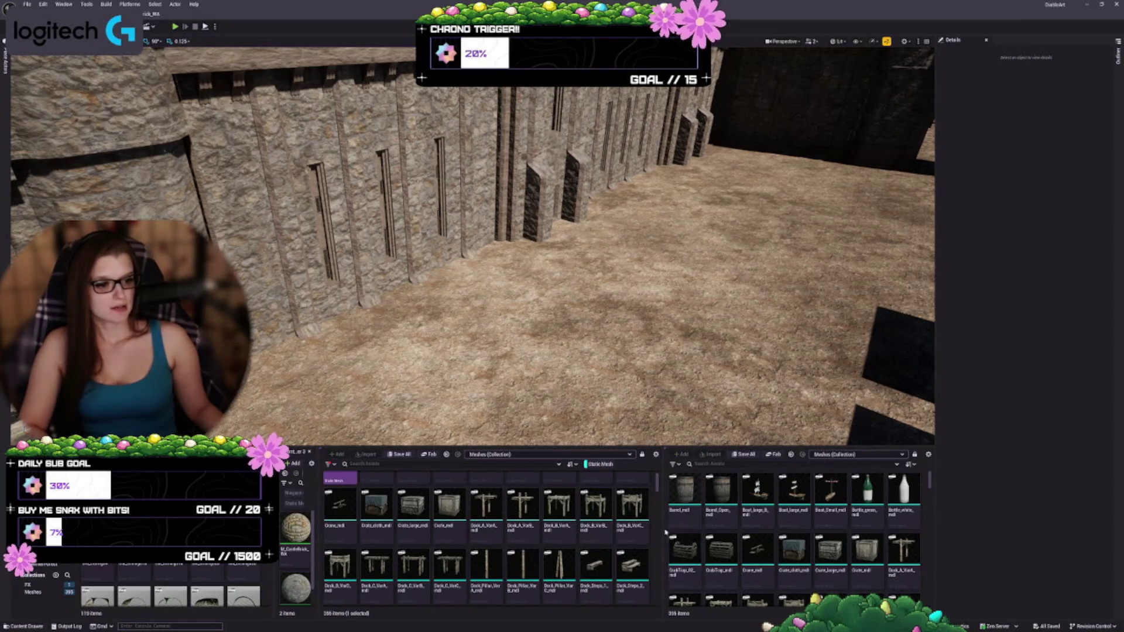
{"action": "left_click_drag", "start_coordinate": [662, 527], "coordinate": [705, 527]}
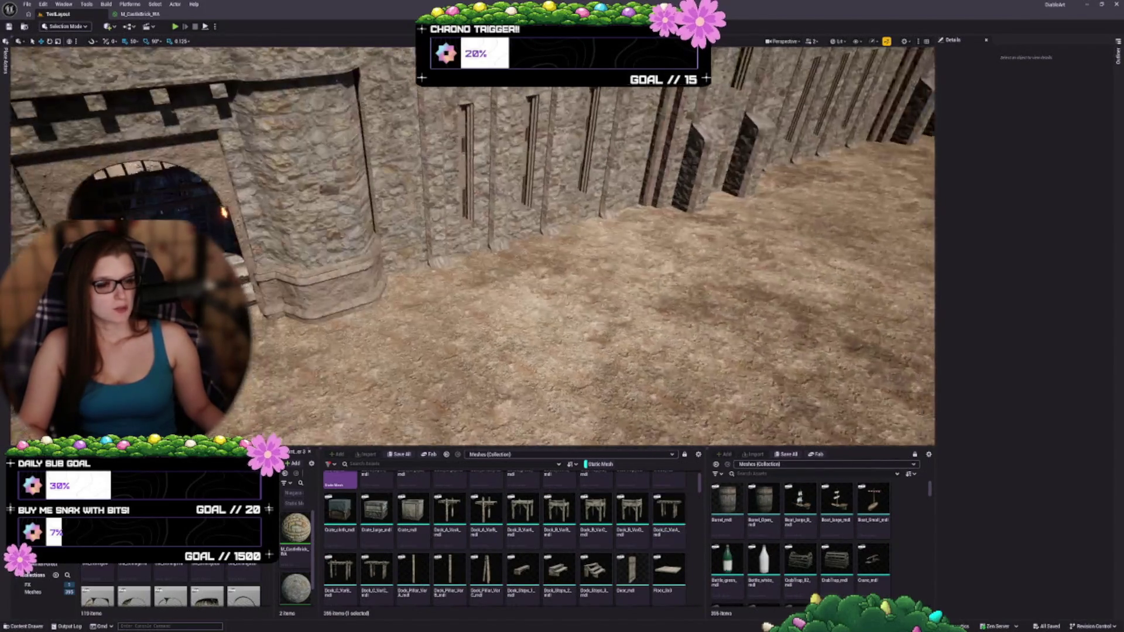
{"action": "key", "text": "d"}
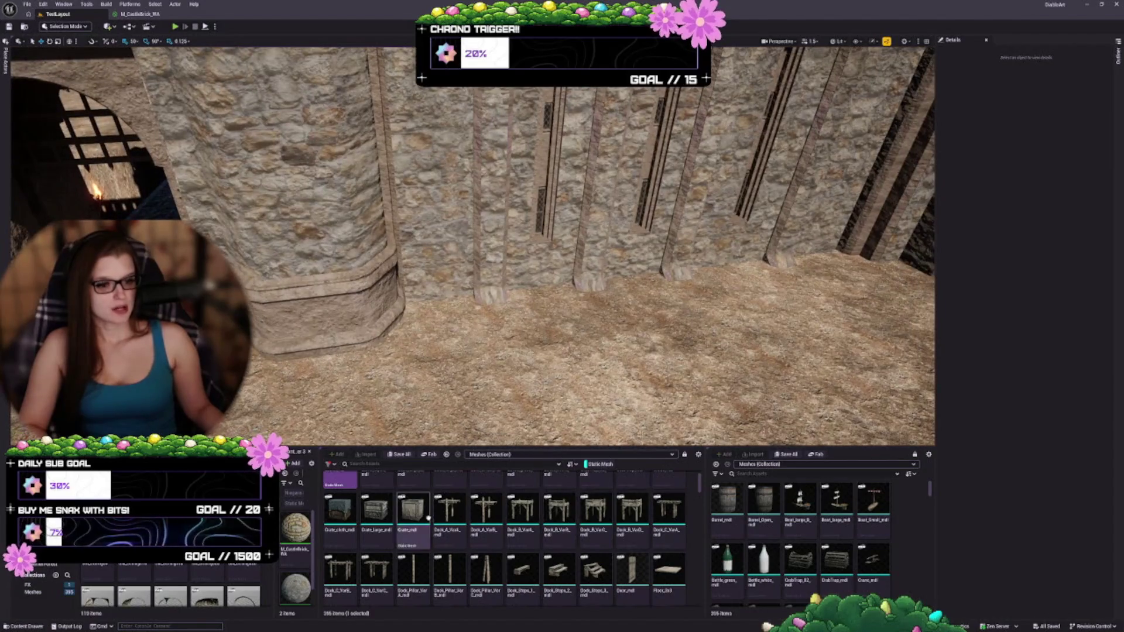
{"action": "mouse_move", "coordinate": [429, 367]}
{"action": "left_mouse_down"}
{"action": "mouse_move", "coordinate": [574, 322]}
{"action": "mouse_move", "coordinate": [509, 386]}
{"action": "left_mouse_up"}
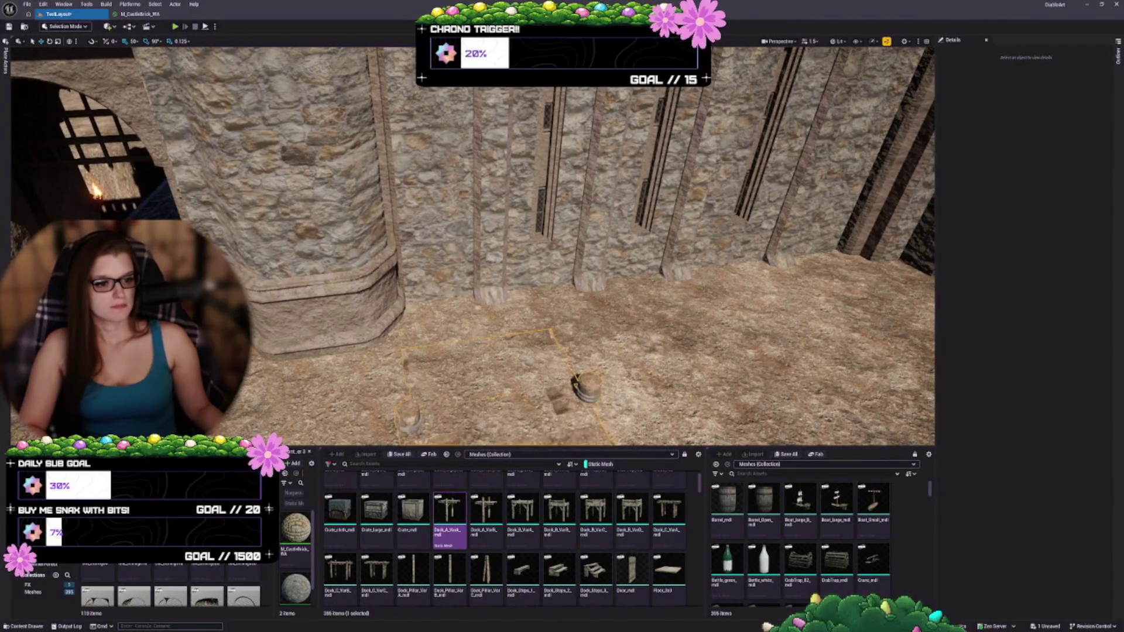
- Raise the dock to Location Z 200 and swap its Static Mesh to Dock_B_VarA
{"action": "key", "text": "f"}
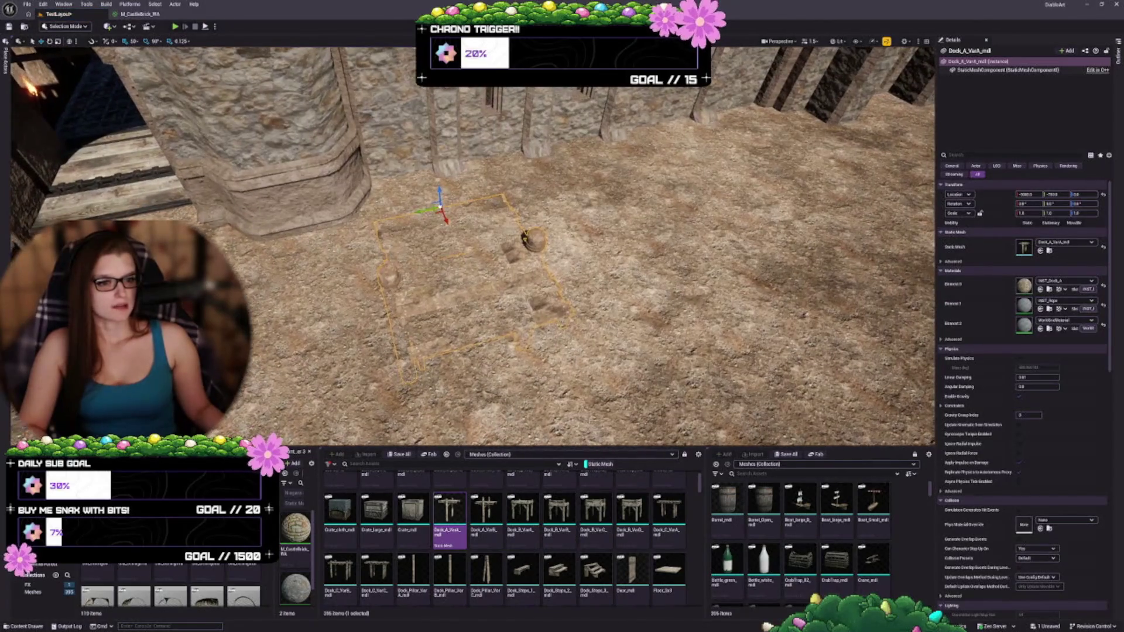
{"action": "left_click_drag", "start_coordinate": [1085, 194], "coordinate": [1103, 194]}
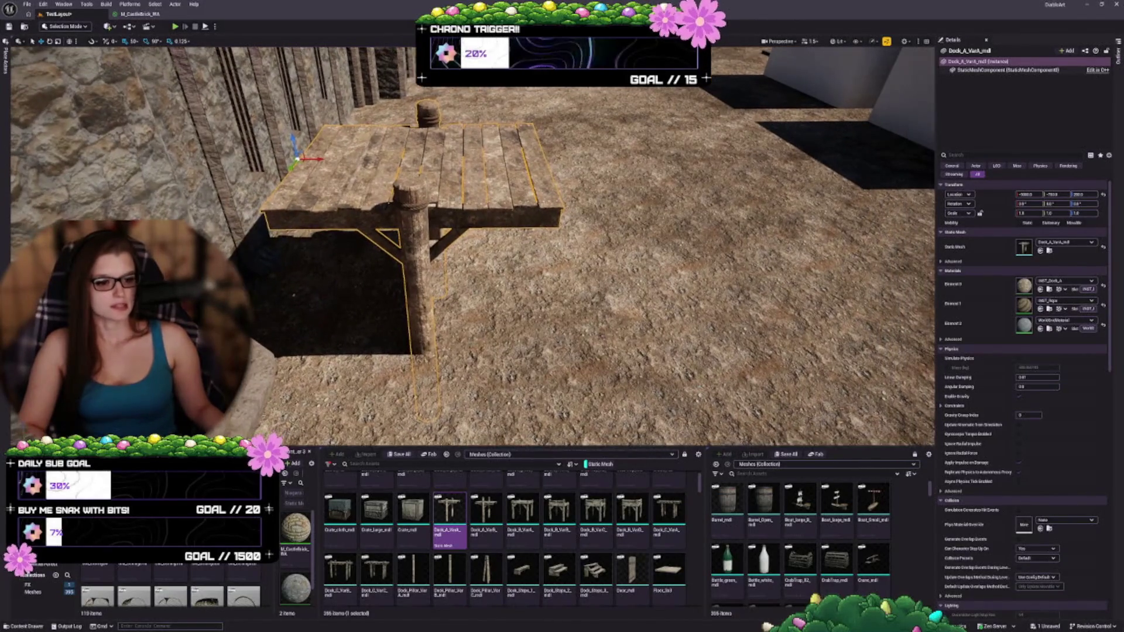
{"action": "left_click", "coordinate": [490, 511]}
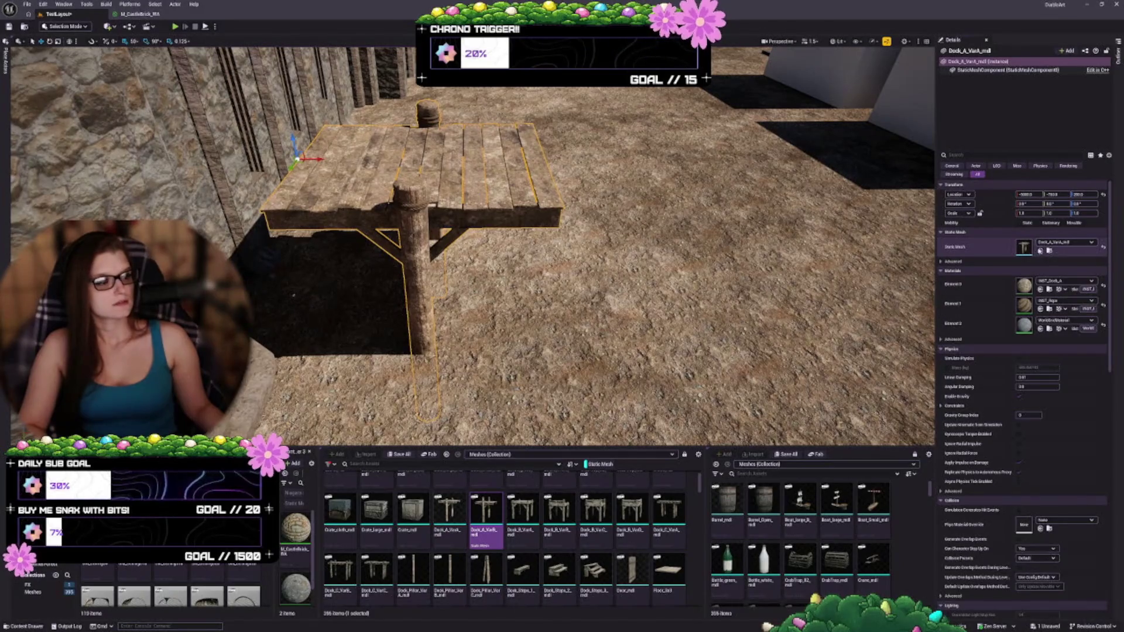
{"action": "left_click", "coordinate": [1040, 251]}
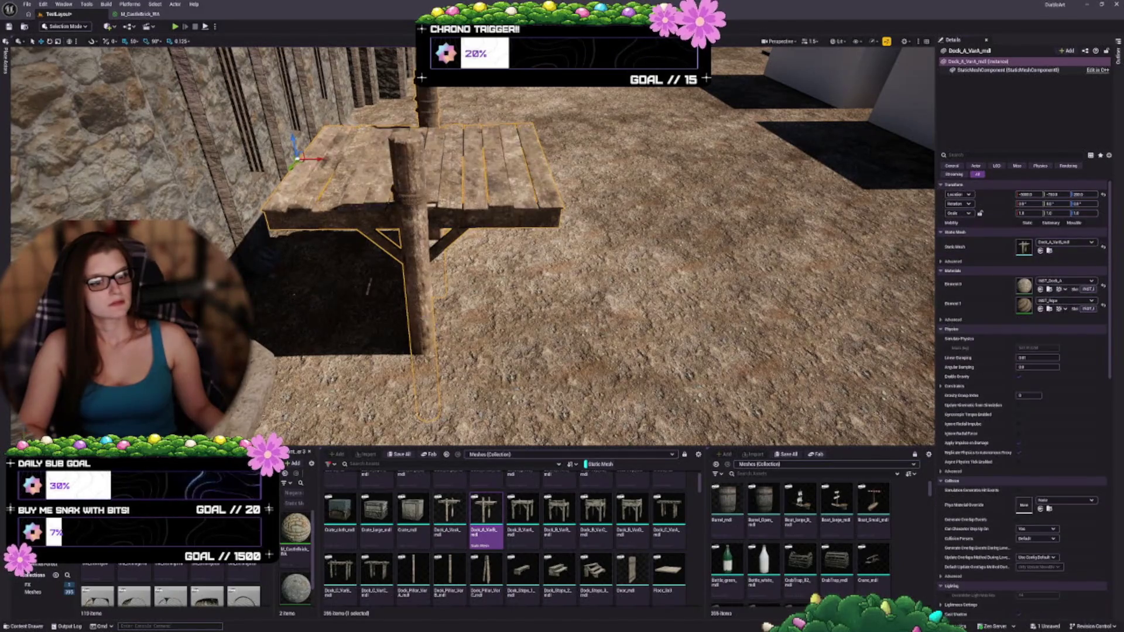
{"action": "left_click", "coordinate": [1039, 251]}
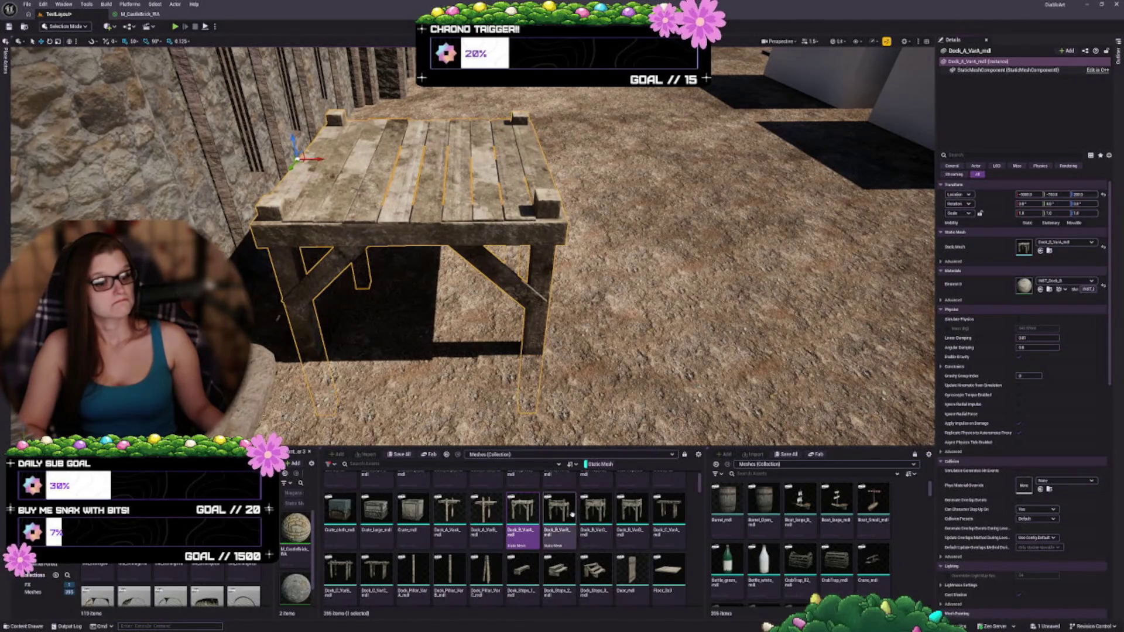
{"action": "mouse_move", "coordinate": [468, 245]}
{"action": "left_mouse_down"}
{"action": "mouse_move", "coordinate": [398, 251]}
{"action": "mouse_move", "coordinate": [463, 263]}
{"action": "left_mouse_up"}
- Duplicate the dock table beside the original and swap the copy to a railed dock variant
{"action": "mouse_move", "coordinate": [196, 208]}
{"action": "left_mouse_down"}
{"action": "mouse_move", "coordinate": [427, 187]}
{"action": "mouse_move", "coordinate": [514, 164]}
{"action": "mouse_move", "coordinate": [455, 182]}
{"action": "left_mouse_up"}
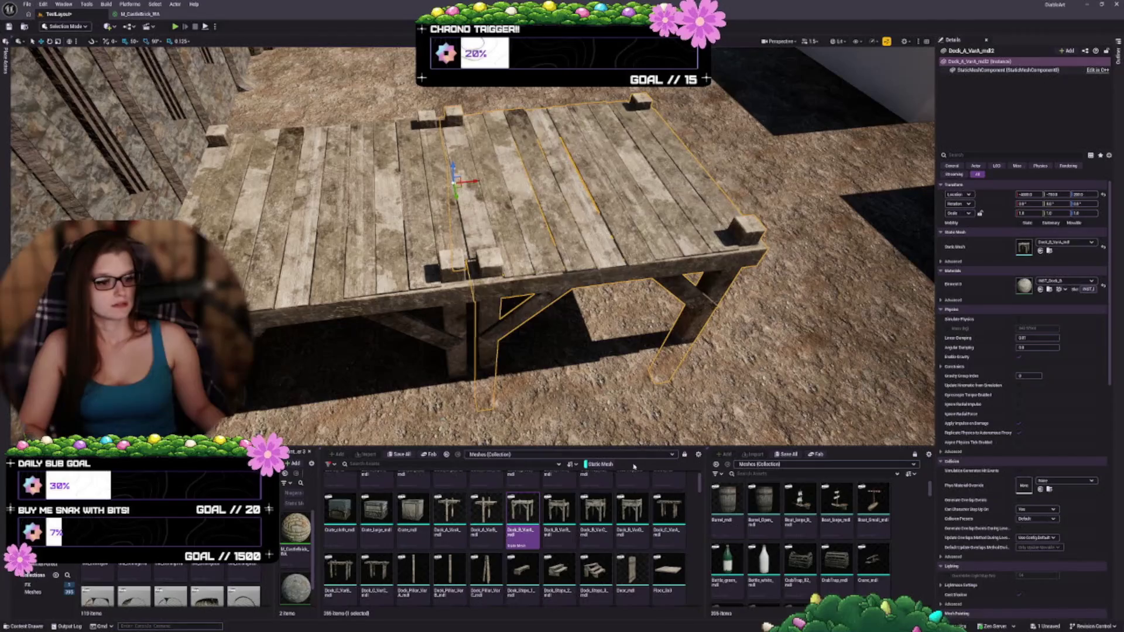
{"action": "left_click", "coordinate": [559, 510]}
{"action": "left_click", "coordinate": [1040, 251]}
{"action": "left_click_drag", "start_coordinate": [665, 298], "coordinate": [477, 297]}
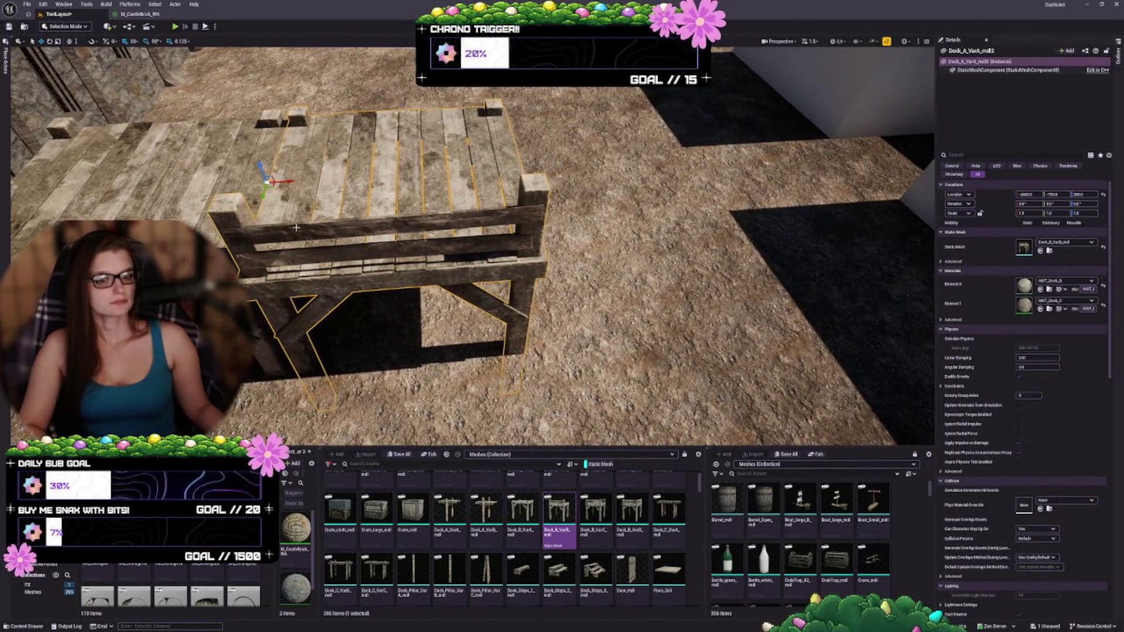
- Add another railed section alongside it using the Dock_B_VarC mesh
{"action": "mouse_move", "coordinate": [290, 182]}
{"action": "left_mouse_down"}
{"action": "mouse_move", "coordinate": [589, 170]}
{"action": "mouse_move", "coordinate": [548, 167]}
{"action": "left_mouse_up"}
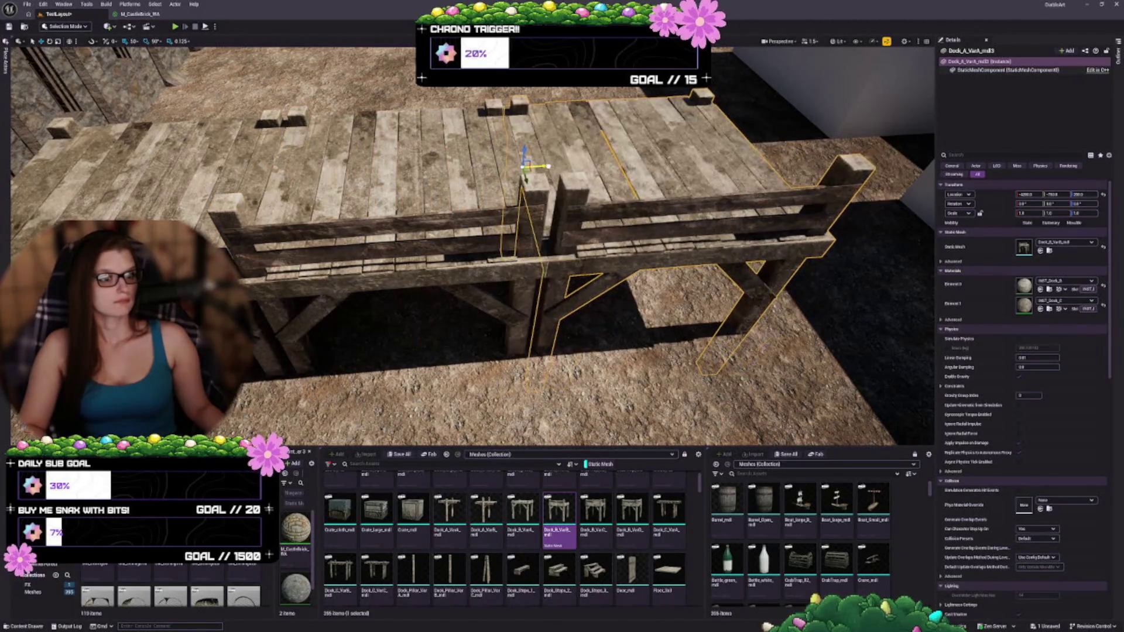
{"action": "left_click", "coordinate": [593, 518]}
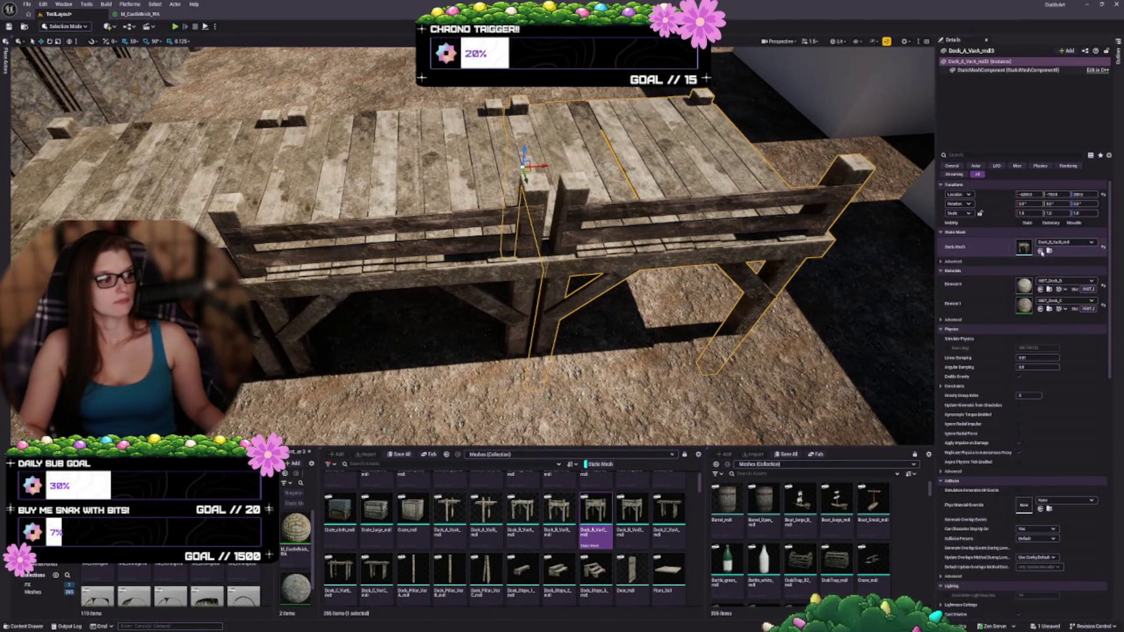
{"action": "left_click", "coordinate": [1040, 251]}
{"action": "mouse_move", "coordinate": [585, 286]}
{"action": "left_mouse_down"}
{"action": "mouse_move", "coordinate": [534, 283]}
{"action": "mouse_move", "coordinate": [534, 301]}
{"action": "left_mouse_up"}
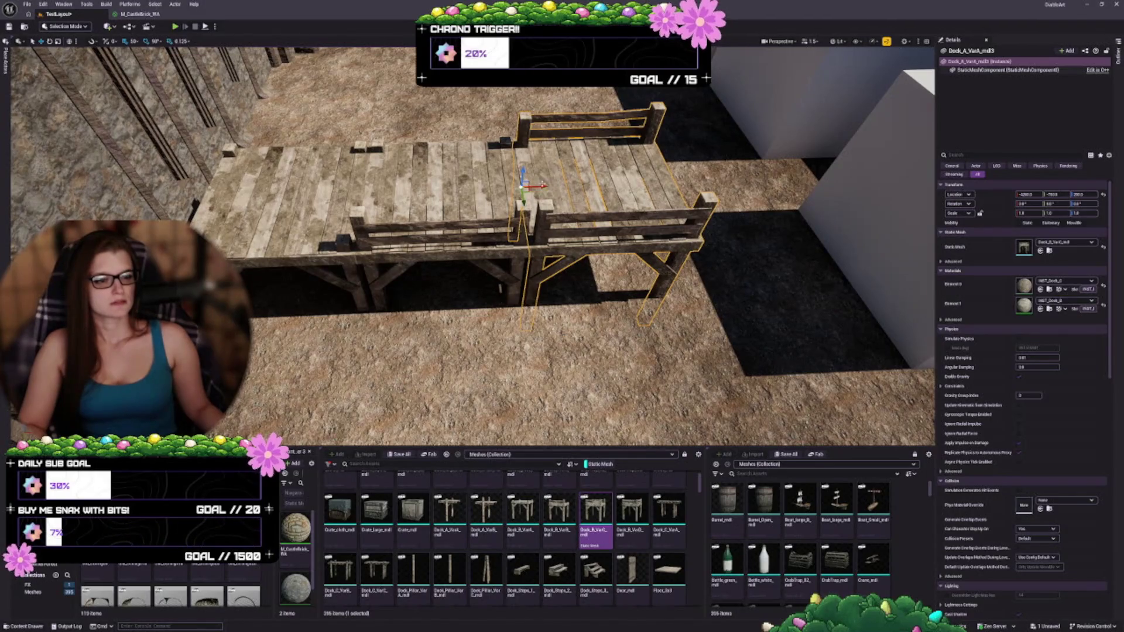
- Attach a Dock_B_VarB section with side railing to the dock's right end
{"action": "left_click_drag", "start_coordinate": [544, 186], "coordinate": [691, 176]}
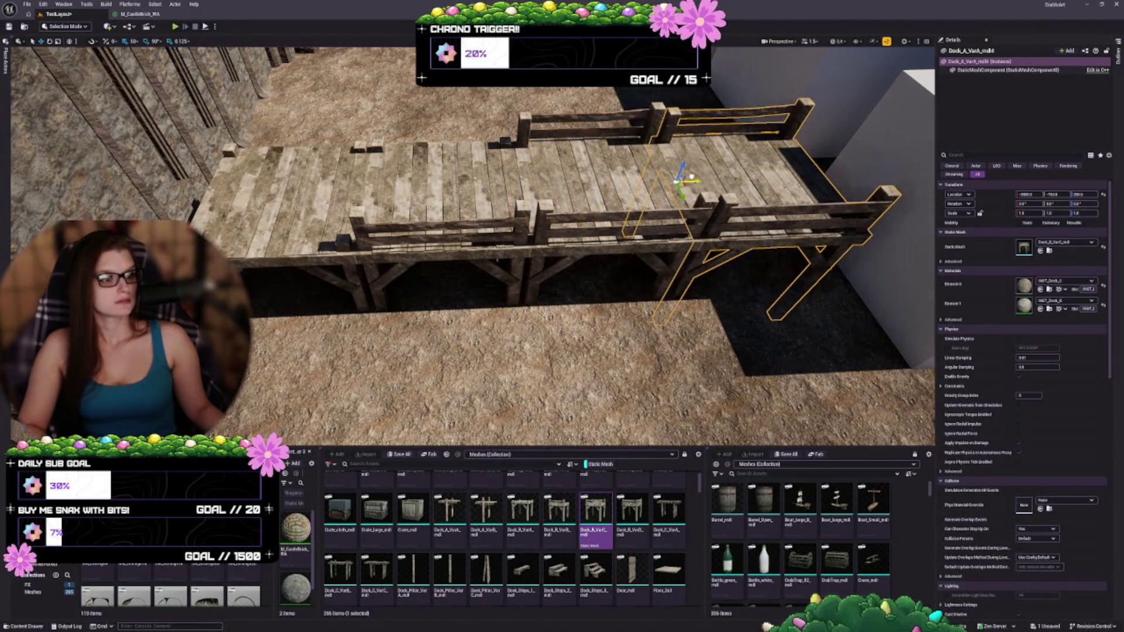
{"action": "left_click", "coordinate": [630, 532]}
{"action": "left_click", "coordinate": [1039, 251]}
{"action": "left_click_drag", "start_coordinate": [720, 312], "coordinate": [726, 264]}
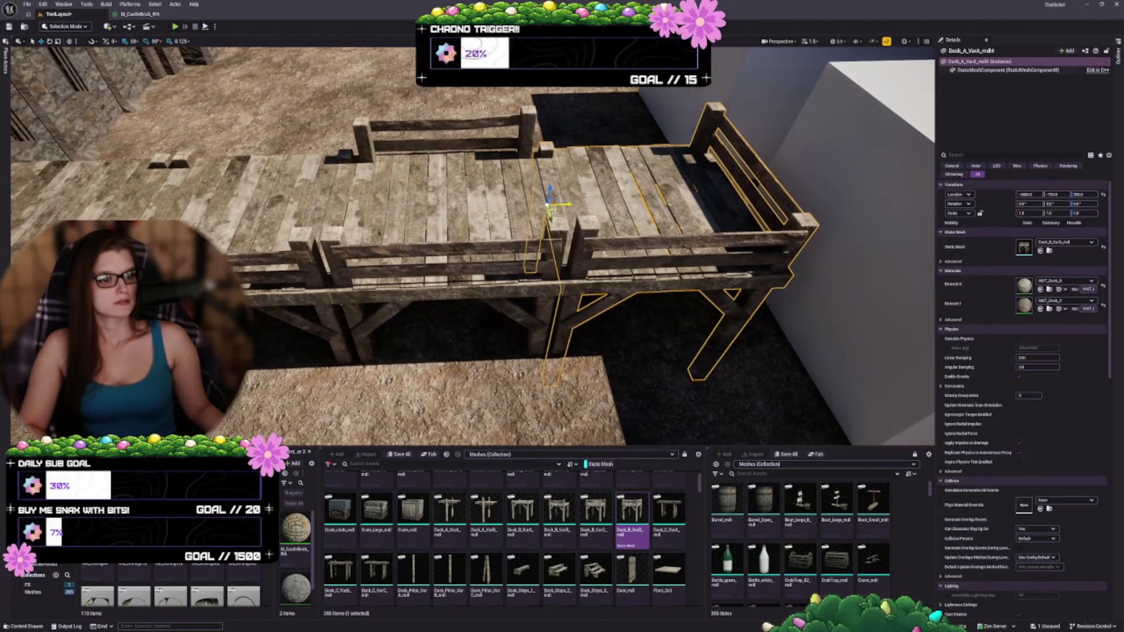
- Move a piece back and left and turn it into a Dock_C_VarA plank walkway
{"action": "left_click_drag", "start_coordinate": [548, 206], "coordinate": [530, 115]}
{"action": "left_click", "coordinate": [669, 509]}
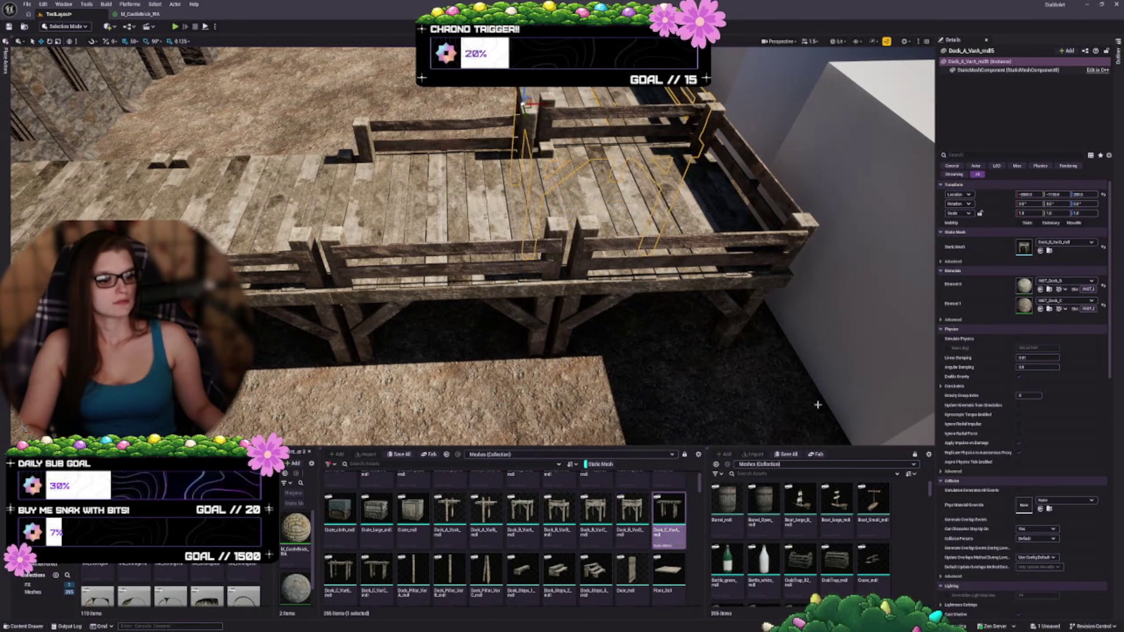
{"action": "left_click", "coordinate": [1040, 250]}
{"action": "mouse_move", "coordinate": [670, 302]}
{"action": "left_mouse_down"}
{"action": "mouse_move", "coordinate": [646, 278]}
{"action": "mouse_move", "coordinate": [383, 216]}
{"action": "mouse_move", "coordinate": [888, 194]}
{"action": "left_mouse_up"}
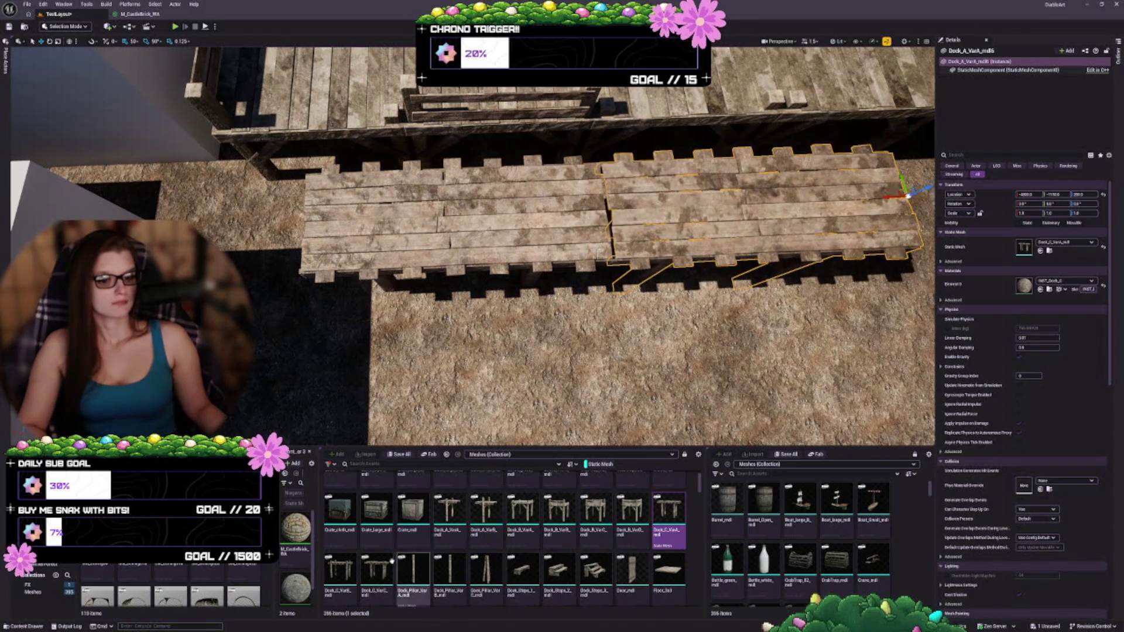
{"action": "left_click", "coordinate": [1040, 250]}
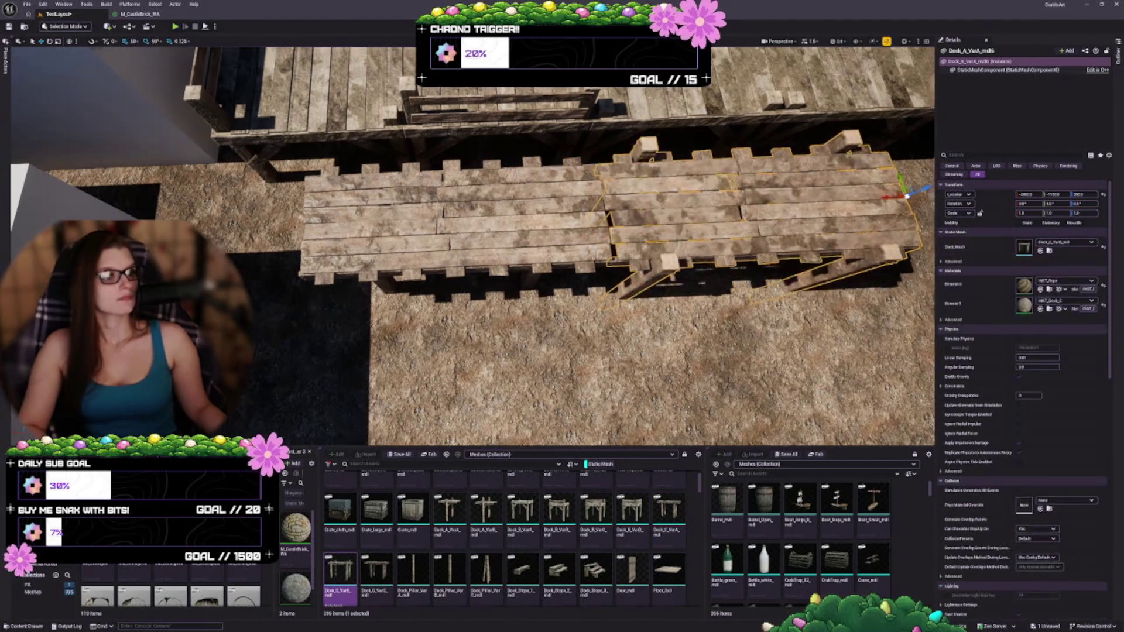
{"action": "key", "text": "f"}
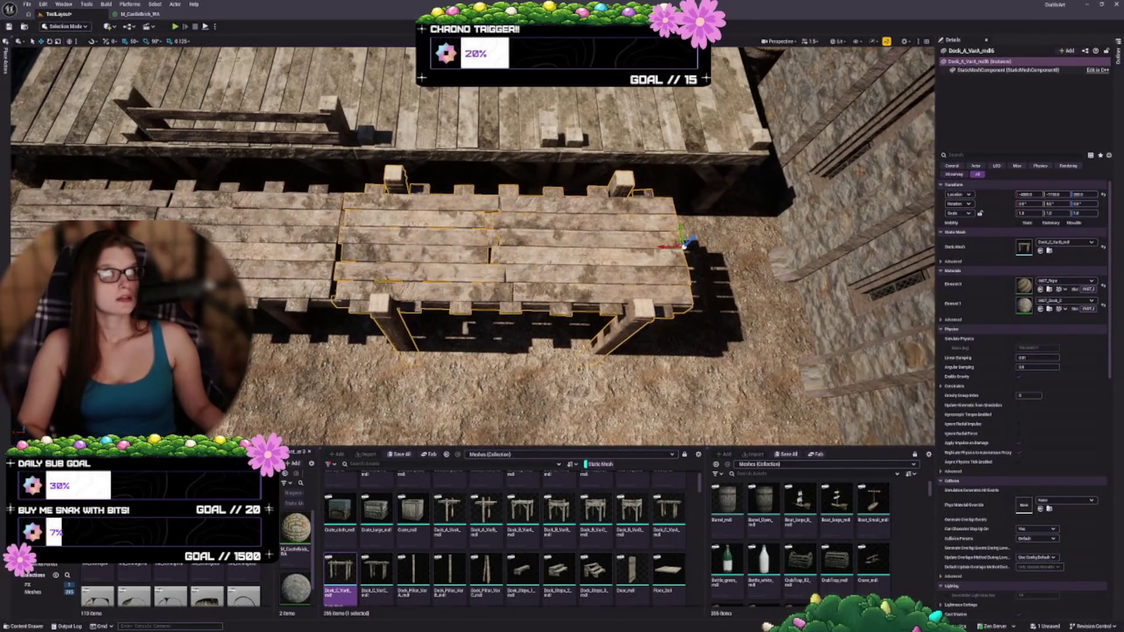
{"action": "scroll", "coordinate": [673, 307], "scroll_direction": "up", "scroll_amount": 3}
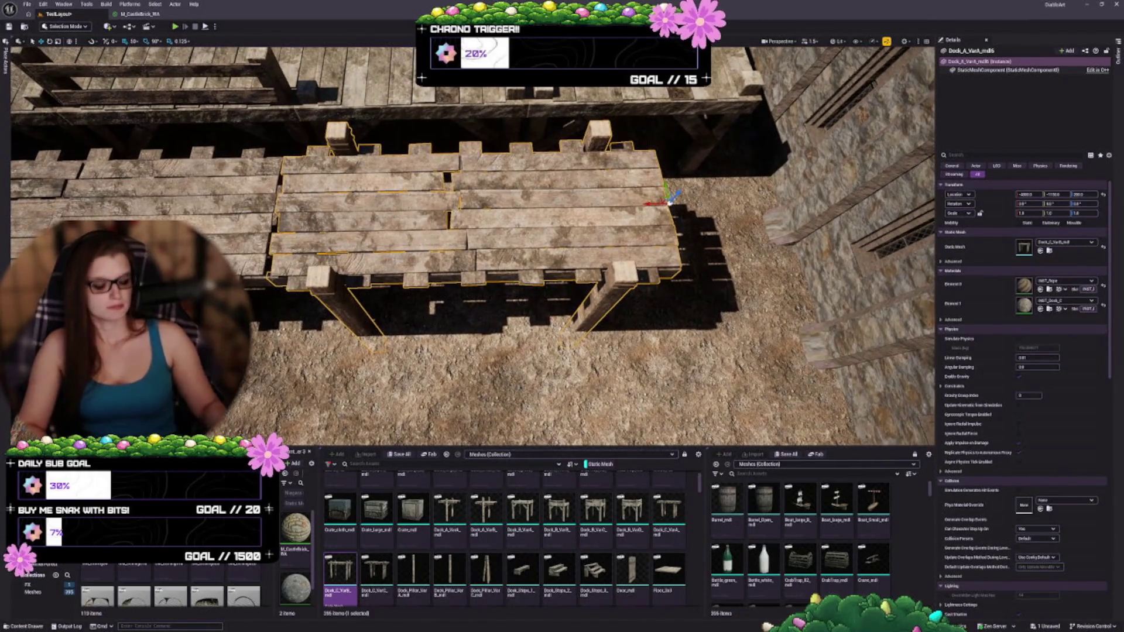
{"action": "key", "text": "Delete"}
{"action": "left_click_drag", "start_coordinate": [468, 246], "coordinate": [439, 222]}
{"action": "mouse_move", "coordinate": [445, 269]}
{"action": "left_mouse_down"}
{"action": "mouse_move", "coordinate": [468, 378]}
{"action": "mouse_move", "coordinate": [478, 374]}
{"action": "left_mouse_up"}
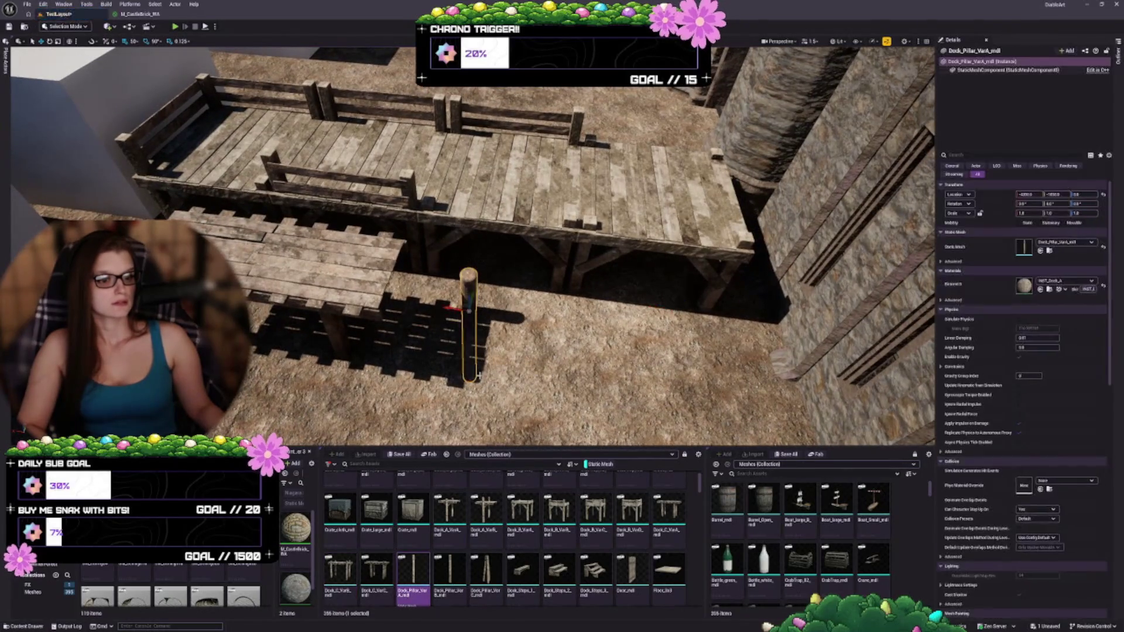
{"action": "key", "text": "Delete"}
{"action": "mouse_move", "coordinate": [485, 570]}
{"action": "left_mouse_down"}
{"action": "mouse_move", "coordinate": [482, 351]}
{"action": "mouse_move", "coordinate": [528, 588]}
{"action": "left_mouse_up"}
{"action": "scroll", "coordinate": [587, 538], "scroll_direction": "down", "scroll_amount": 1}
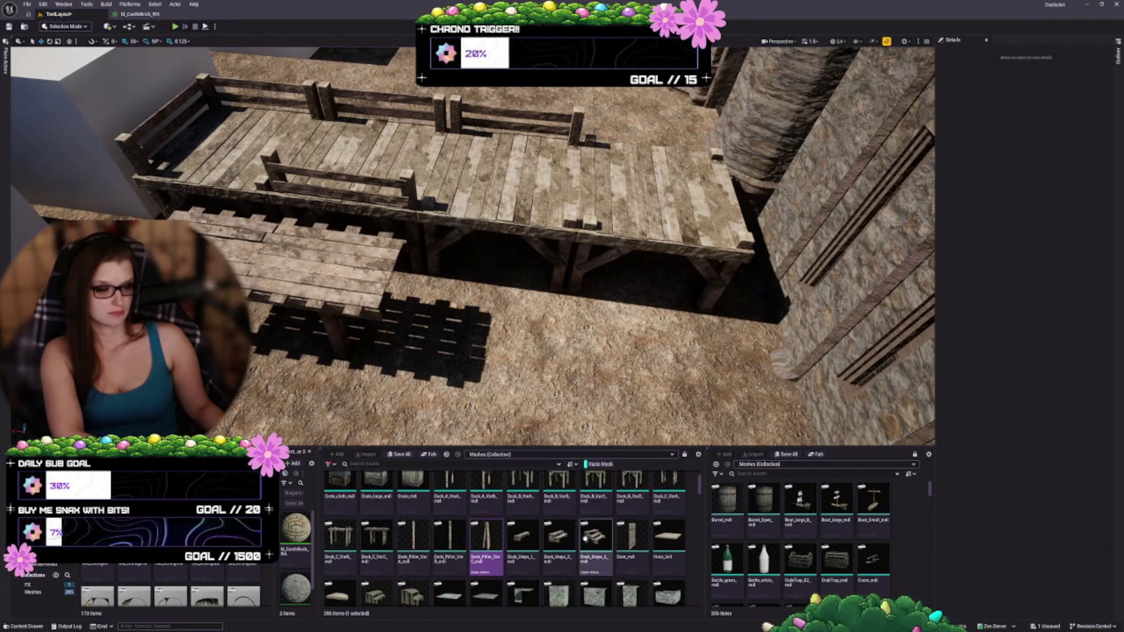
- Fly from the docks to the blockout boxes and stairs, then select the seawall platform
{"action": "scroll", "coordinate": [556, 544], "scroll_direction": "down", "scroll_amount": 1}
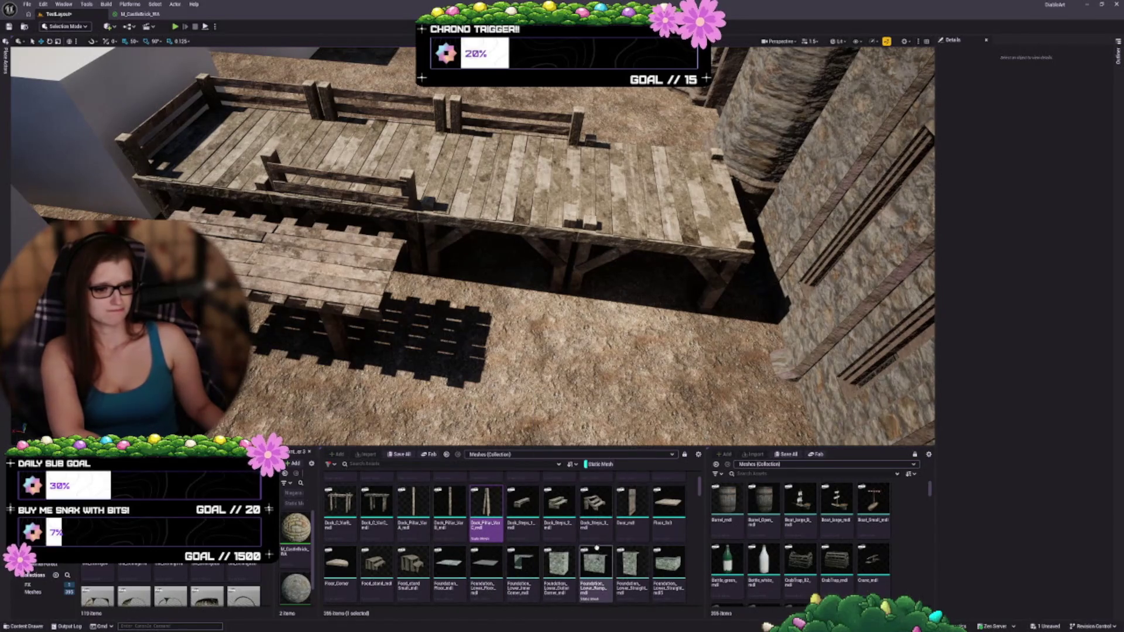
{"action": "scroll", "coordinate": [578, 521], "scroll_direction": "down", "scroll_amount": 2}
{"action": "scroll", "coordinate": [577, 521], "scroll_direction": "down", "scroll_amount": 2}
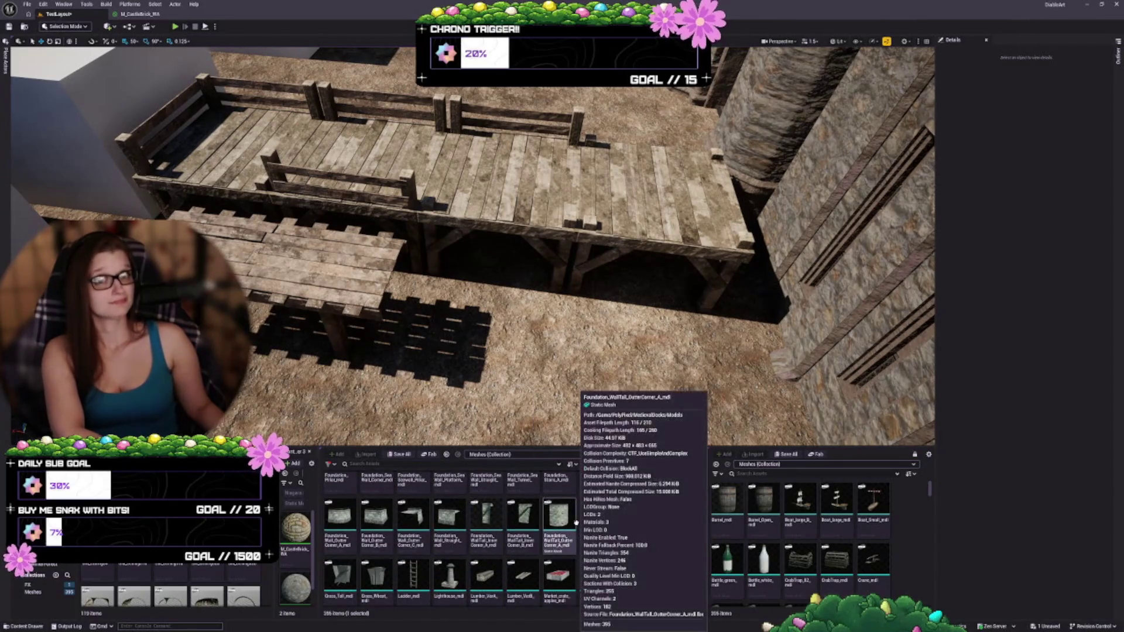
{"action": "scroll", "coordinate": [620, 544], "scroll_direction": "up", "scroll_amount": 2}
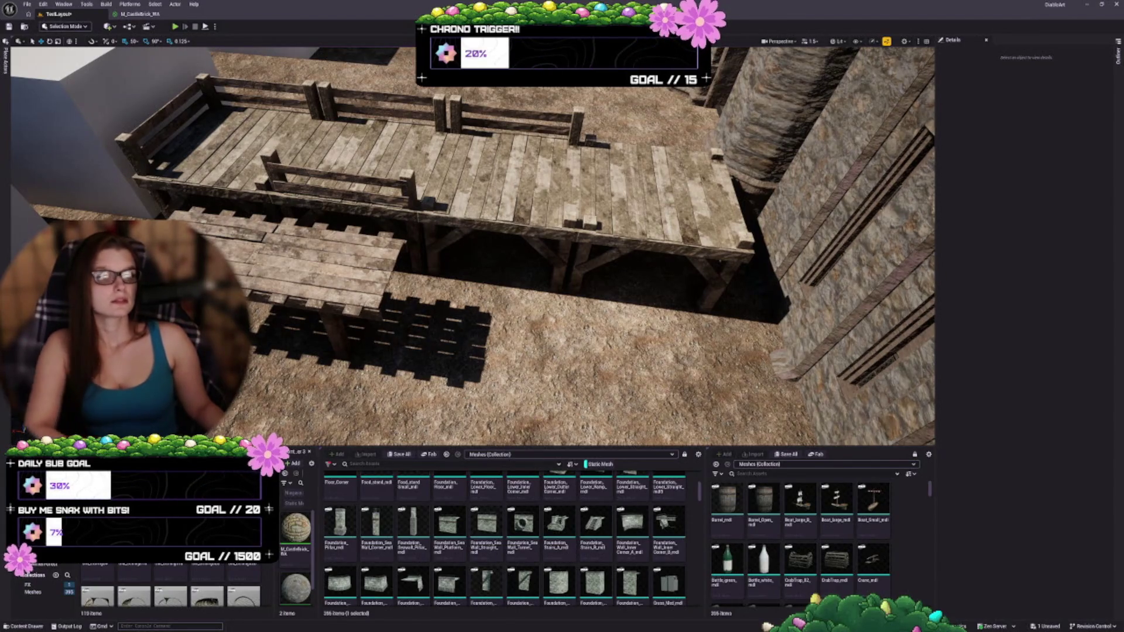
{"action": "left_click_drag", "start_coordinate": [468, 245], "coordinate": [468, 246]}
{"action": "left_click_drag", "start_coordinate": [689, 220], "coordinate": [685, 242]}
{"action": "left_click", "coordinate": [689, 220]}
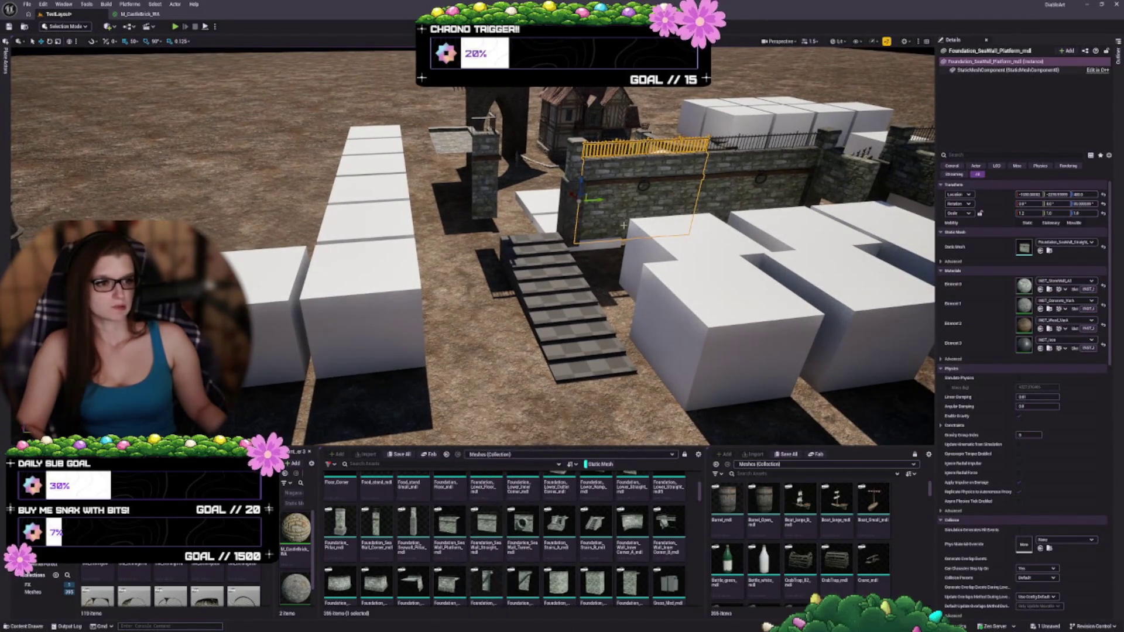
- Duplicate the seawall platform next to the white blockout boxes and nudge it slightly left
{"action": "left_click_drag", "start_coordinate": [614, 224], "coordinate": [616, 230]}
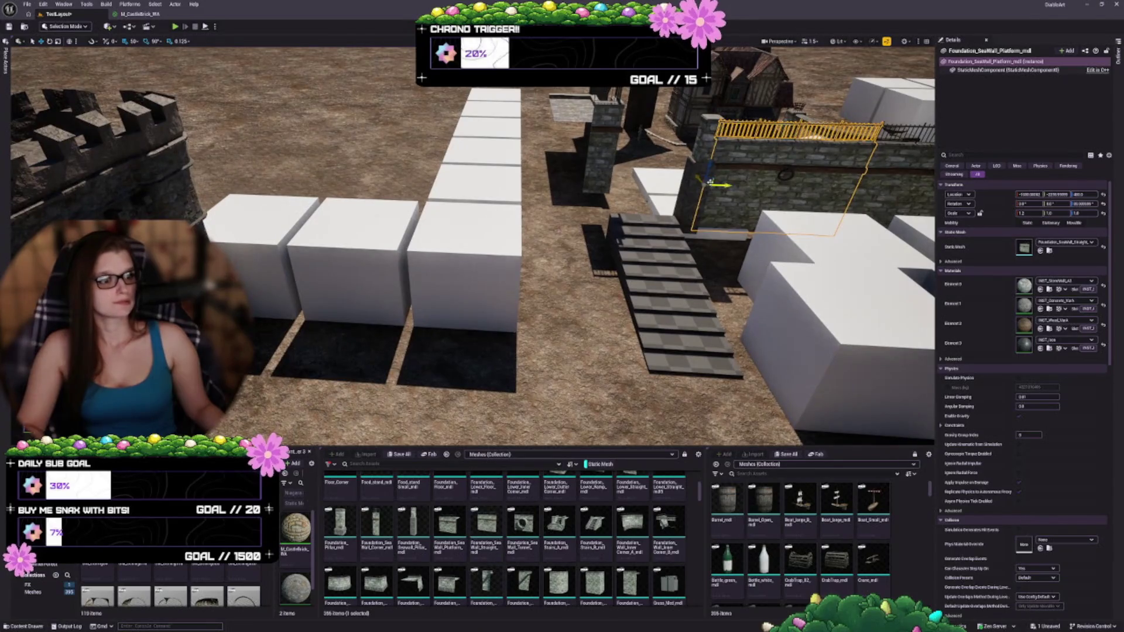
{"action": "mouse_move", "coordinate": [711, 184]}
{"action": "left_mouse_down"}
{"action": "mouse_move", "coordinate": [557, 284]}
{"action": "mouse_move", "coordinate": [422, 304]}
{"action": "mouse_move", "coordinate": [234, 217]}
{"action": "mouse_move", "coordinate": [187, 211]}
{"action": "mouse_move", "coordinate": [237, 247]}
{"action": "mouse_move", "coordinate": [235, 270]}
{"action": "left_mouse_up"}
{"action": "key", "text": "f"}
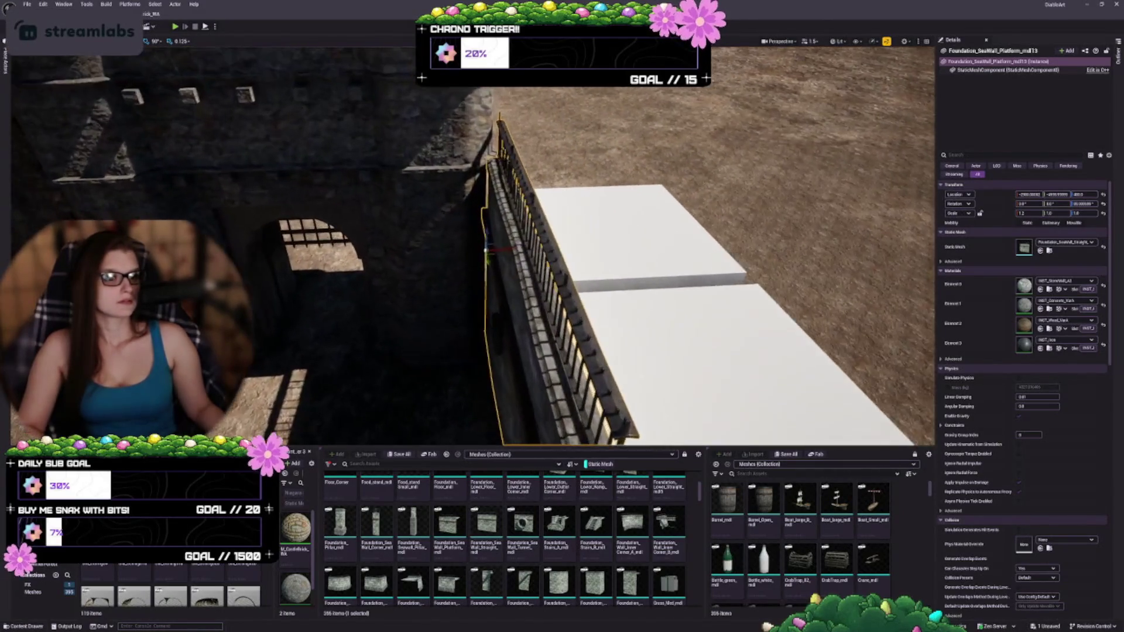
{"action": "mouse_move", "coordinate": [507, 249]}
{"action": "left_mouse_down"}
{"action": "mouse_move", "coordinate": [485, 252]}
{"action": "mouse_move", "coordinate": [597, 266]}
{"action": "left_mouse_up"}
- Frame the whole seawall with its railing and widen the asset list to show more meshes
{"action": "scroll", "coordinate": [527, 268], "scroll_direction": "up", "scroll_amount": 3}
{"action": "scroll", "coordinate": [526, 268], "scroll_direction": "down", "scroll_amount": 3}
{"action": "scroll", "coordinate": [526, 268], "scroll_direction": "up", "scroll_amount": 3}
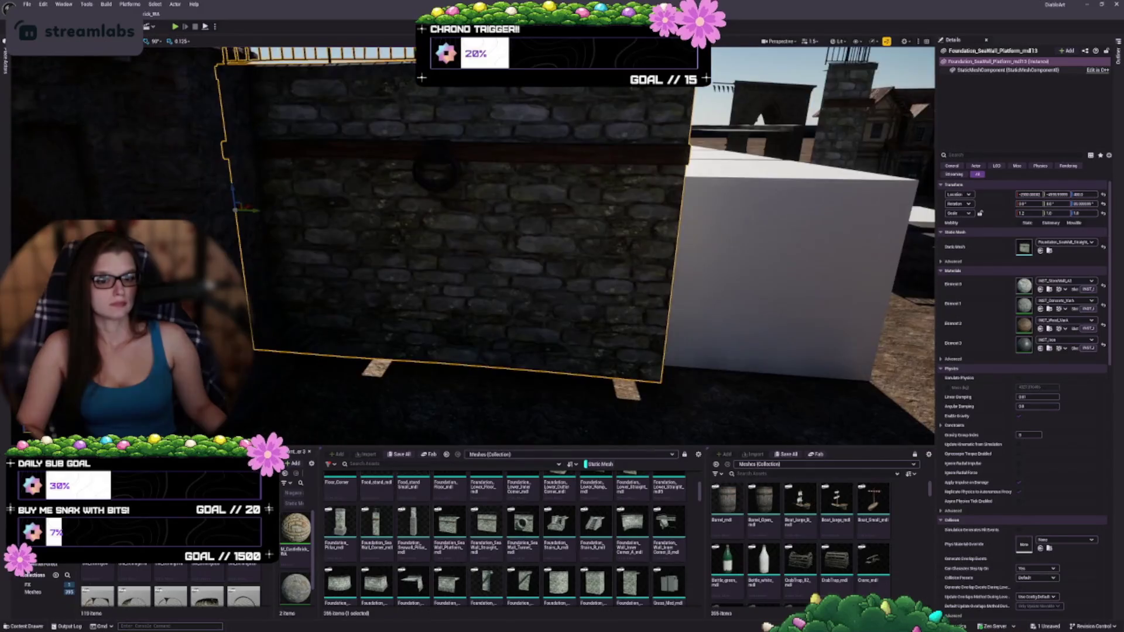
{"action": "scroll", "coordinate": [226, 183], "scroll_direction": "down", "scroll_amount": 3}
{"action": "scroll", "coordinate": [468, 263], "scroll_direction": "up", "scroll_amount": 2}
{"action": "scroll", "coordinate": [468, 264], "scroll_direction": "down", "scroll_amount": 2}
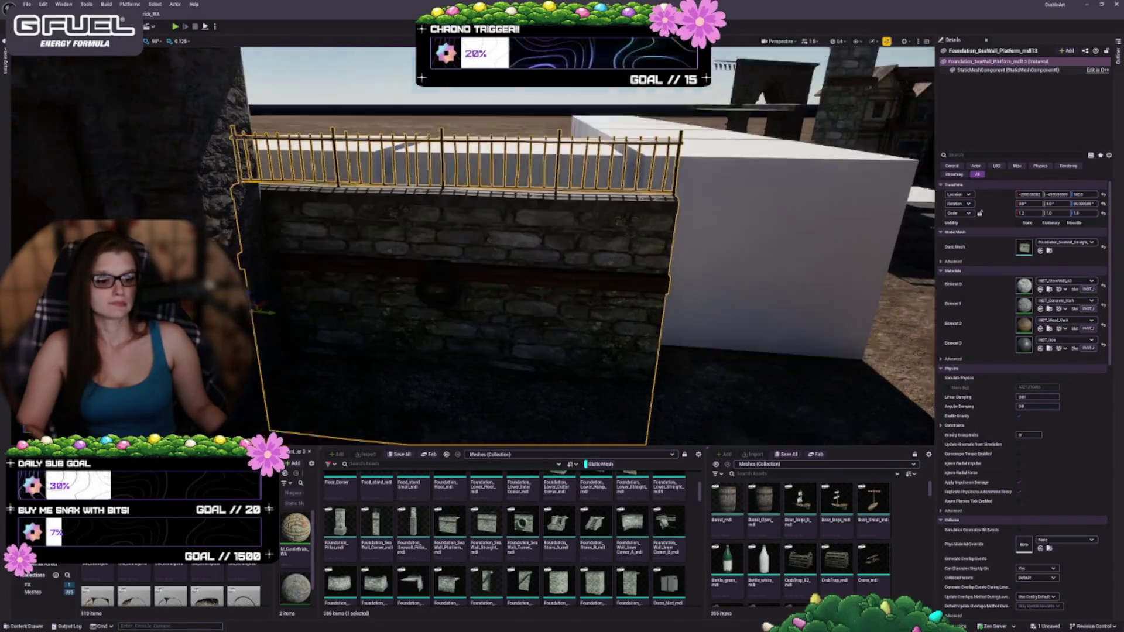
{"action": "key", "text": "f"}
{"action": "left_click_drag", "start_coordinate": [704, 545], "coordinate": [652, 545]}
- Place a MarketCover_02 cloth-covered stall in front of the stone wall
{"action": "scroll", "coordinate": [791, 559], "scroll_direction": "up", "scroll_amount": 2}
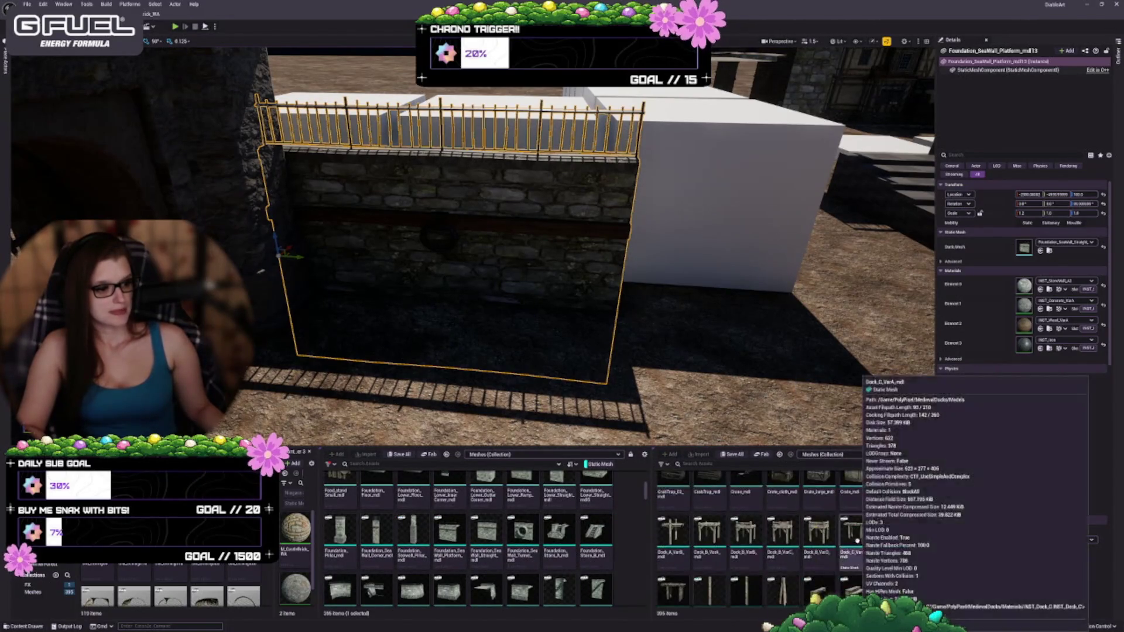
{"action": "scroll", "coordinate": [843, 530], "scroll_direction": "down", "scroll_amount": 5}
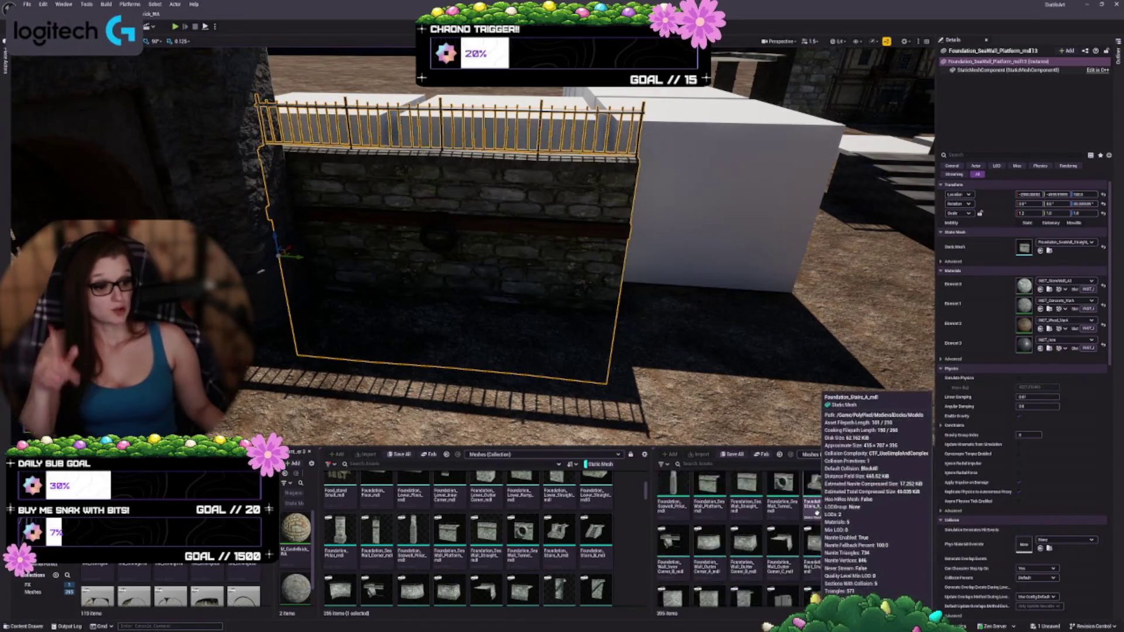
{"action": "scroll", "coordinate": [817, 513], "scroll_direction": "down", "scroll_amount": 5}
{"action": "left_click_drag", "start_coordinate": [643, 351], "coordinate": [760, 351]}
{"action": "mouse_move", "coordinate": [468, 263]}
{"action": "left_mouse_down"}
{"action": "mouse_move", "coordinate": [468, 345]}
{"action": "mouse_move", "coordinate": [421, 403]}
{"action": "mouse_move", "coordinate": [468, 380]}
{"action": "mouse_move", "coordinate": [480, 351]}
{"action": "mouse_move", "coordinate": [409, 374]}
{"action": "mouse_move", "coordinate": [456, 351]}
{"action": "mouse_move", "coordinate": [433, 327]}
{"action": "mouse_move", "coordinate": [445, 386]}
{"action": "mouse_move", "coordinate": [421, 339]}
{"action": "mouse_move", "coordinate": [433, 328]}
{"action": "left_mouse_up"}
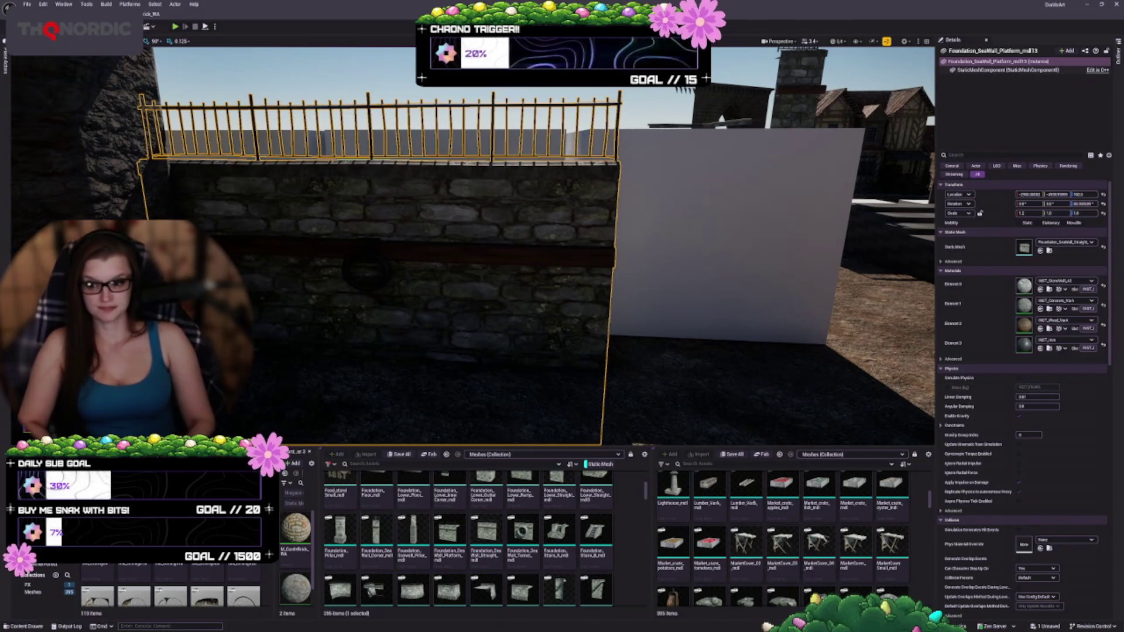
{"action": "left_click_drag", "start_coordinate": [474, 291], "coordinate": [477, 321]}
{"action": "scroll", "coordinate": [787, 591], "scroll_direction": "down", "scroll_amount": 2}
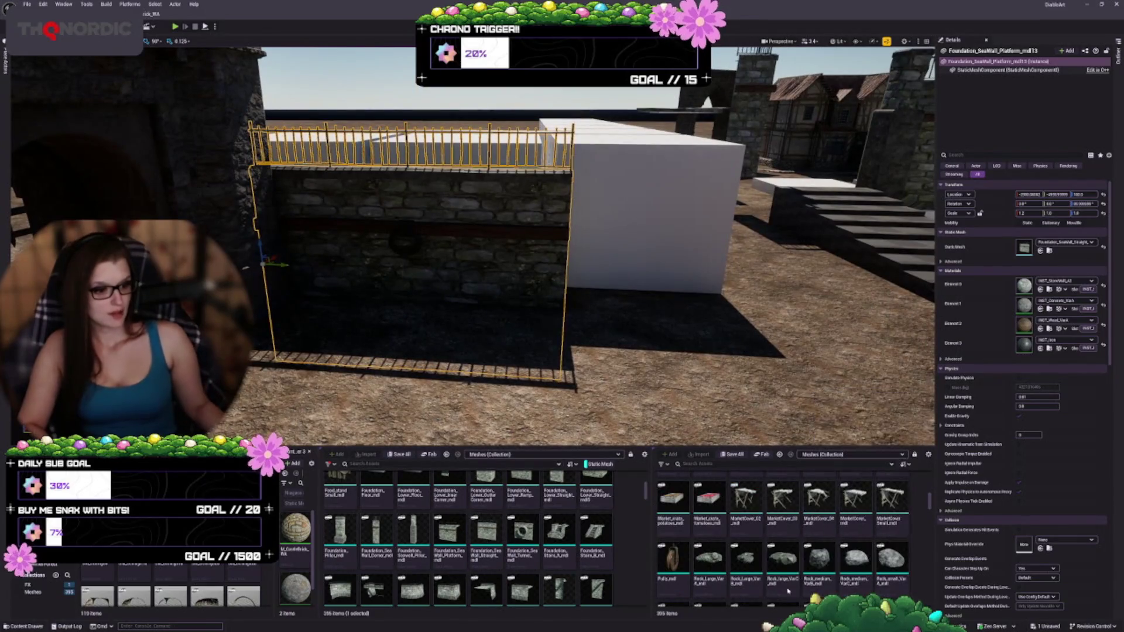
{"action": "mouse_move", "coordinate": [751, 502]}
{"action": "left_mouse_down"}
{"action": "mouse_move", "coordinate": [402, 304]}
{"action": "mouse_move", "coordinate": [414, 328]}
{"action": "mouse_move", "coordinate": [457, 323]}
{"action": "mouse_move", "coordinate": [436, 330]}
{"action": "left_mouse_up"}
- Select the dark cabin mesh standing in the shadow beside the stall
{"action": "scroll", "coordinate": [790, 515], "scroll_direction": "down", "scroll_amount": 3}
{"action": "scroll", "coordinate": [878, 504], "scroll_direction": "down", "scroll_amount": 3}
{"action": "scroll", "coordinate": [743, 544], "scroll_direction": "down", "scroll_amount": 3}
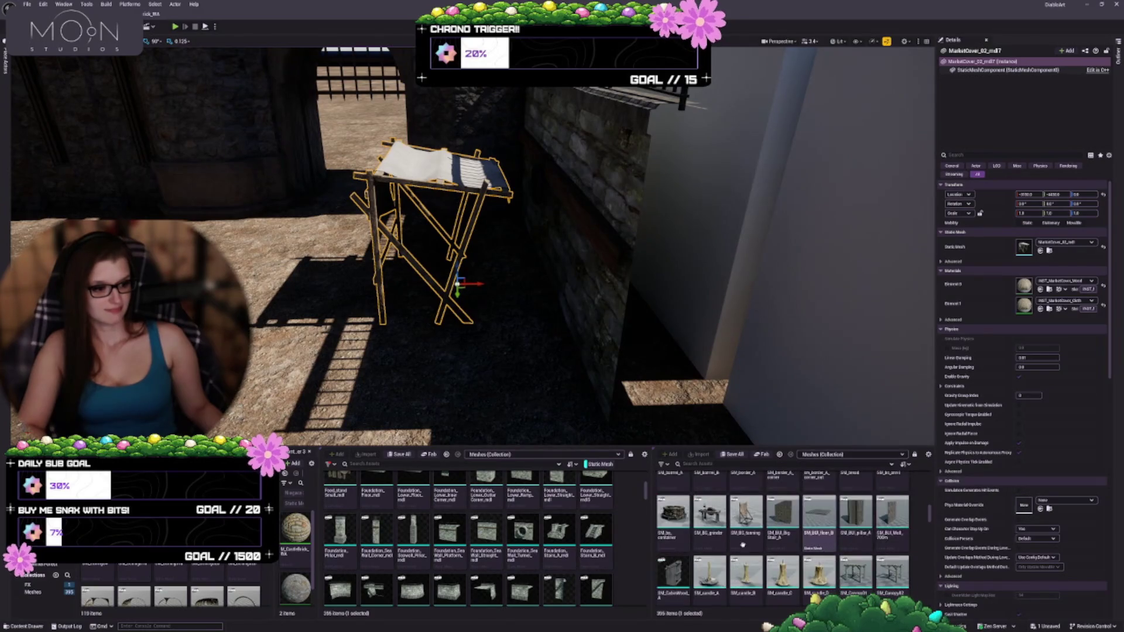
{"action": "scroll", "coordinate": [887, 515], "scroll_direction": "down", "scroll_amount": 1}
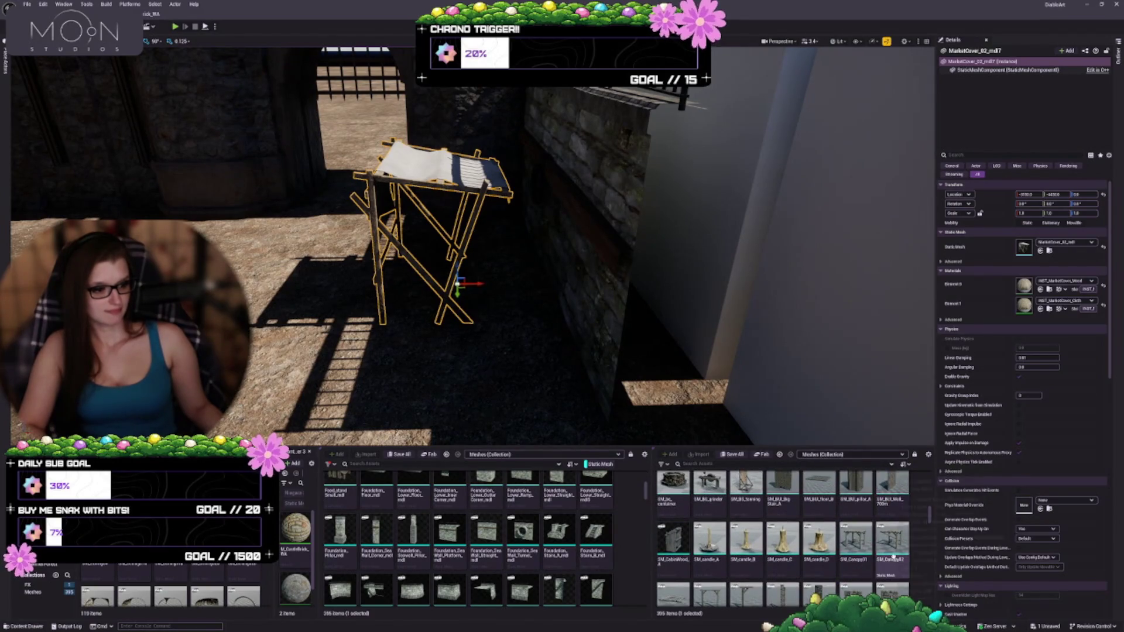
{"action": "left_click", "coordinate": [495, 351]}
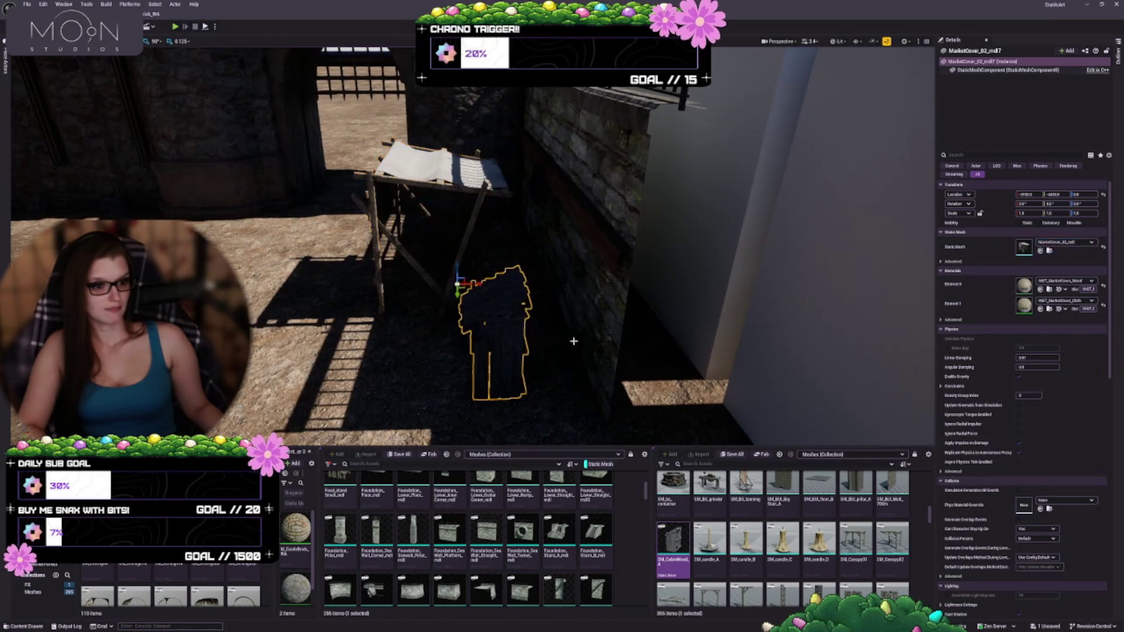
- Delete the stray SM_CabinWood_A2 cabin mesh
{"action": "key", "text": "Delete"}
{"action": "scroll", "coordinate": [880, 518], "scroll_direction": "down", "scroll_amount": 5}
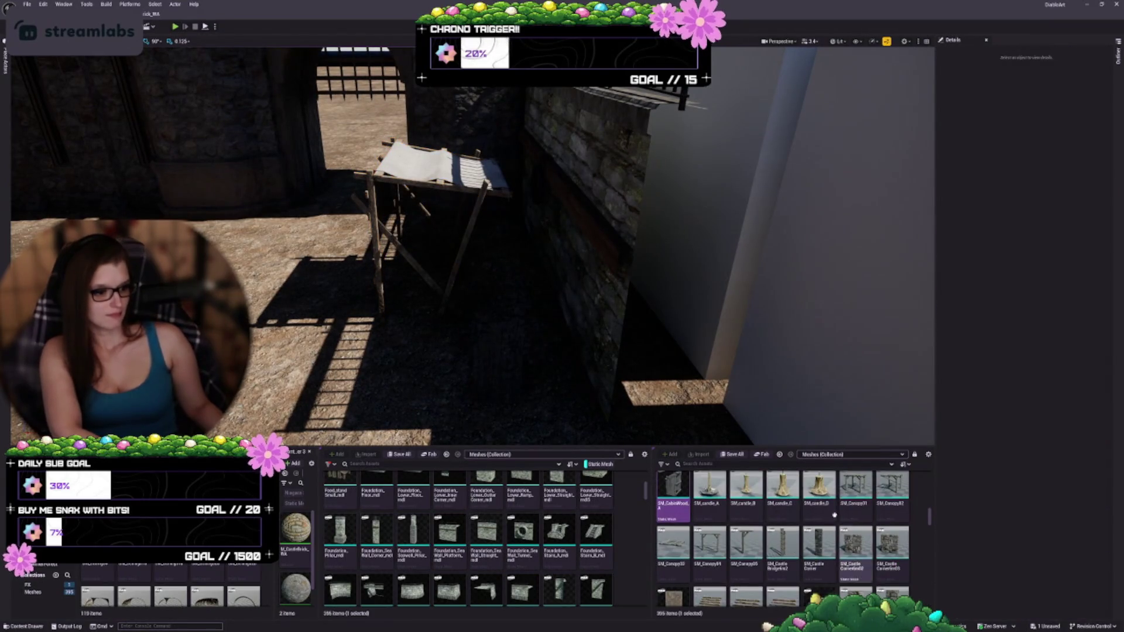
{"action": "scroll", "coordinate": [879, 517], "scroll_direction": "down", "scroll_amount": 3}
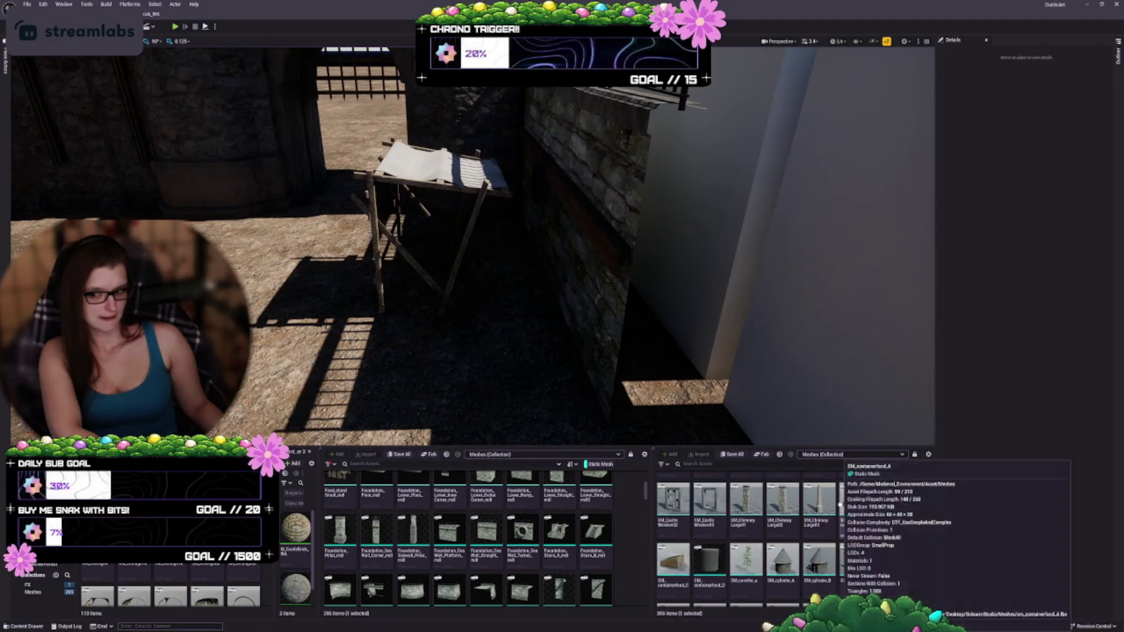
- Place an SM_wood_market_A stall below the railed seawall and drop it onto the ground
{"action": "scroll", "coordinate": [901, 515], "scroll_direction": "down", "scroll_amount": 3}
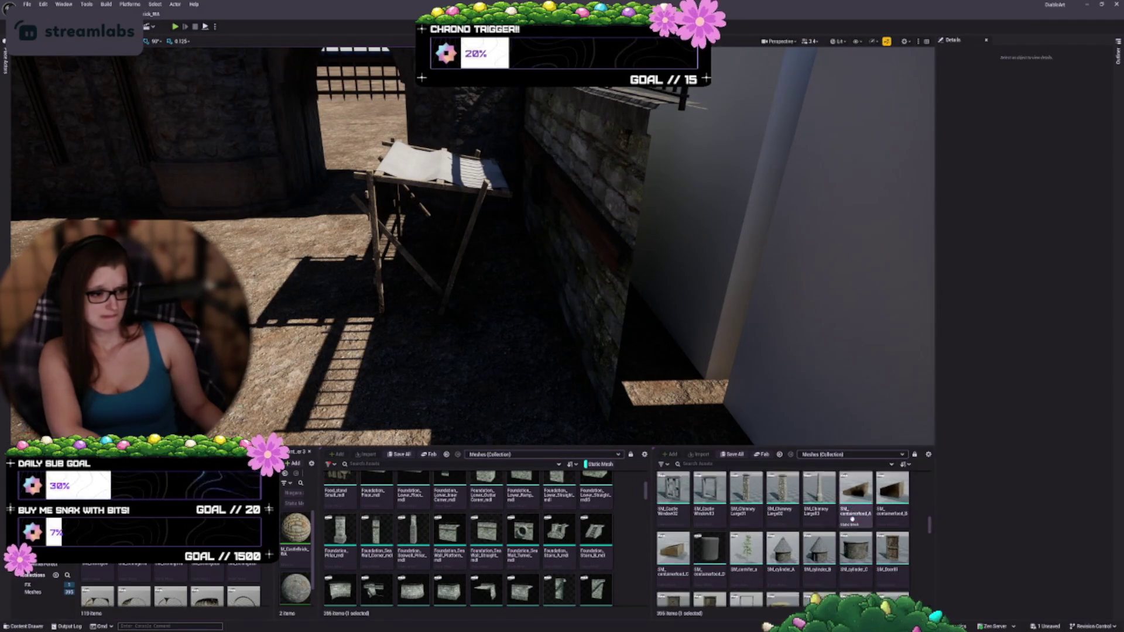
{"action": "scroll", "coordinate": [904, 518], "scroll_direction": "down", "scroll_amount": 3}
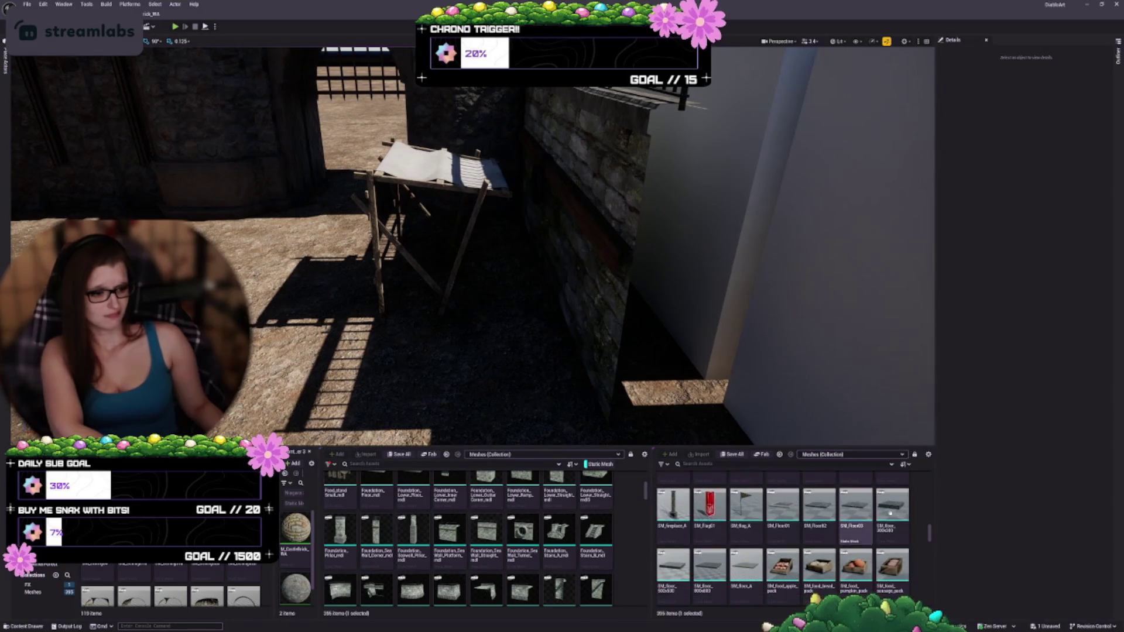
{"action": "scroll", "coordinate": [886, 525], "scroll_direction": "down", "scroll_amount": 4}
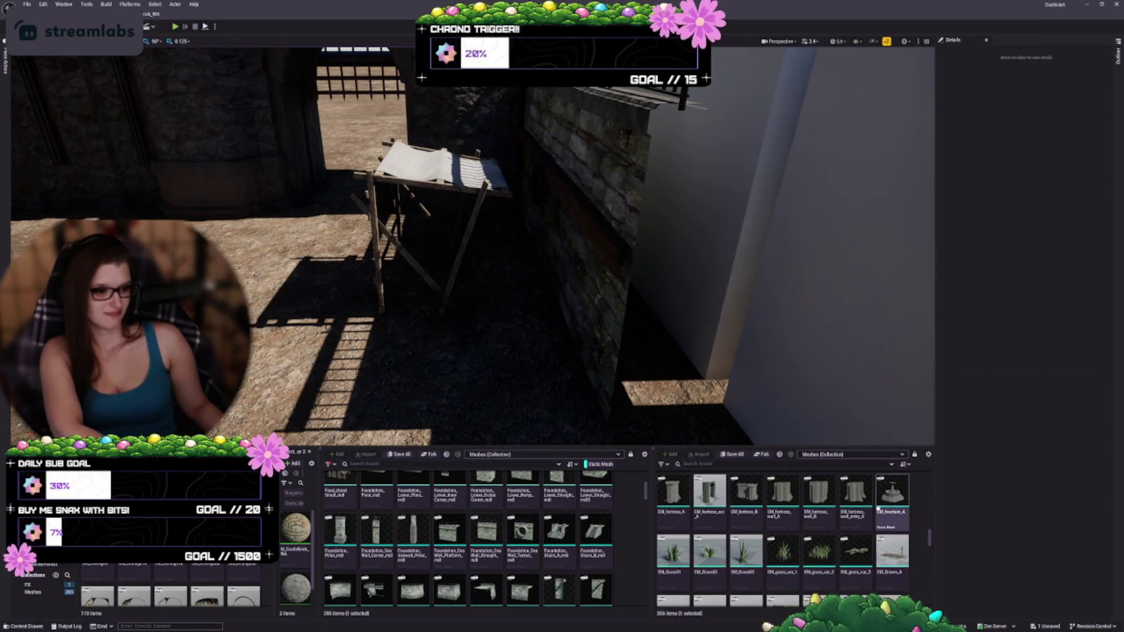
{"action": "scroll", "coordinate": [876, 506], "scroll_direction": "down", "scroll_amount": 5}
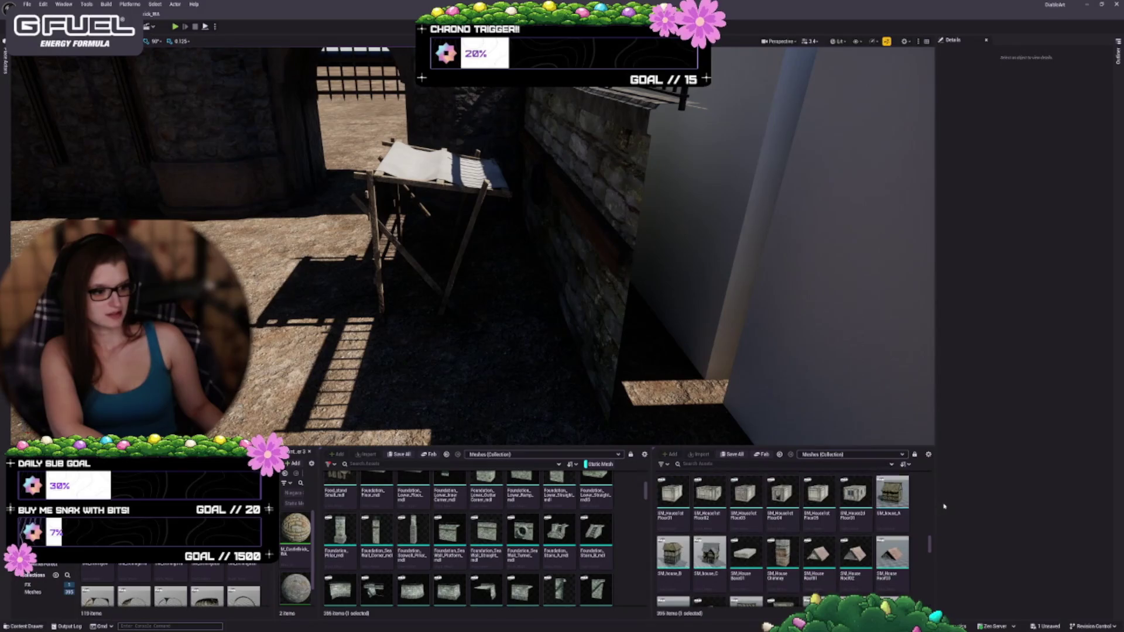
{"action": "scroll", "coordinate": [850, 520], "scroll_direction": "down", "scroll_amount": 2}
{"action": "scroll", "coordinate": [905, 492], "scroll_direction": "down", "scroll_amount": 10}
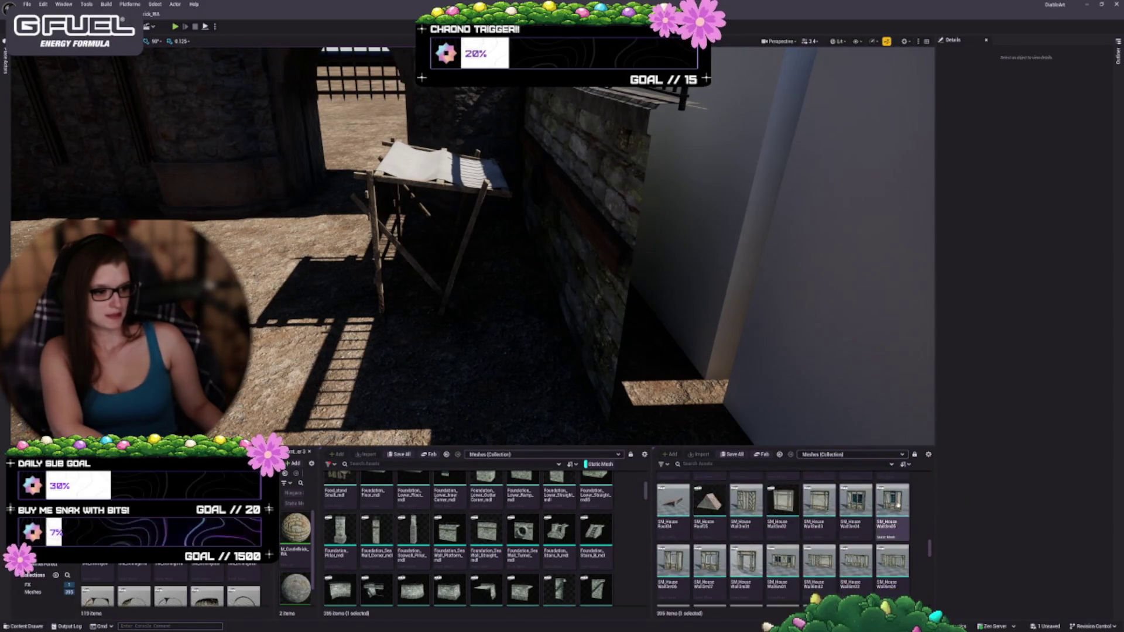
{"action": "scroll", "coordinate": [905, 491], "scroll_direction": "down", "scroll_amount": 6}
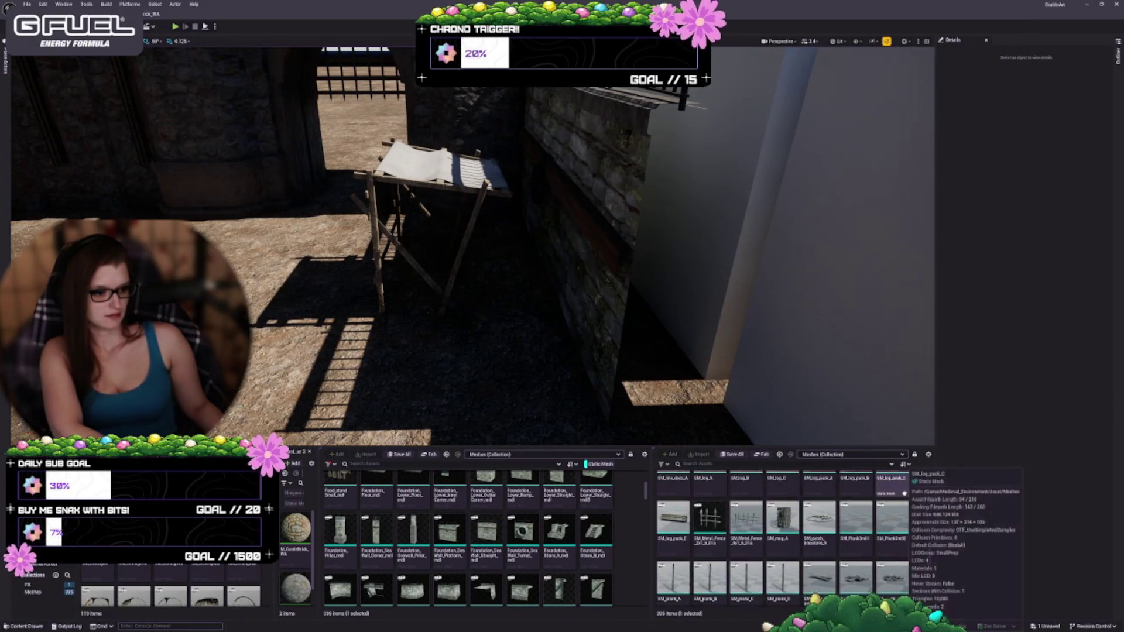
{"action": "scroll", "coordinate": [904, 494], "scroll_direction": "down", "scroll_amount": 4}
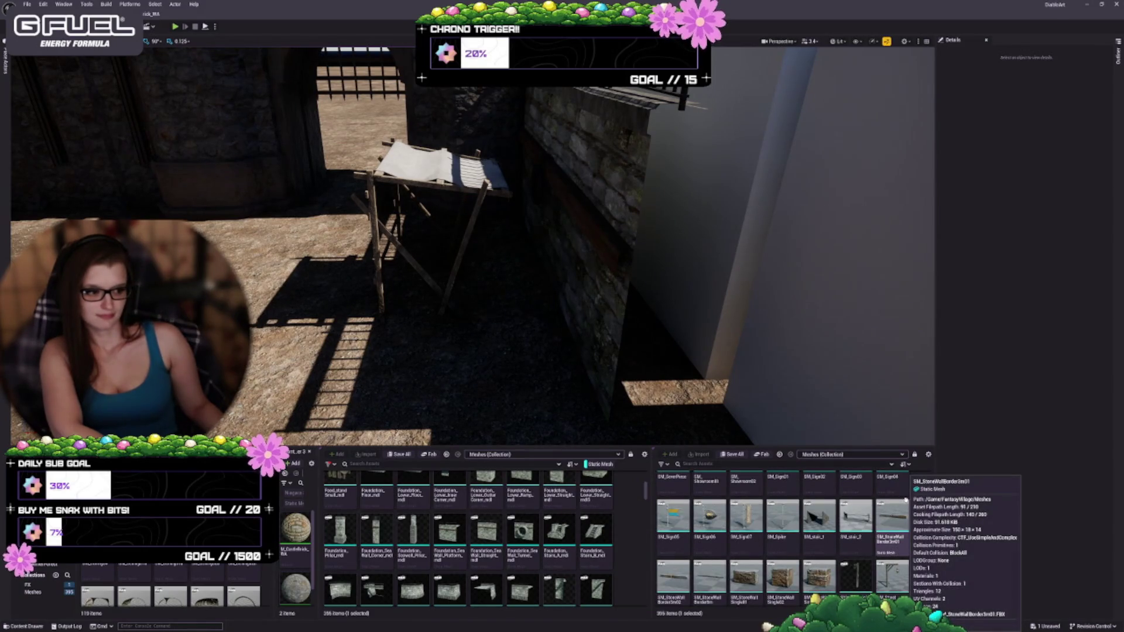
{"action": "scroll", "coordinate": [905, 500], "scroll_direction": "down", "scroll_amount": 5}
{"action": "scroll", "coordinate": [894, 531], "scroll_direction": "down", "scroll_amount": 2}
{"action": "scroll", "coordinate": [879, 501], "scroll_direction": "down", "scroll_amount": 3}
{"action": "scroll", "coordinate": [880, 501], "scroll_direction": "down", "scroll_amount": 1}
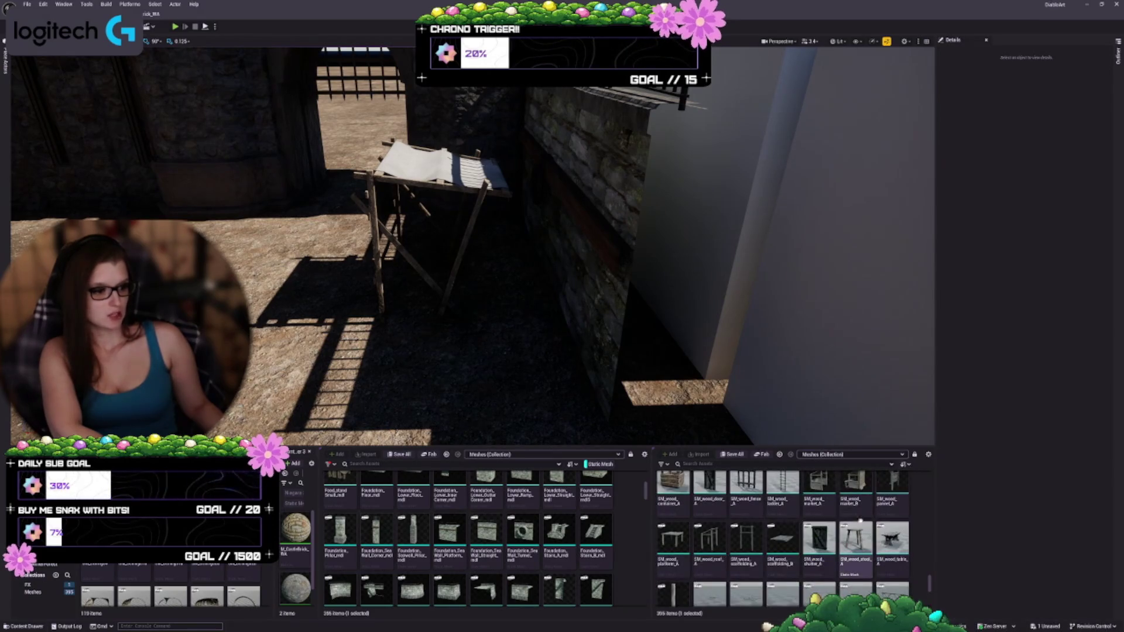
{"action": "mouse_move", "coordinate": [818, 491]}
{"action": "left_mouse_down"}
{"action": "mouse_move", "coordinate": [484, 376]}
{"action": "mouse_move", "coordinate": [507, 343]}
{"action": "mouse_move", "coordinate": [514, 356]}
{"action": "mouse_move", "coordinate": [502, 358]}
{"action": "mouse_move", "coordinate": [532, 354]}
{"action": "mouse_move", "coordinate": [524, 427]}
{"action": "mouse_move", "coordinate": [508, 299]}
{"action": "left_mouse_up"}
{"action": "key", "text": "Escape"}
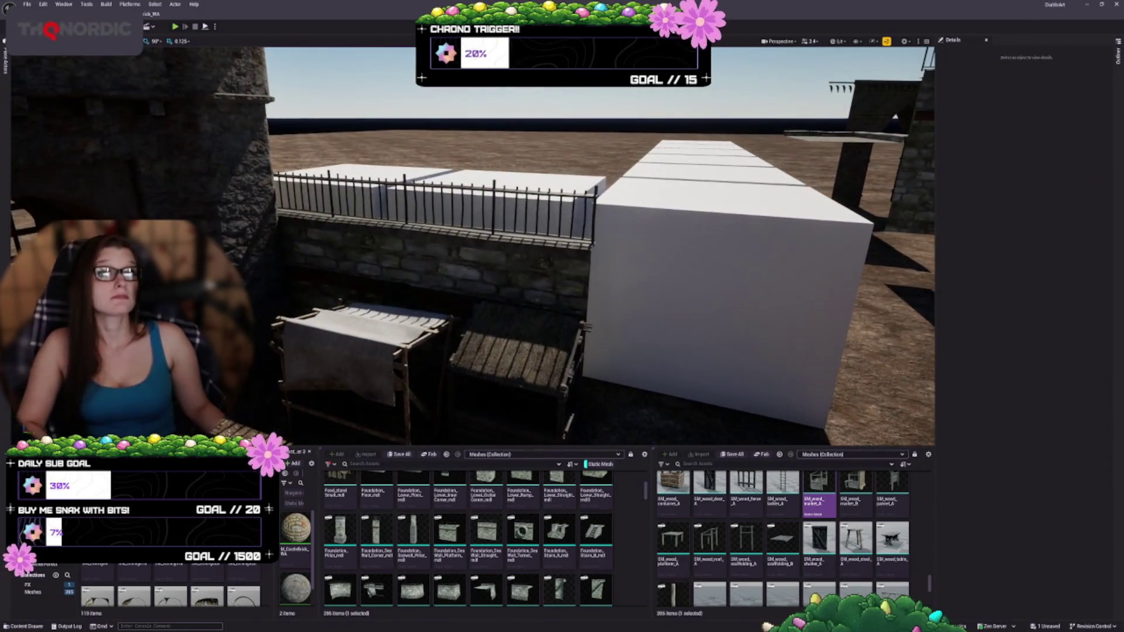